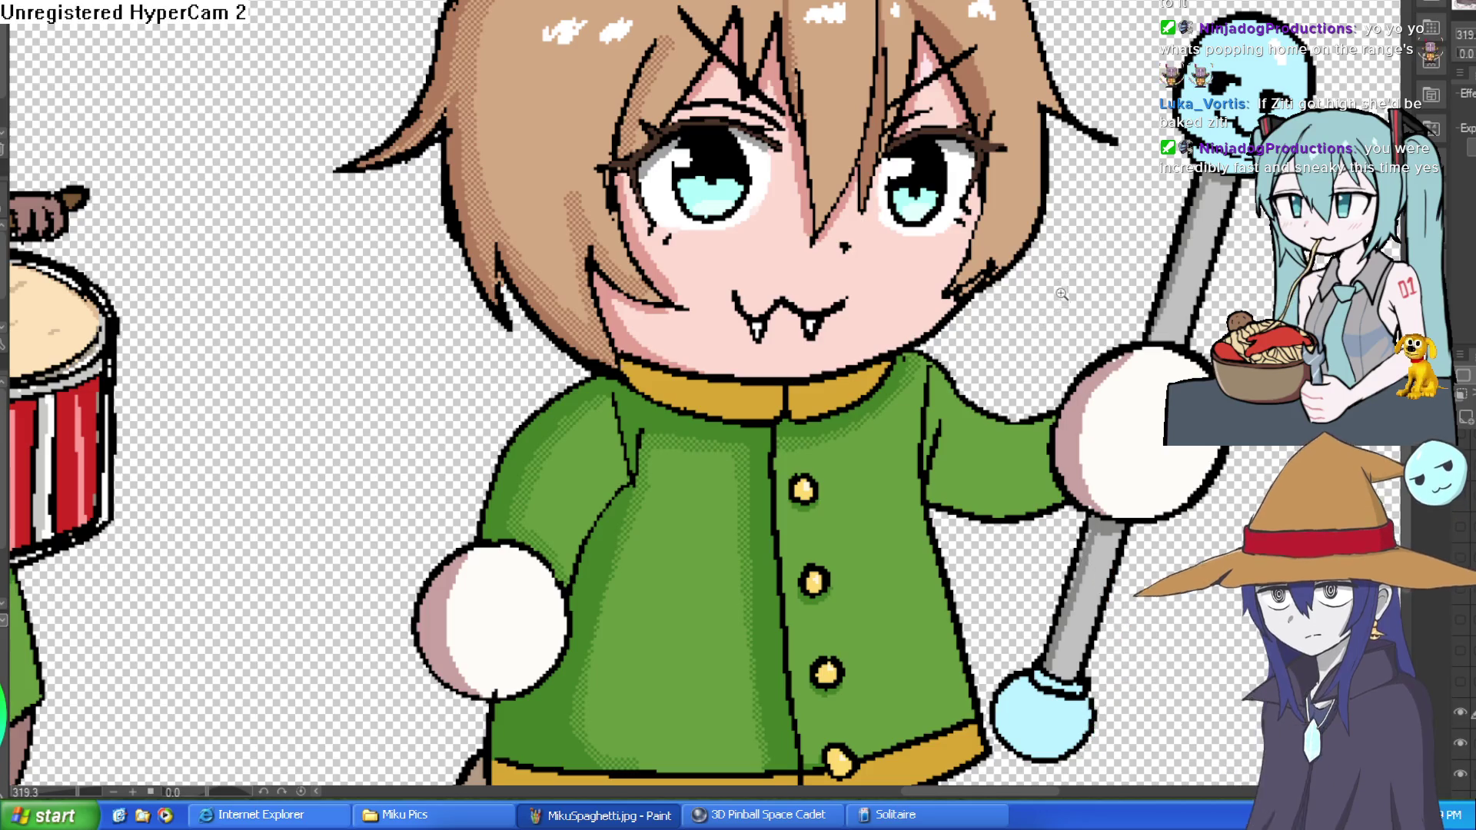
Pan and zoom across the rat band lineup to frame the hatted kid's face.
scroll(1061, 294, "down", 8)
mouse_move(972, 127)
left_mouse_down()
mouse_move(980, 297)
mouse_move(967, 266)
left_mouse_up()
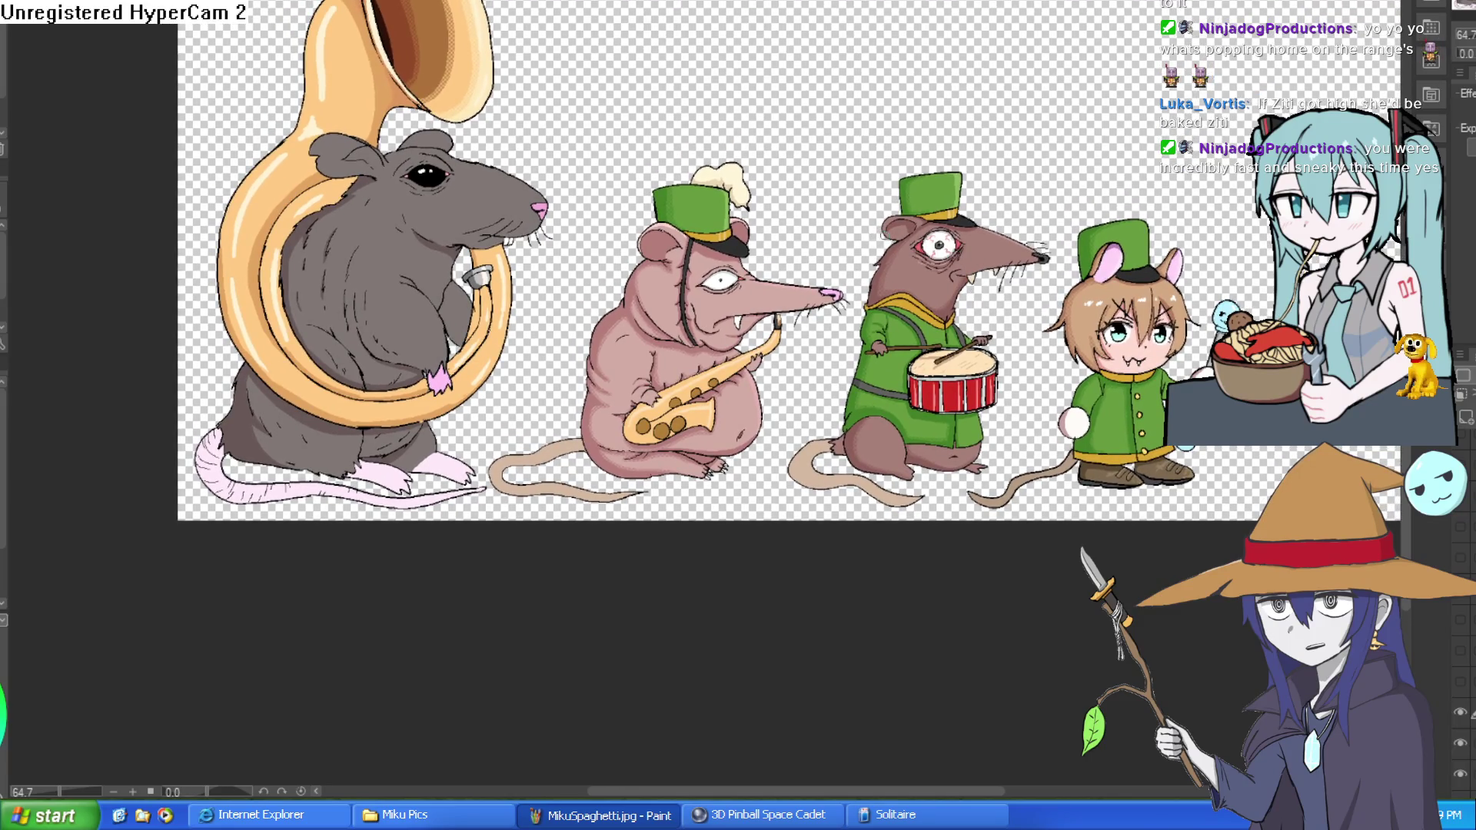
mouse_move(749, 267)
left_mouse_down()
mouse_move(799, 235)
mouse_move(733, 157)
left_mouse_up()
scroll(940, 219, "down", 1)
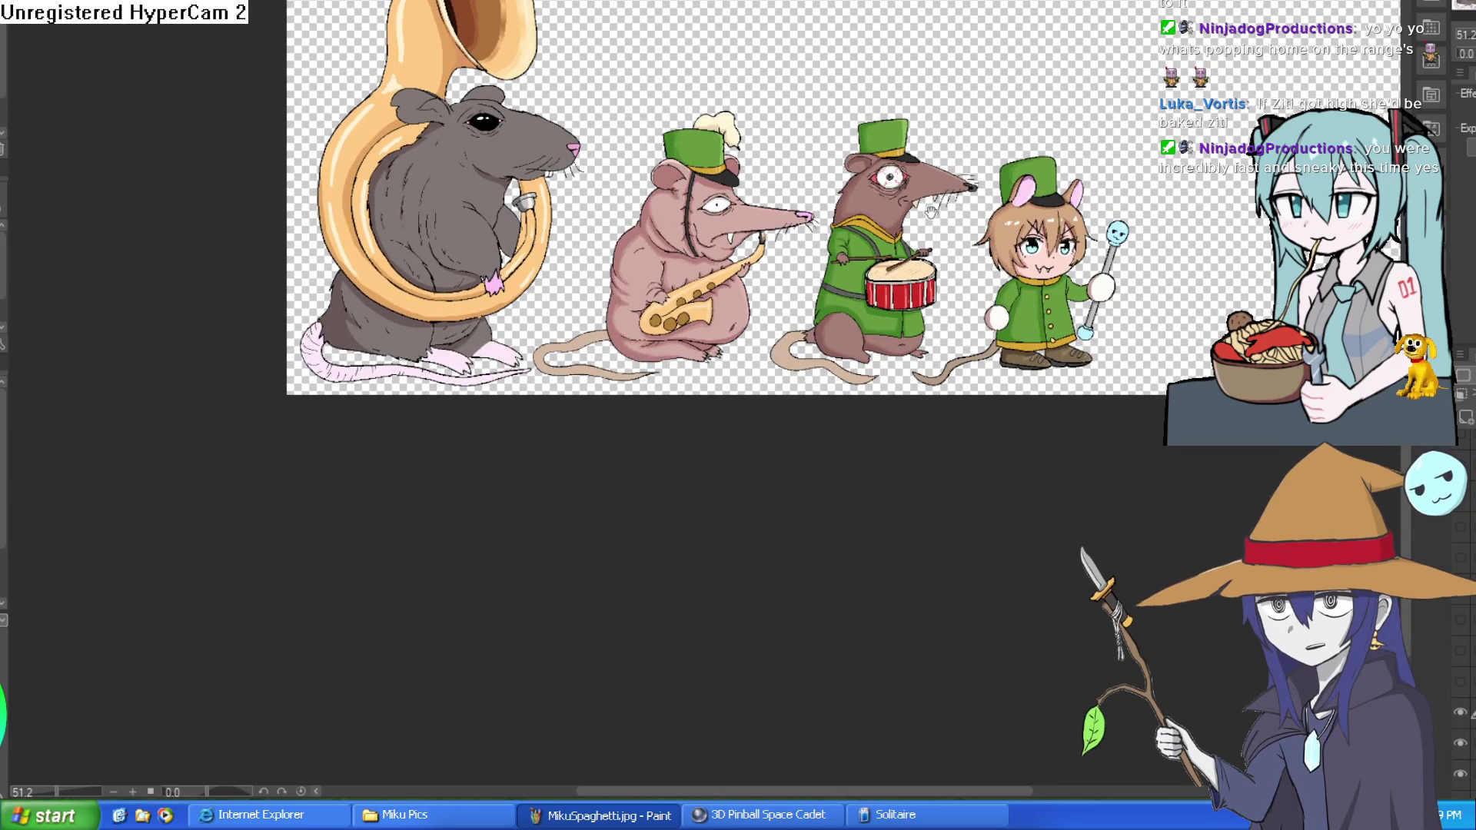
scroll(926, 215, "up", 3)
scroll(750, 235, "down", 1)
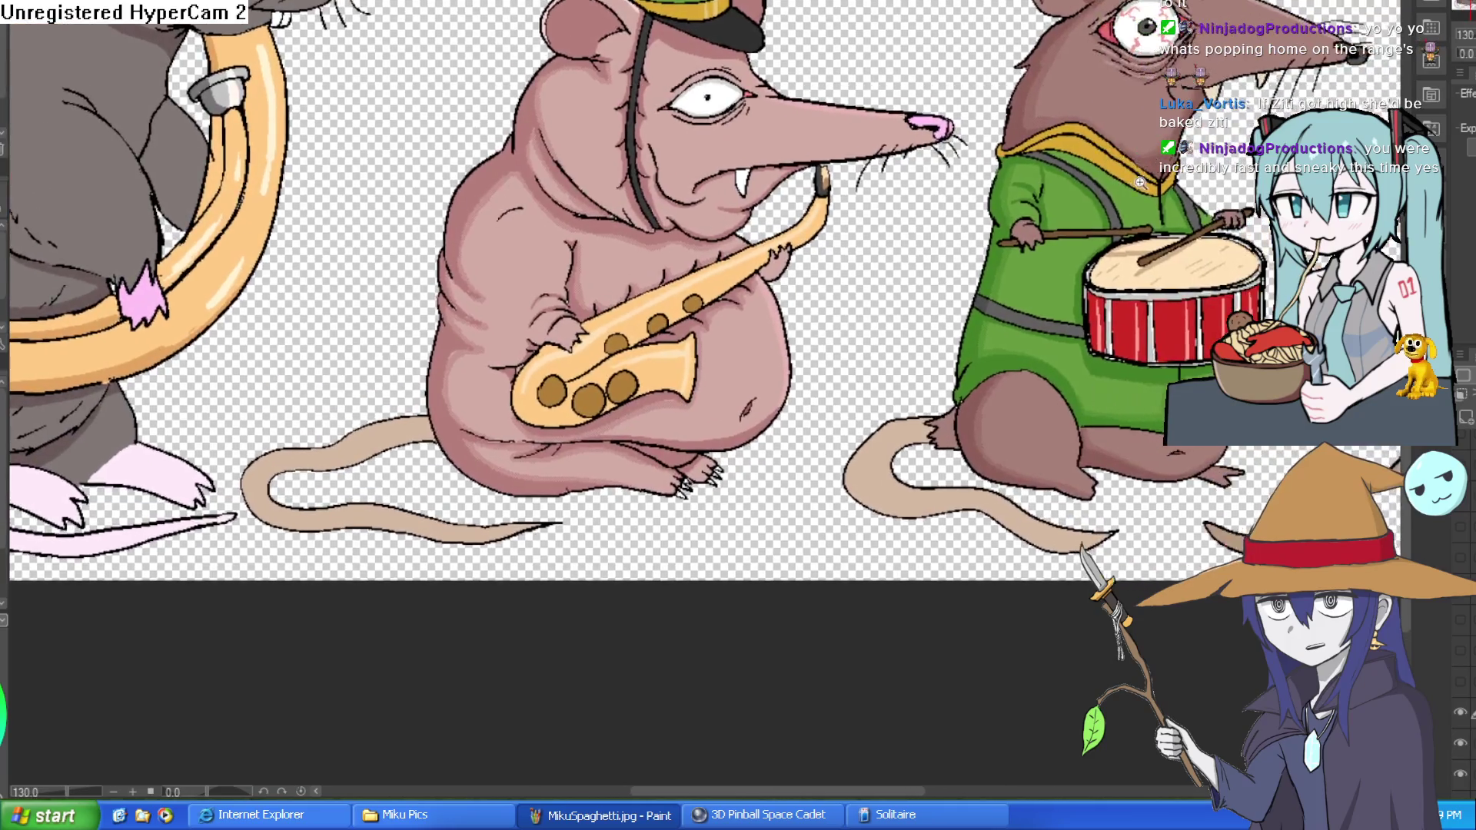
scroll(750, 234, "down", 1)
left_click_drag(1182, 171, 1070, 180)
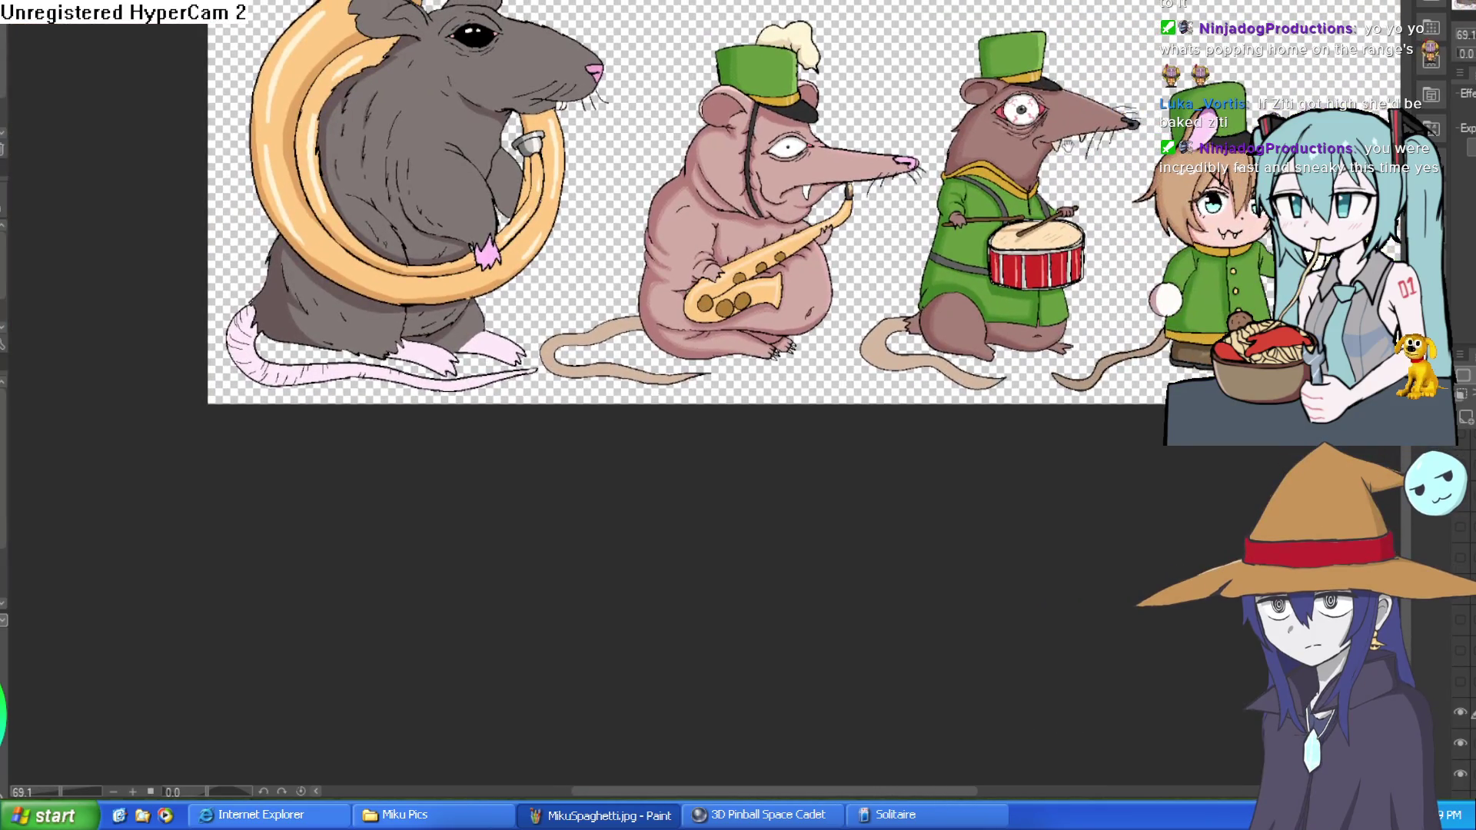
mouse_move(1195, 169)
left_mouse_down()
mouse_move(1041, 162)
mouse_move(1047, 239)
mouse_move(1084, 215)
left_mouse_up()
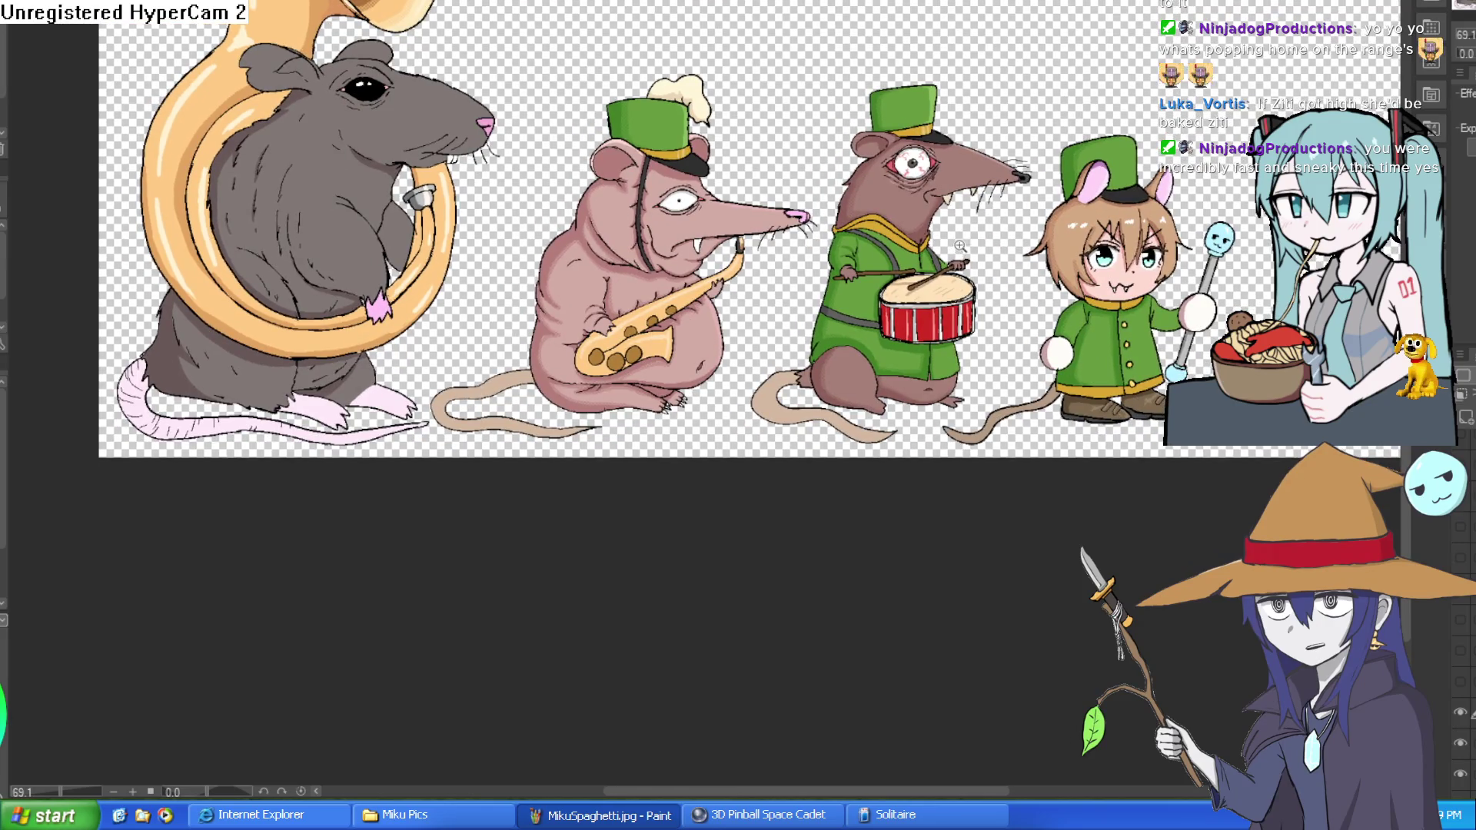
scroll(960, 245, "up", 1)
left_click_drag(983, 240, 962, 116)
scroll(847, 115, "down", 2)
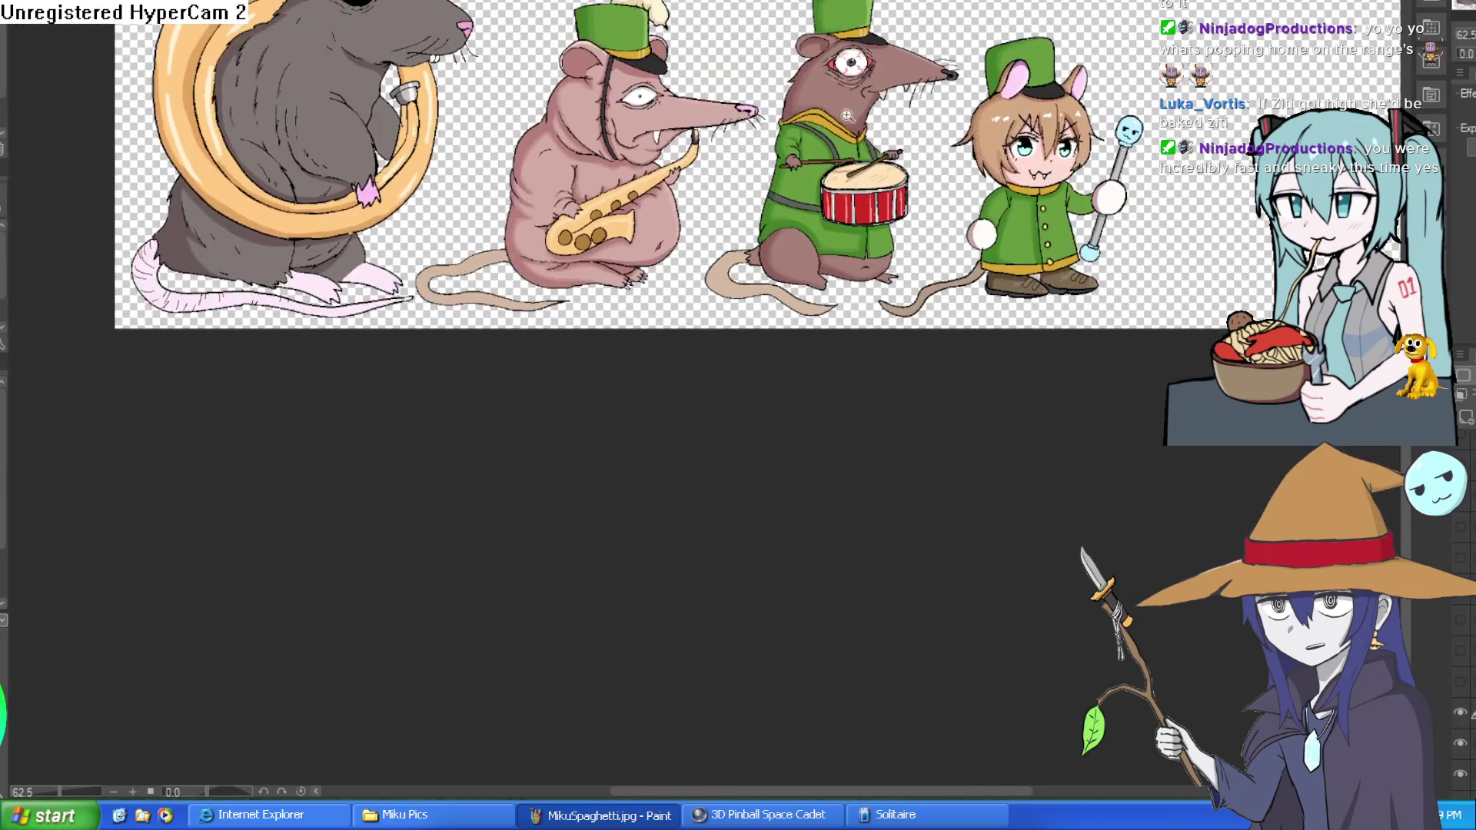
scroll(848, 114, "up", 10)
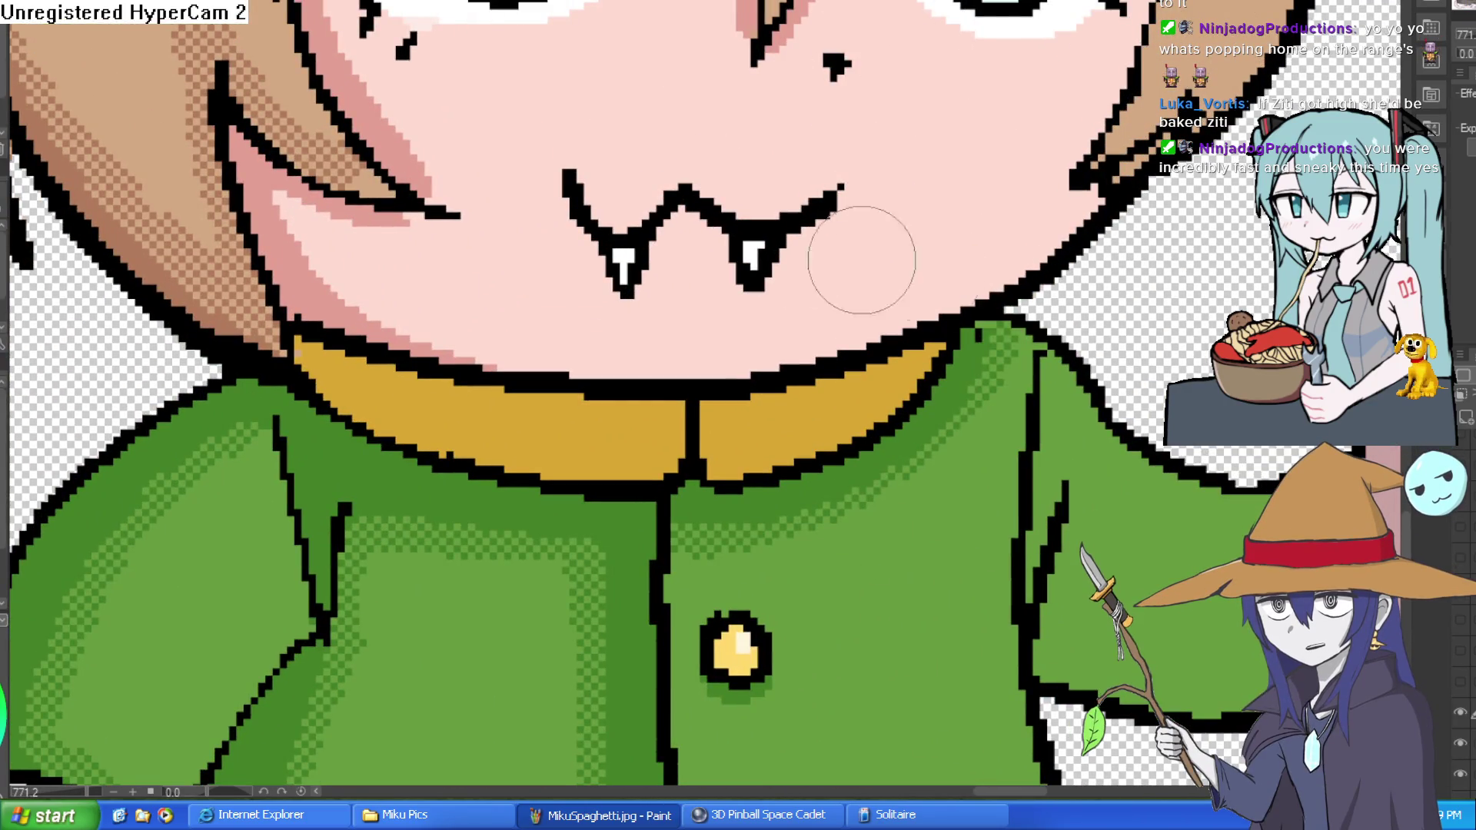
Draw a first black nose oval with a white highlight between the kid's eyes and mouth.
left_click_drag(721, 24, 585, 222)
mouse_move(677, 253)
left_mouse_down()
mouse_move(698, 247)
mouse_move(685, 287)
mouse_move(735, 240)
mouse_move(715, 276)
mouse_move(776, 253)
mouse_move(758, 280)
left_mouse_up()
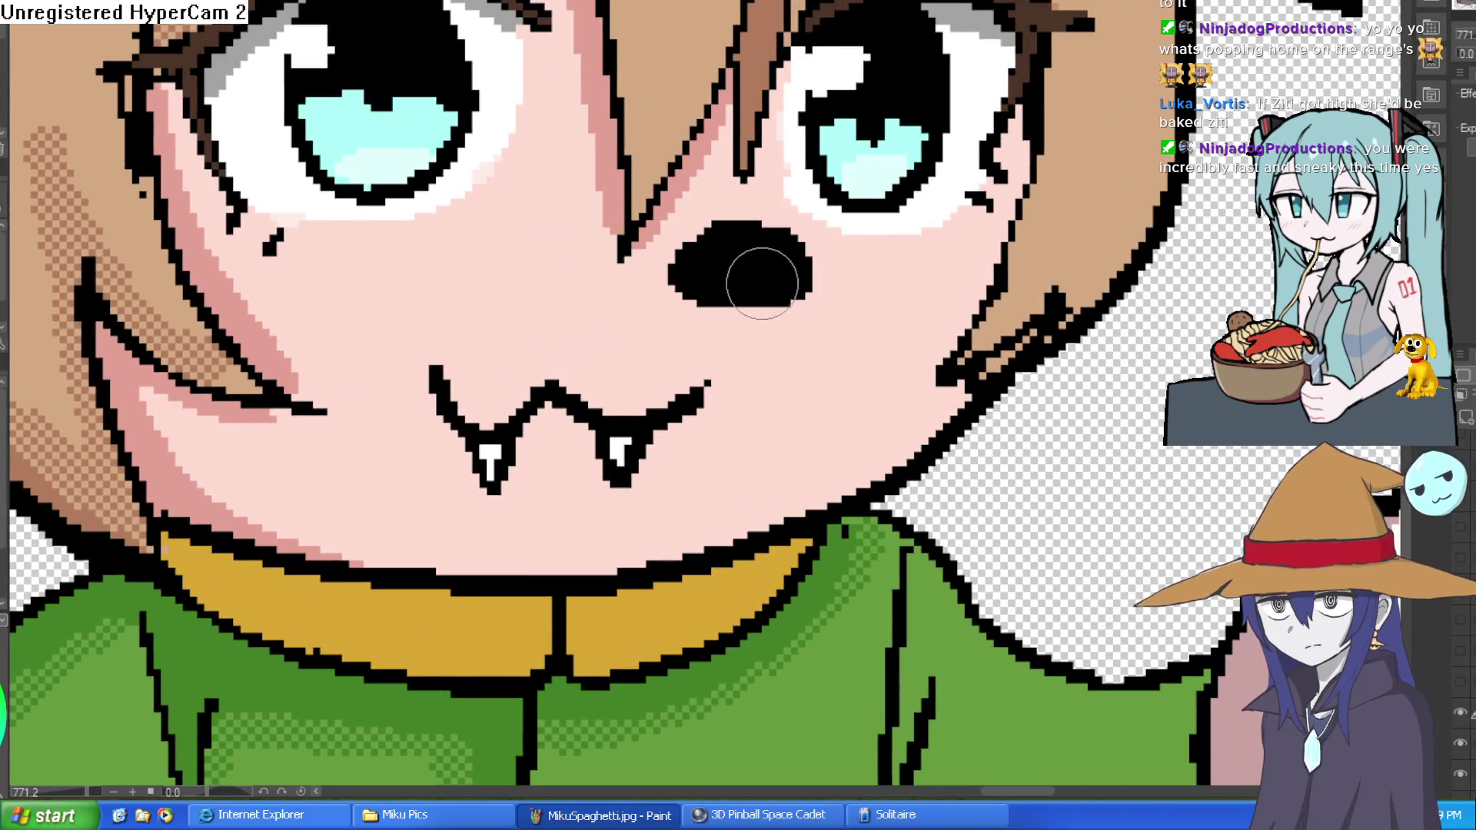
left_click(757, 244)
scroll(850, 233, "down", 10)
left_click_drag(728, 384, 1020, 231)
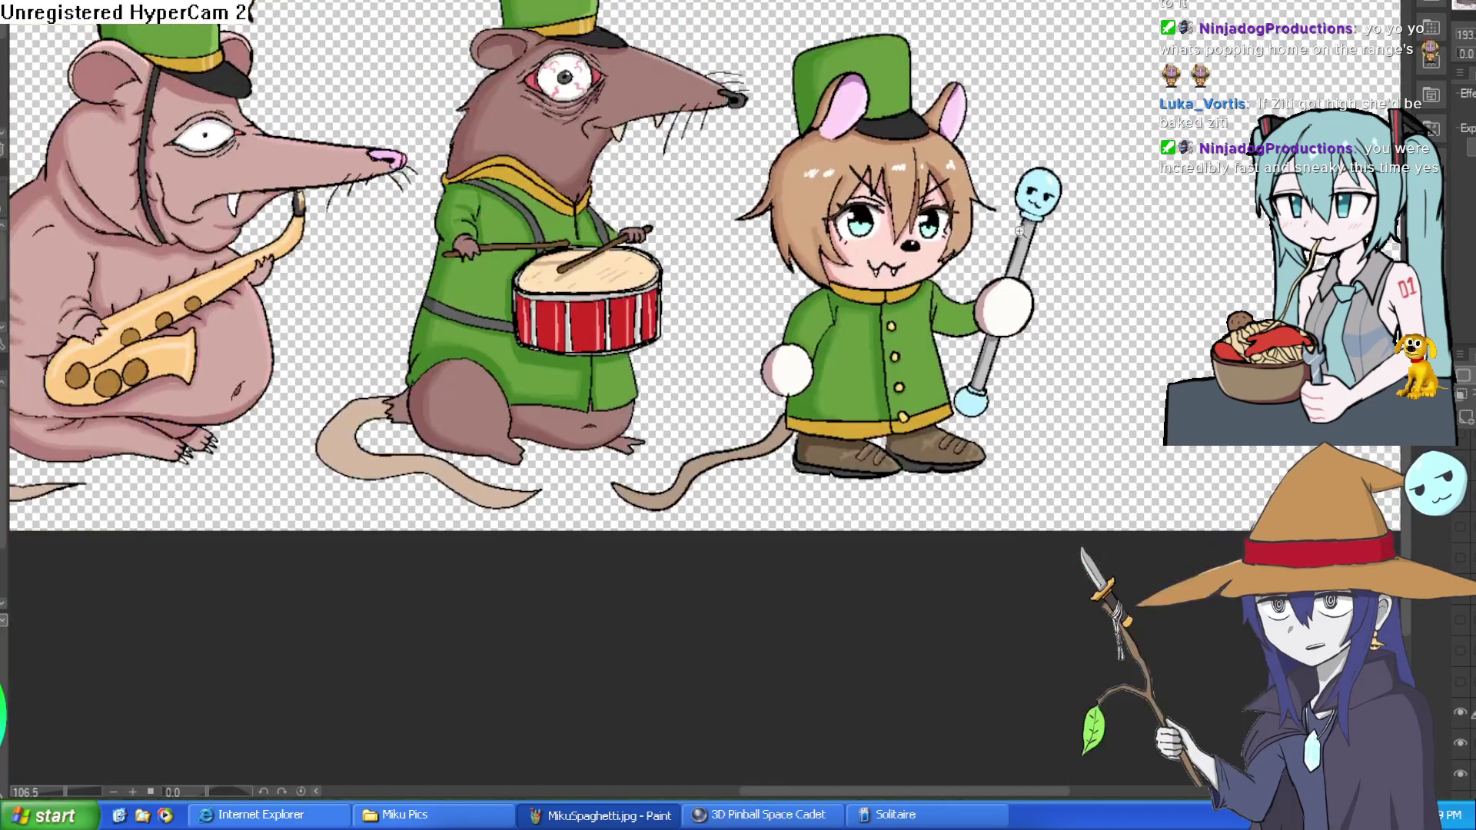
scroll(941, 172, "up", 8)
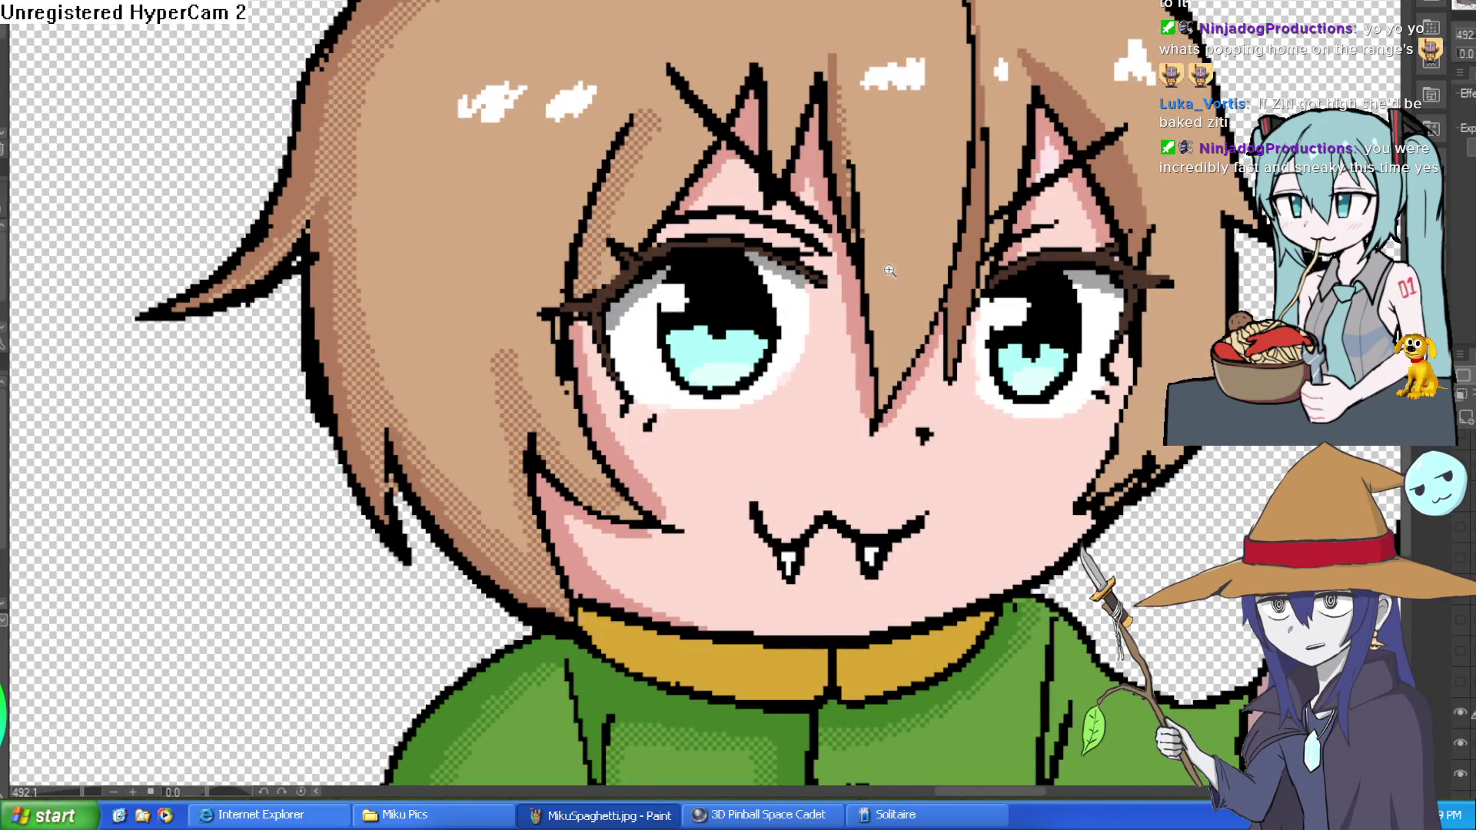
scroll(907, 326, "down", 2)
left_click_drag(910, 326, 826, 227)
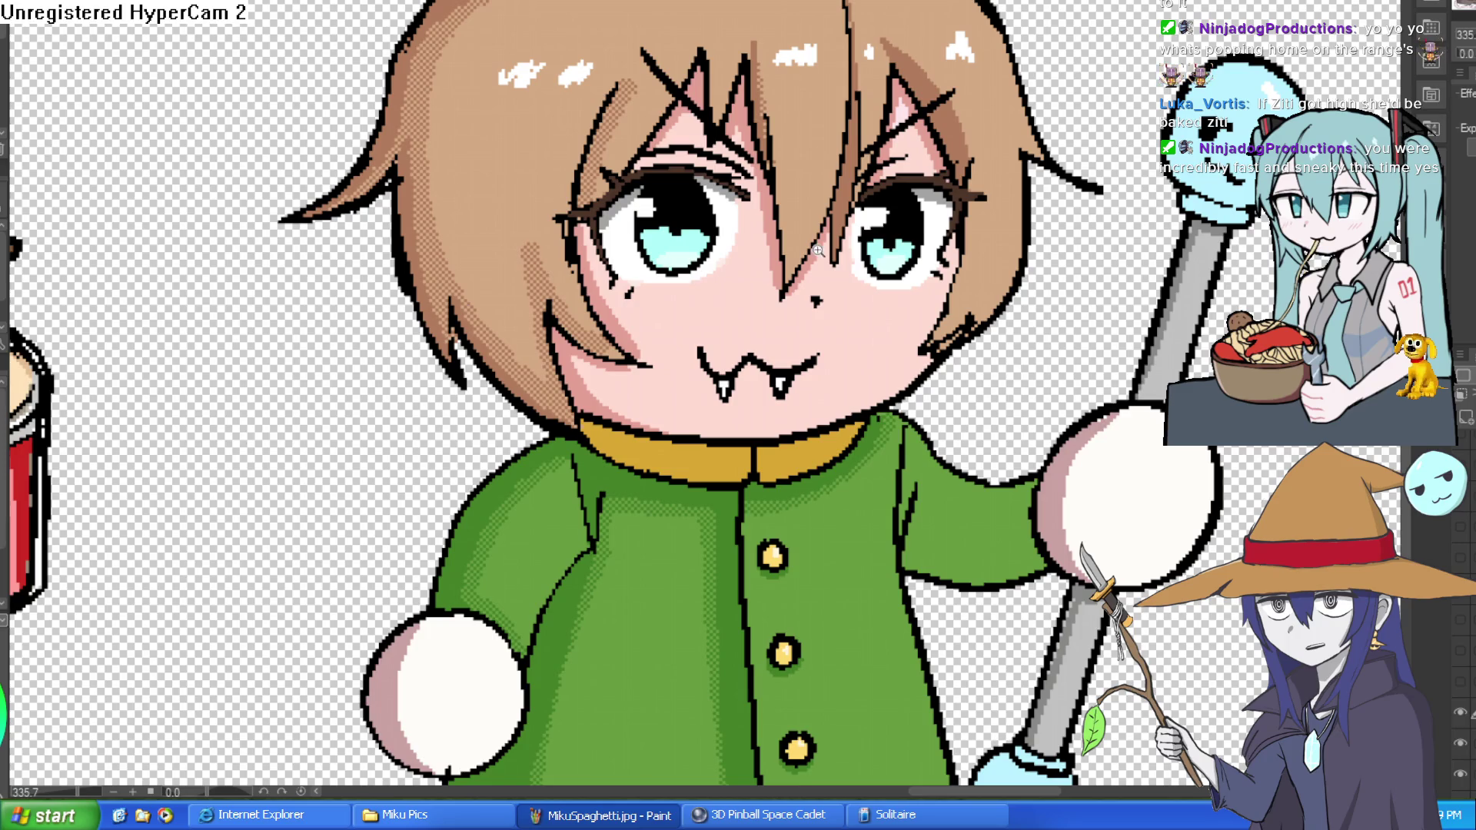
scroll(818, 250, "up", 5)
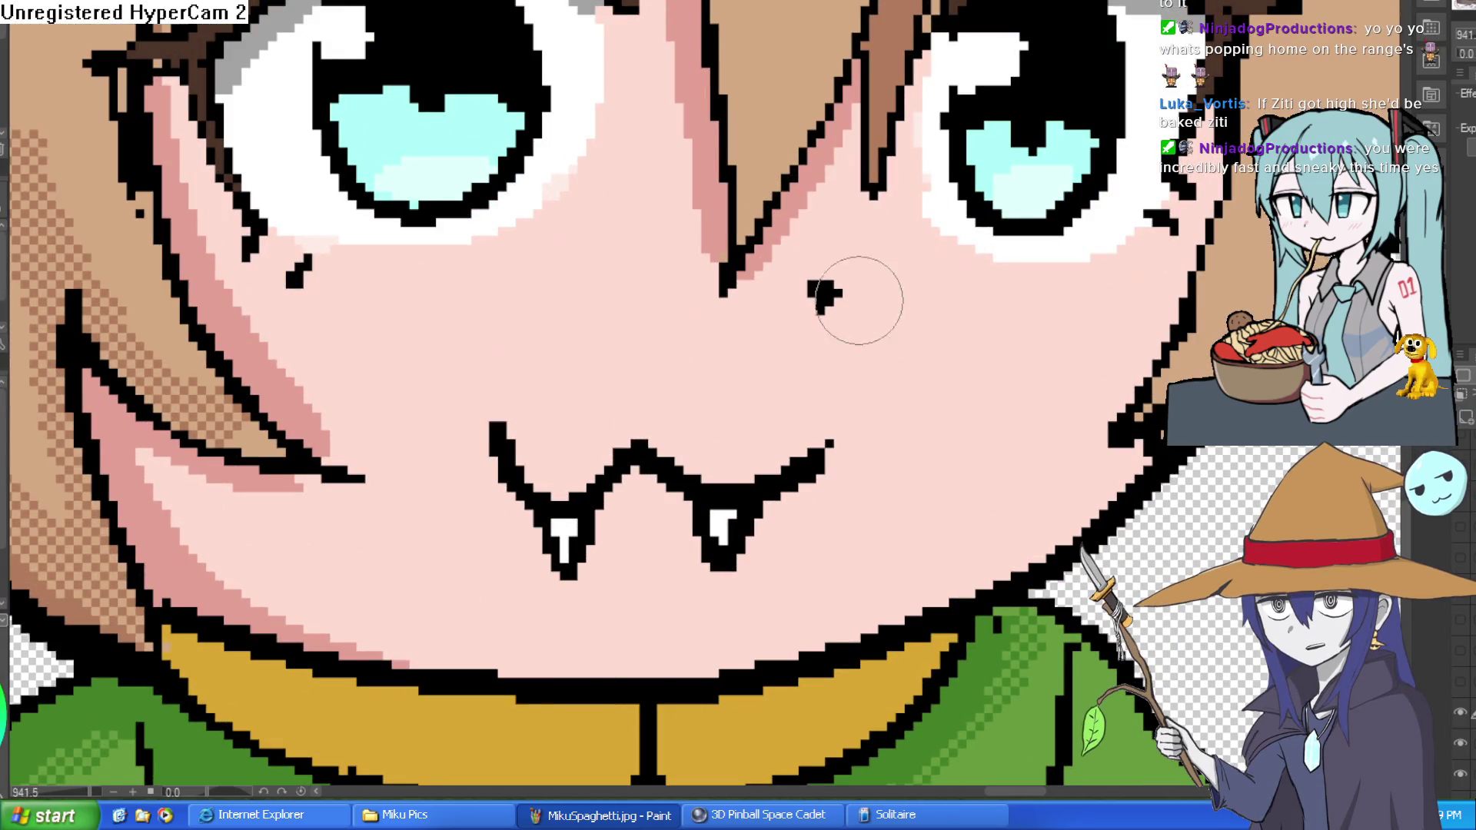
Draw a larger black nose and whiskers on both cheeks, then undo the whiskers.
mouse_move(858, 300)
left_mouse_down()
mouse_move(817, 323)
mouse_move(843, 290)
mouse_move(841, 263)
mouse_move(787, 293)
mouse_move(1099, 347)
left_mouse_up()
left_click_drag(896, 336, 1045, 374)
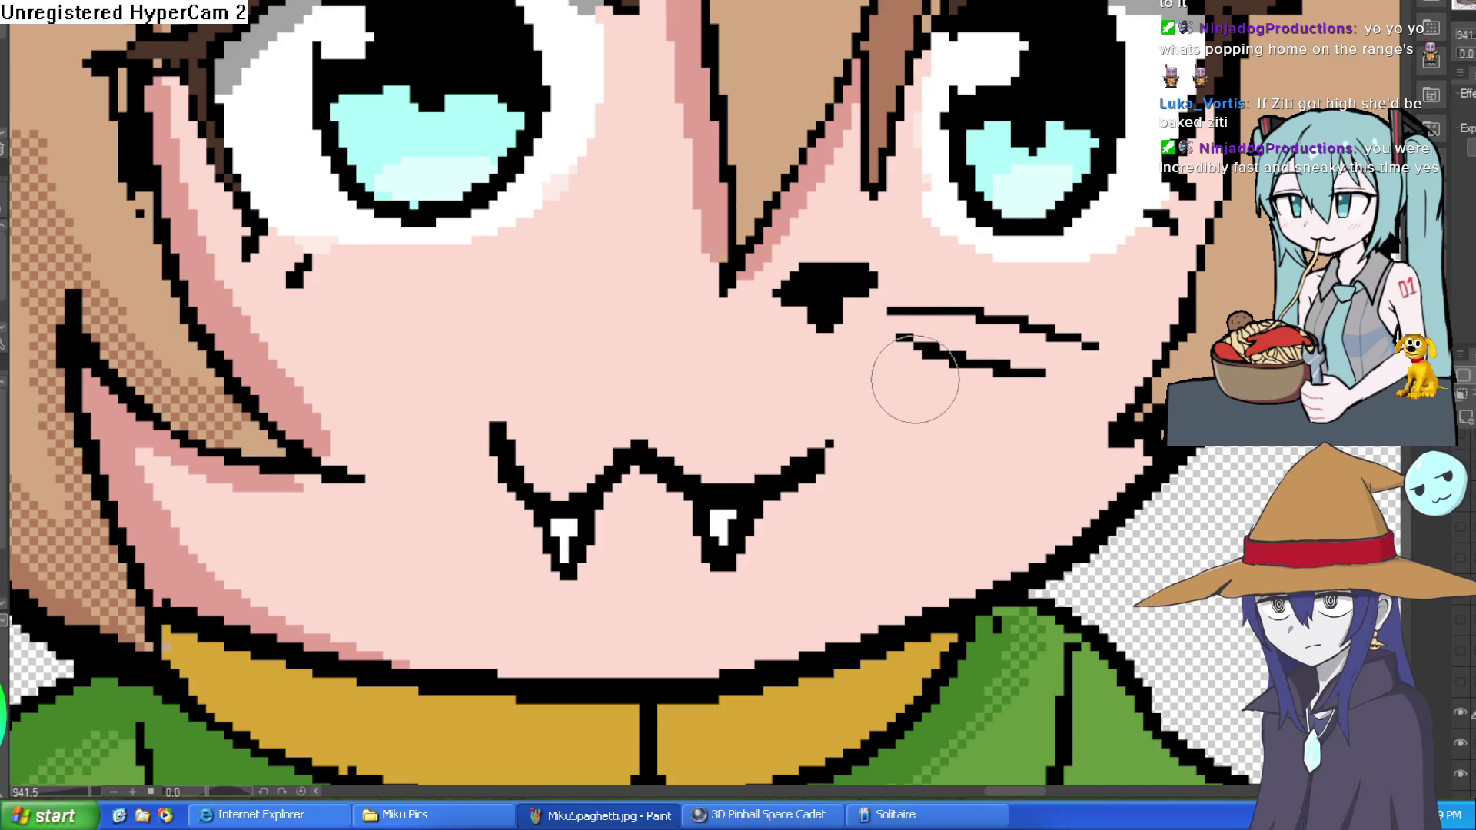
left_click_drag(915, 379, 1000, 424)
left_click_drag(741, 311, 542, 377)
left_click_drag(738, 357, 607, 406)
left_click_drag(752, 382, 677, 425)
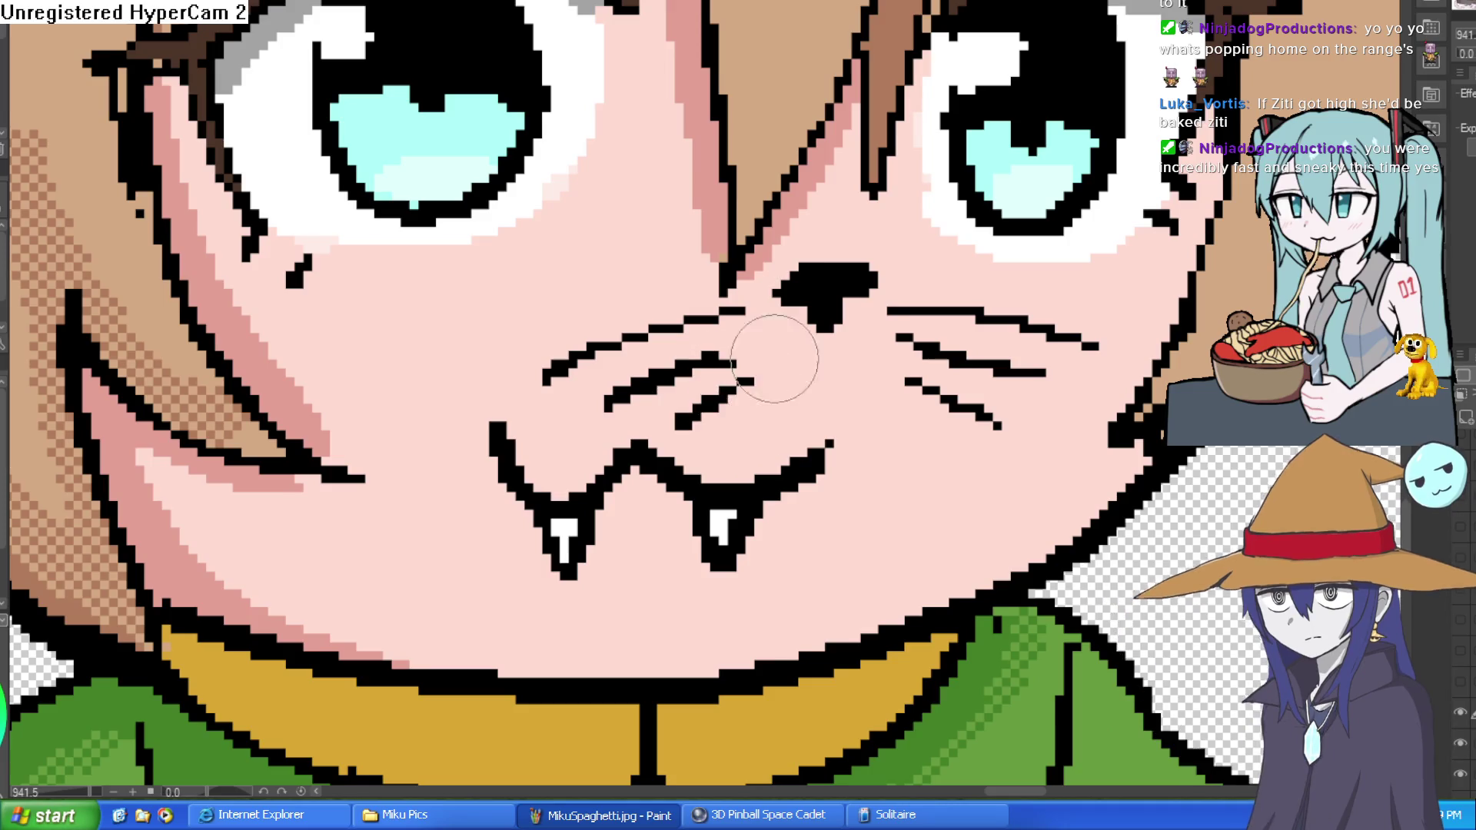
key("ctrl+0")
scroll(1027, 276, "up", 5)
key("ctrl+z")
key("ctrl+z")
key("ctrl+z")
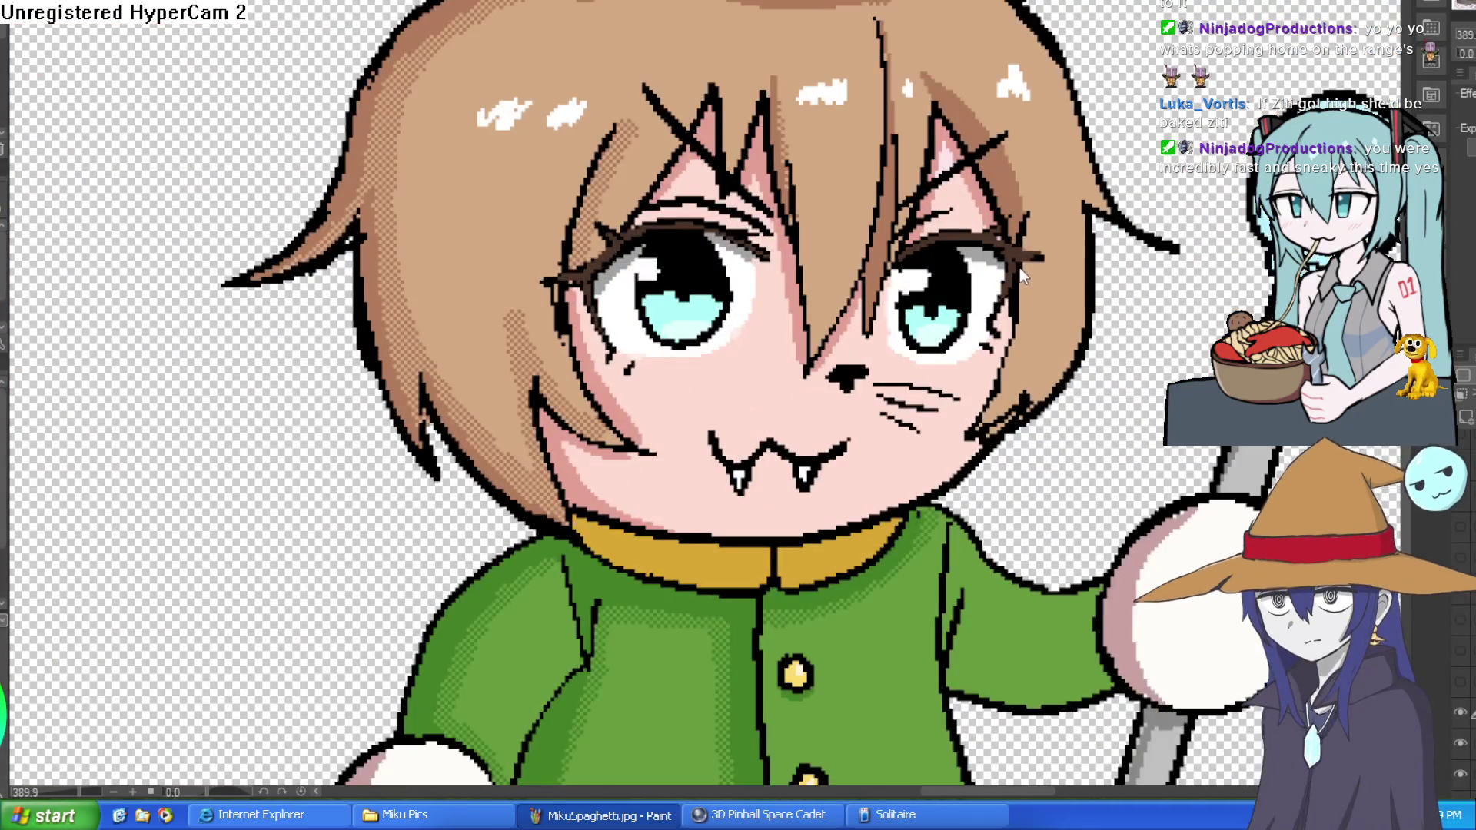
scroll(999, 216, "down", 5)
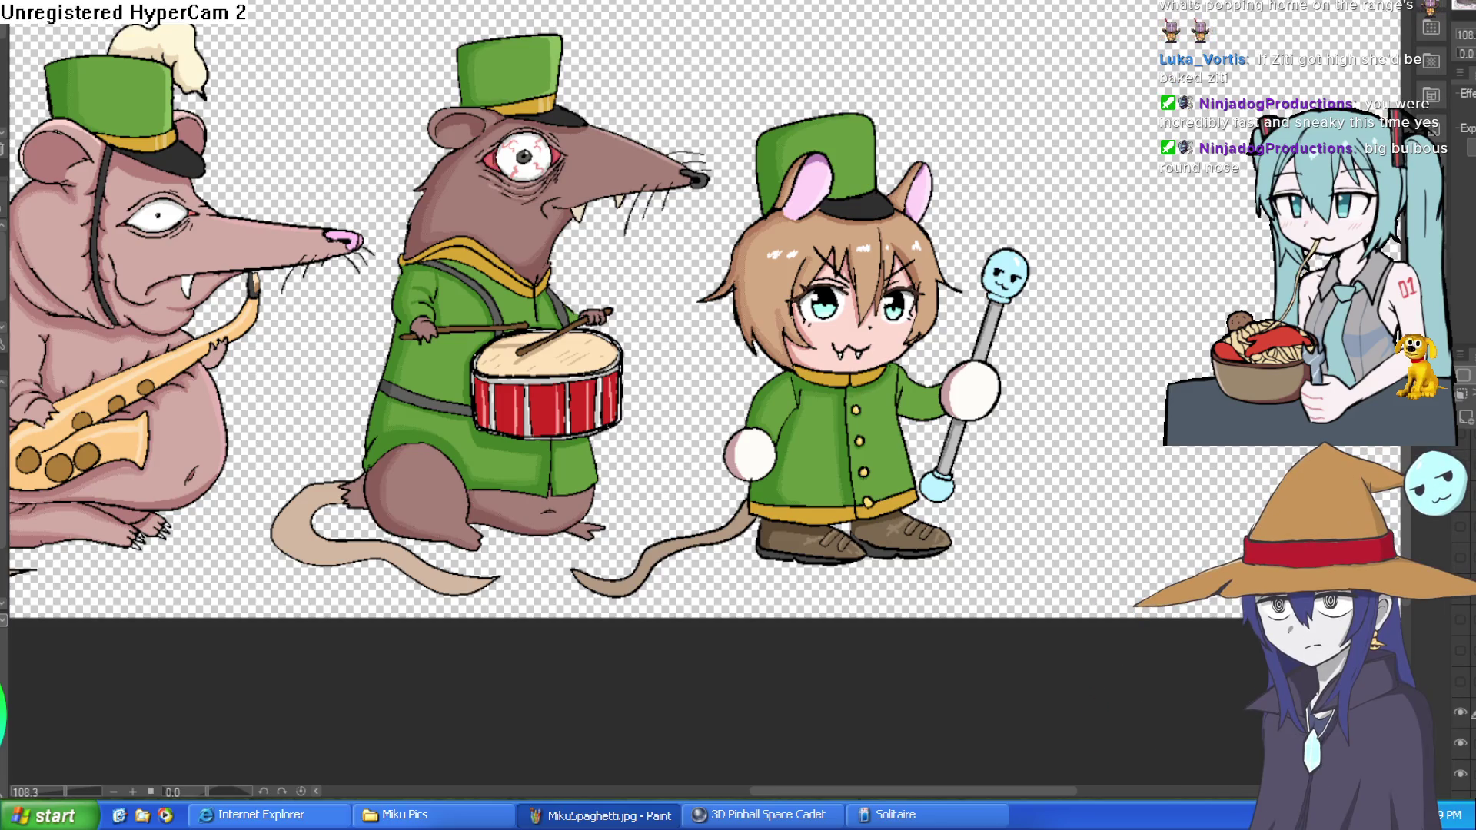
Redraw the nose oval, fill it solid black and add a white highlight.
scroll(932, 289, "up", 4)
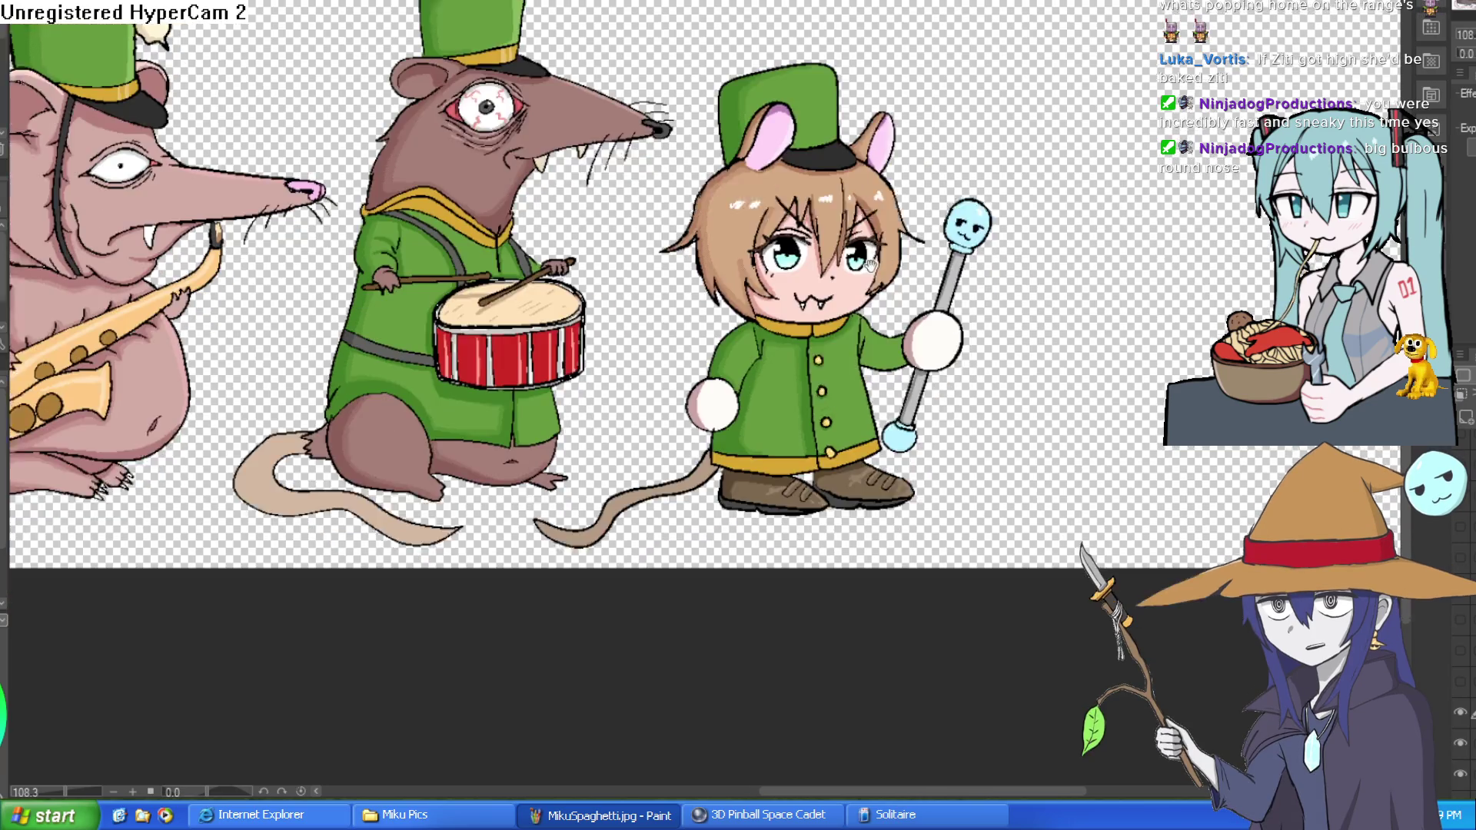
mouse_move(826, 302)
left_mouse_down()
mouse_move(853, 283)
mouse_move(880, 296)
mouse_move(876, 334)
mouse_move(857, 281)
mouse_move(856, 344)
mouse_move(809, 319)
mouse_move(877, 275)
mouse_move(884, 304)
left_mouse_up()
key("ctrl+z")
key("ctrl+z")
key("ctrl+z")
left_click(878, 296)
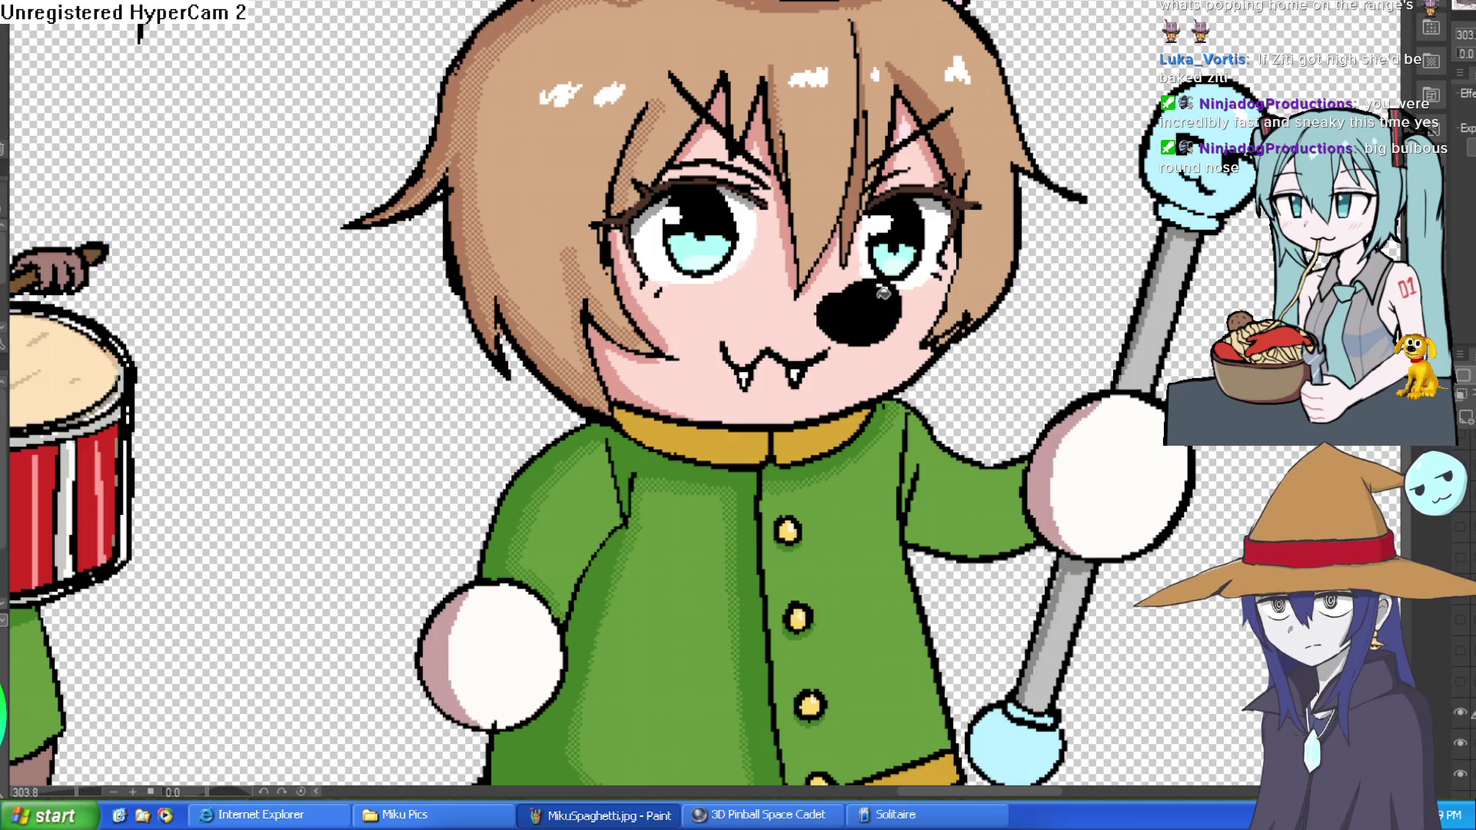
scroll(884, 284, "up", 3)
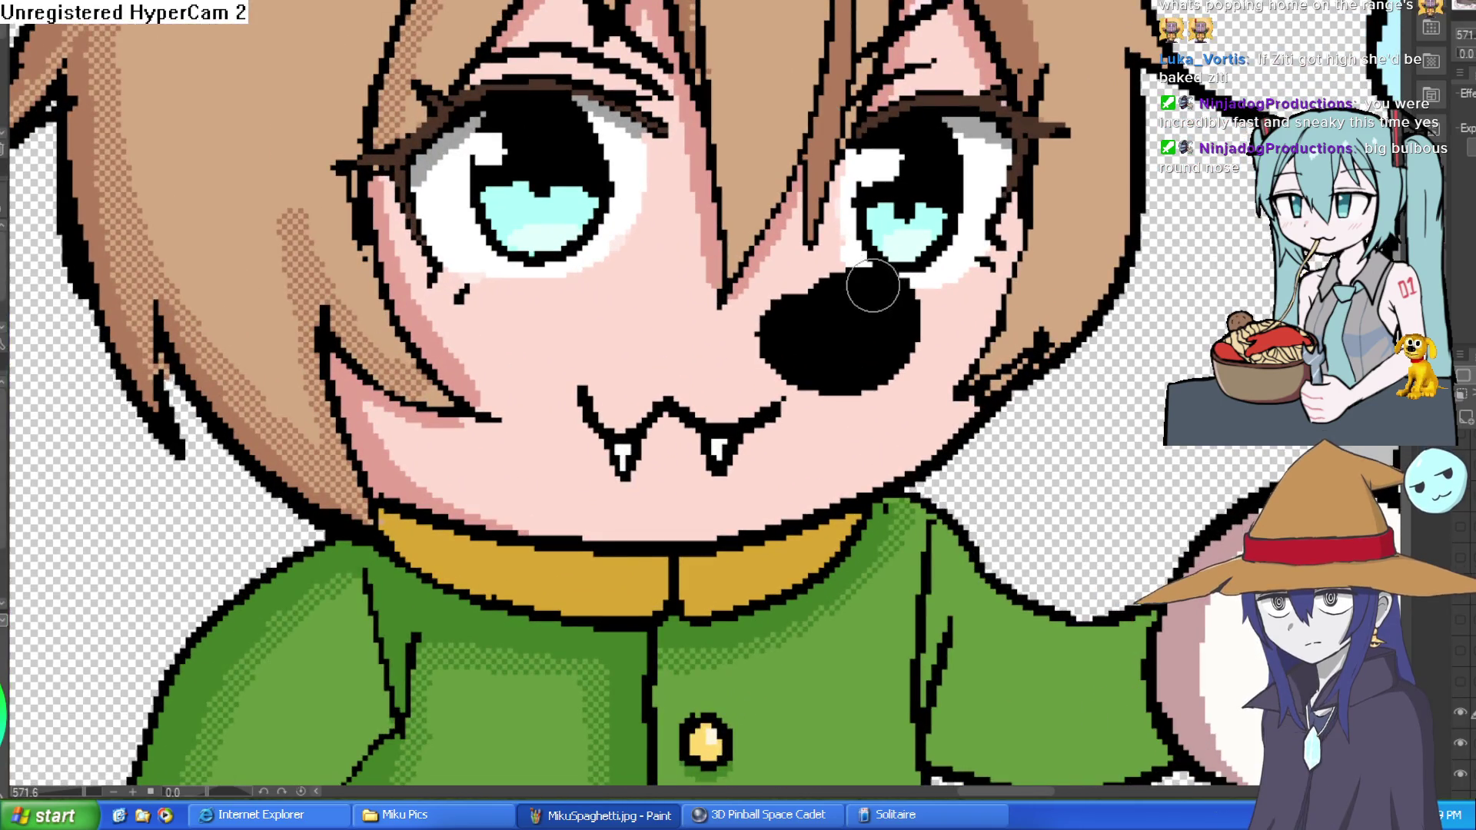
left_click_drag(866, 292, 887, 329)
Repaint the nose's lower edge with skin pink.
scroll(945, 323, "down", 5)
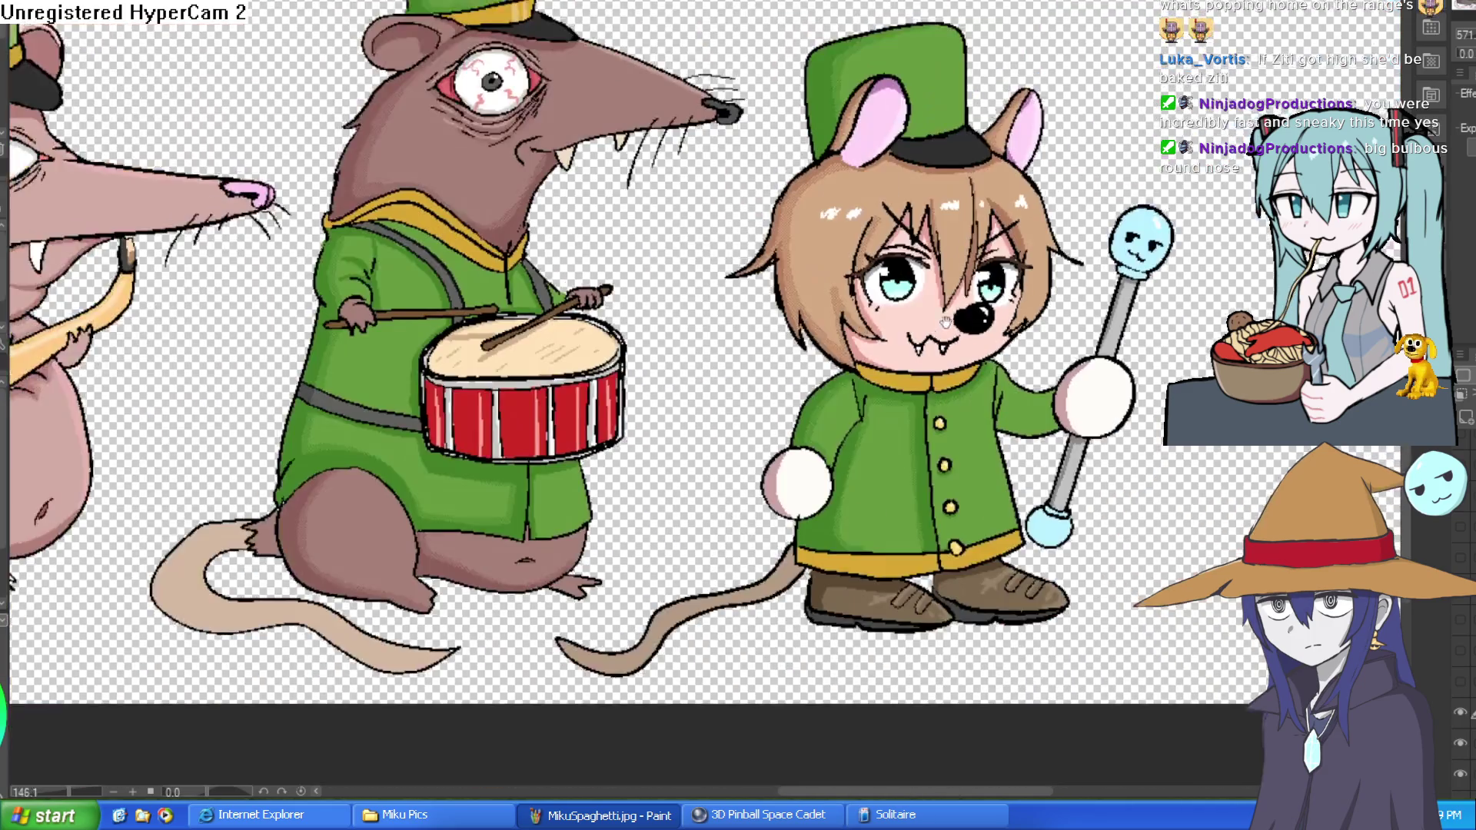
scroll(1050, 320, "up", 5)
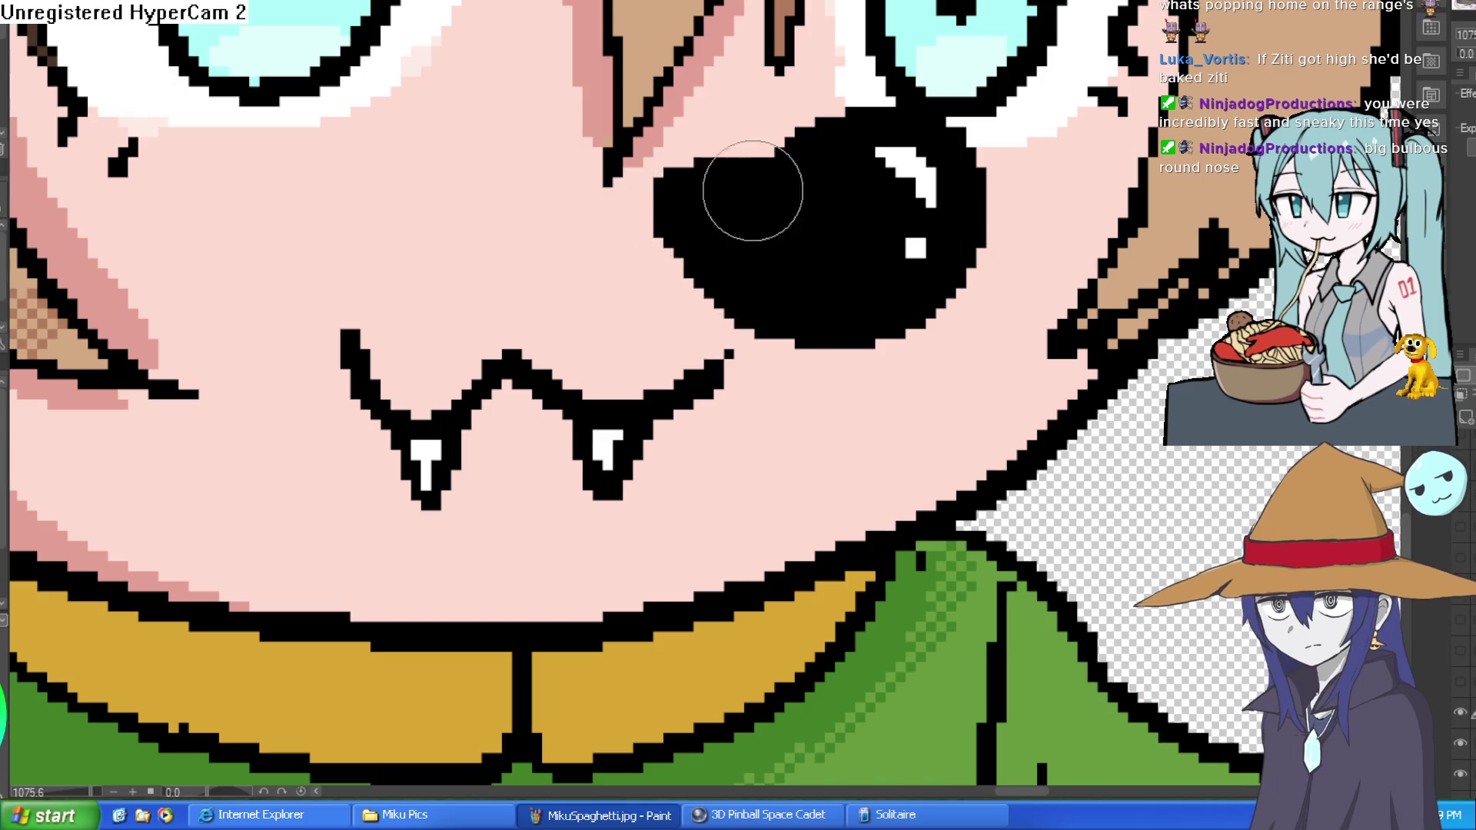
scroll(966, 208, "down", 5)
scroll(692, 220, "up", 5)
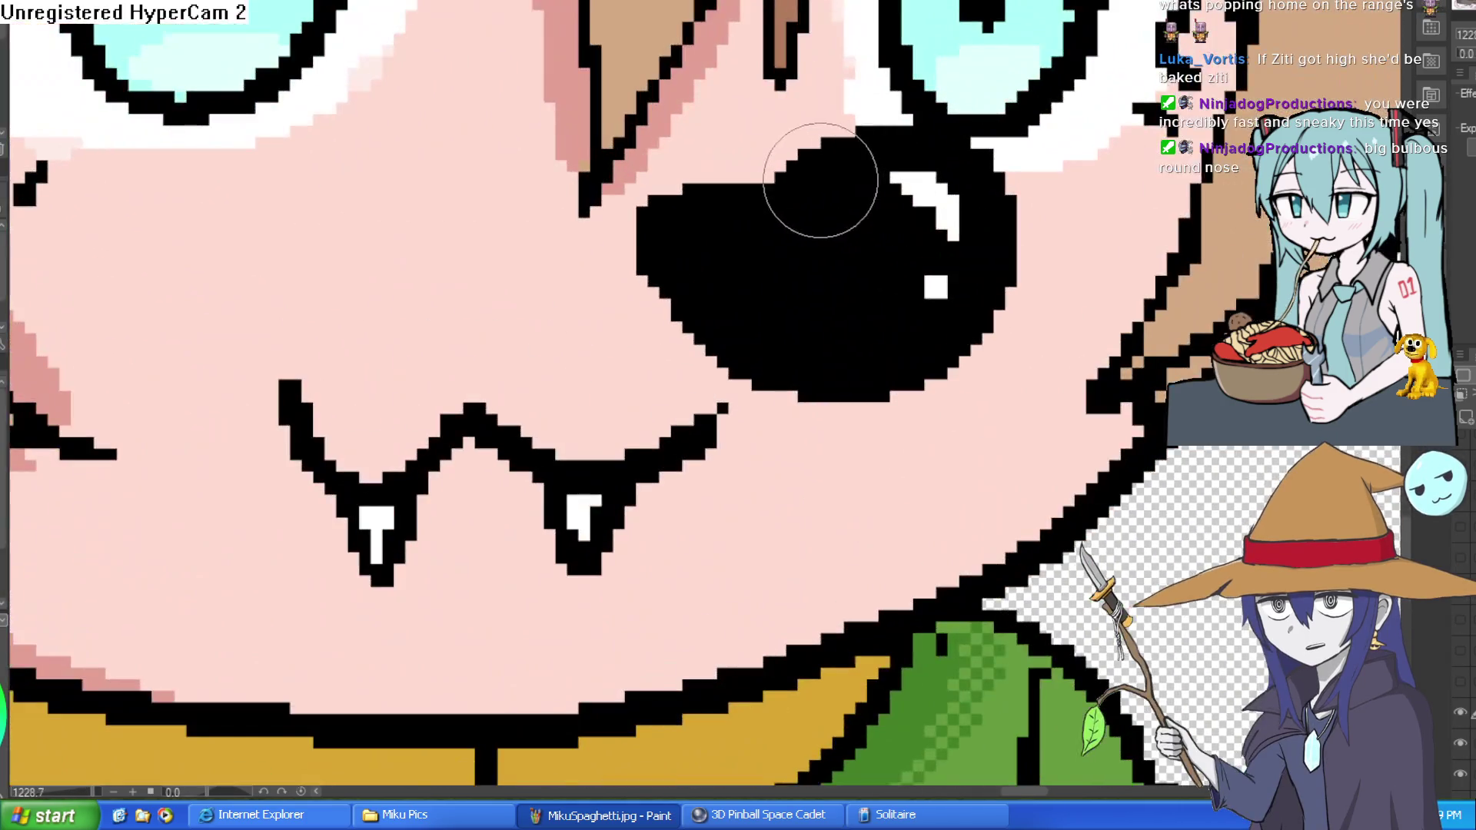
scroll(906, 148, "down", 5)
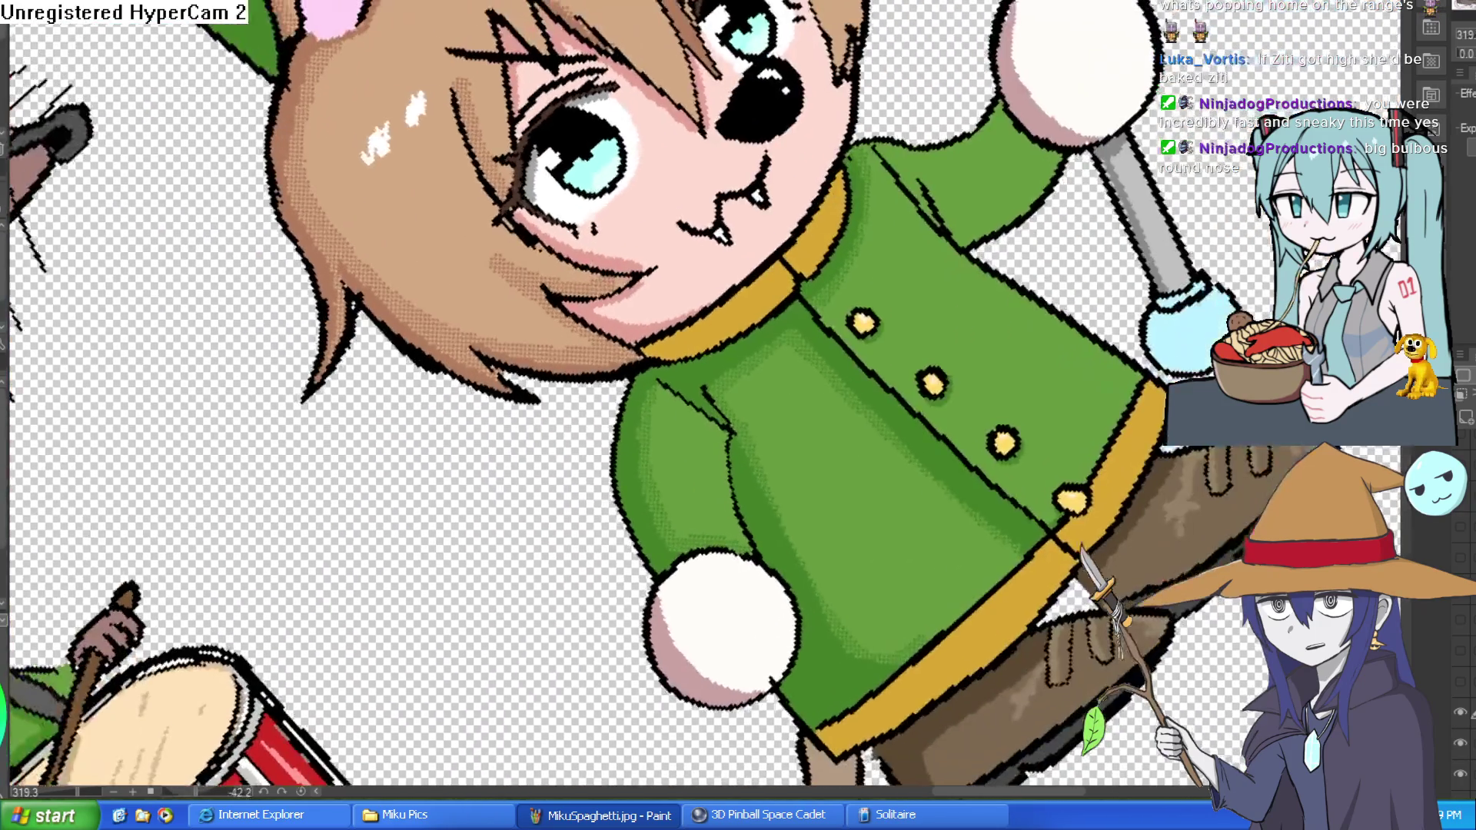
scroll(844, 90, "up", 5)
mouse_move(844, 90)
left_mouse_down()
mouse_move(645, 230)
mouse_move(659, 256)
mouse_move(850, 61)
left_mouse_up()
scroll(850, 62, "down", 5)
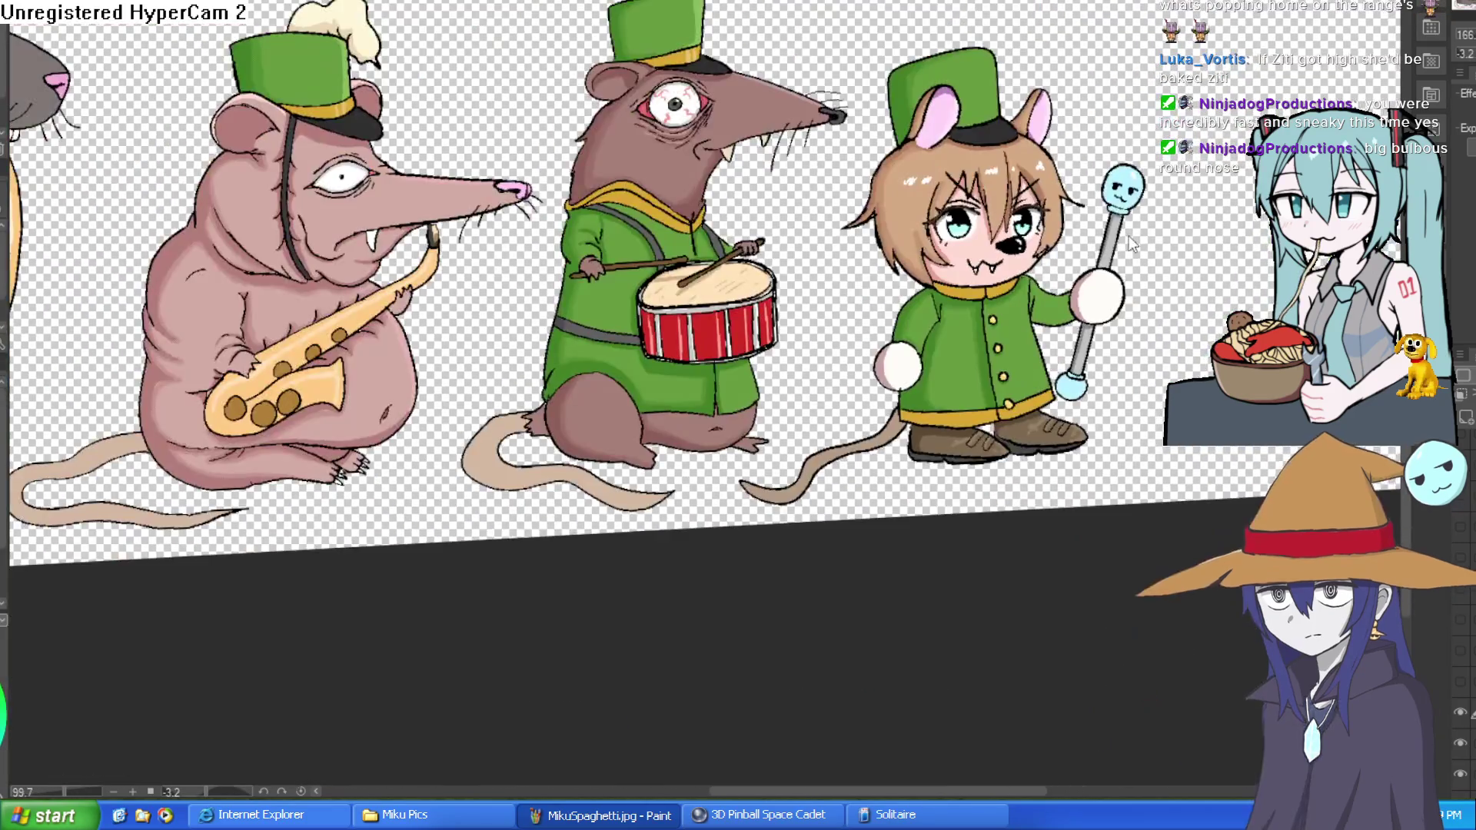
scroll(1120, 242, "down", 2)
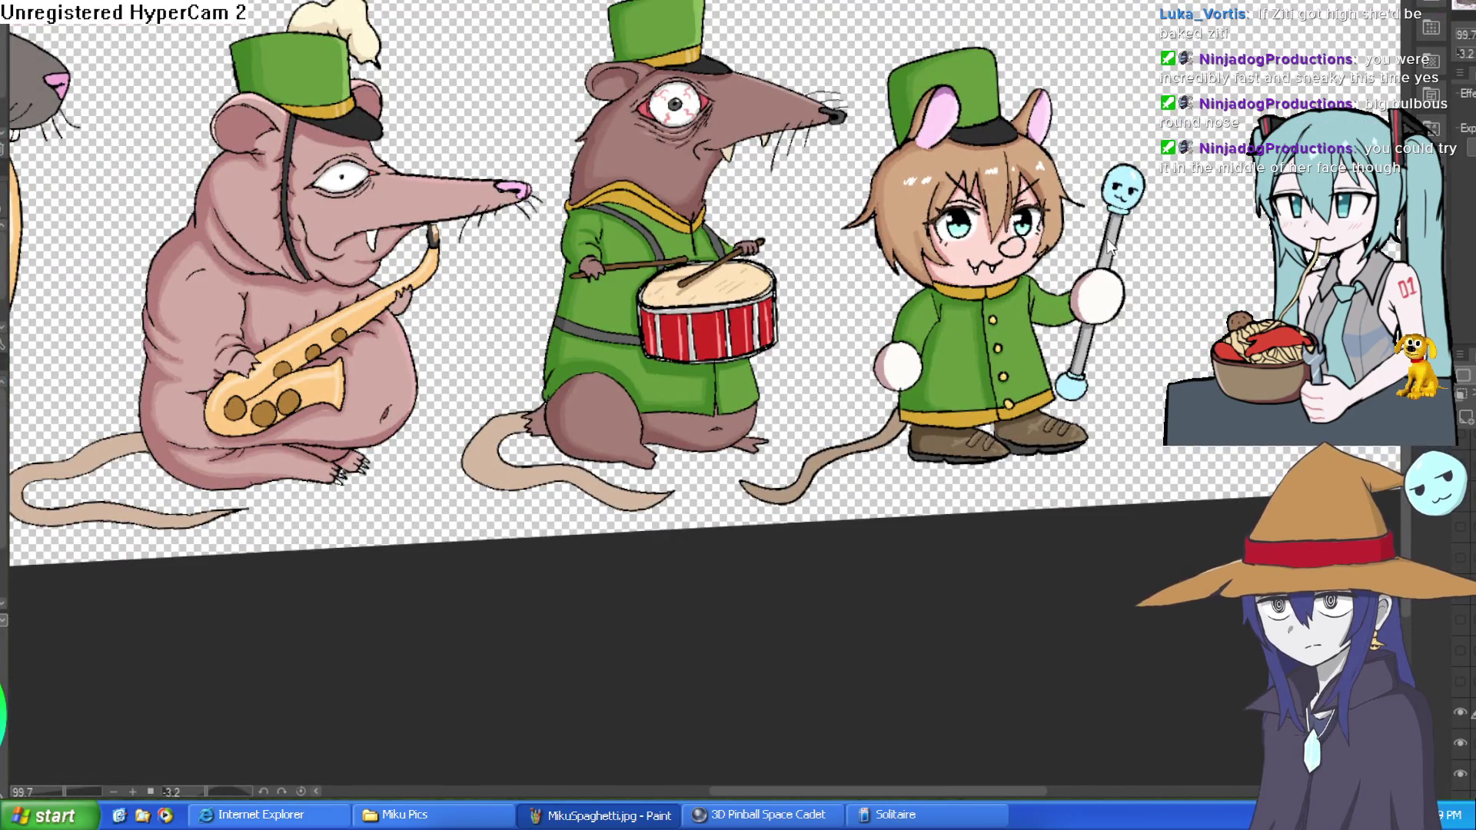
Tilt the canvas onto the mouse-boy's face and paint the nose into a bigger black oval.
scroll(1109, 246, "up", 5)
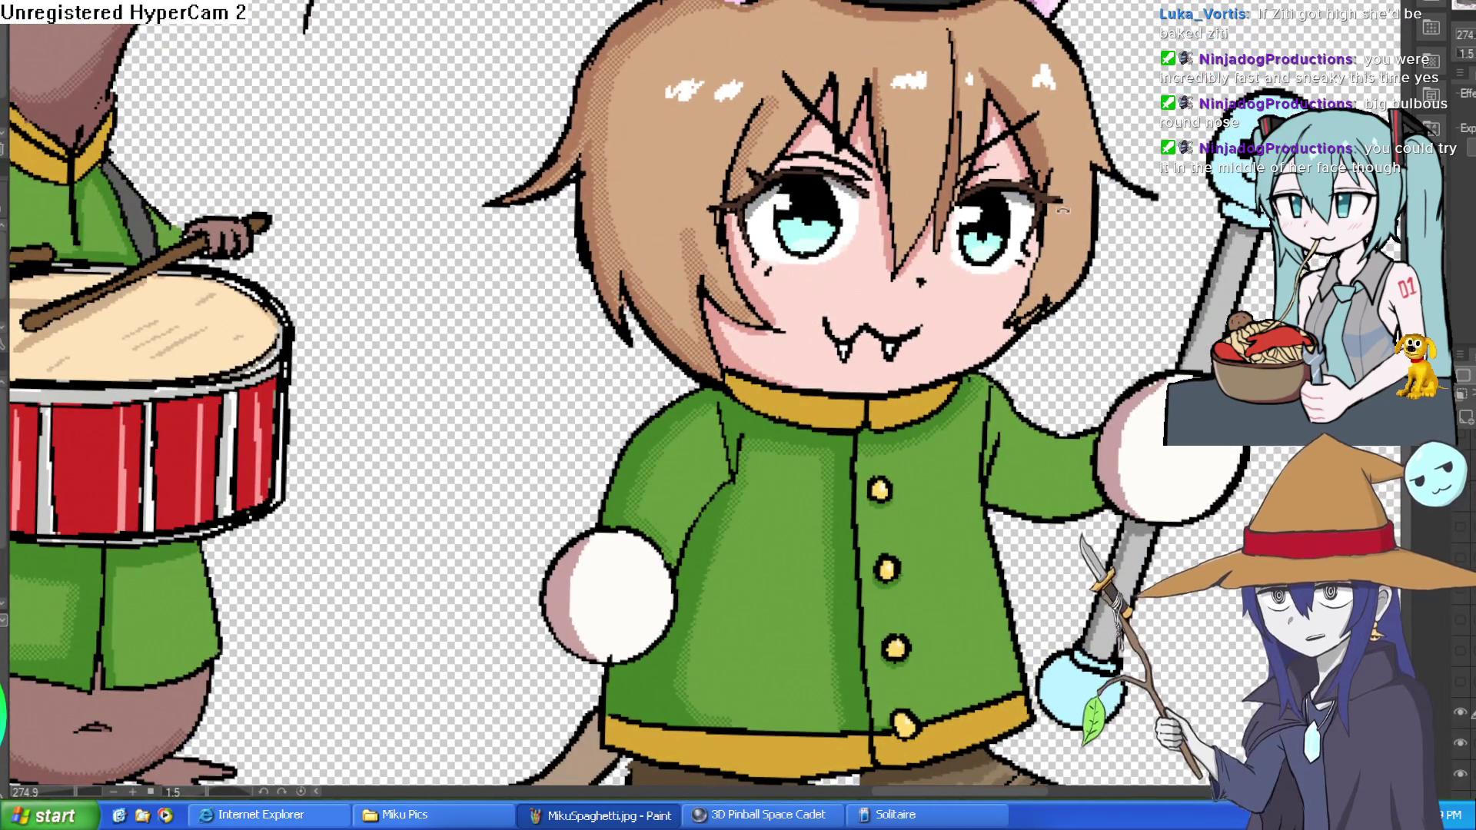
left_click_drag(1068, 244, 1070, 227)
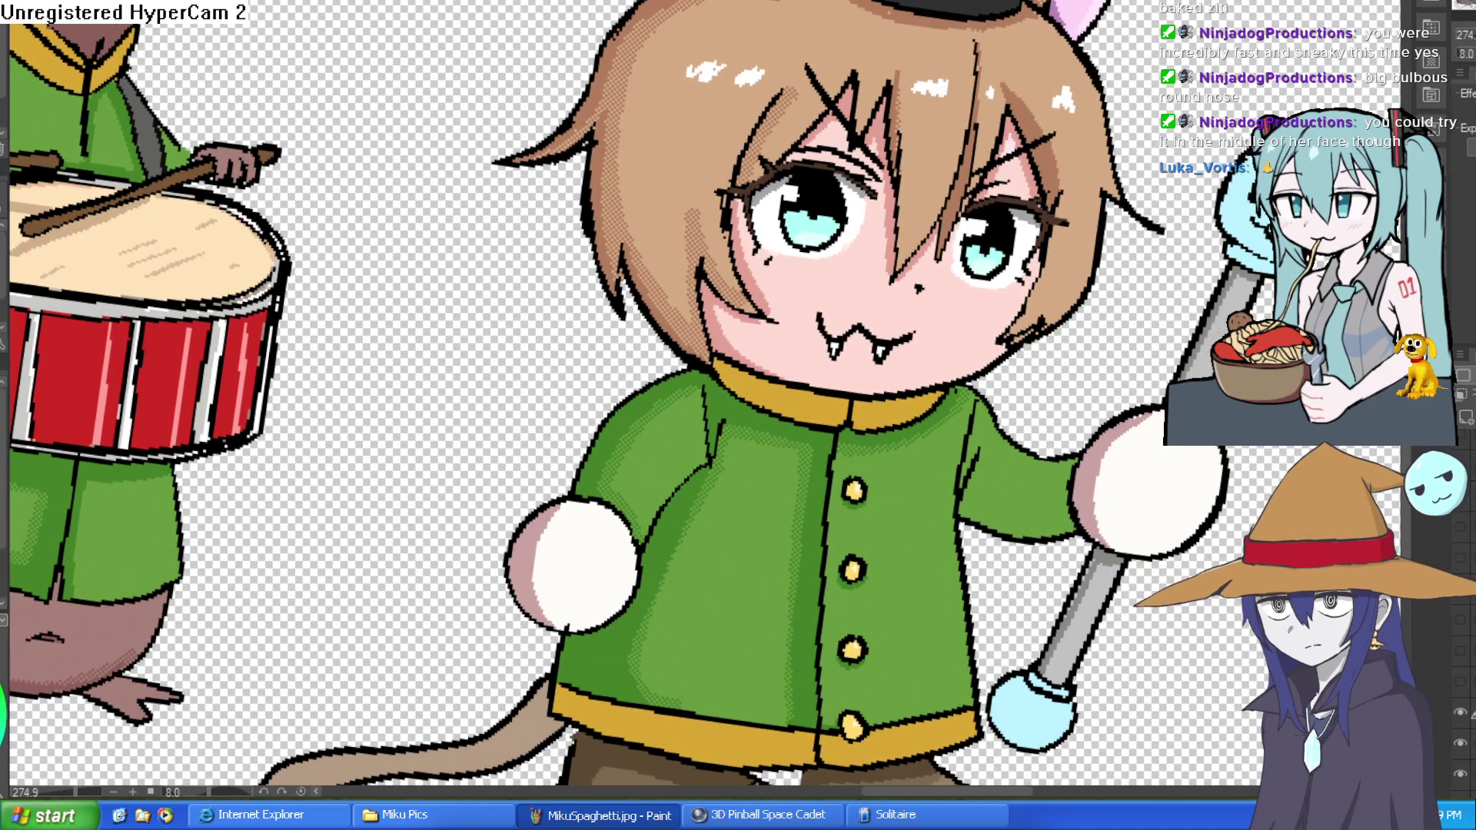
scroll(922, 307, "up", 4)
left_click_drag(849, 185, 863, 191)
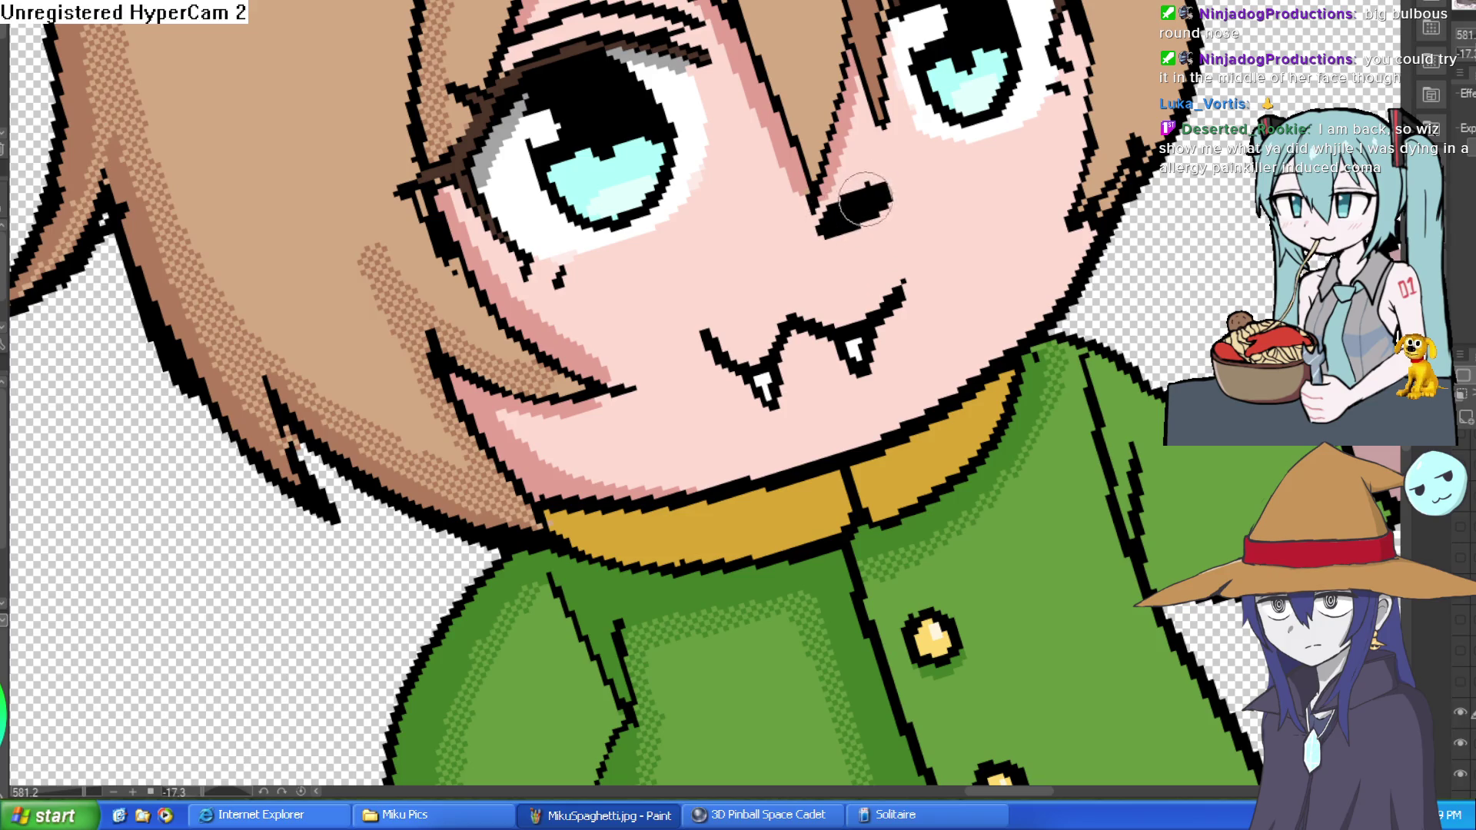
mouse_move(879, 202)
left_mouse_down()
mouse_move(846, 219)
mouse_move(880, 194)
left_mouse_up()
scroll(880, 194, "down", 2)
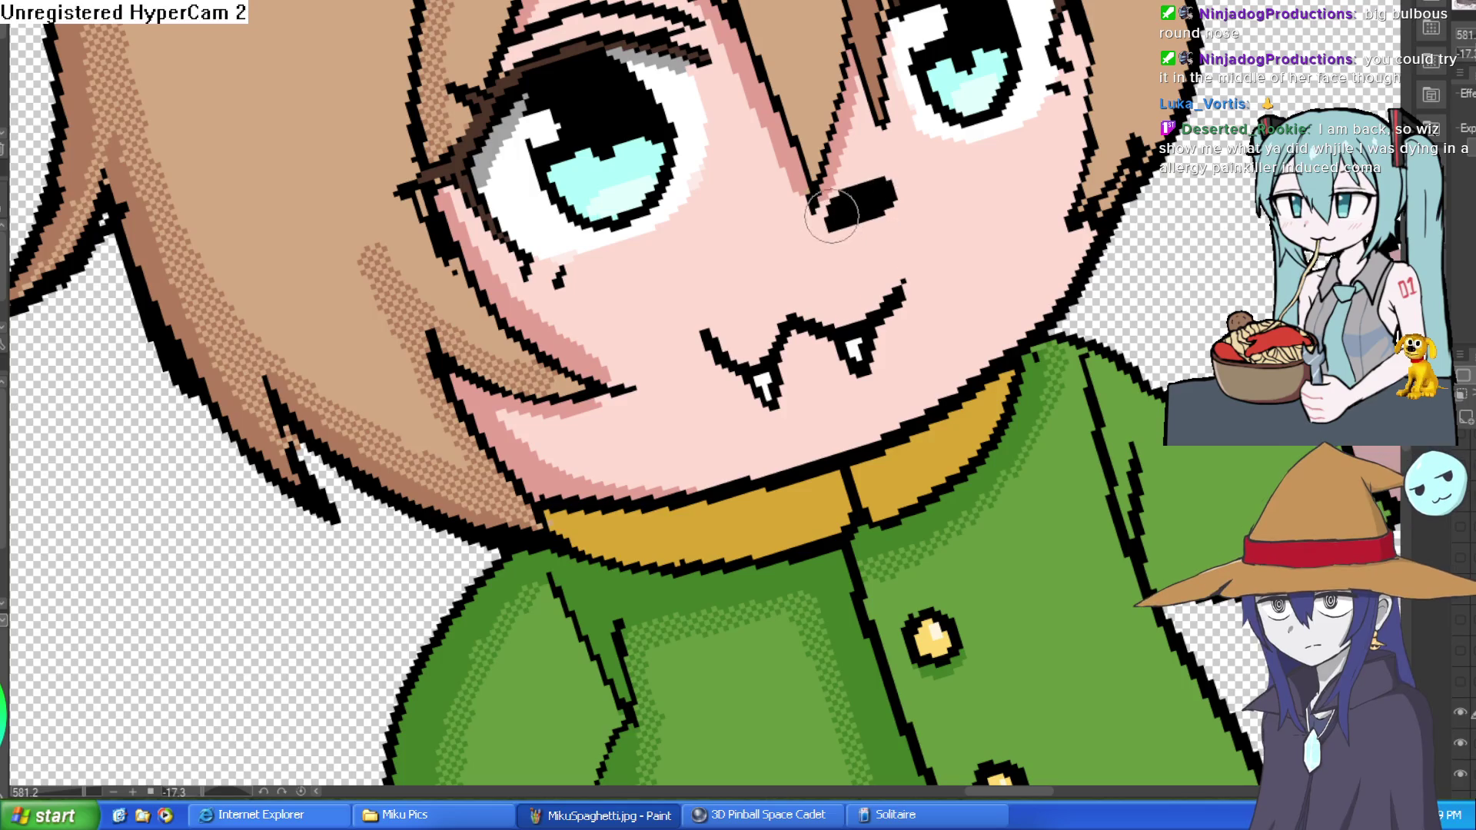
scroll(845, 200, "down", 2)
left_click_drag(431, 460, 320, 397)
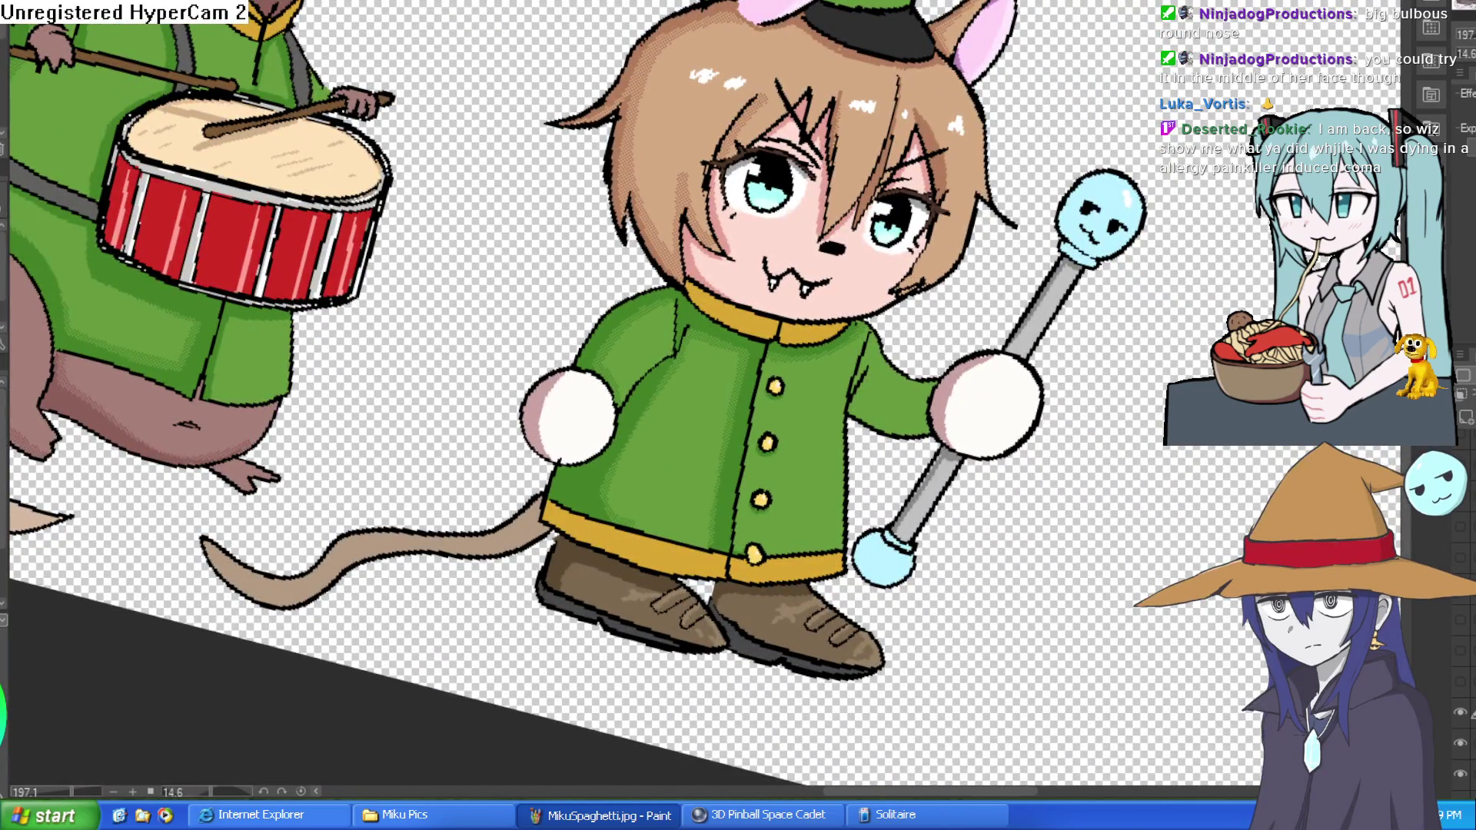
scroll(685, 135, "up", 5)
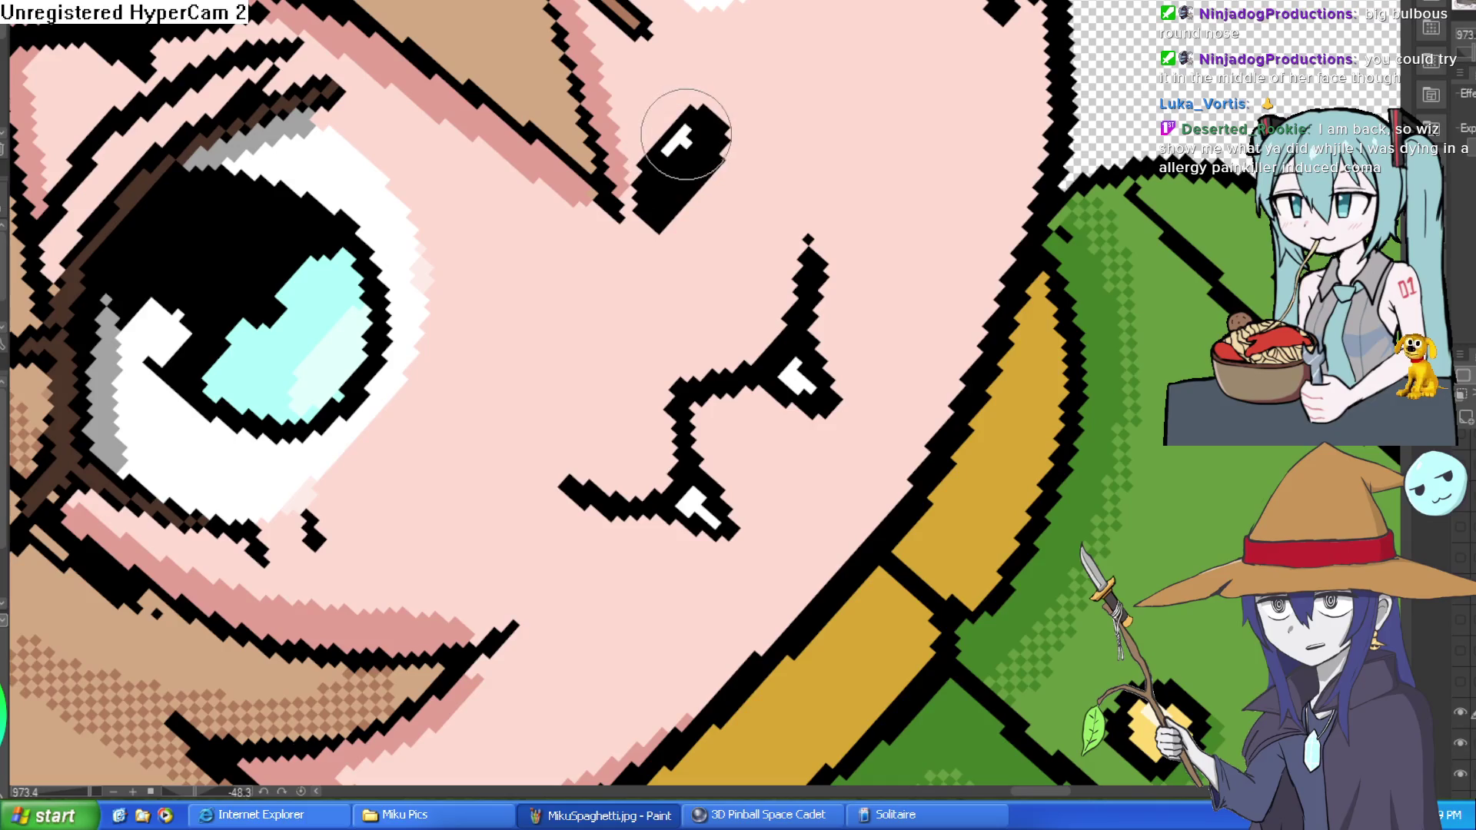
scroll(686, 134, "down", 6)
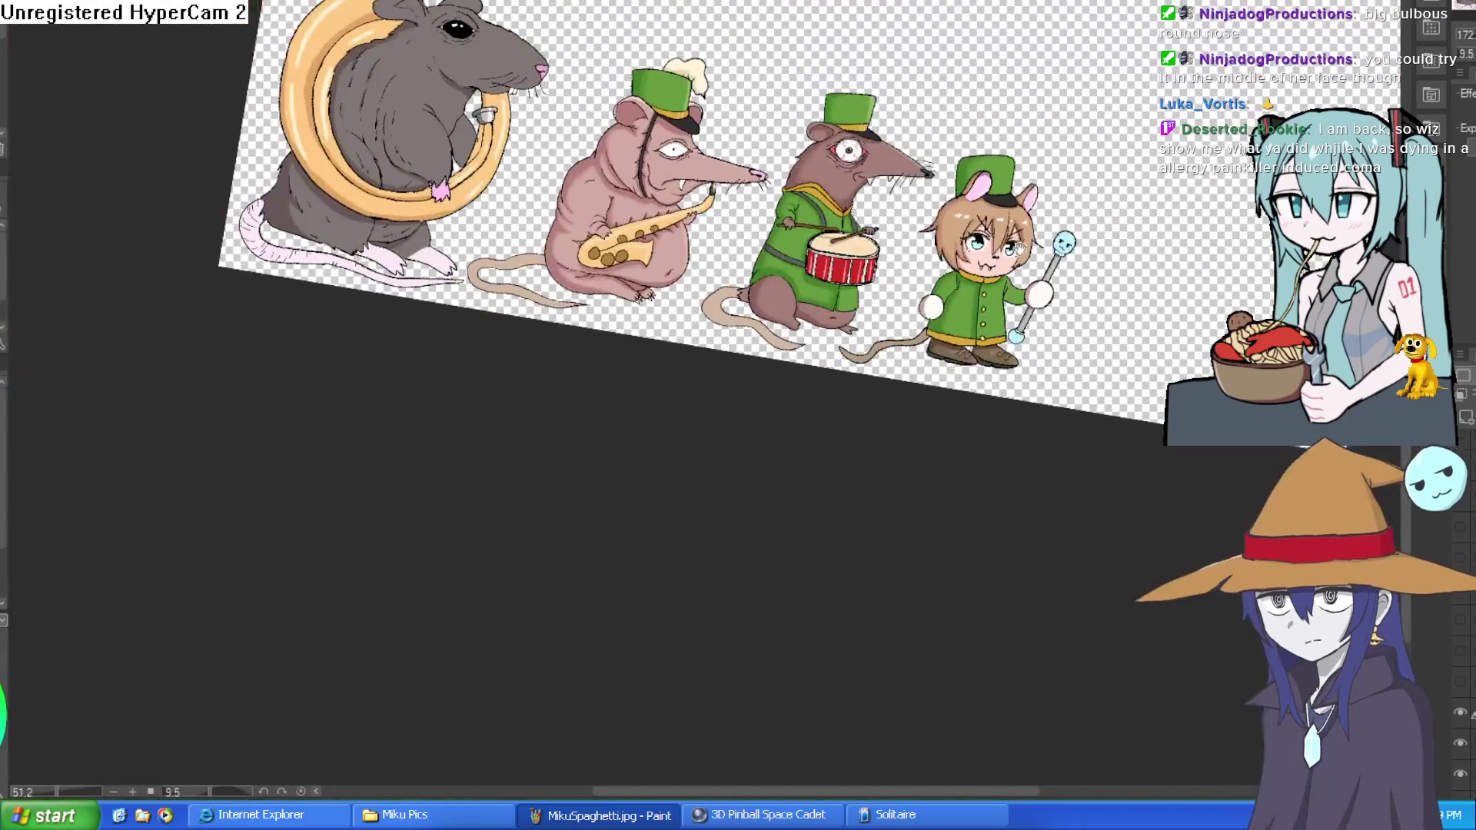
scroll(931, 112, "up", 5)
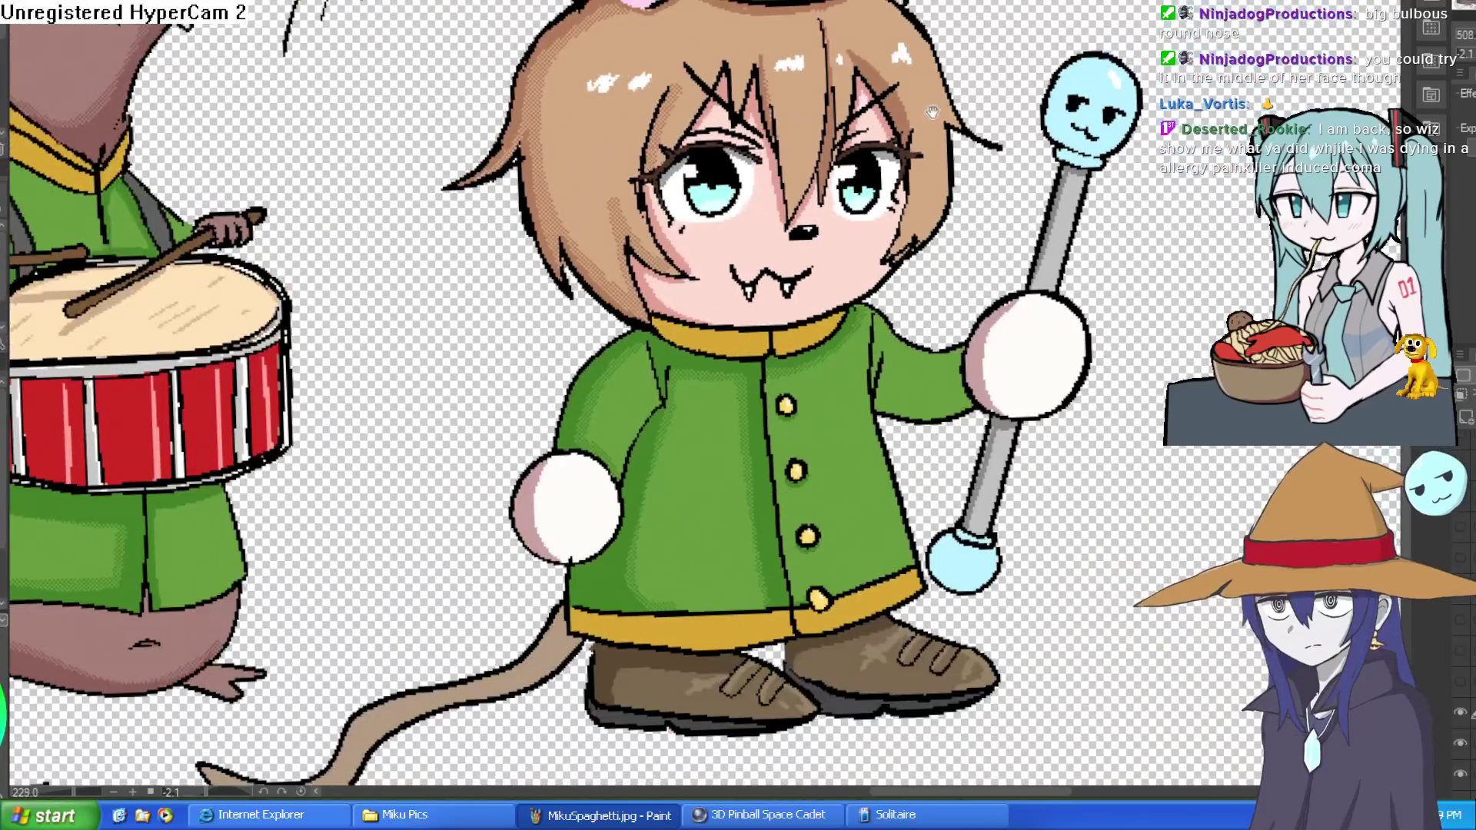
scroll(991, 115, "down", 2)
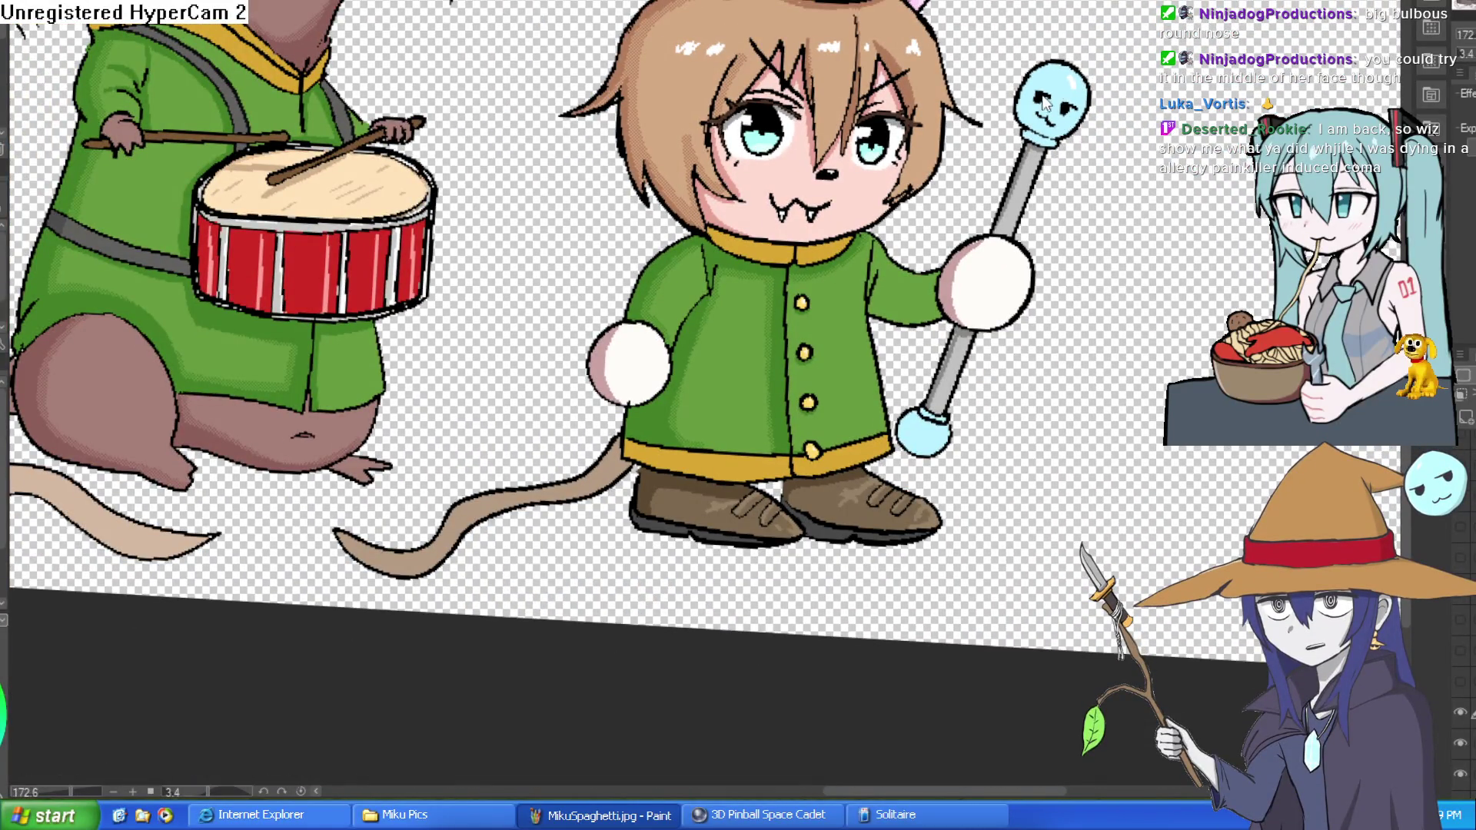
scroll(821, 185, "up", 5)
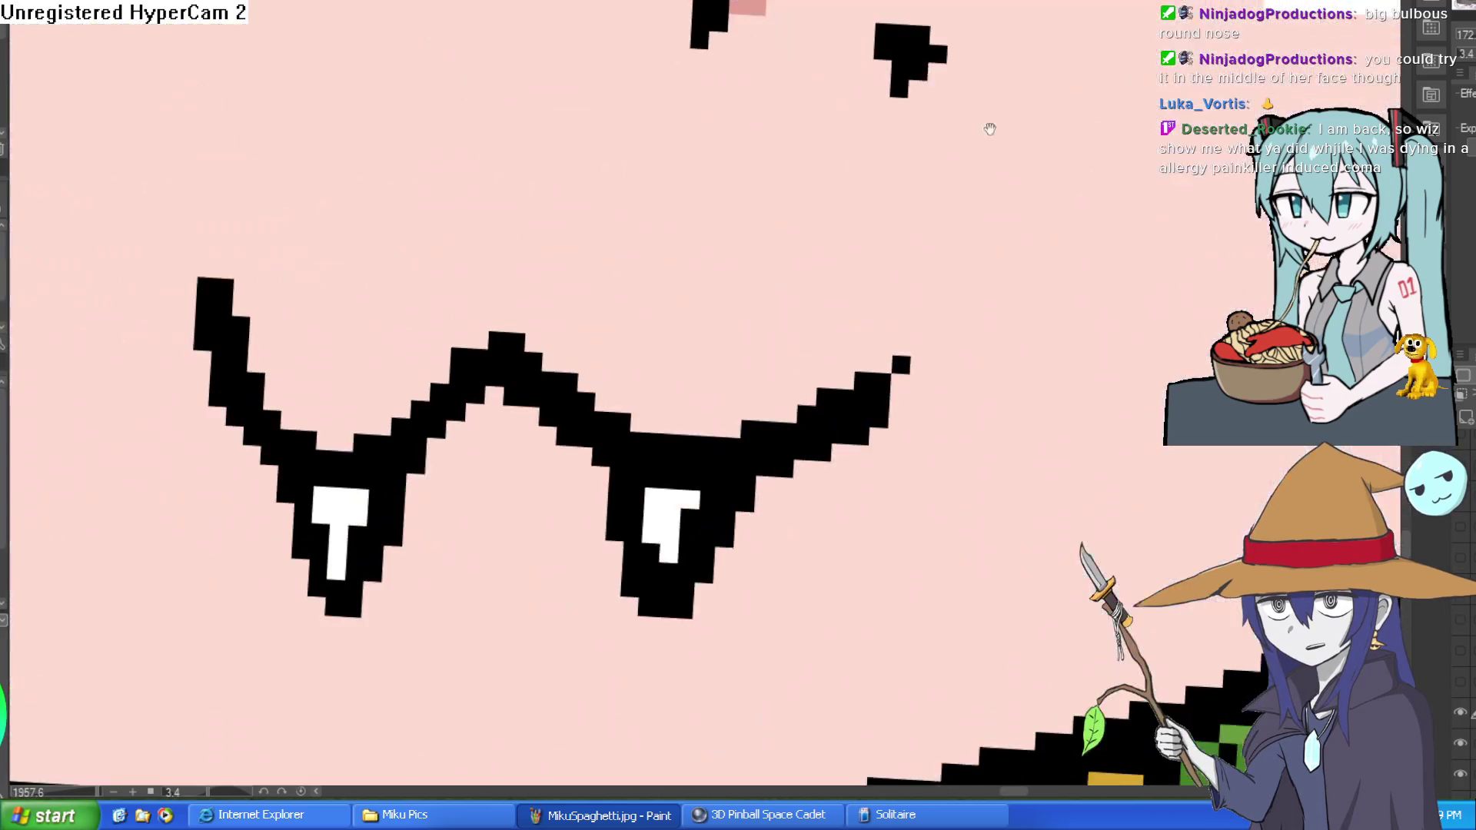
scroll(989, 129, "down", 8)
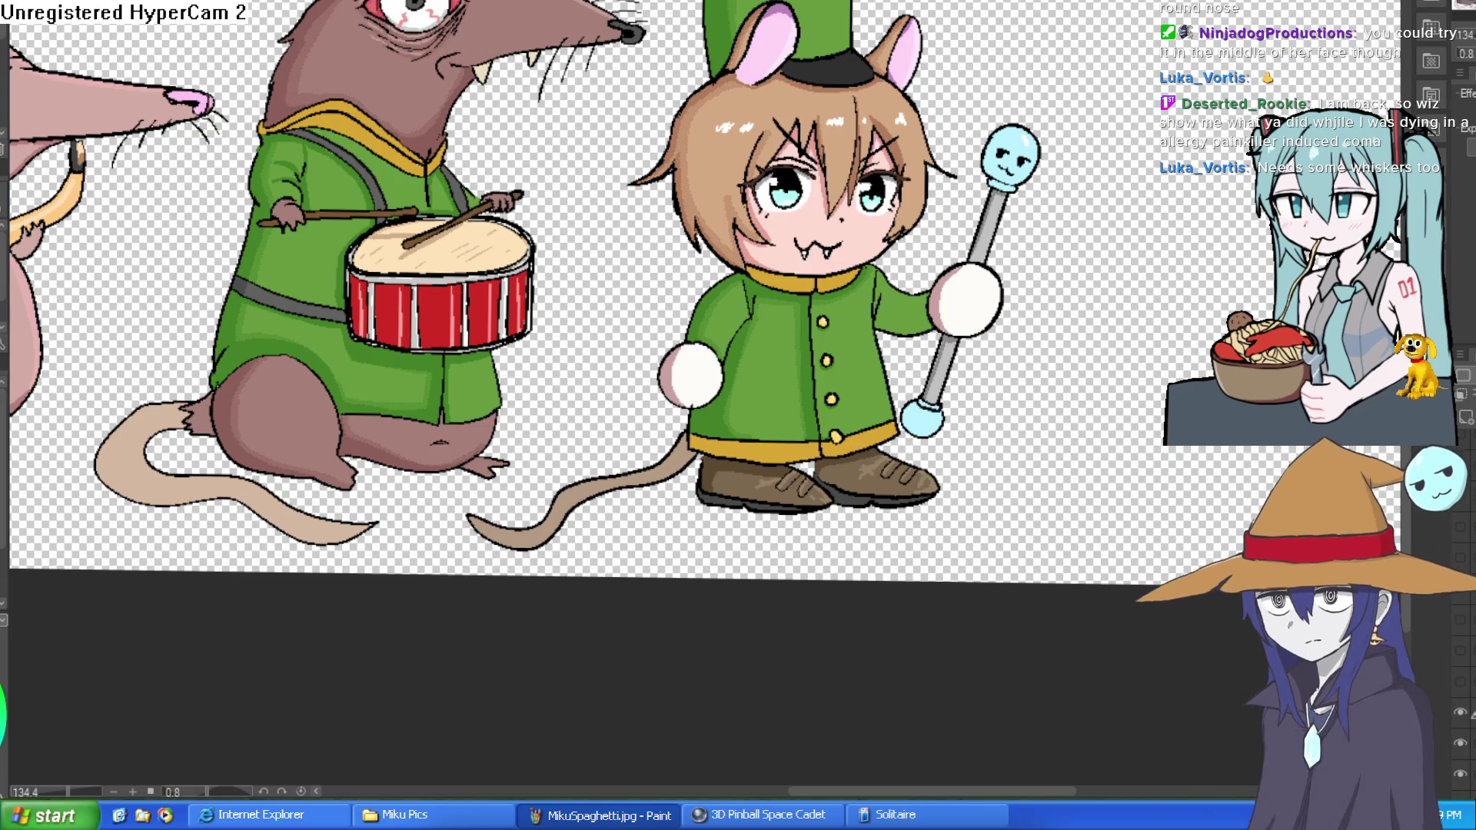
scroll(768, 55, "up", 5)
scroll(768, 55, "down", 2)
Draw two whisker strokes on the right cheek and three across the left cheek.
left_click_drag(696, 123, 619, 185)
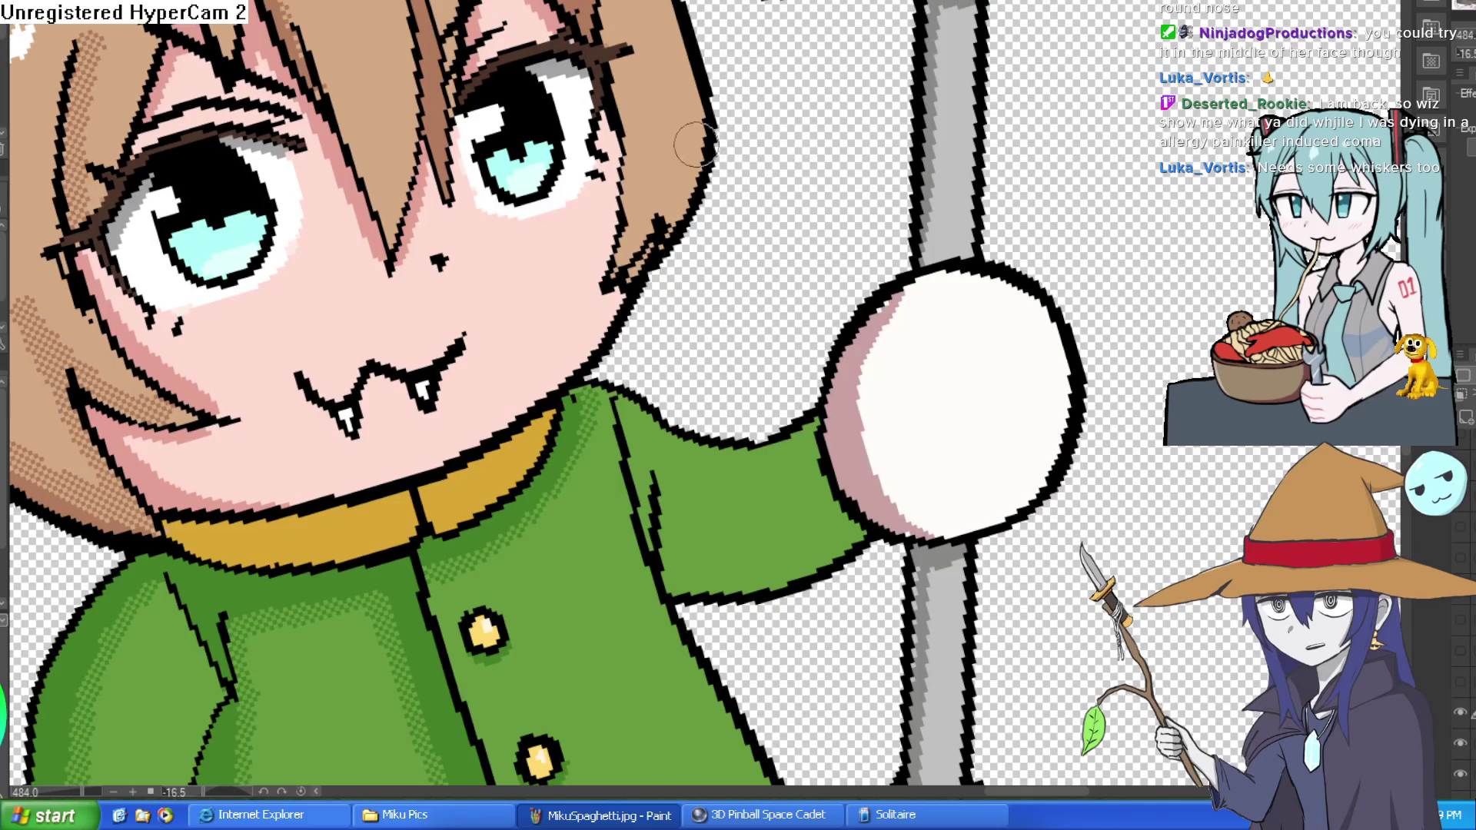
left_click_drag(607, 235, 588, 250)
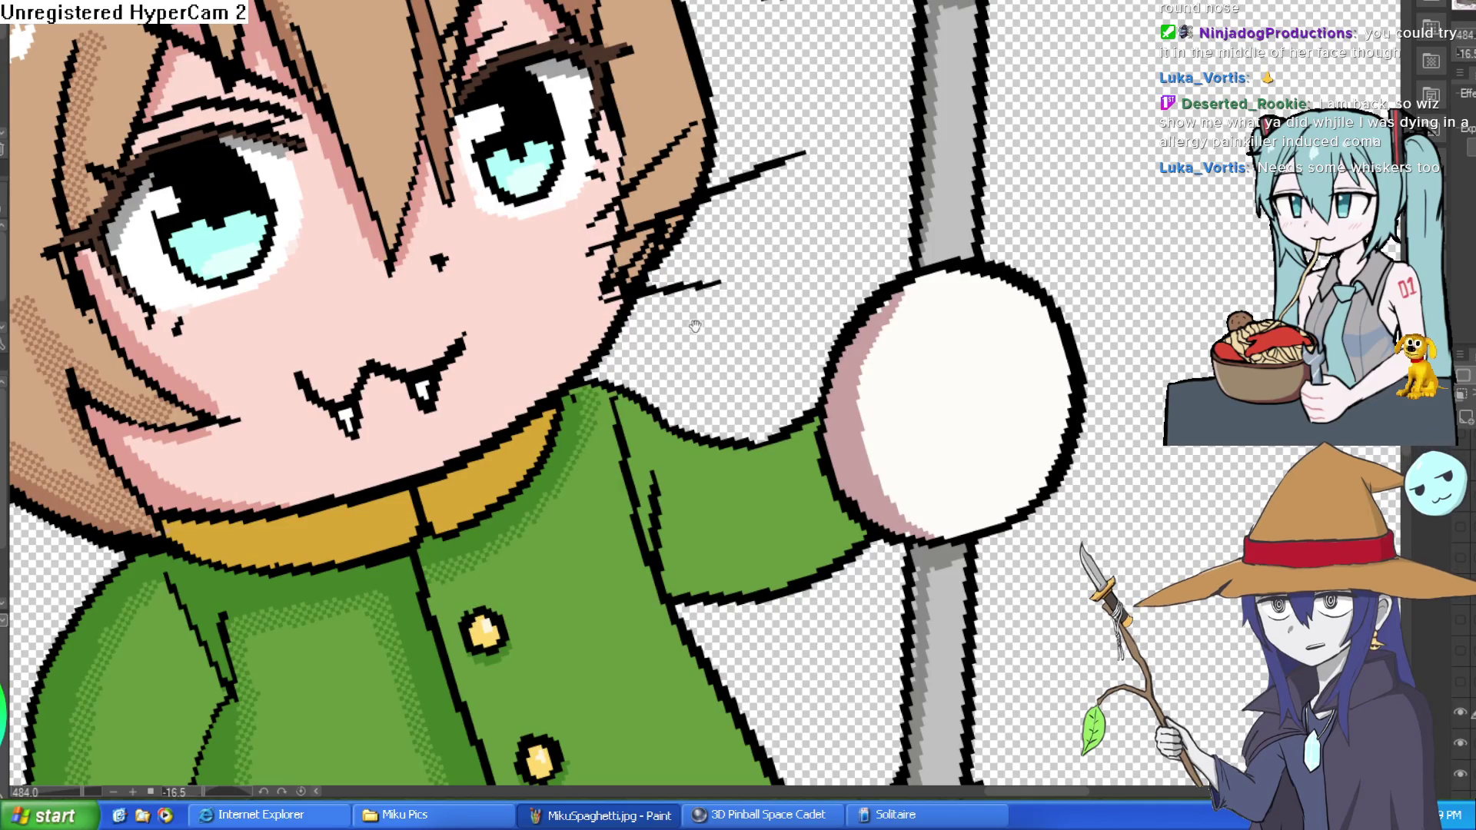
left_click_drag(378, 350, 732, 158)
left_click_drag(534, 165, 342, 273)
left_click_drag(584, 172, 307, 392)
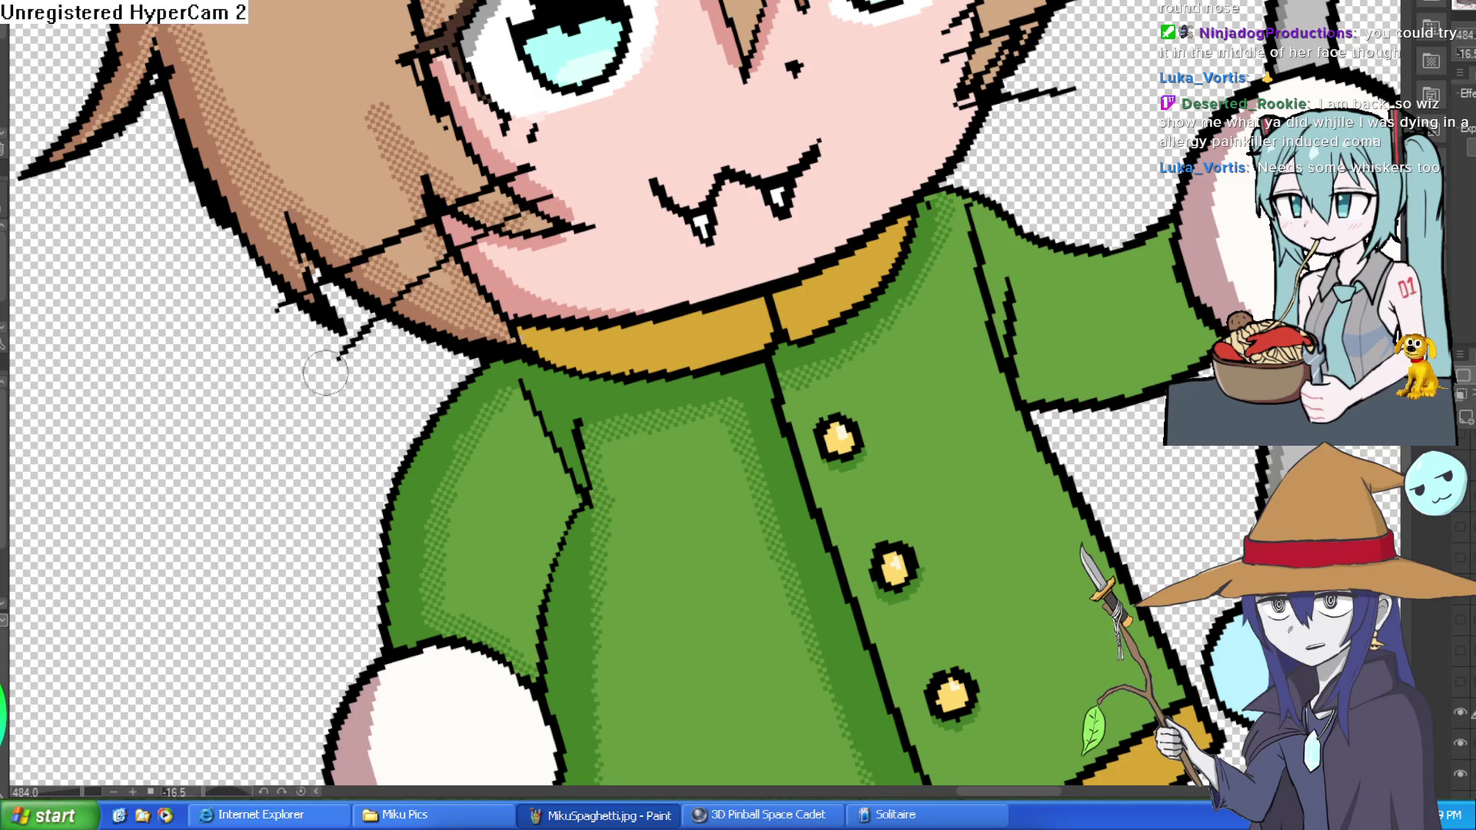
left_click_drag(592, 203, 392, 396)
scroll(622, 259, "down", 8)
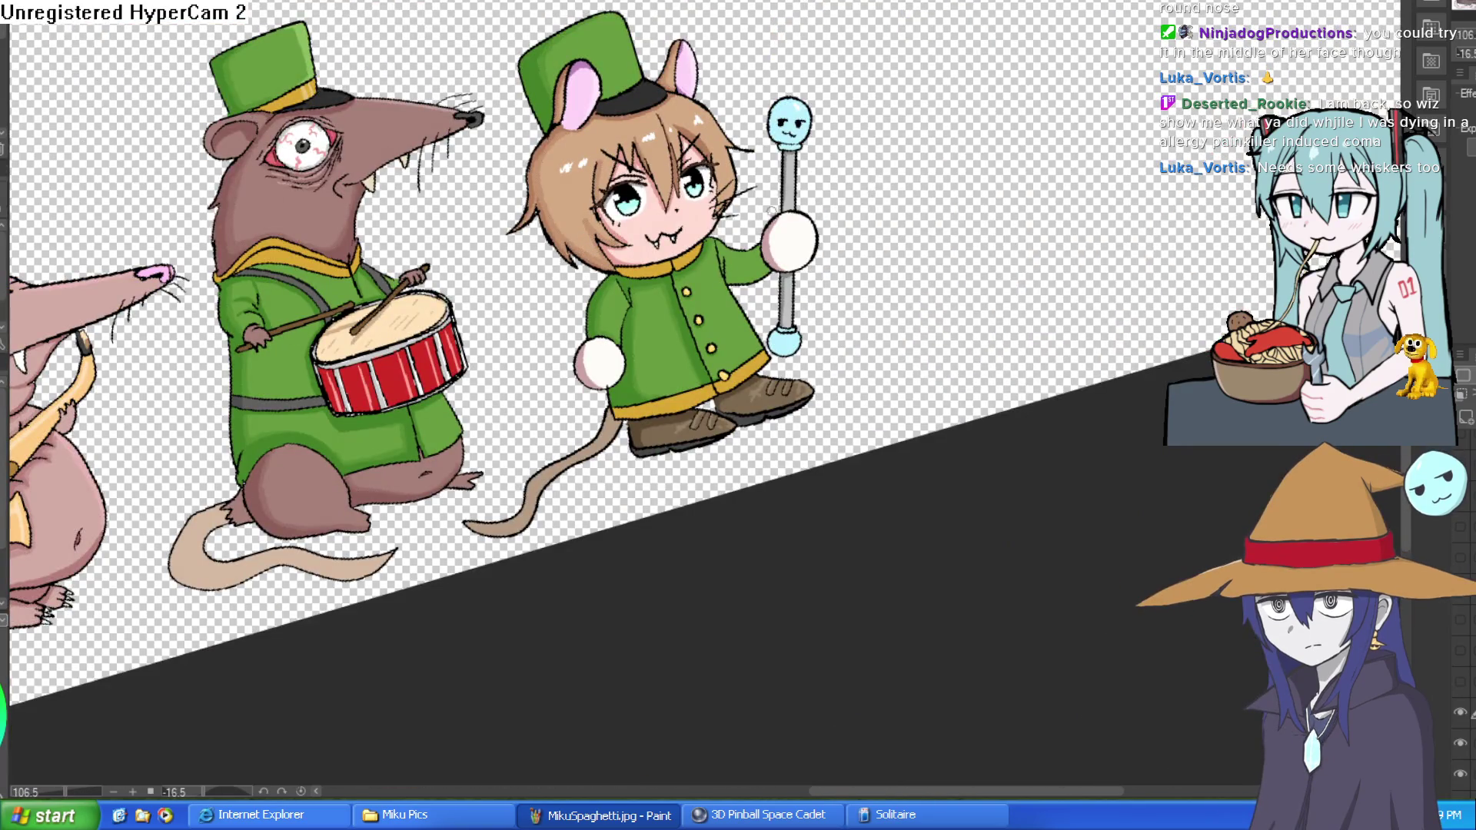
scroll(717, 189, "up", 8)
Add three more right-cheek whiskers and three more left-cheek whiskers.
left_click_drag(738, 196, 911, 142)
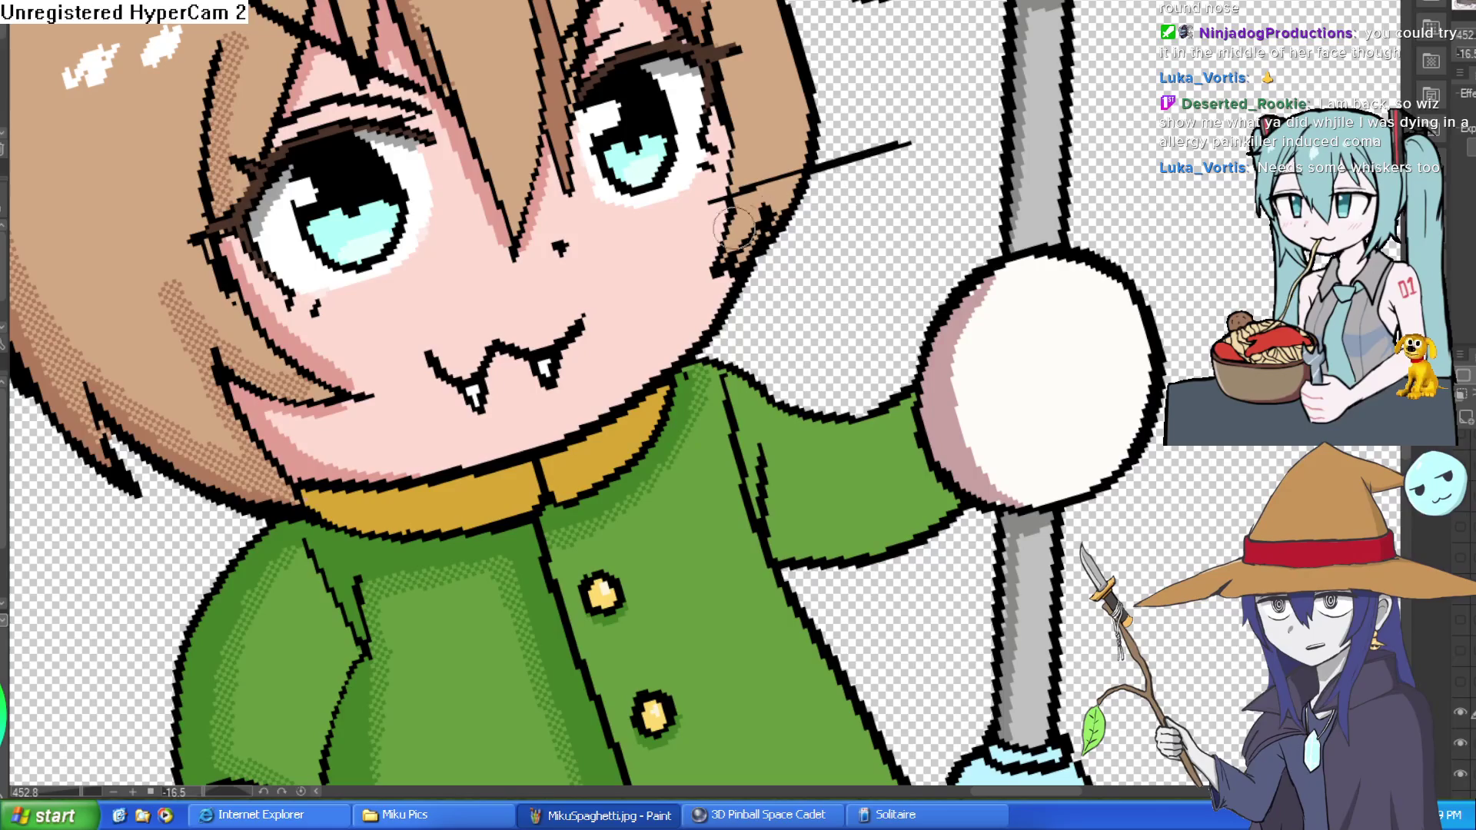
left_click_drag(719, 231, 872, 198)
mouse_move(757, 246)
left_mouse_down()
mouse_move(692, 278)
mouse_move(780, 256)
mouse_move(994, 104)
left_mouse_up()
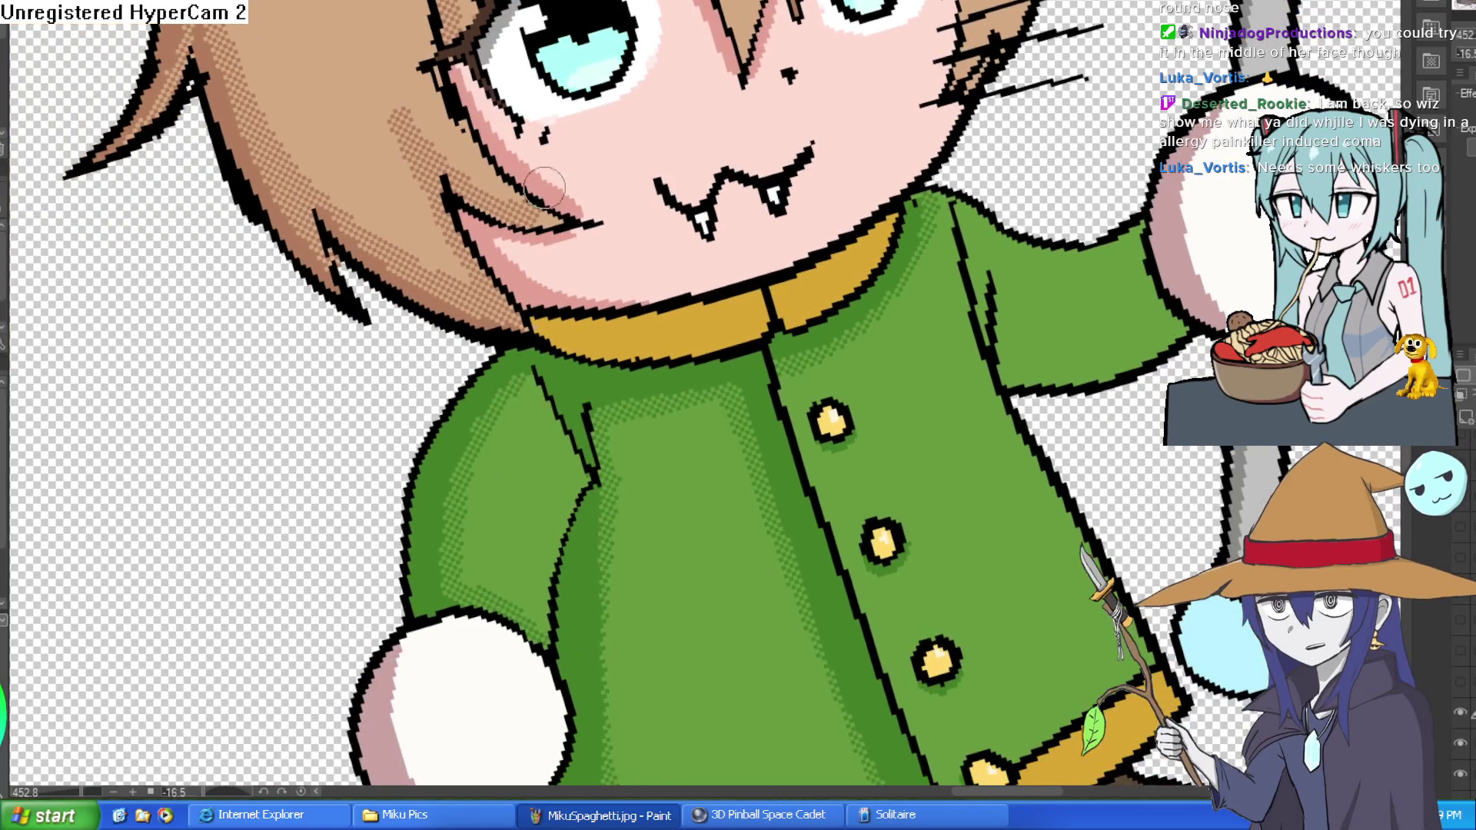
left_click_drag(573, 180, 346, 338)
left_click_drag(596, 215, 434, 312)
scroll(432, 311, "down", 3)
left_click_drag(626, 193, 507, 288)
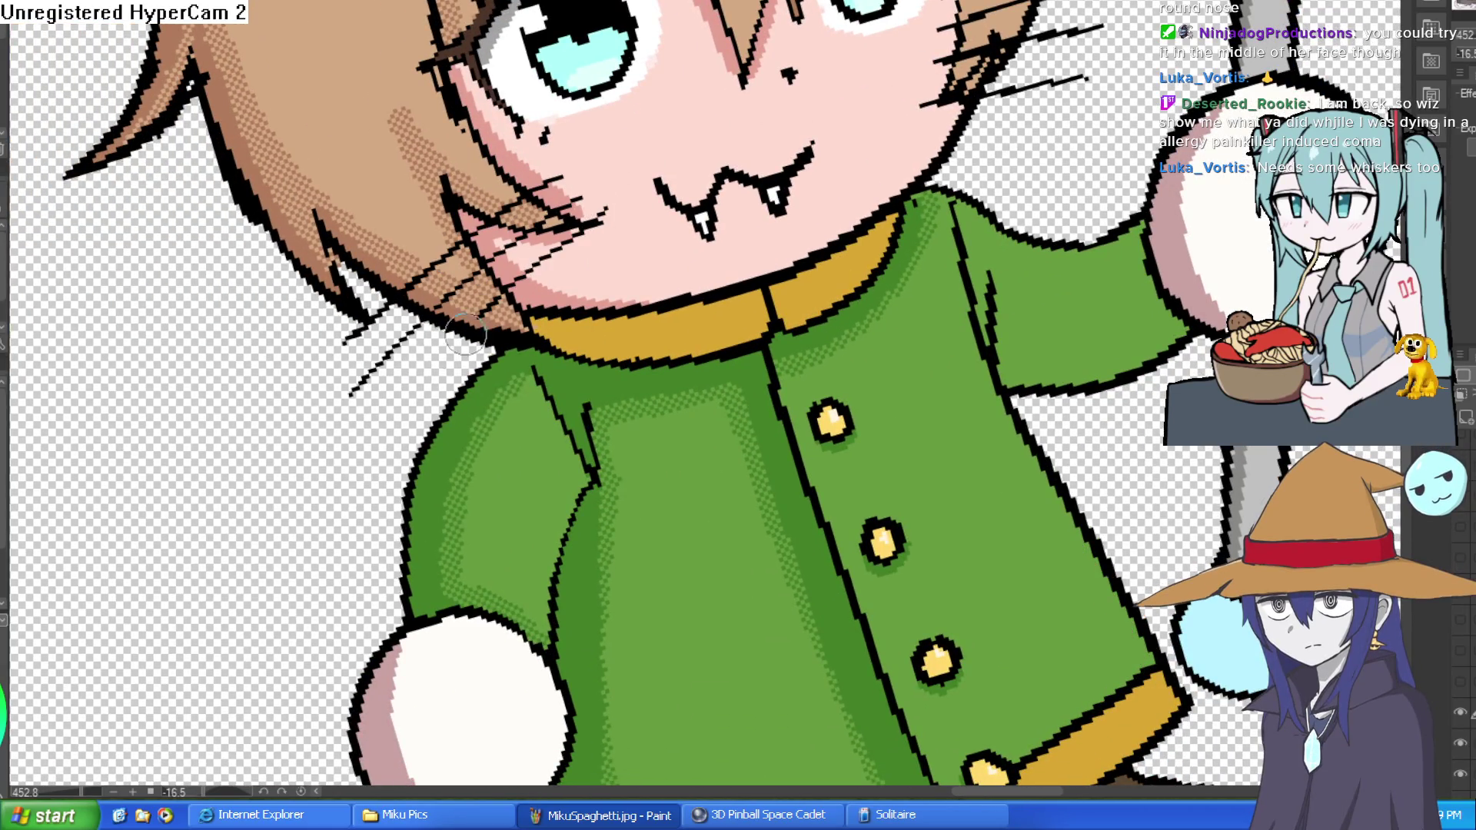
scroll(626, 218, "down", 5)
left_click_drag(918, 134, 1031, 255)
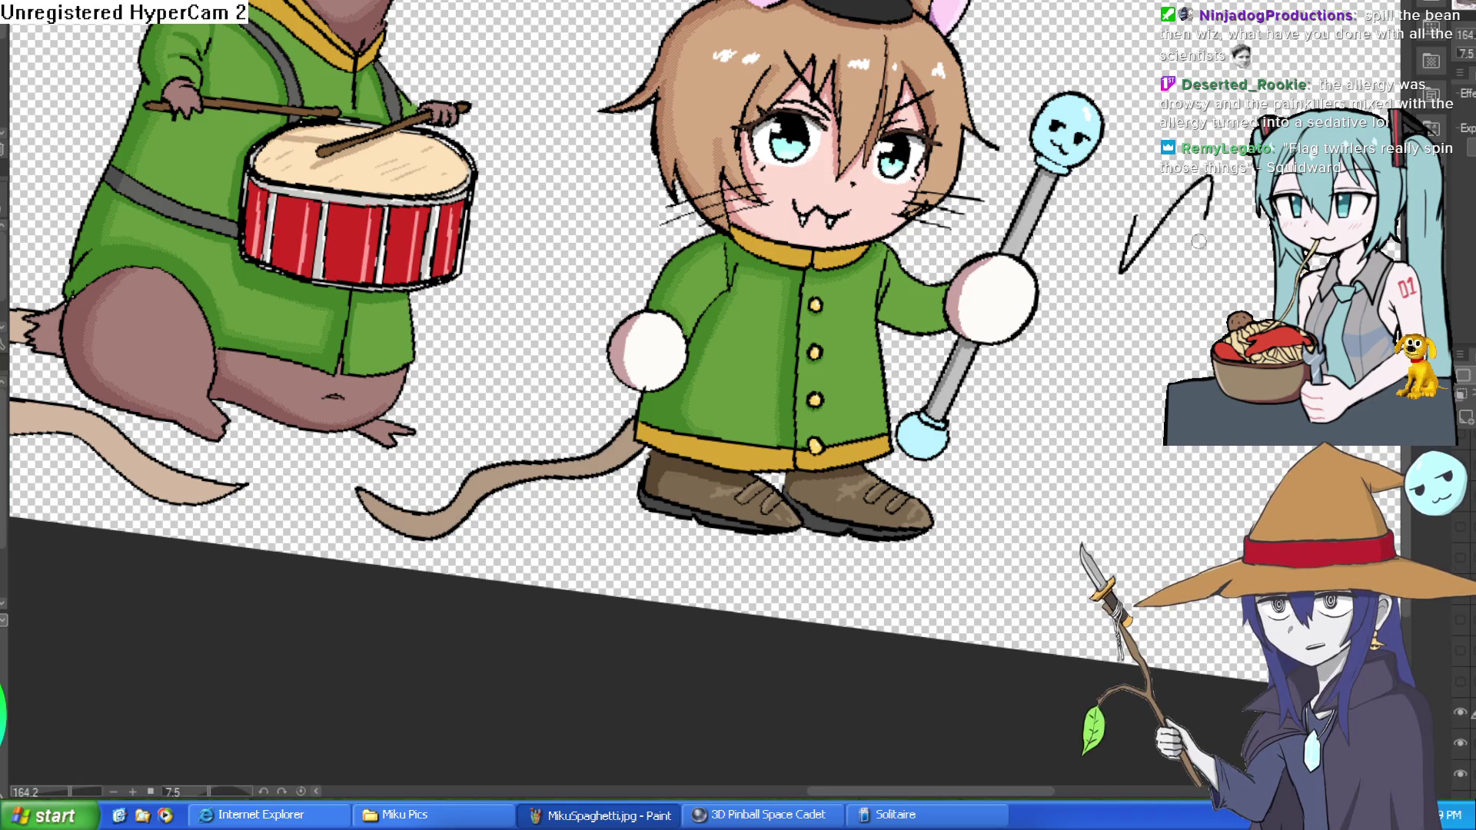
Undo the whiskers, test three new whisker strokes right of the face, then undo them.
scroll(972, 44, "down", 5)
scroll(971, 43, "up", 5)
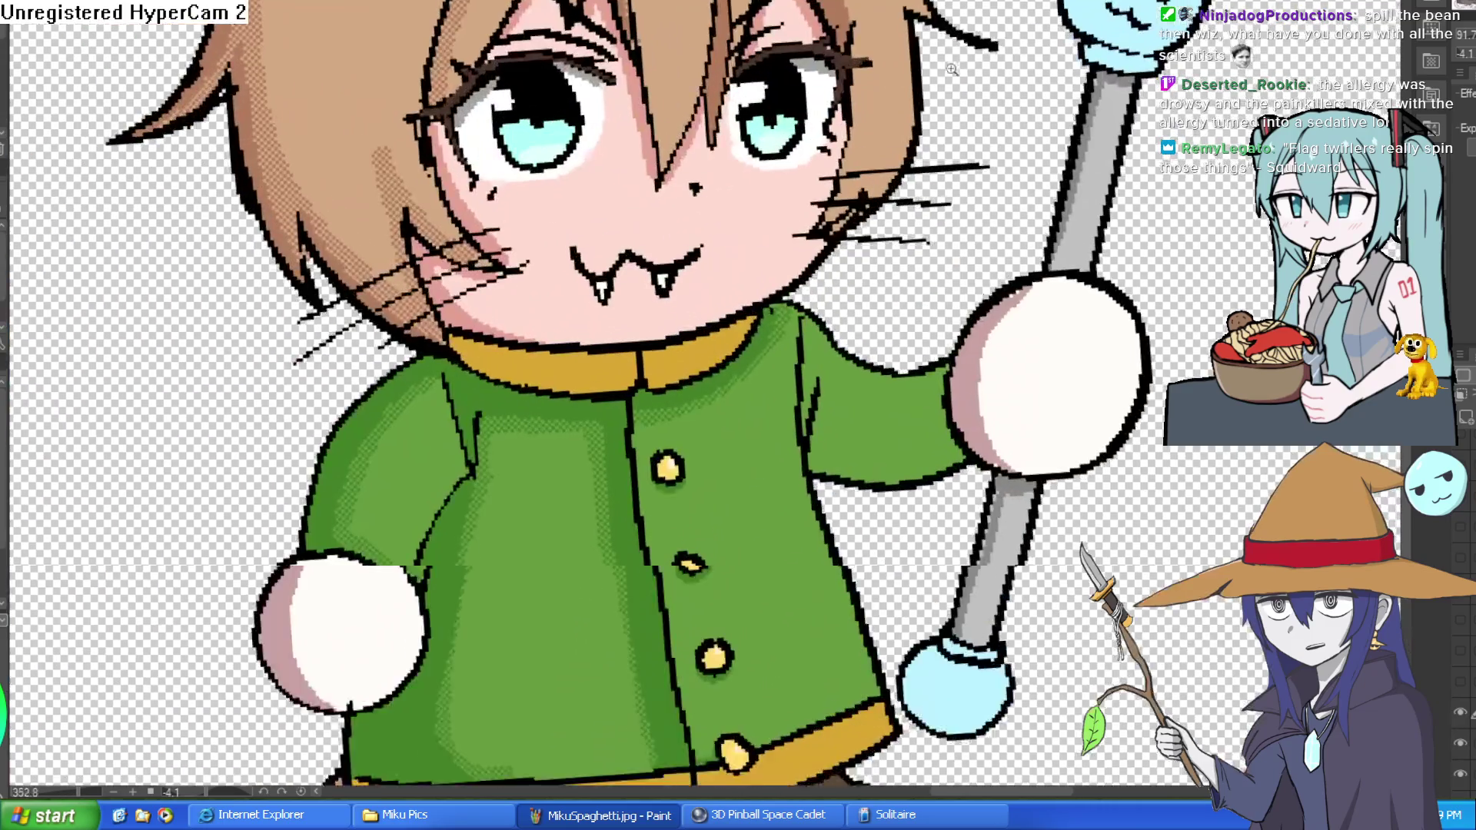
key("ctrl+z")
key("ctrl+z")
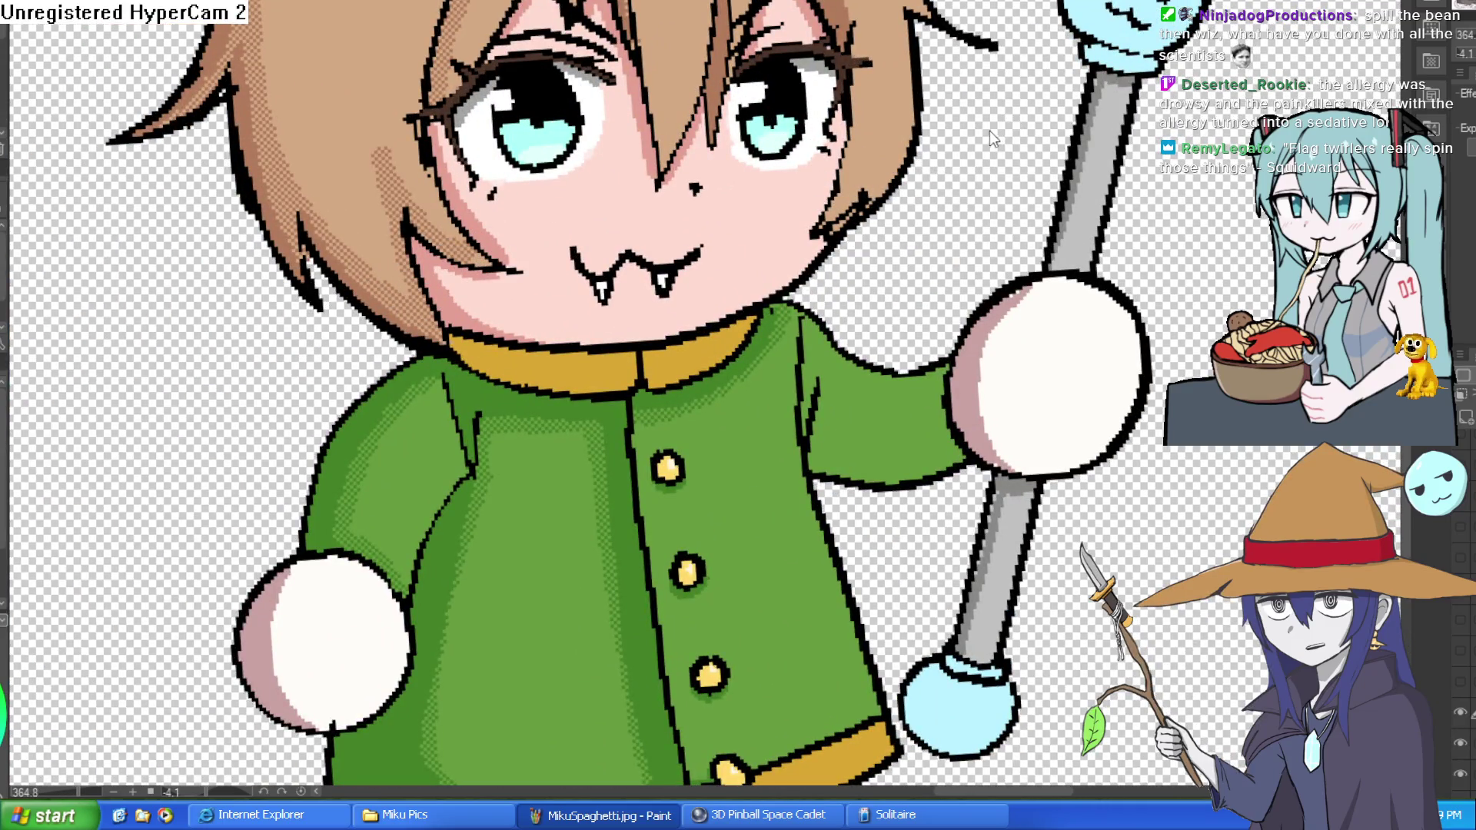
left_click_drag(989, 130, 748, 159)
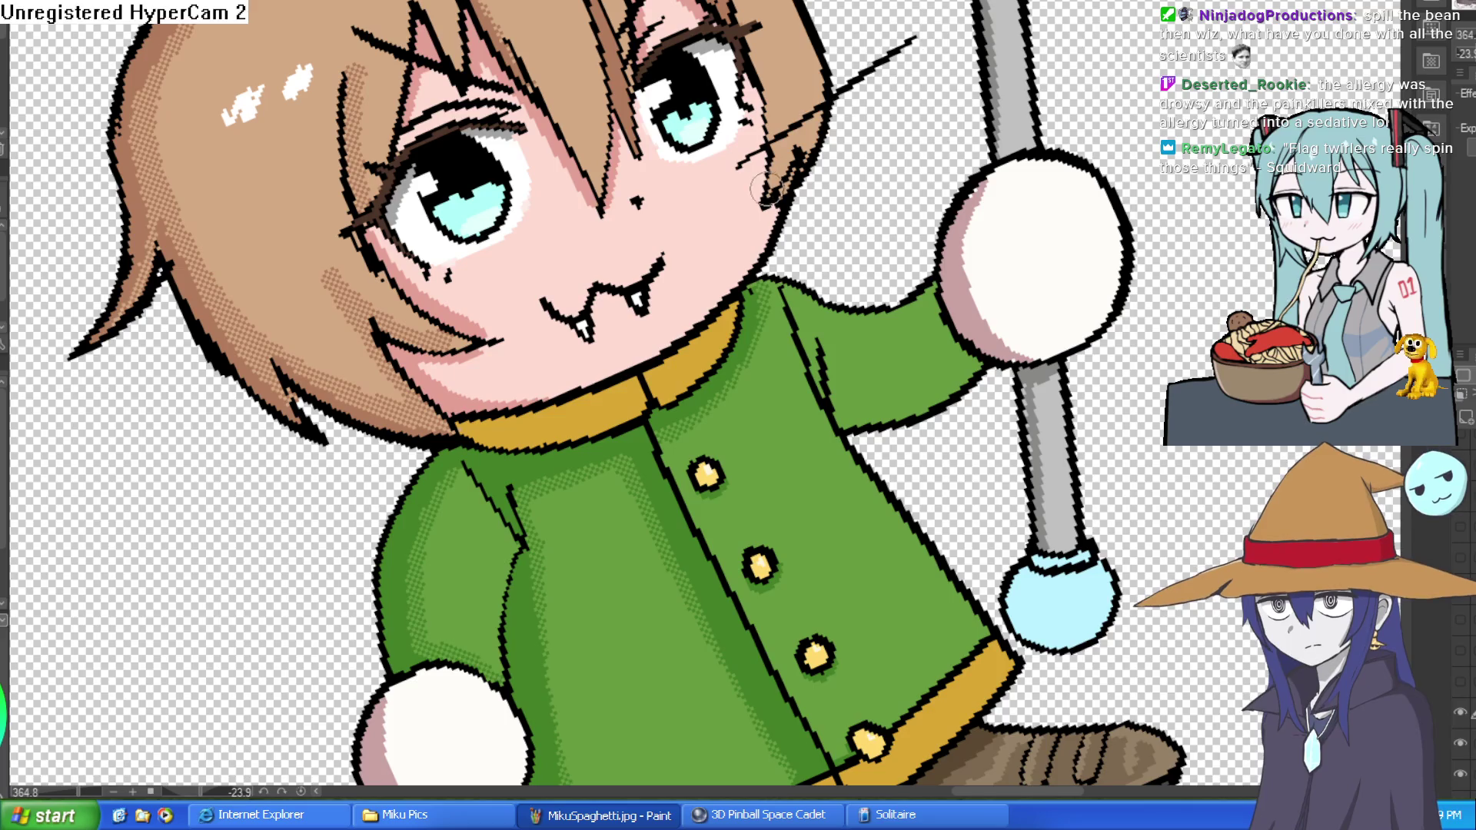
left_click_drag(769, 142, 910, 42)
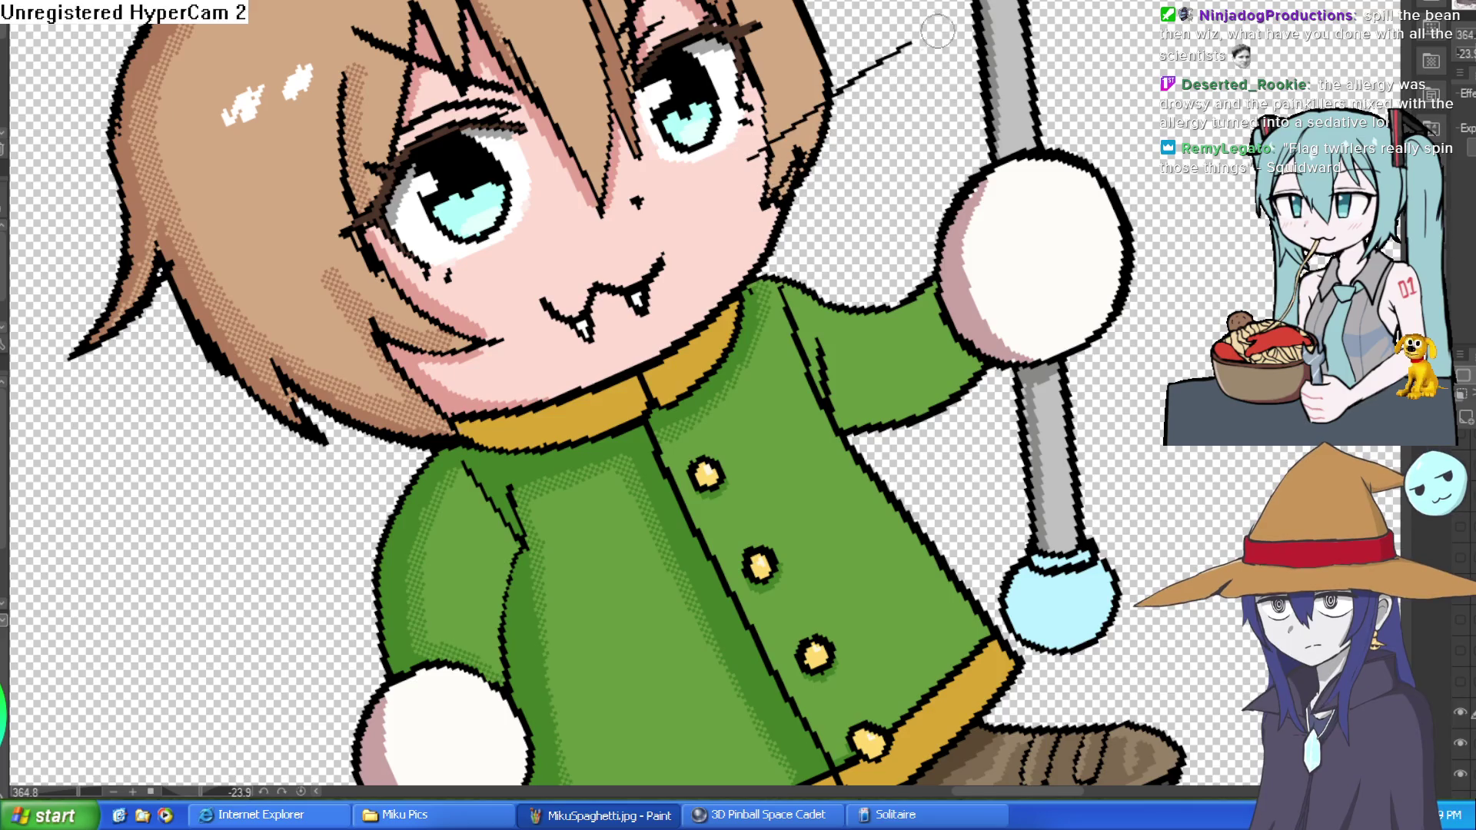
left_click_drag(826, 127, 923, 79)
left_click_drag(749, 219, 903, 151)
key("ctrl+z")
key("ctrl+z")
key("ctrl+z")
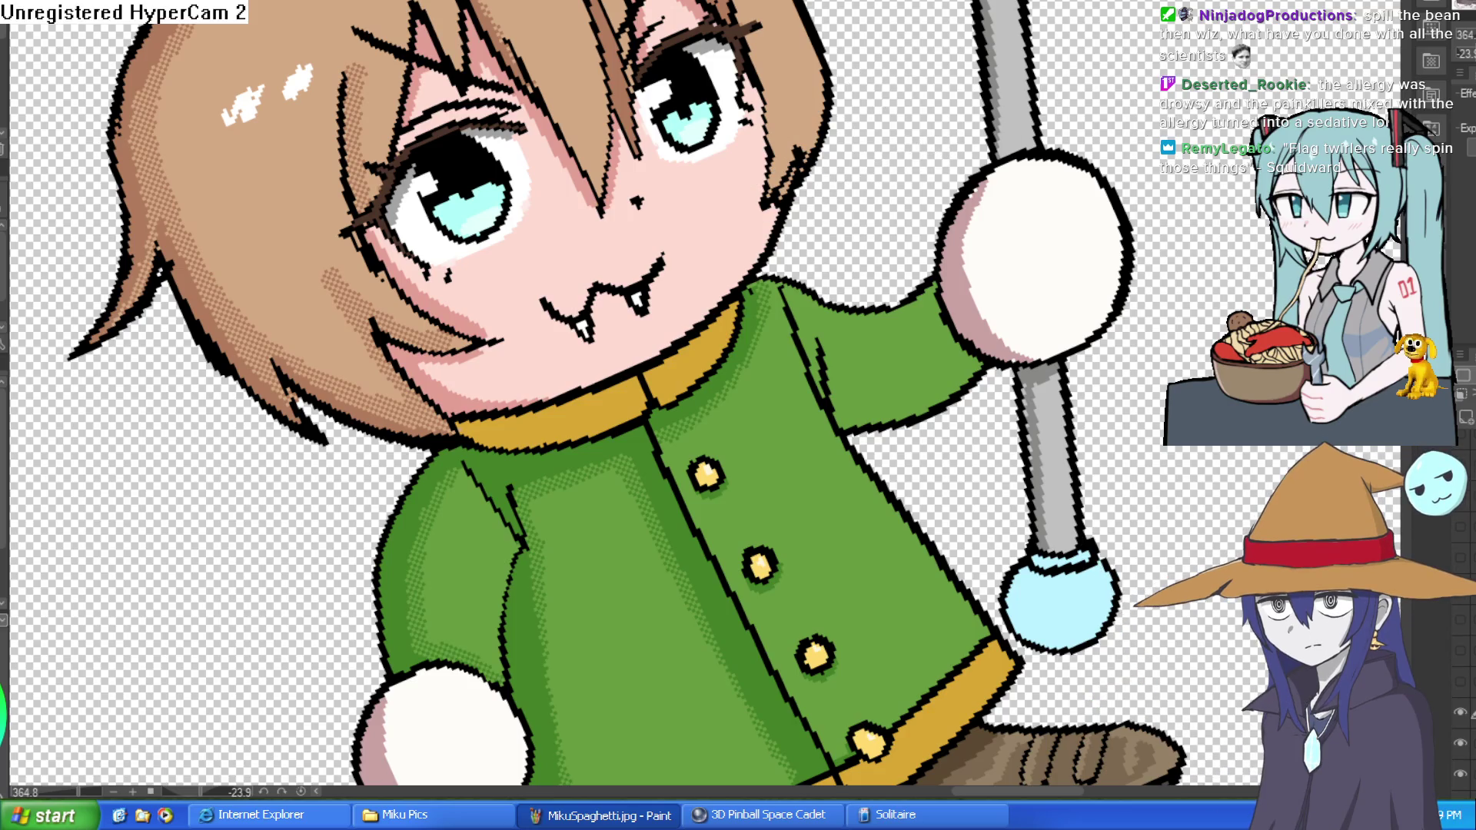
Try five white motion lines beside both cheeks, then undo them all.
key("e")
left_click_drag(750, 164, 916, 67)
left_click_drag(745, 193, 893, 131)
left_click_drag(741, 226, 890, 179)
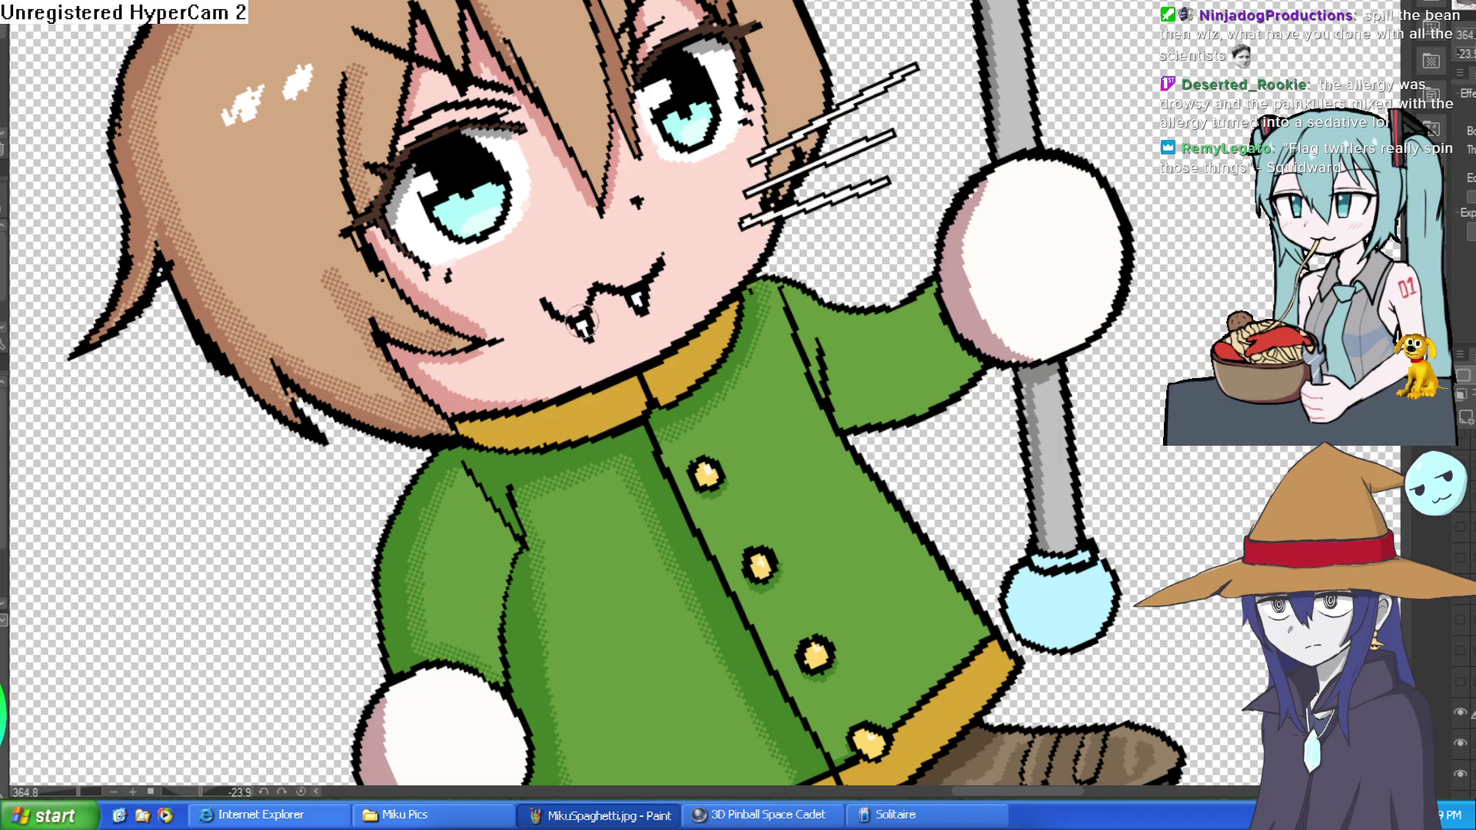
mouse_move(453, 303)
left_mouse_down()
mouse_move(271, 461)
mouse_move(314, 499)
left_mouse_up()
mouse_move(484, 342)
left_mouse_down()
mouse_move(365, 523)
mouse_move(773, 181)
left_mouse_up()
scroll(378, 493, "down", 5)
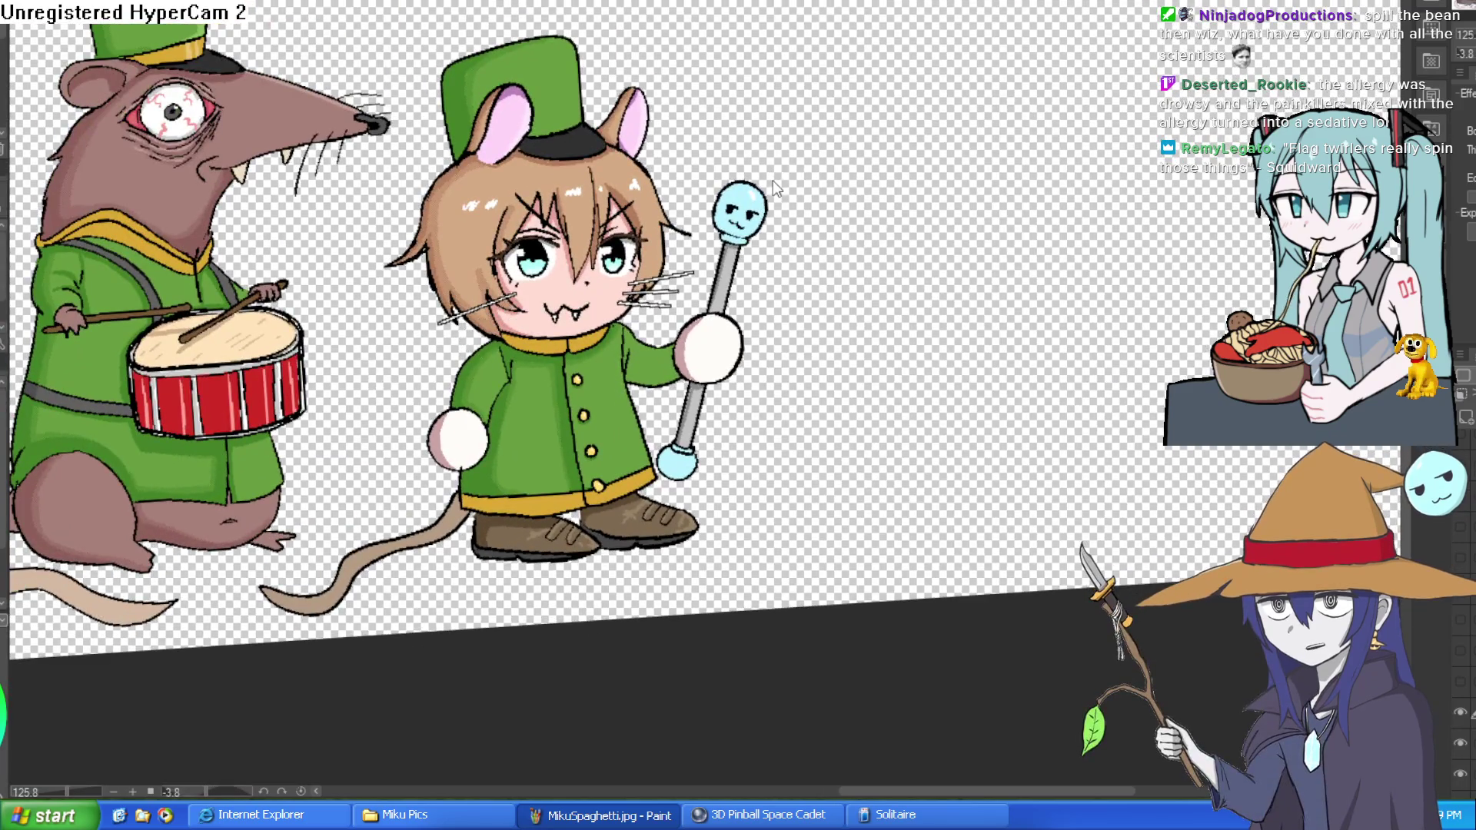
key("ctrl+z")
key("ctrl+z")
key("ctrl+z")
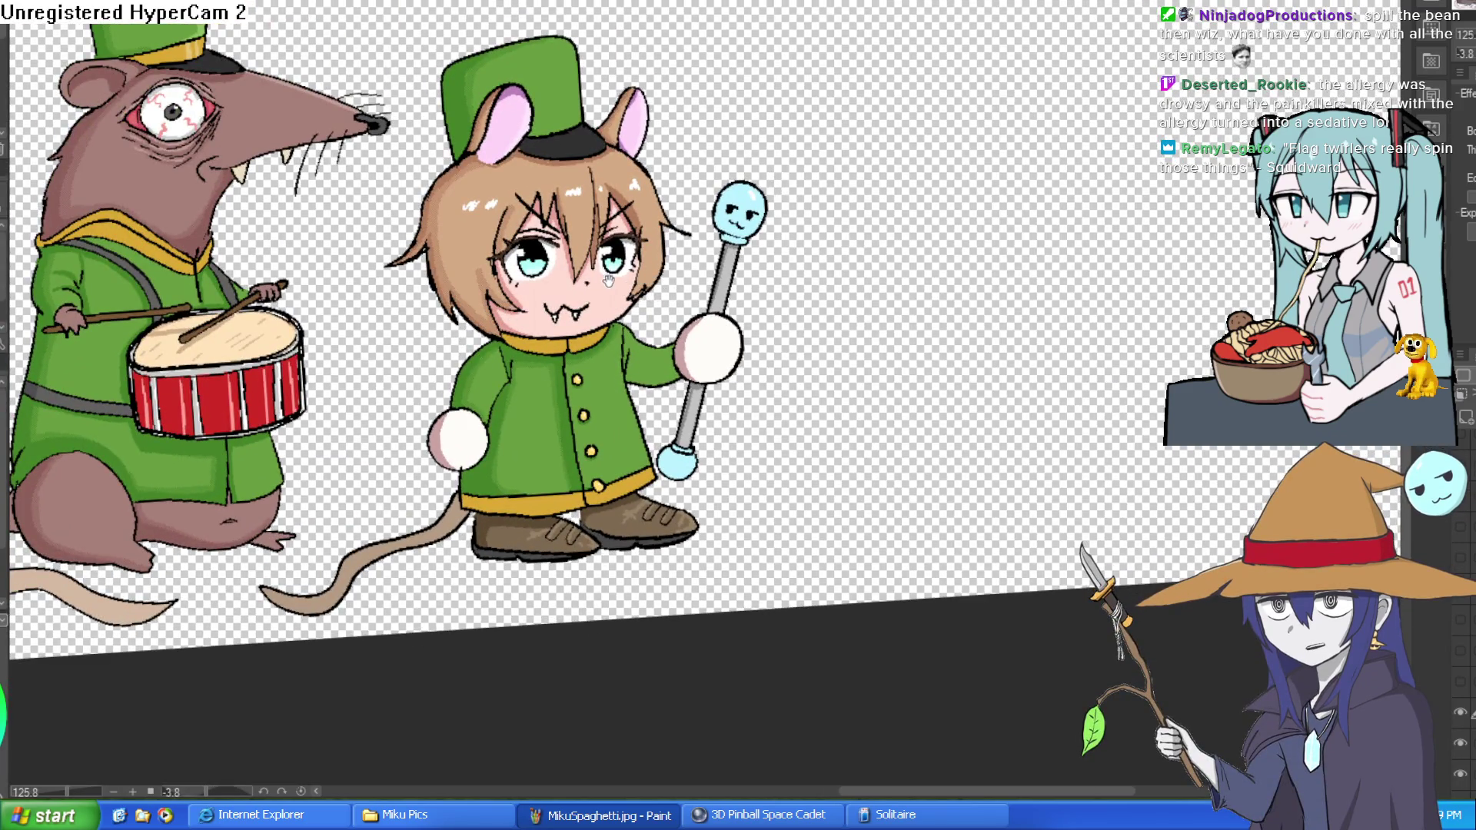
left_click_drag(608, 282, 822, 180)
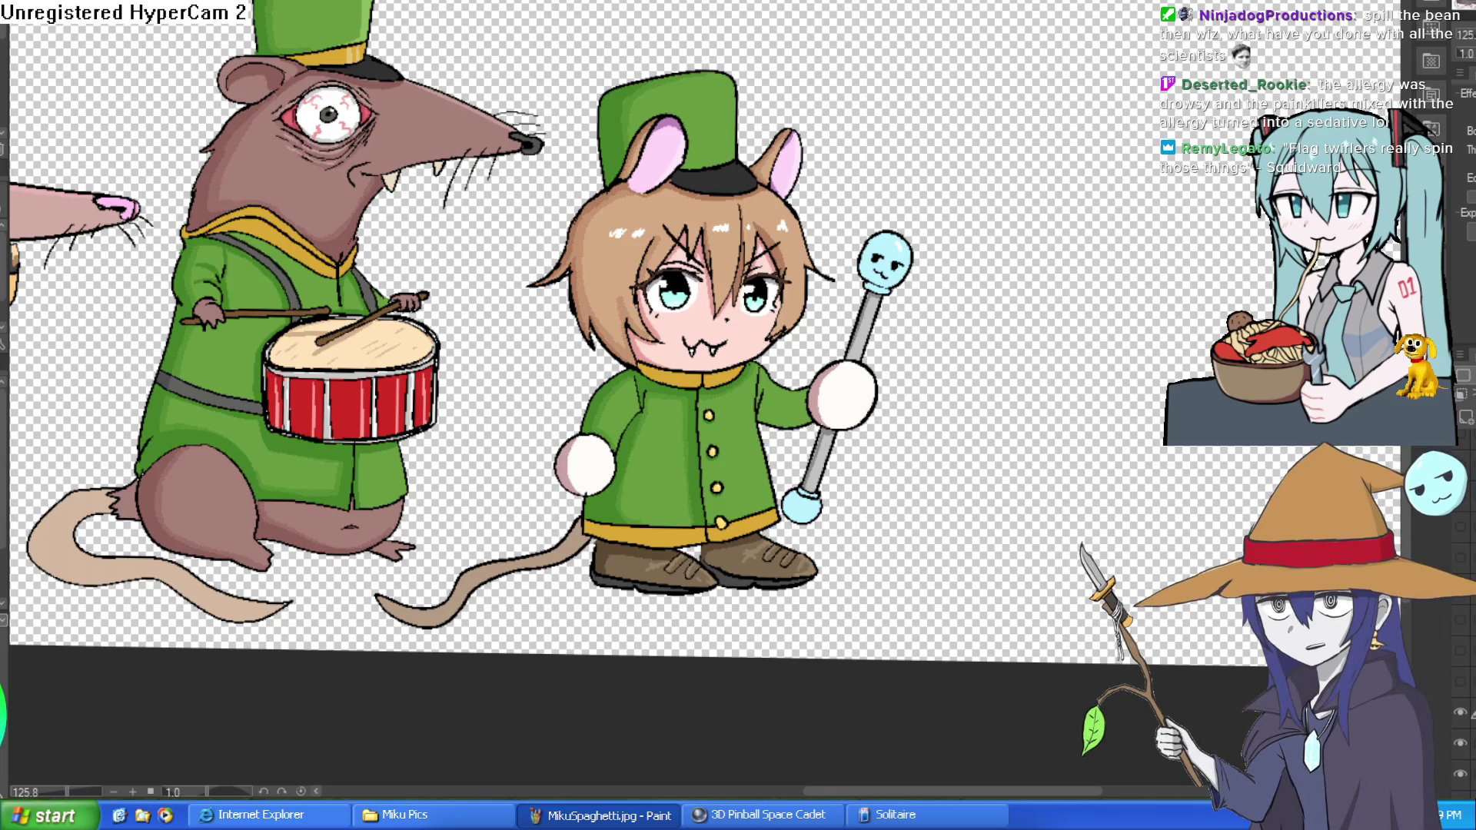
scroll(880, 113, "down", 5)
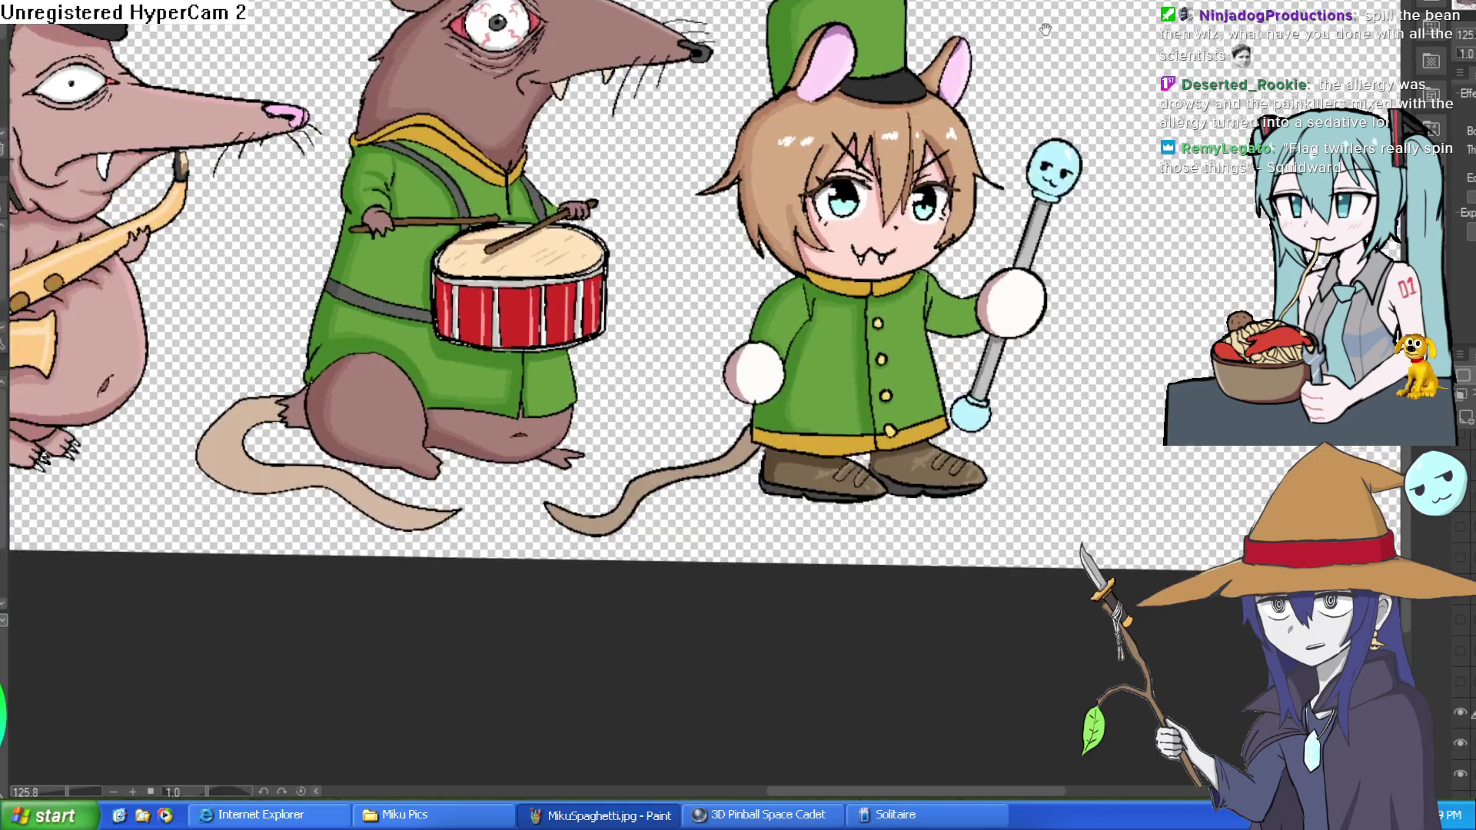
scroll(909, 157, "up", 3)
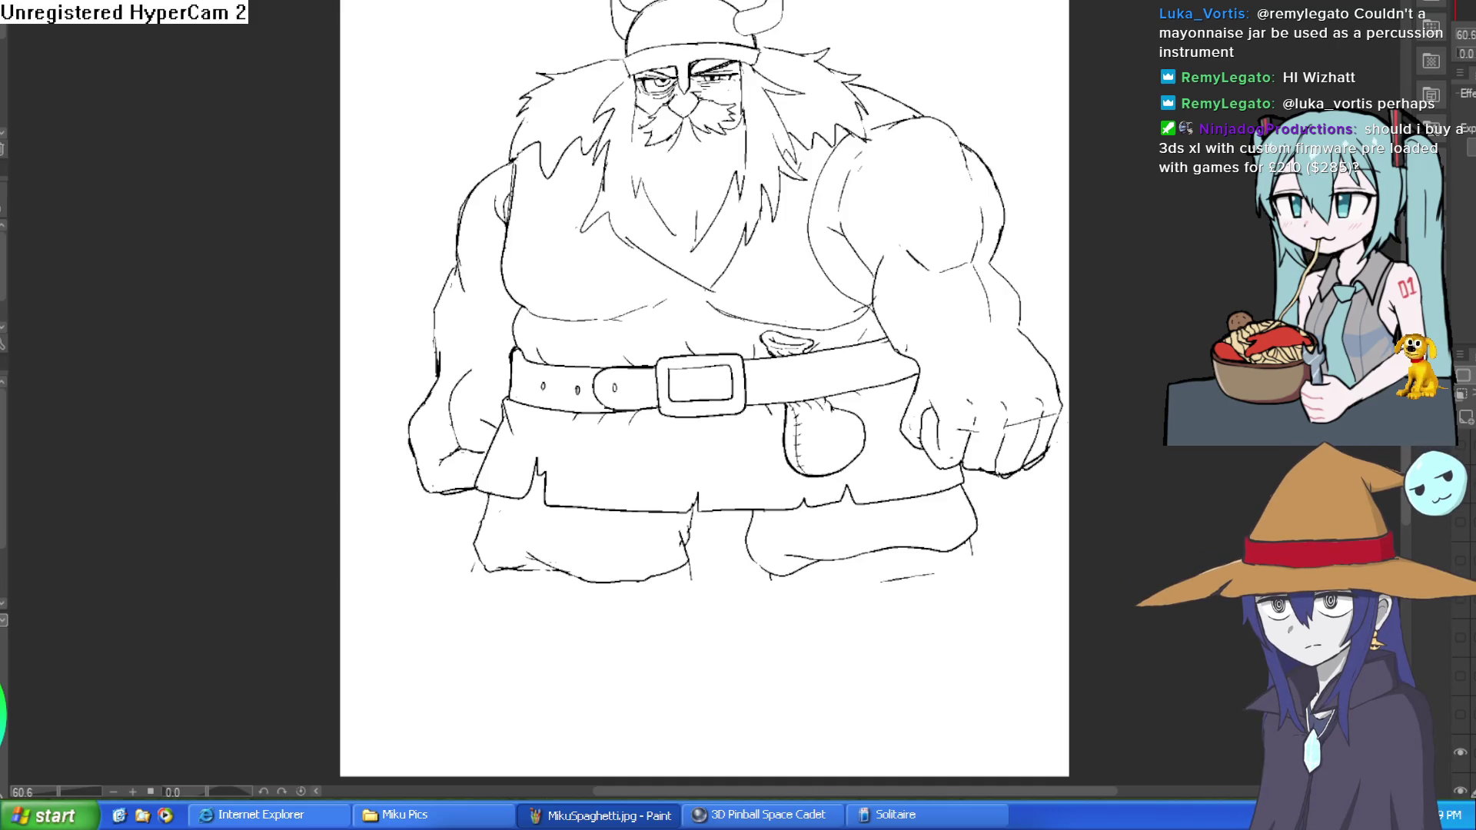
Switch to the character lineup document with Ctrl+Tab.
key("ctrl+Tab")
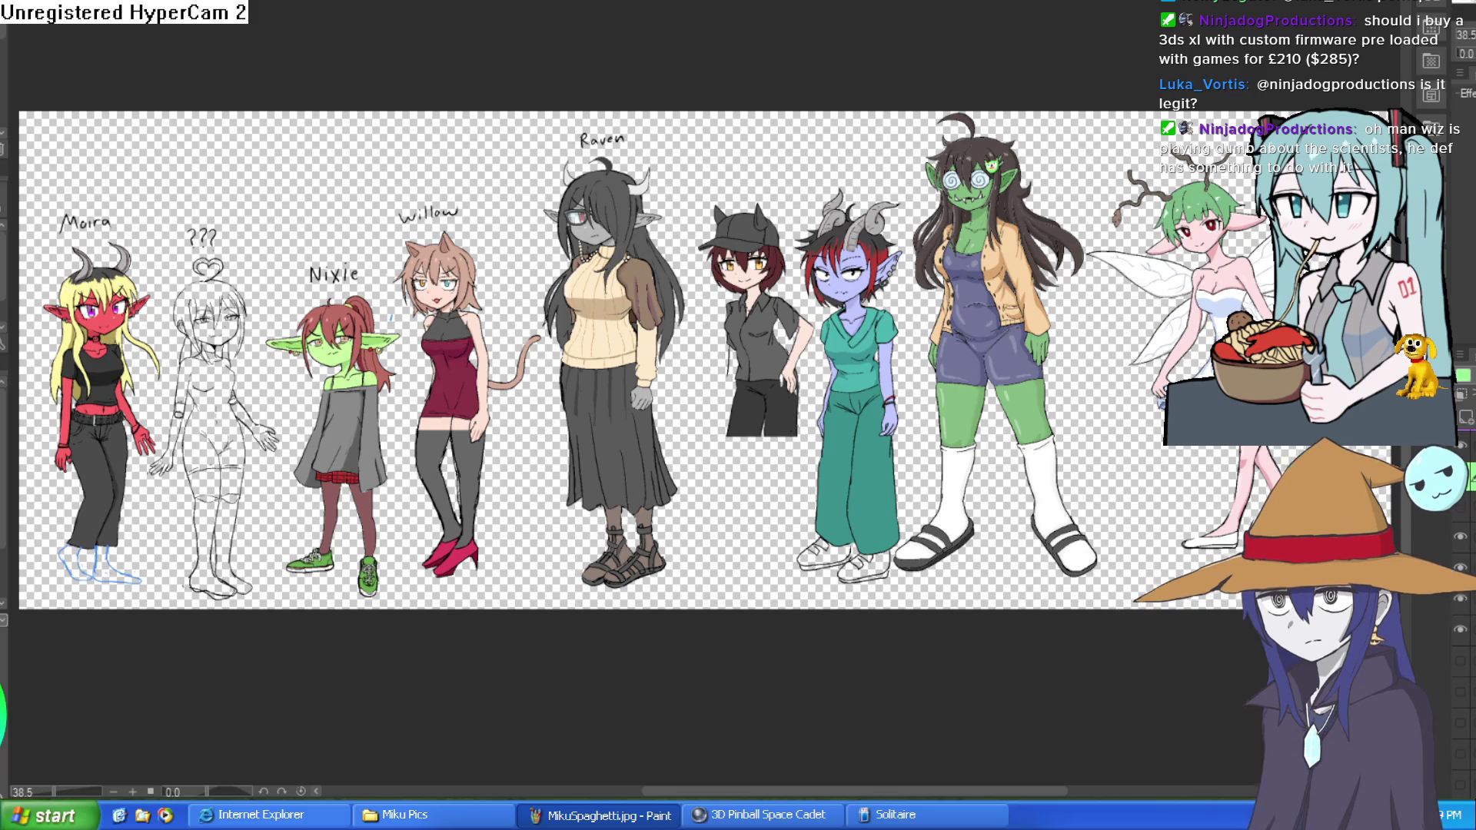
Zoom out on Layout 1 and move the goblin girl sprite aside.
scroll(680, 654, "down", 5)
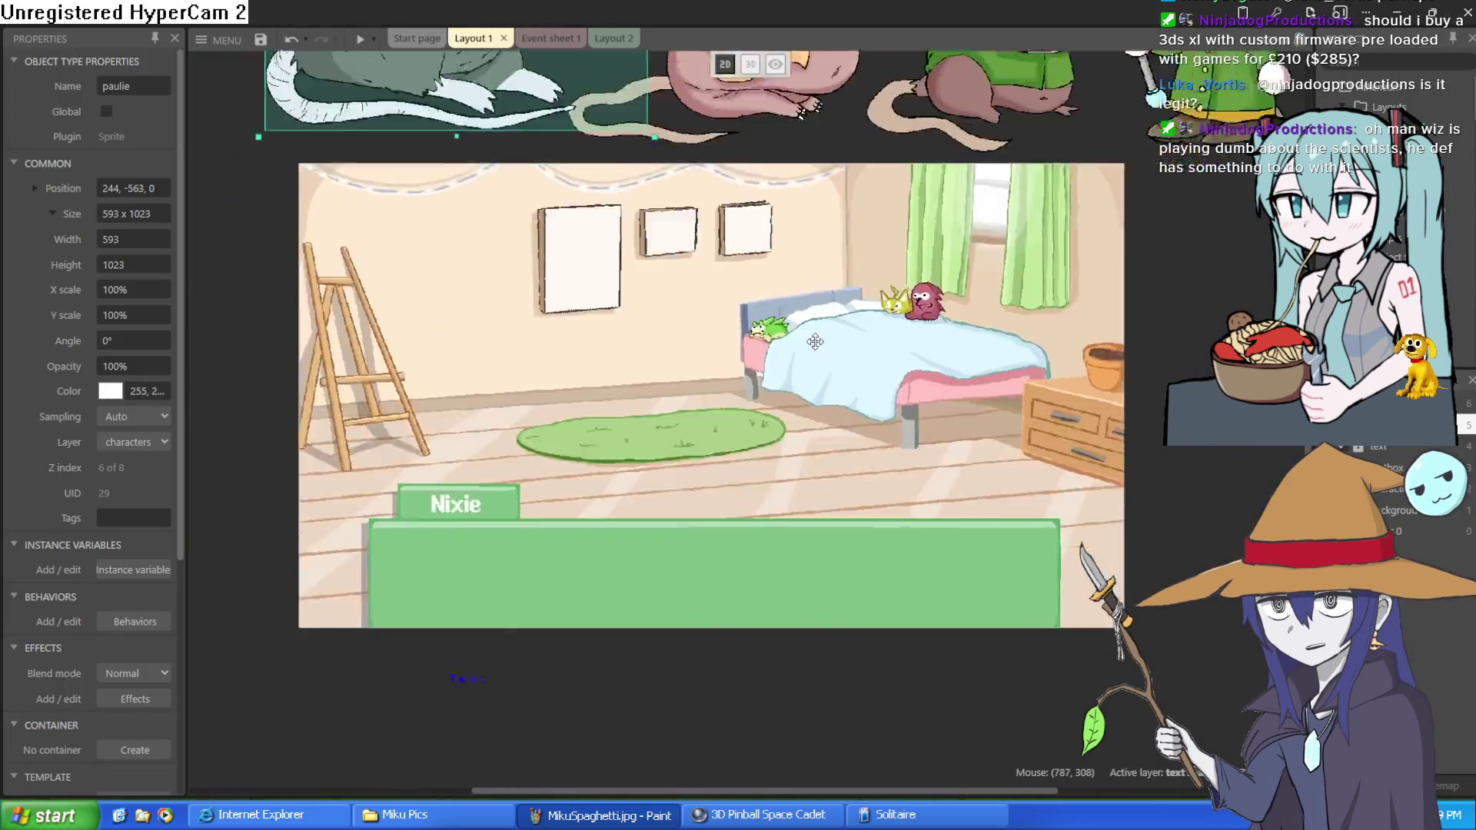
scroll(720, 471, "up", 3)
scroll(720, 471, "down", 5)
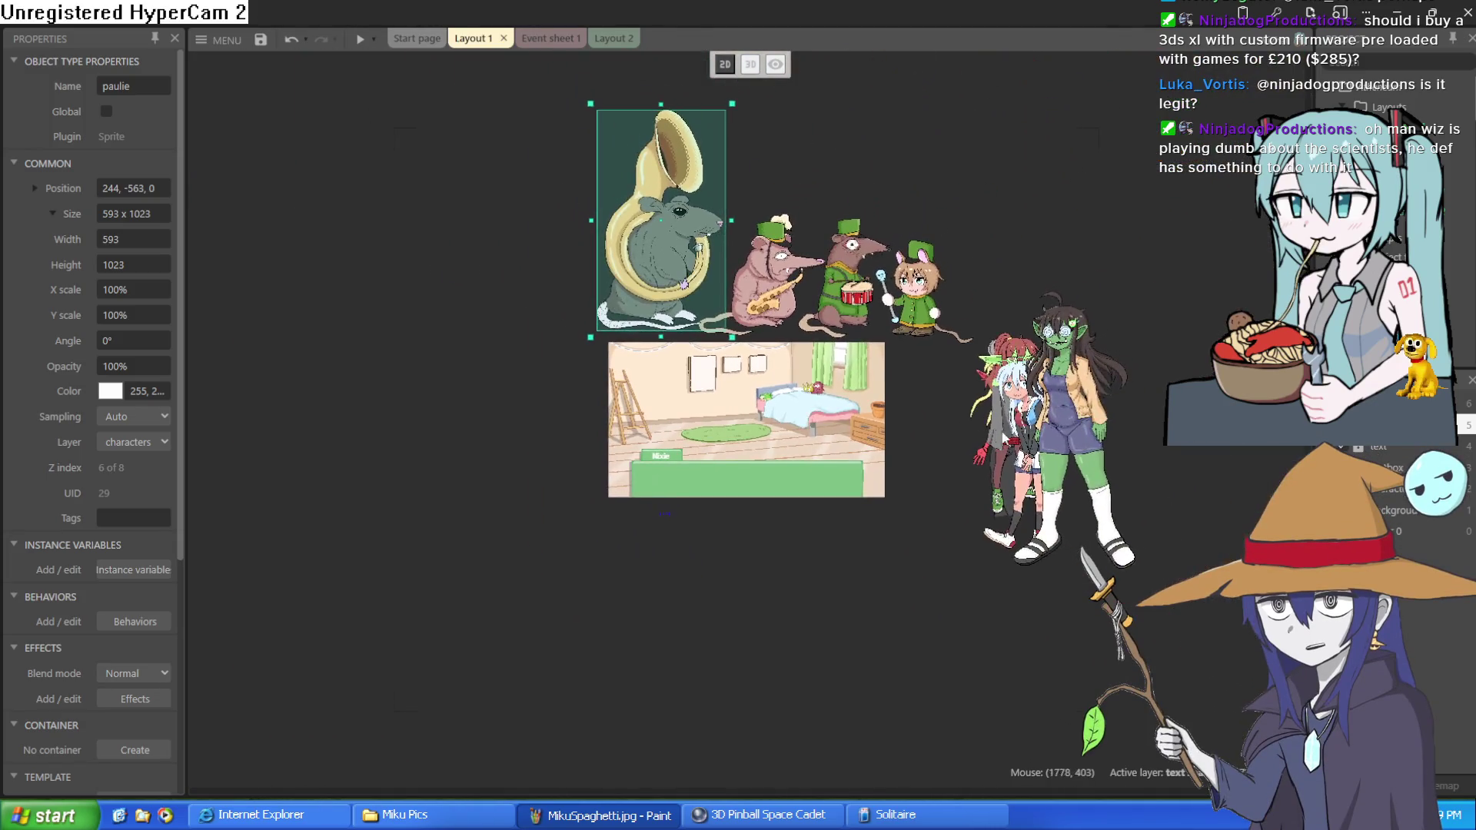
mouse_move(1046, 438)
left_mouse_down()
mouse_move(924, 438)
mouse_move(1143, 440)
left_mouse_up()
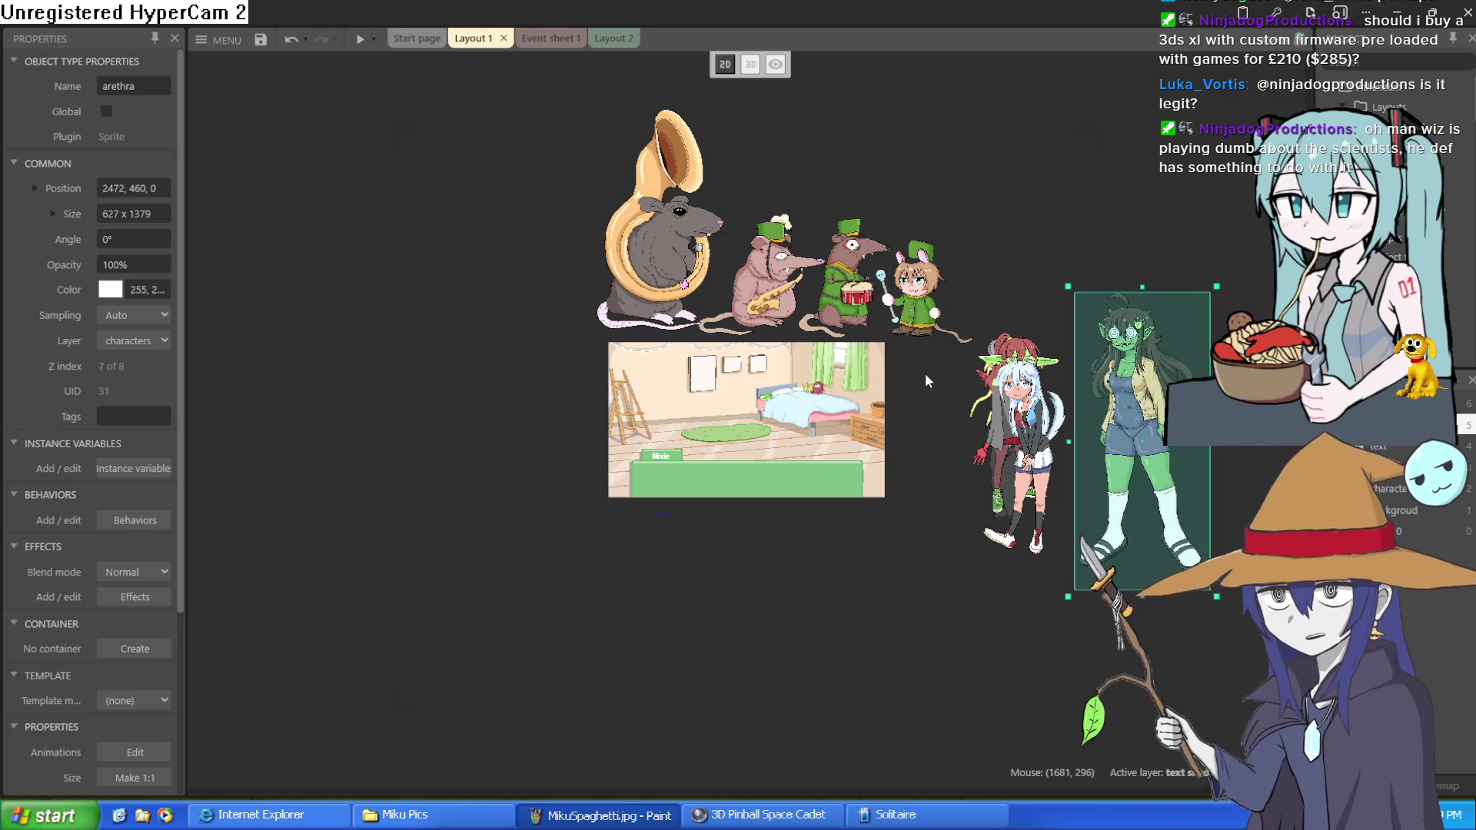
scroll(780, 382, "up", 3)
Place the tuba, saxophone and drum rats and the green-hat mouse girl into the bedroom scene.
left_click_drag(567, 230, 543, 492)
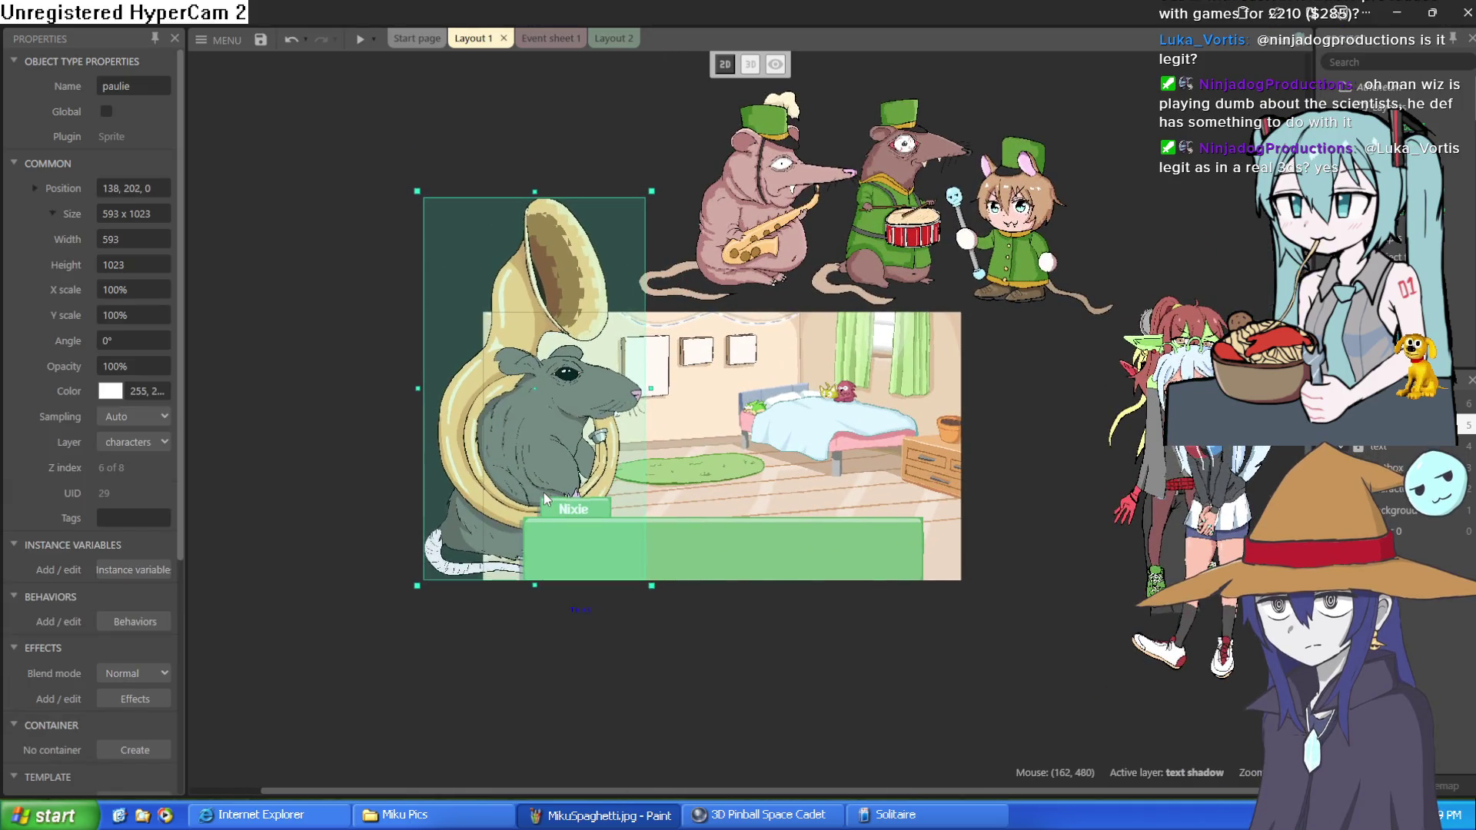
mouse_move(734, 217)
left_mouse_down()
mouse_move(672, 464)
mouse_move(632, 479)
left_mouse_up()
mouse_move(903, 246)
left_mouse_down()
mouse_move(780, 492)
mouse_move(755, 492)
left_mouse_up()
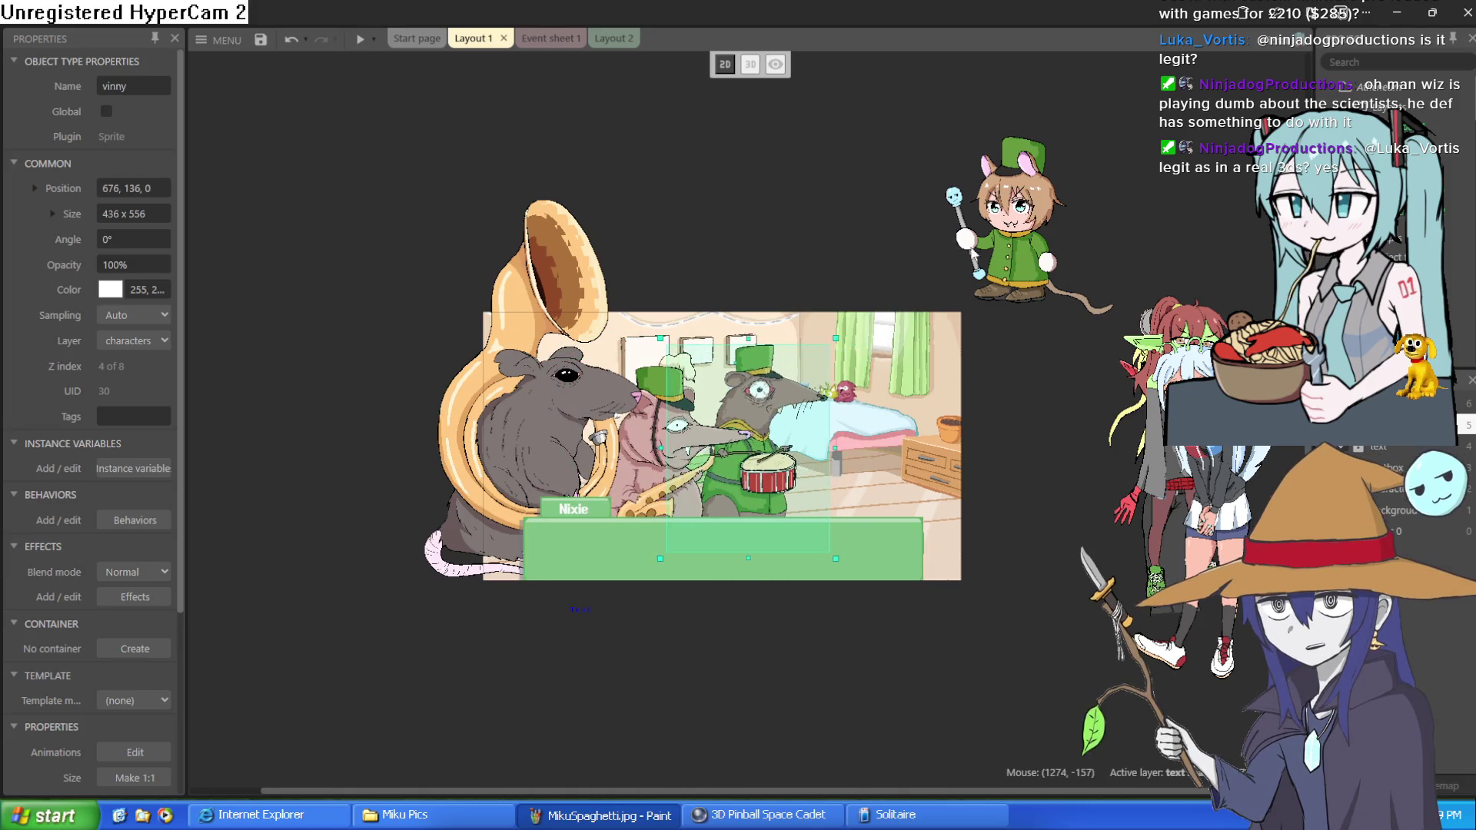
mouse_move(1009, 242)
left_mouse_down()
mouse_move(898, 496)
mouse_move(906, 478)
mouse_move(965, 488)
mouse_move(919, 461)
left_mouse_up()
scroll(906, 478, "up", 5)
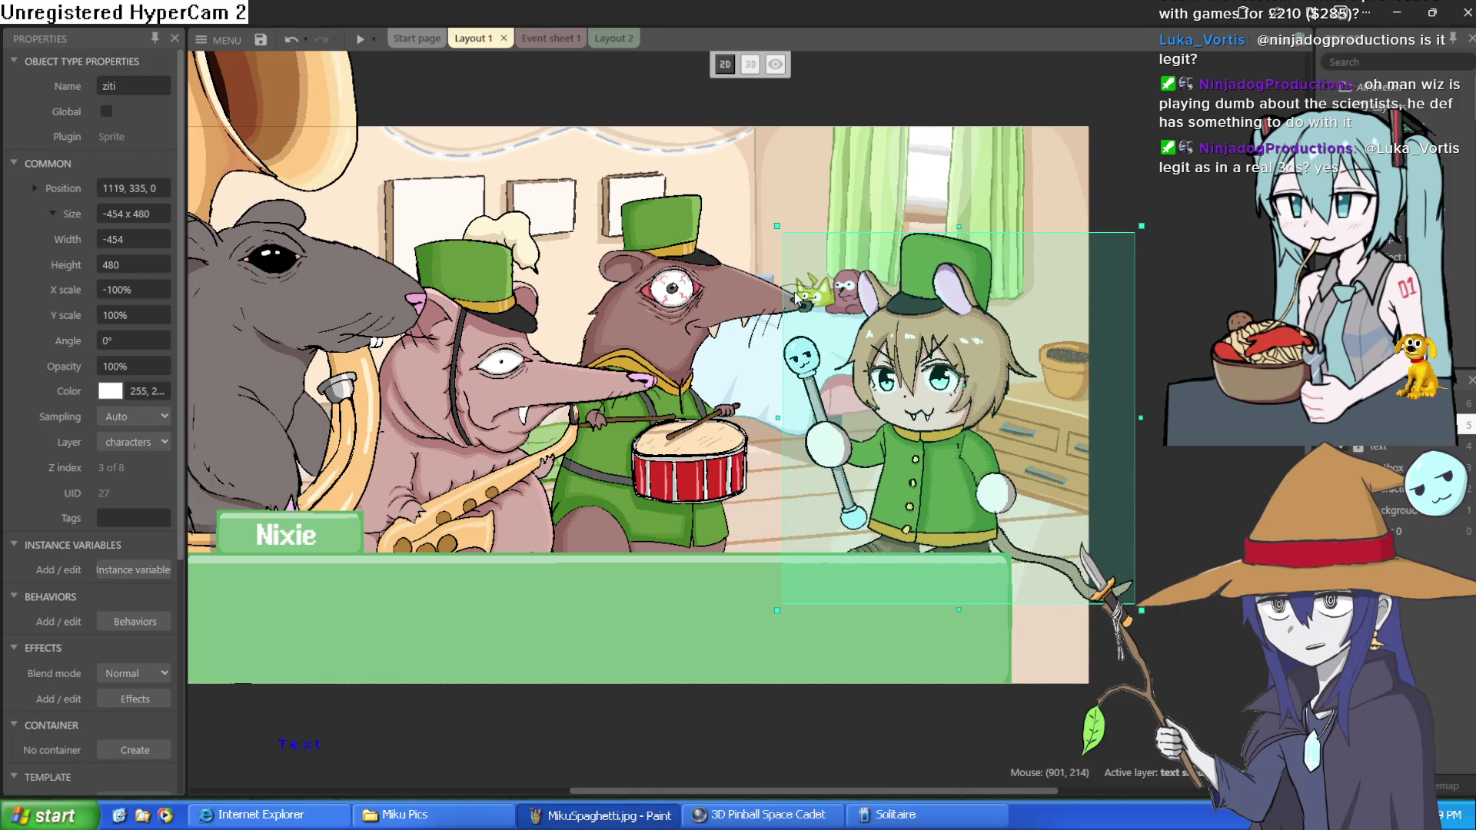
scroll(850, 419, "down", 2)
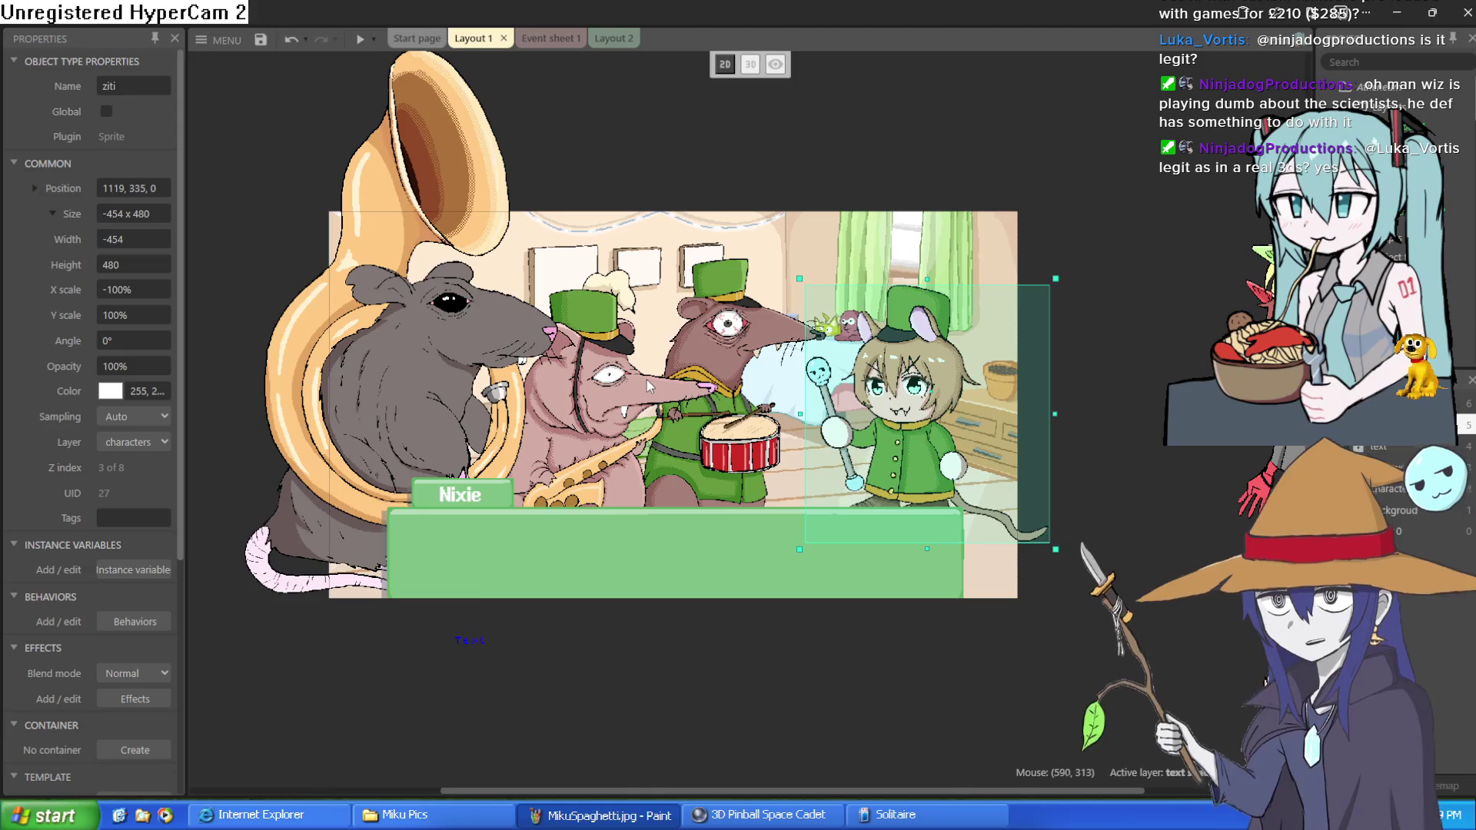
Review the dialogue events in Event sheet 1, then switch to Layout 2's orc bus-stop scene.
left_click(559, 43)
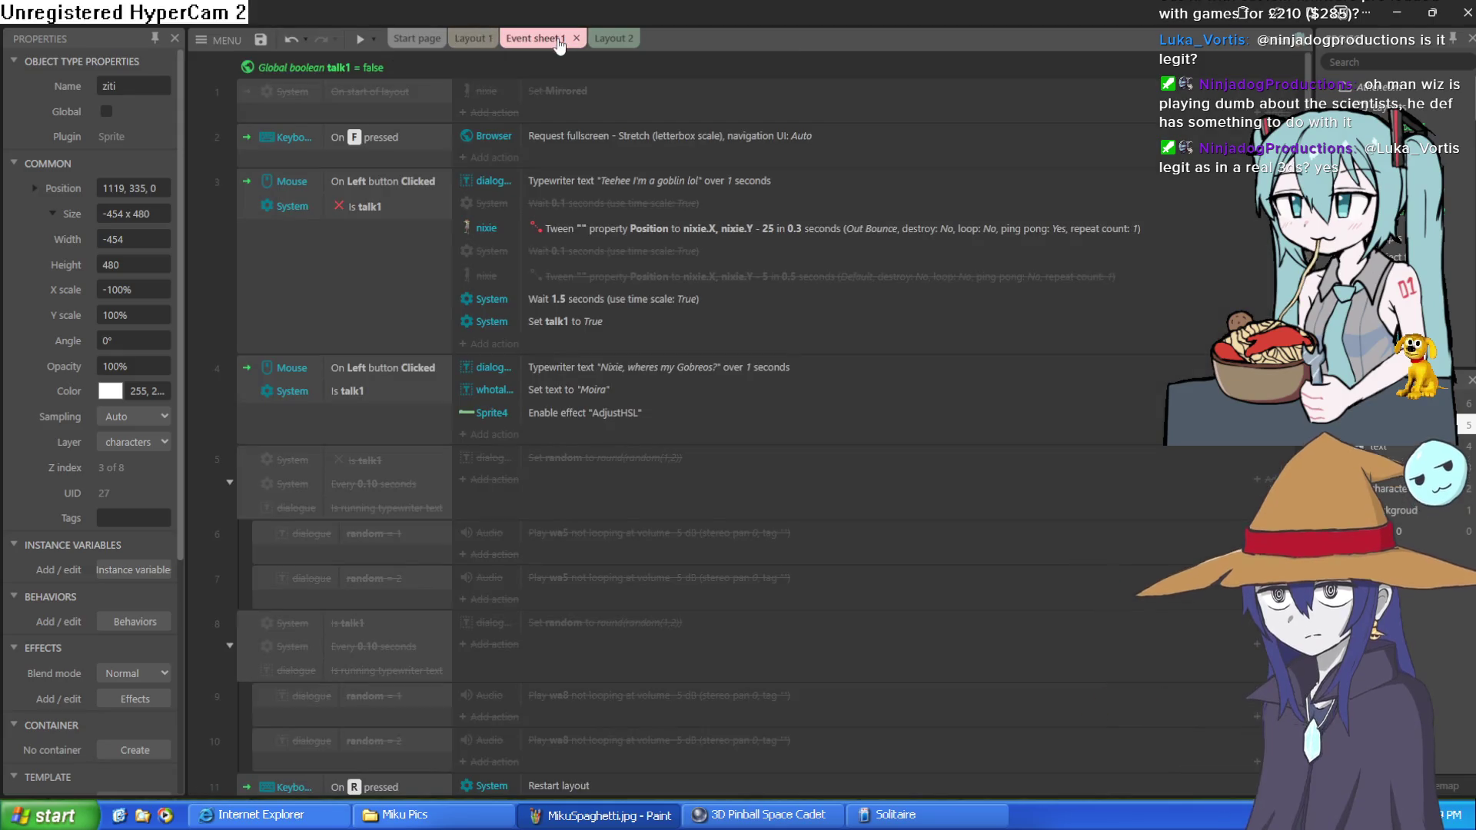
scroll(738, 256, "down", 2)
scroll(739, 241, "up", 2)
scroll(739, 240, "down", 2)
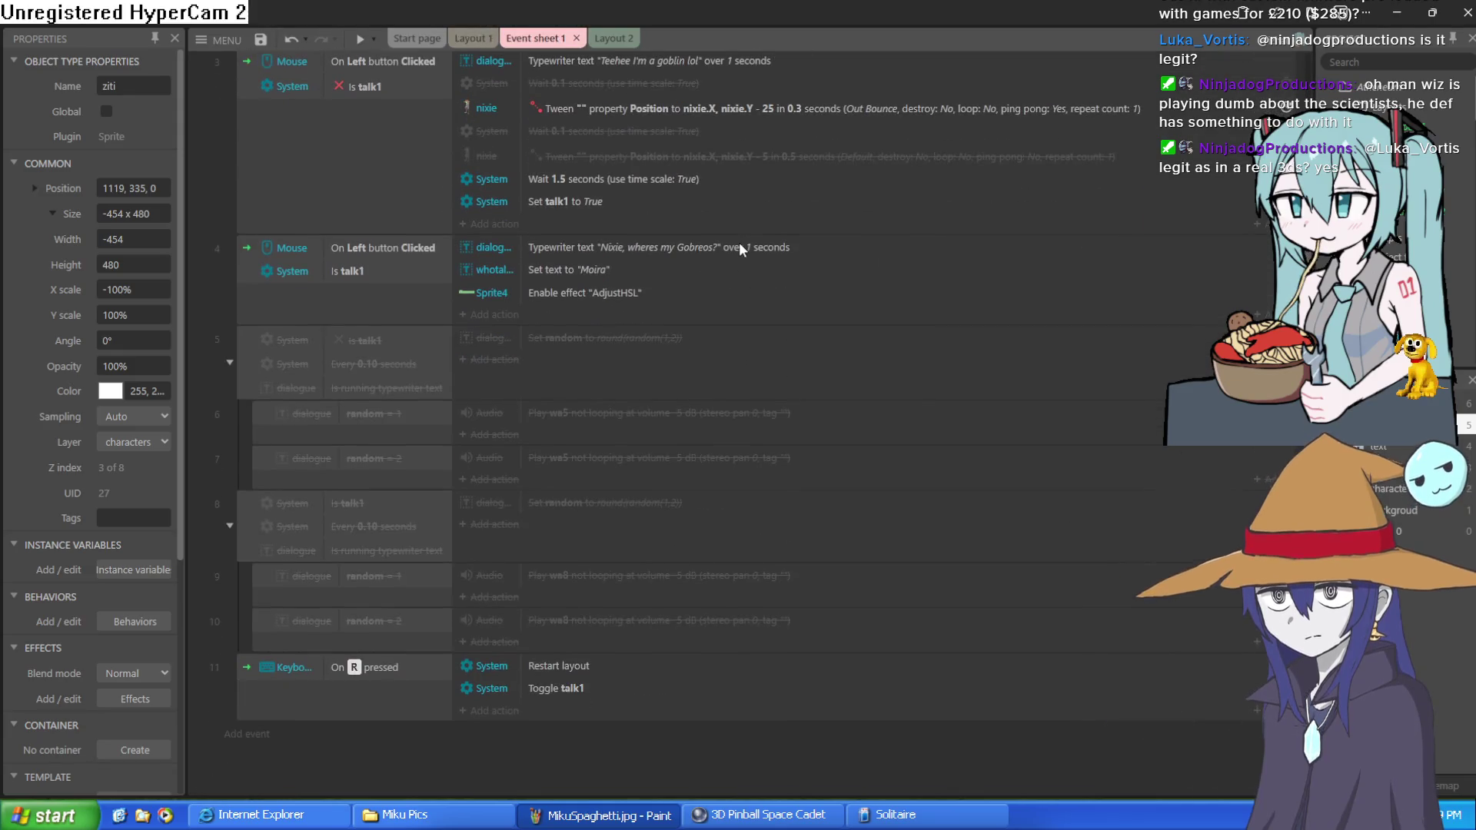
scroll(739, 242, "up", 2)
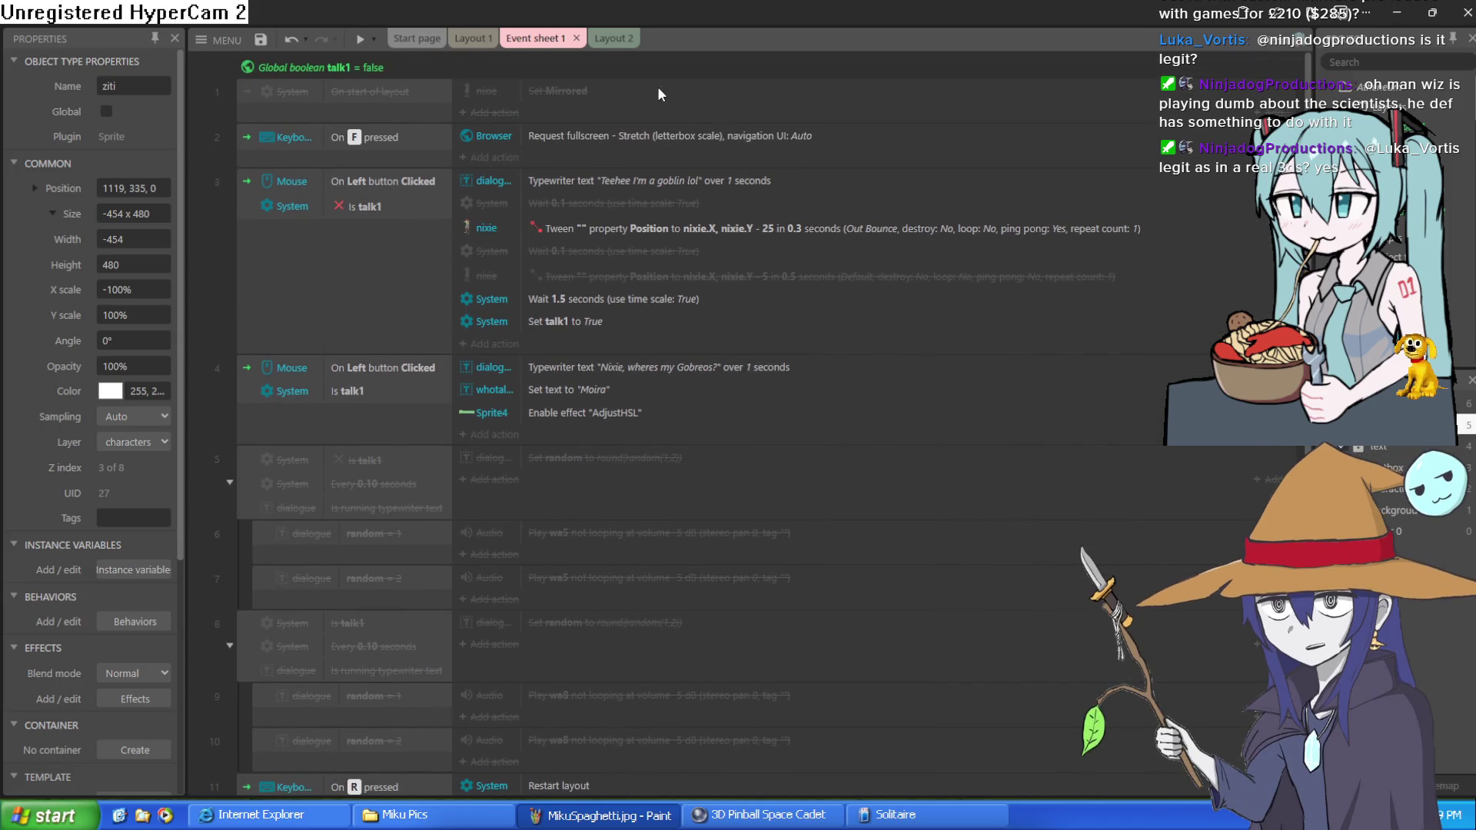
scroll(731, 177, "down", 2)
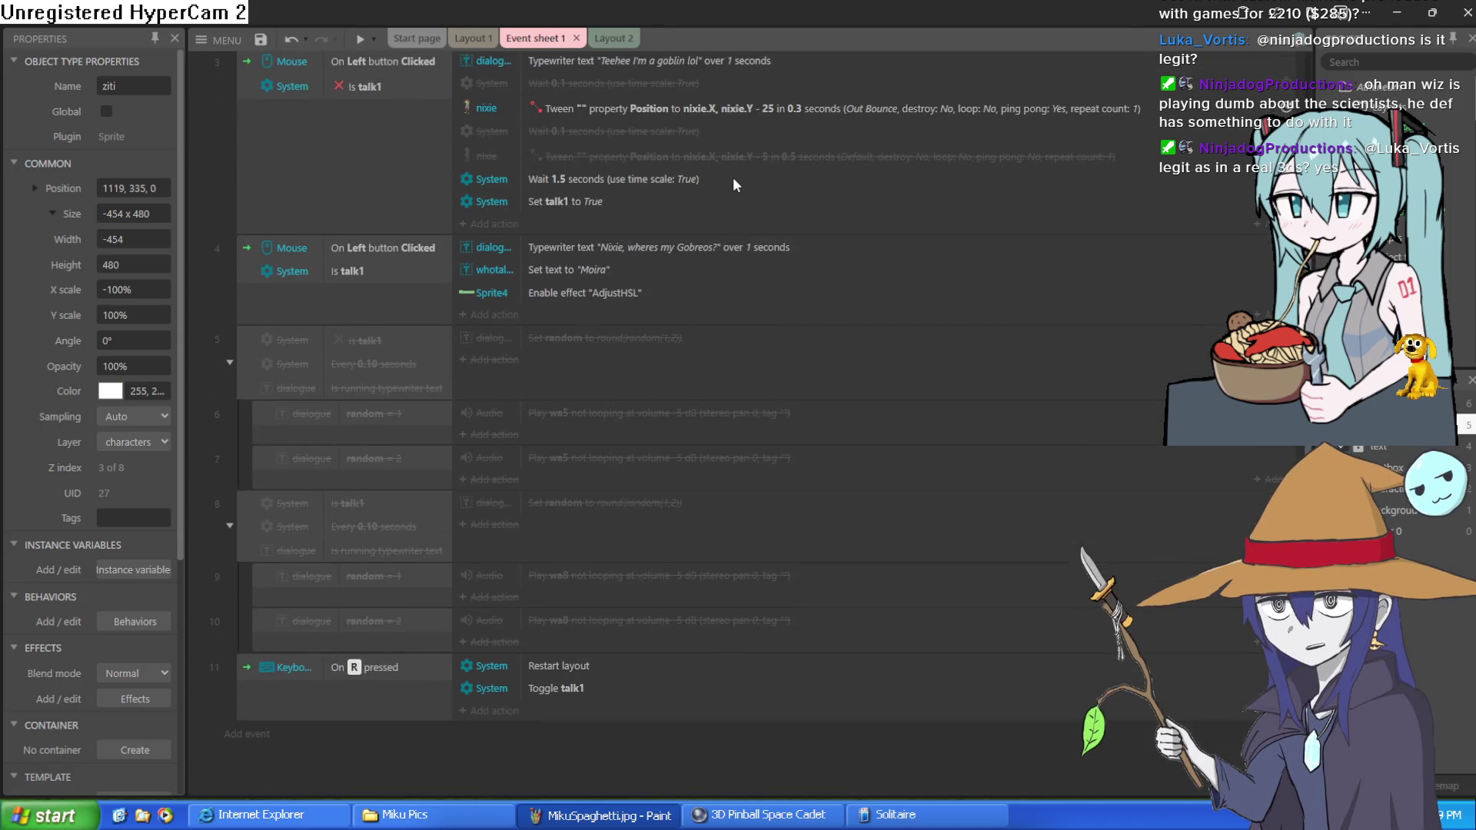
scroll(732, 177, "up", 2)
left_click(594, 38)
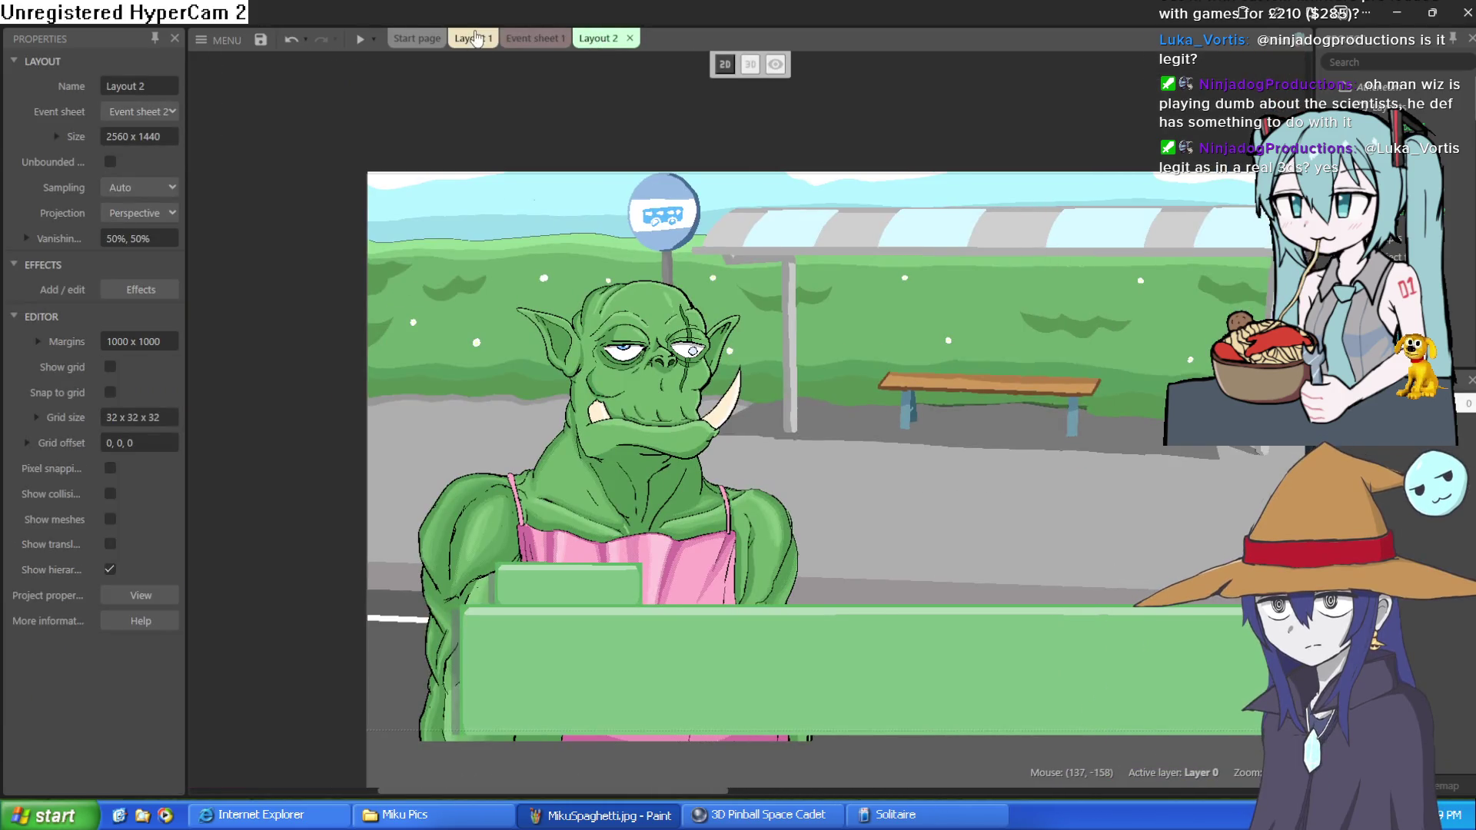
Return to Layout 1's rat band scene, look around it, then minimize Construct 3.
left_click(471, 39)
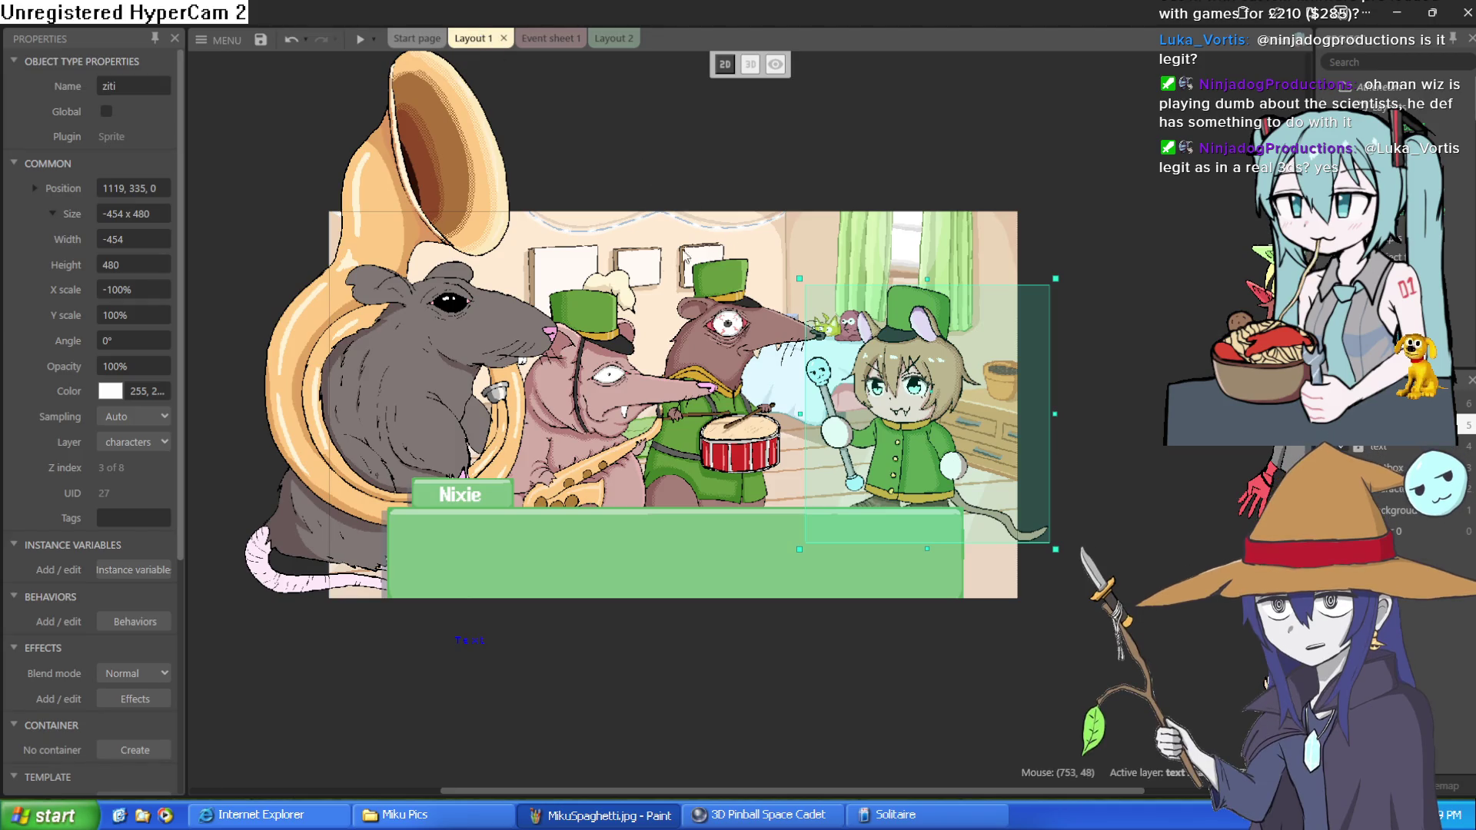
scroll(494, 339, "up", 3)
scroll(494, 337, "down", 5)
scroll(493, 335, "up", 2)
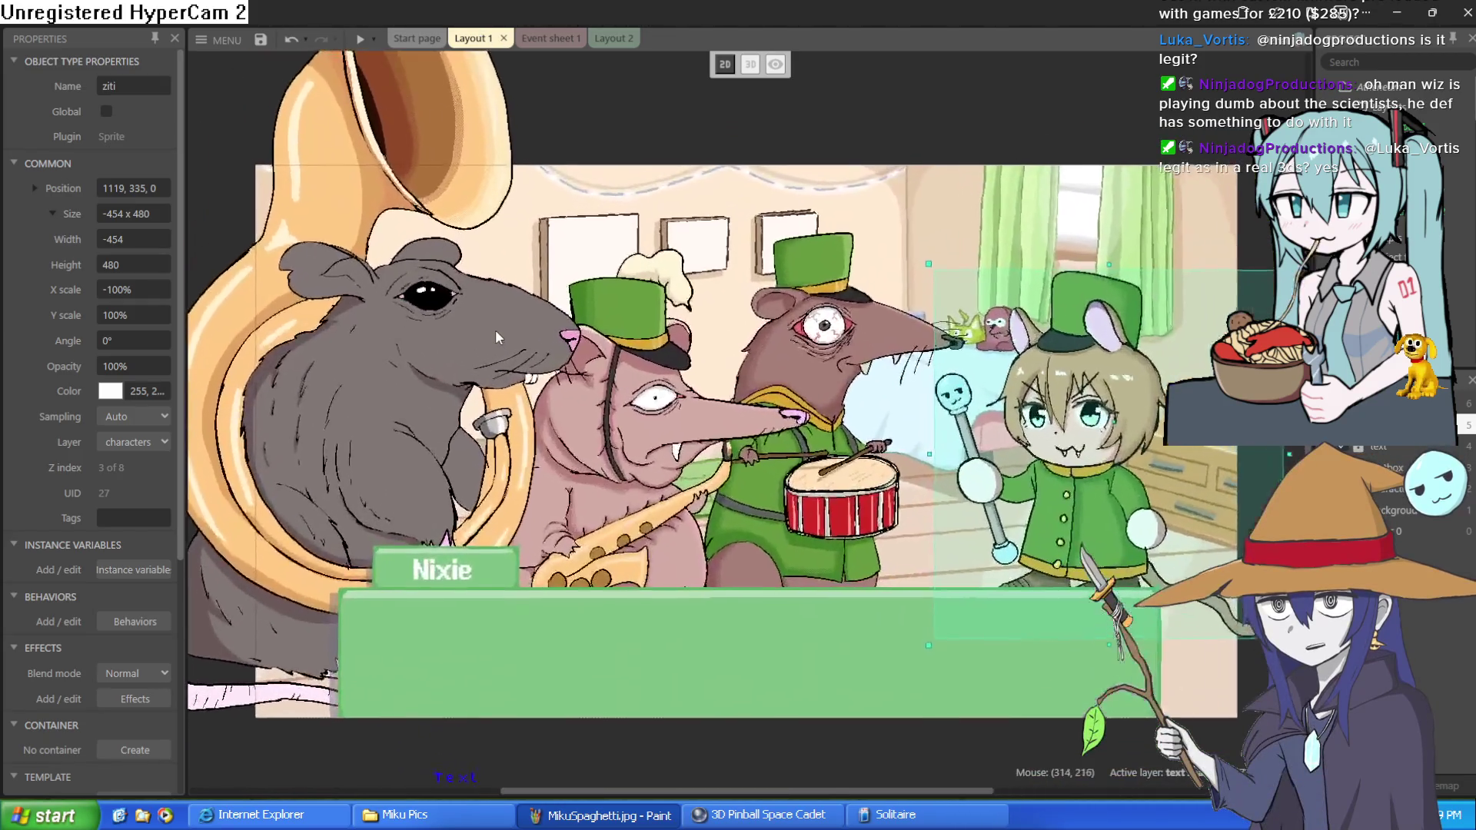
scroll(495, 330, "up", 3)
scroll(564, 321, "down", 5)
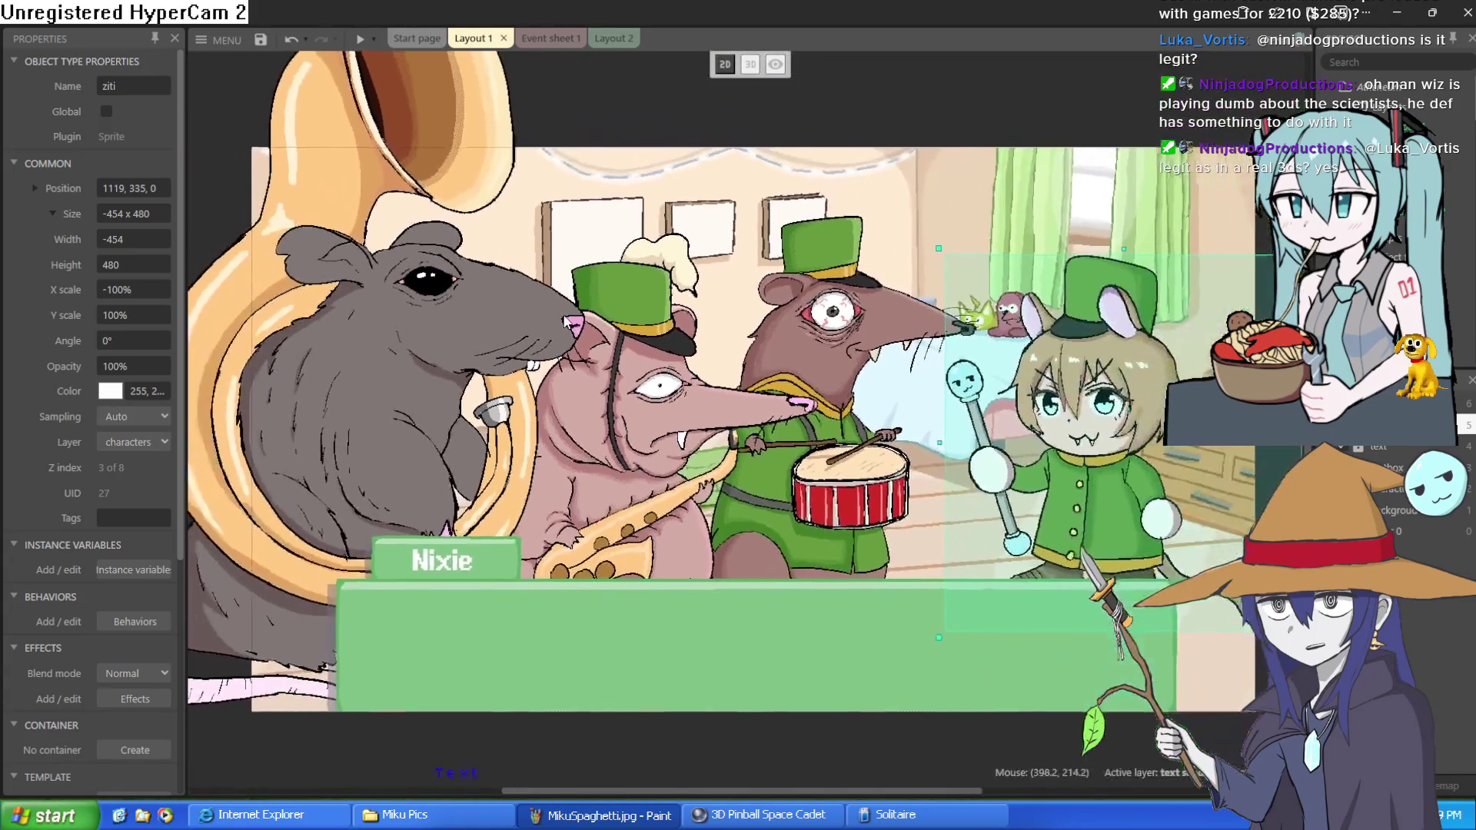
scroll(566, 303, "up", 2)
scroll(567, 302, "up", 2)
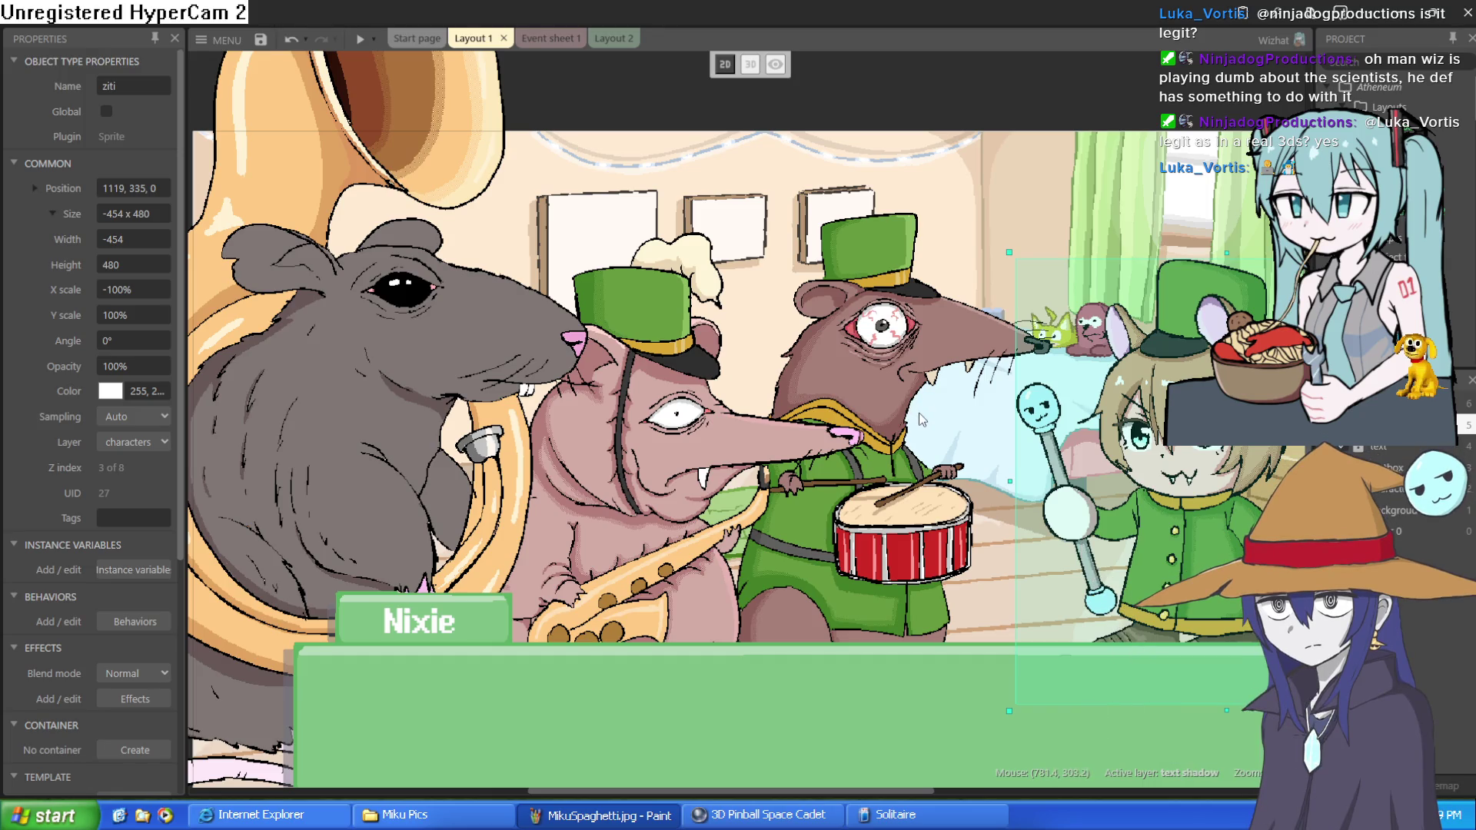
mouse_move(911, 423)
left_mouse_down()
mouse_move(815, 408)
mouse_move(827, 404)
left_mouse_up()
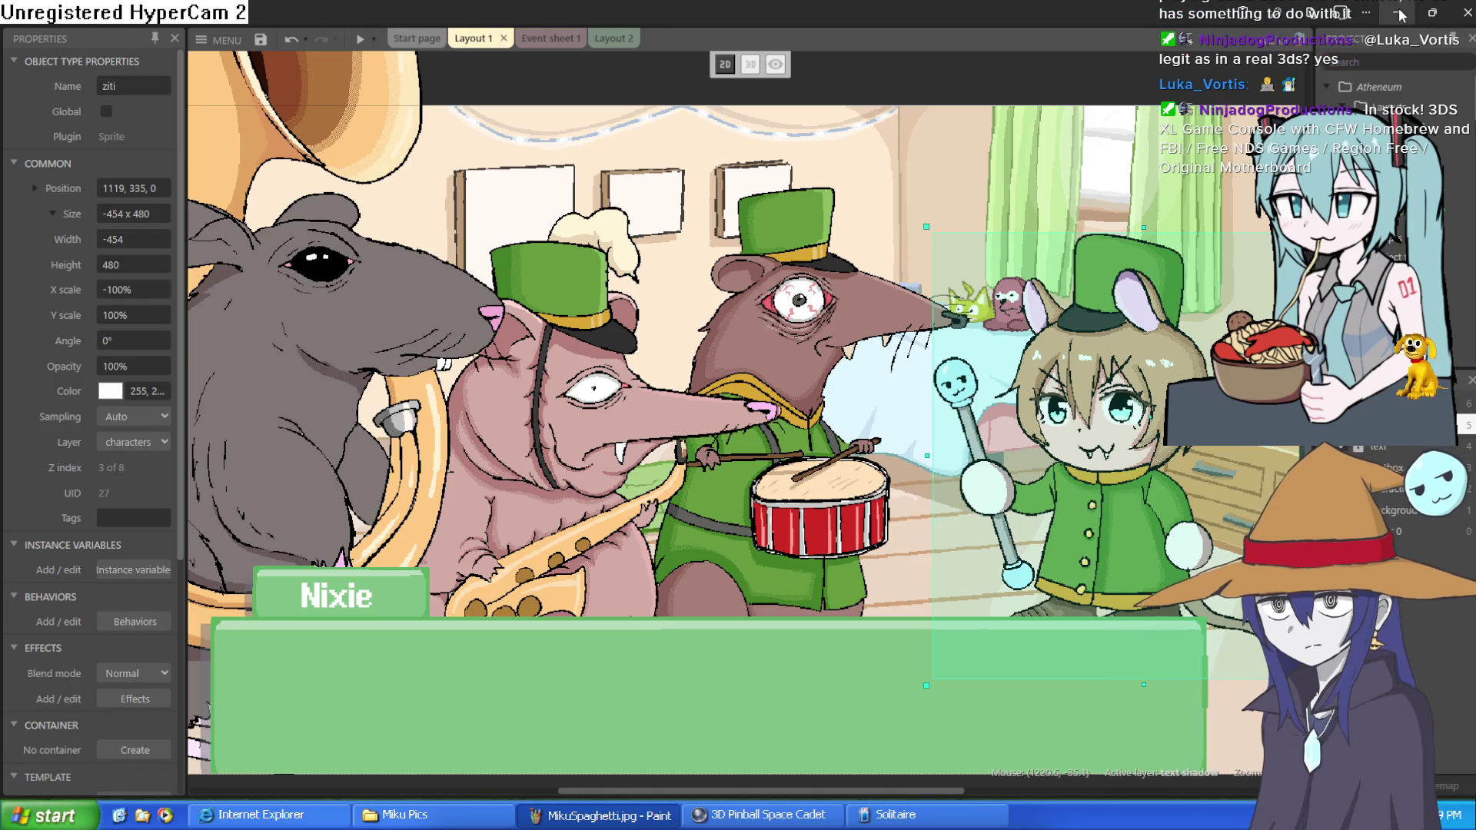
left_click(1399, 12)
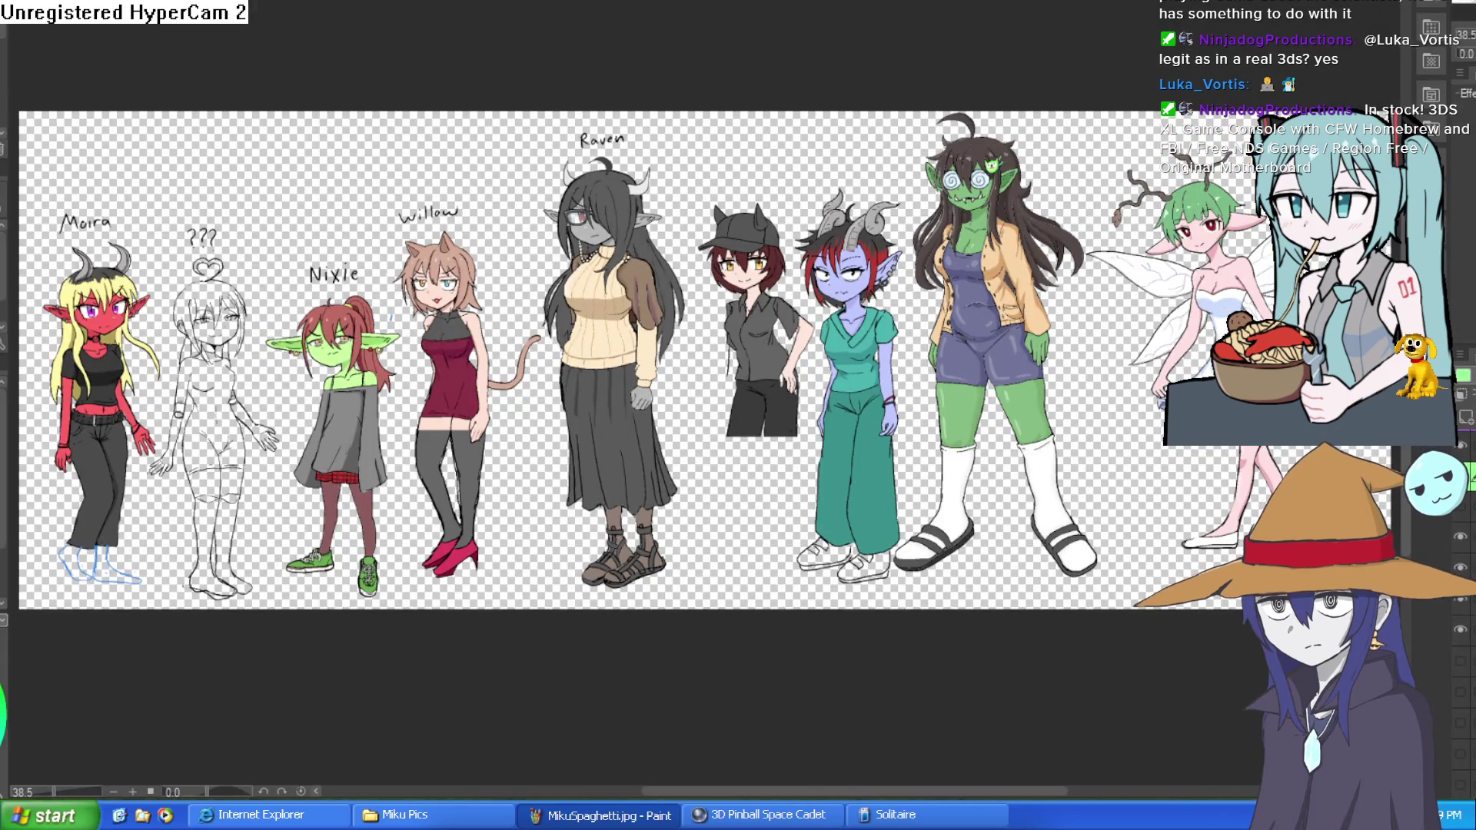
scroll(877, 400, "right", 5)
scroll(877, 401, "up", 6)
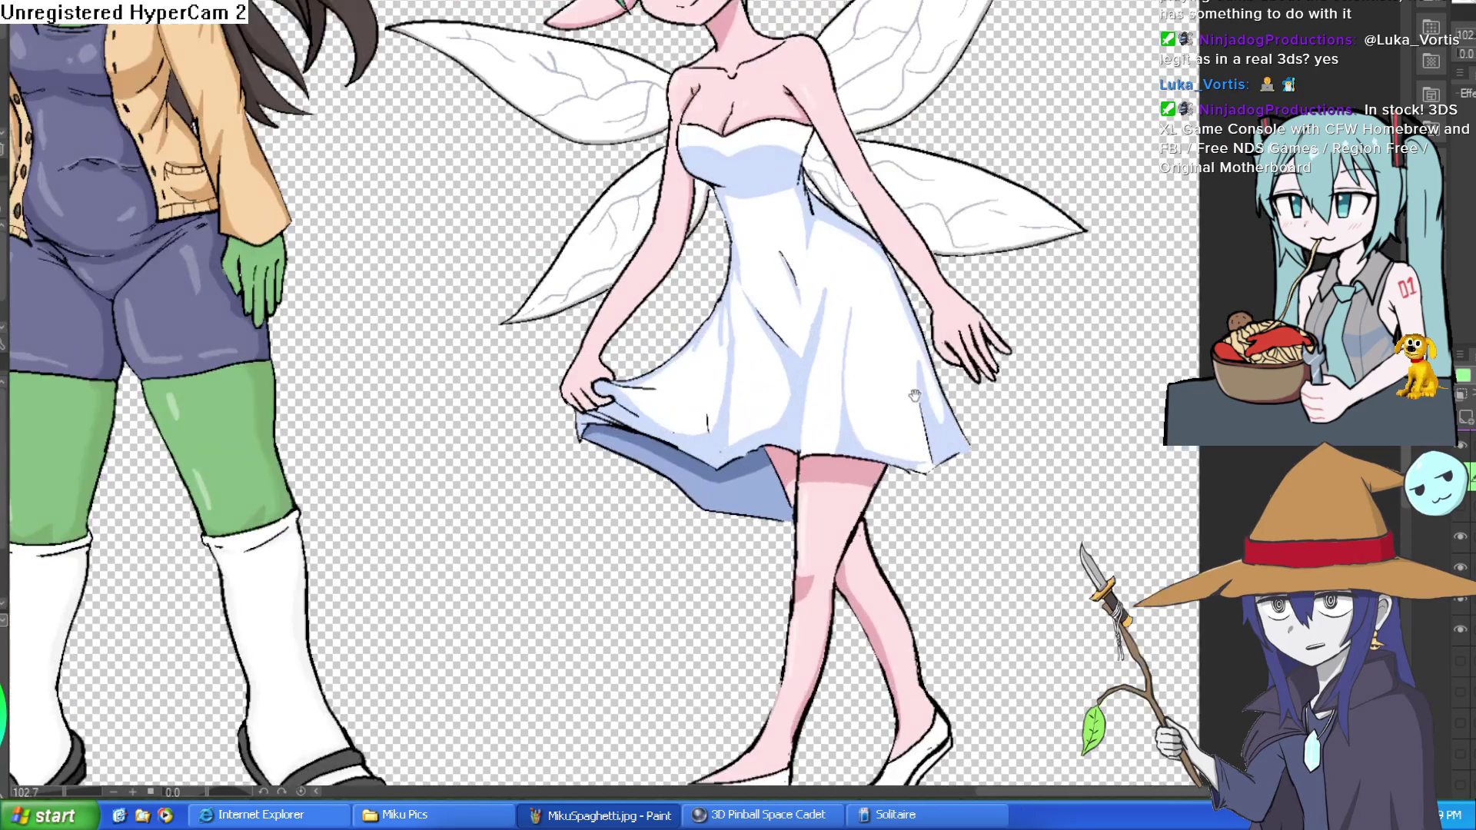
scroll(826, 401, "down", 2)
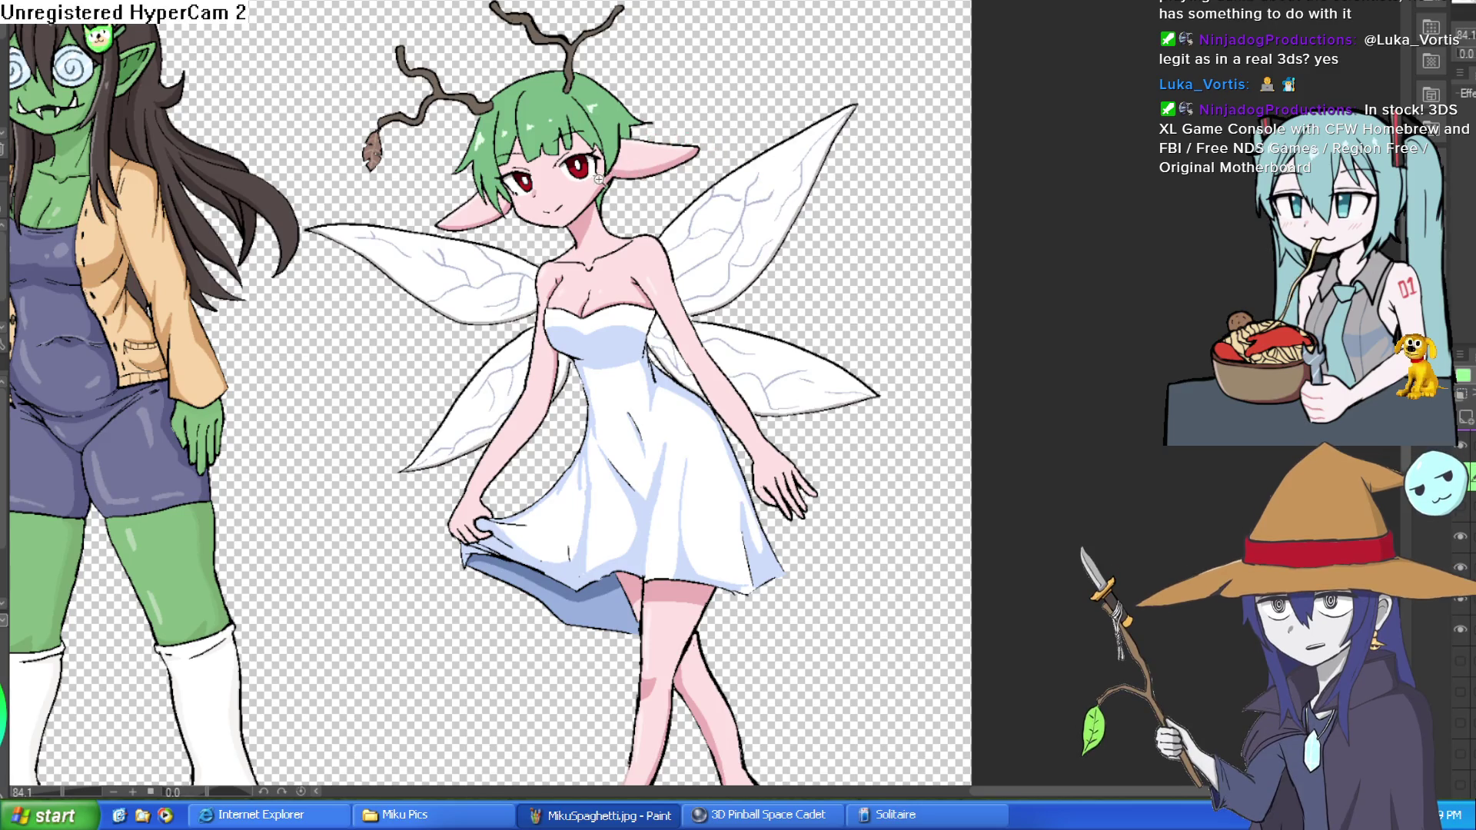
mouse_move(600, 180)
left_mouse_down()
mouse_move(698, 201)
mouse_move(762, 193)
left_mouse_up()
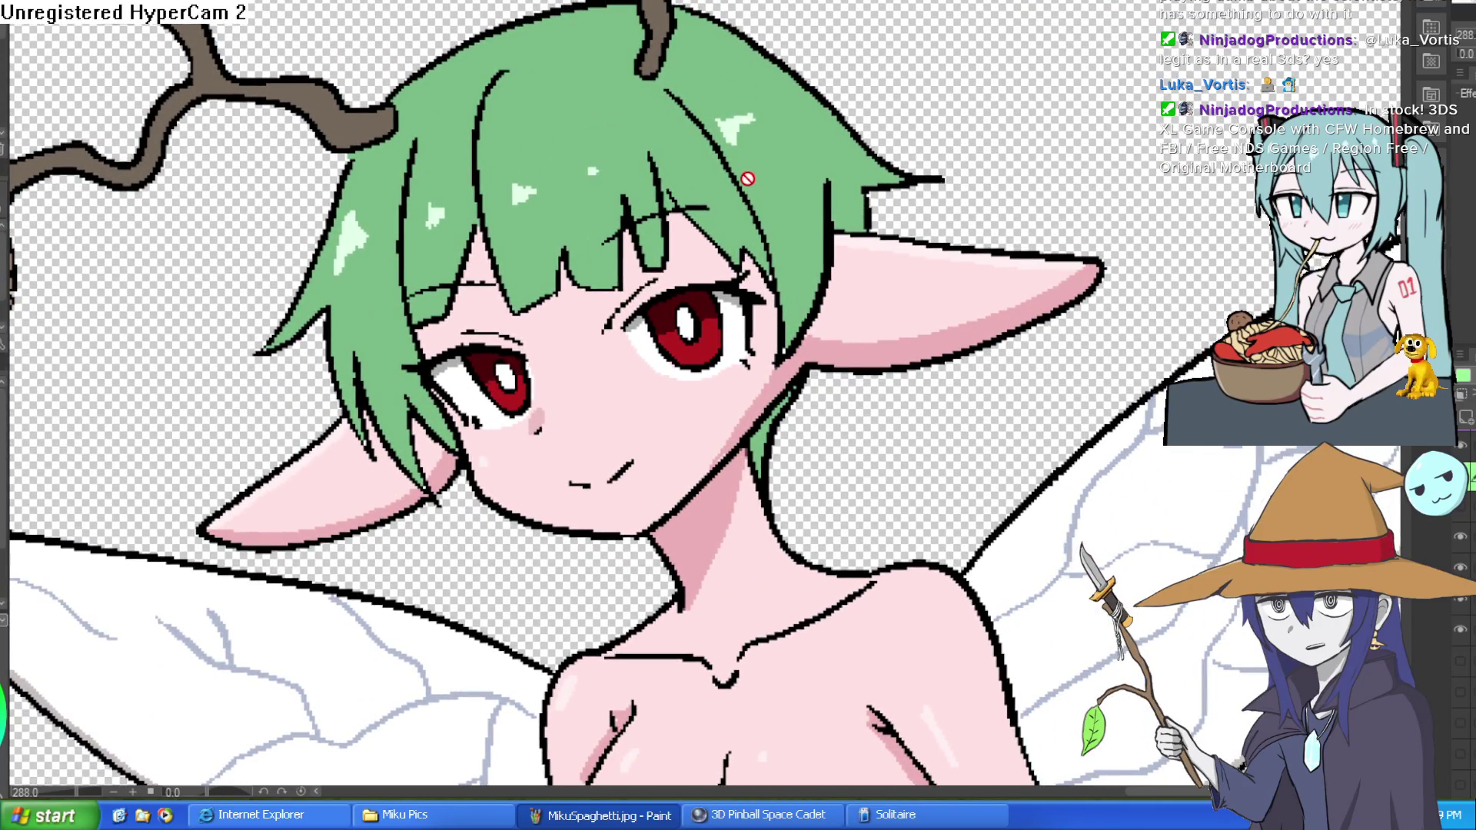
left_click_drag(748, 177, 913, 222)
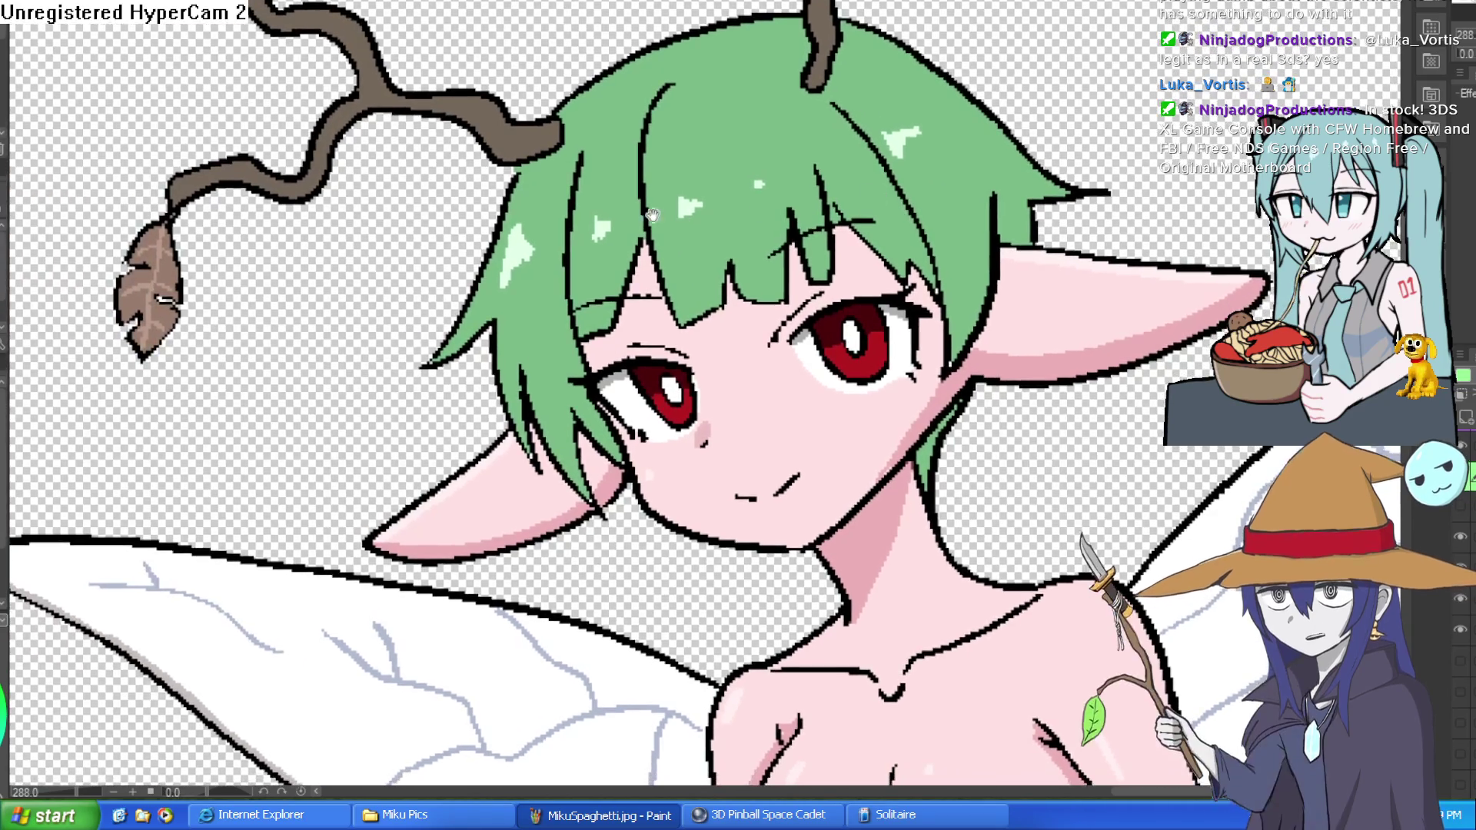
scroll(632, 175, "up", 5)
scroll(632, 175, "down", 5)
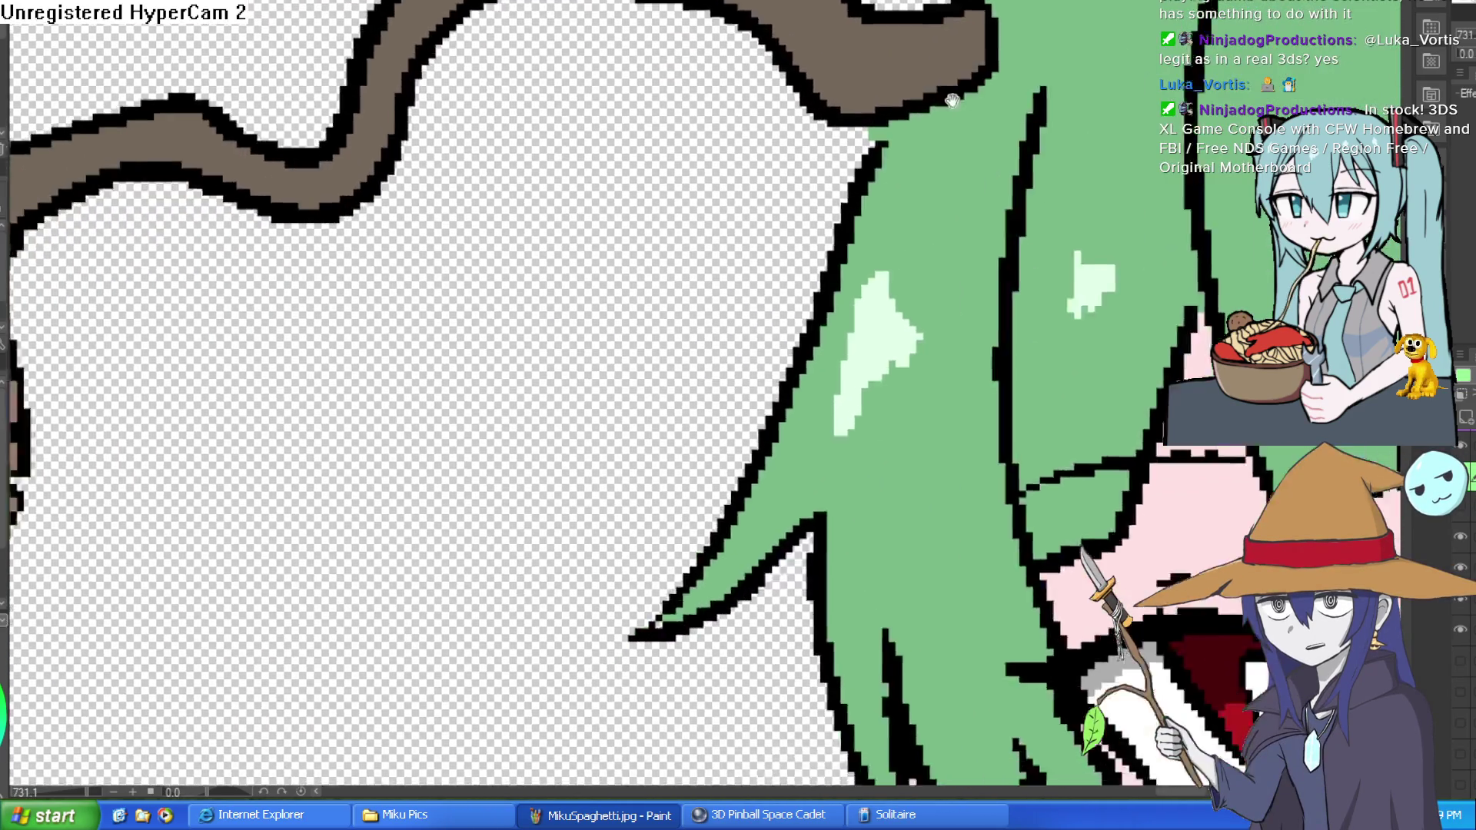
scroll(792, 107, "down", 4)
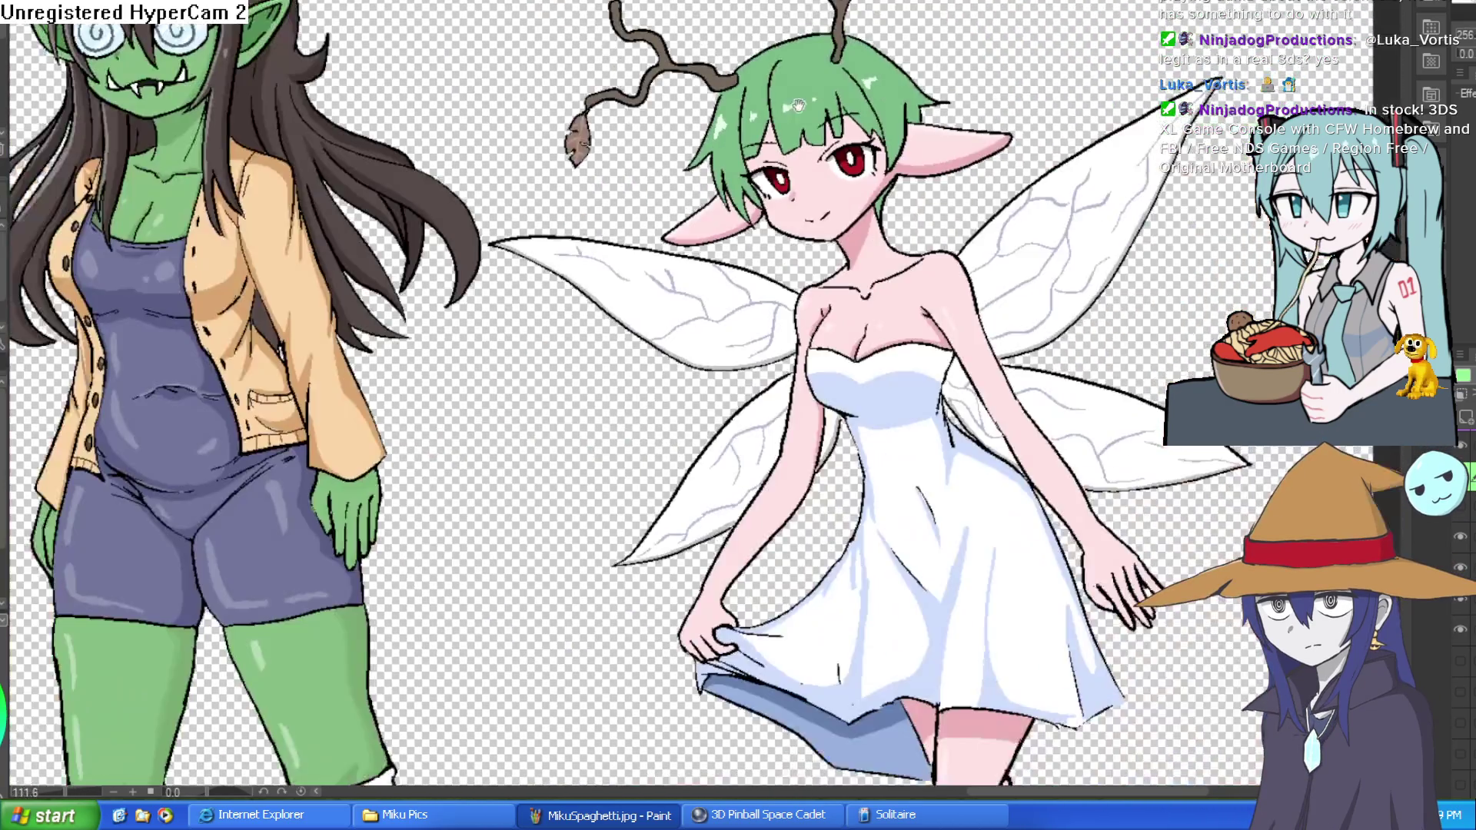
scroll(792, 108, "up", 1)
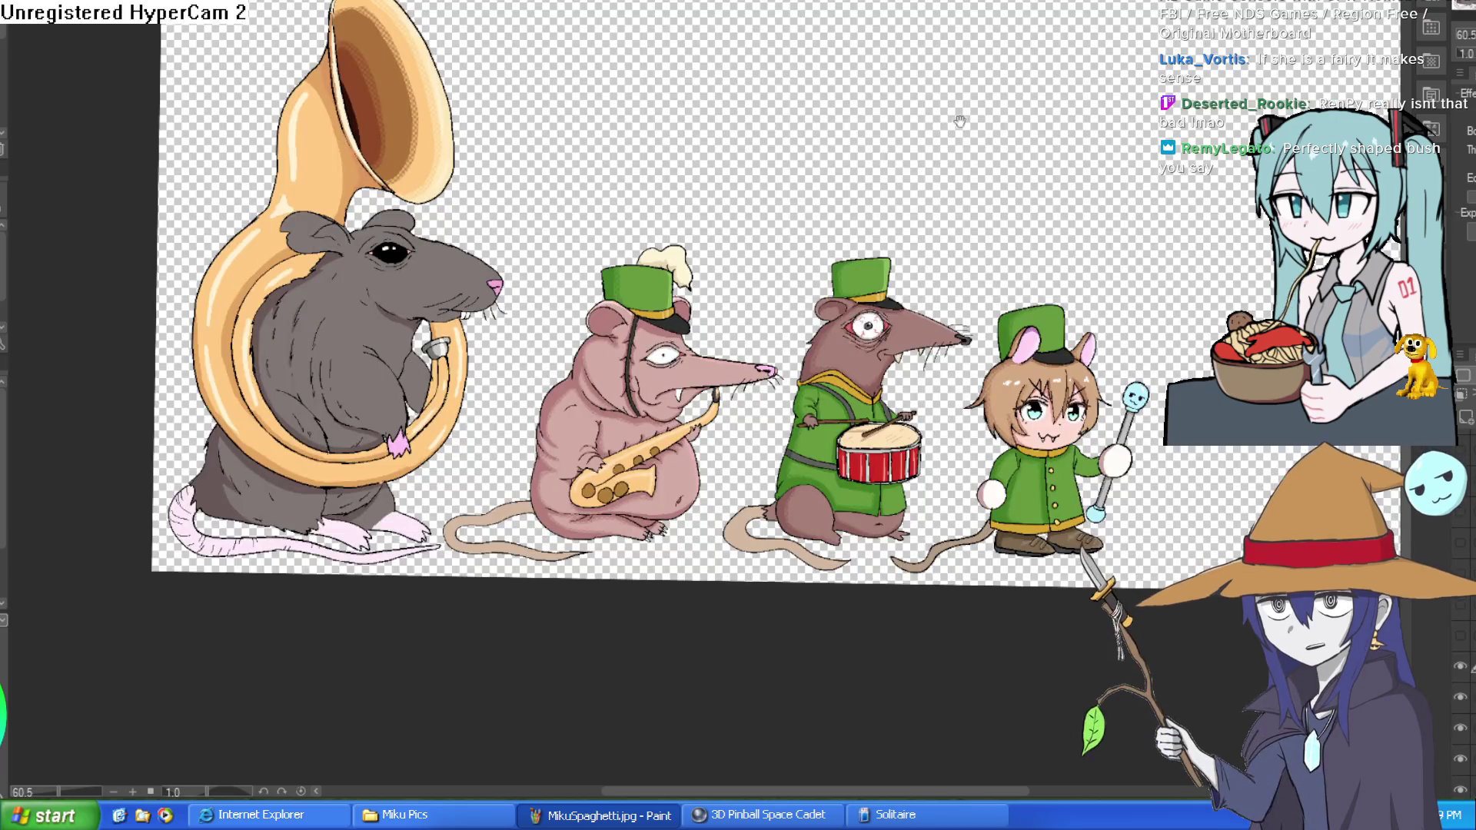
Zoom in and mirror the canvas to check the chibi drummer, then flip it back.
scroll(960, 120, "up", 5)
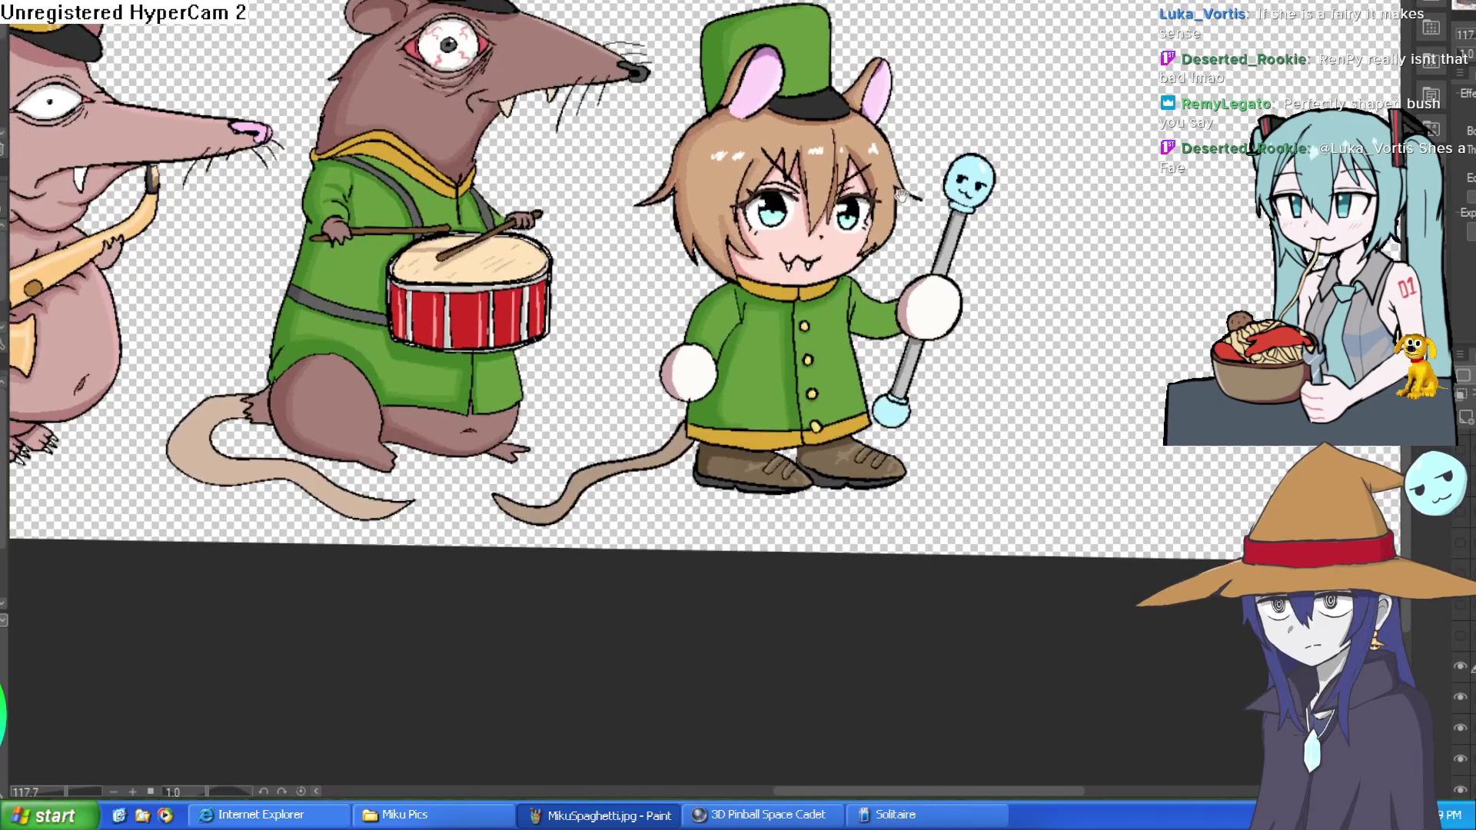
scroll(901, 194, "up", 3)
scroll(892, 184, "down", 2)
scroll(874, 192, "up", 1)
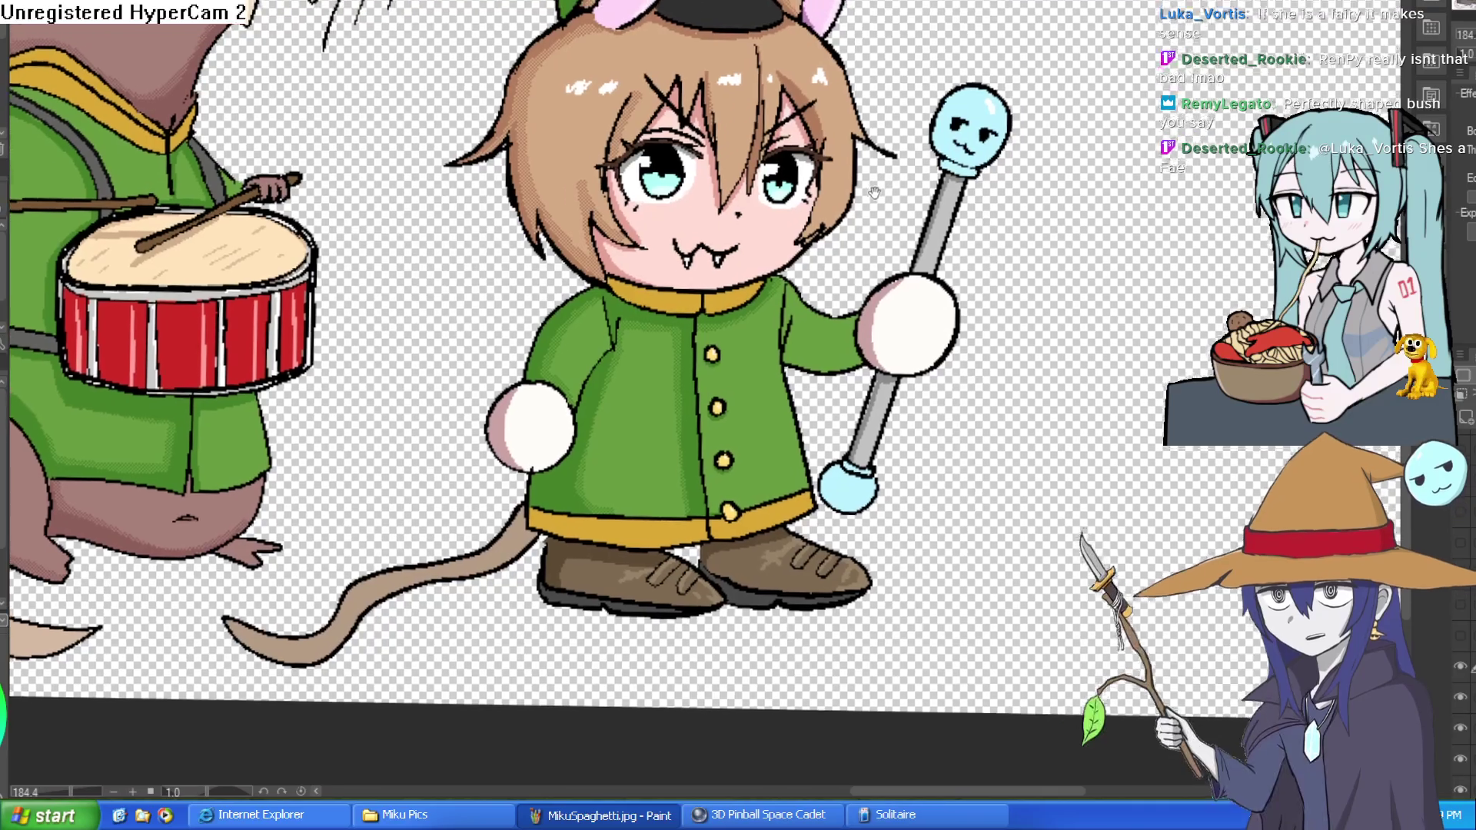
scroll(875, 192, "down", 1)
scroll(842, 200, "down", 3)
scroll(899, 174, "up", 4)
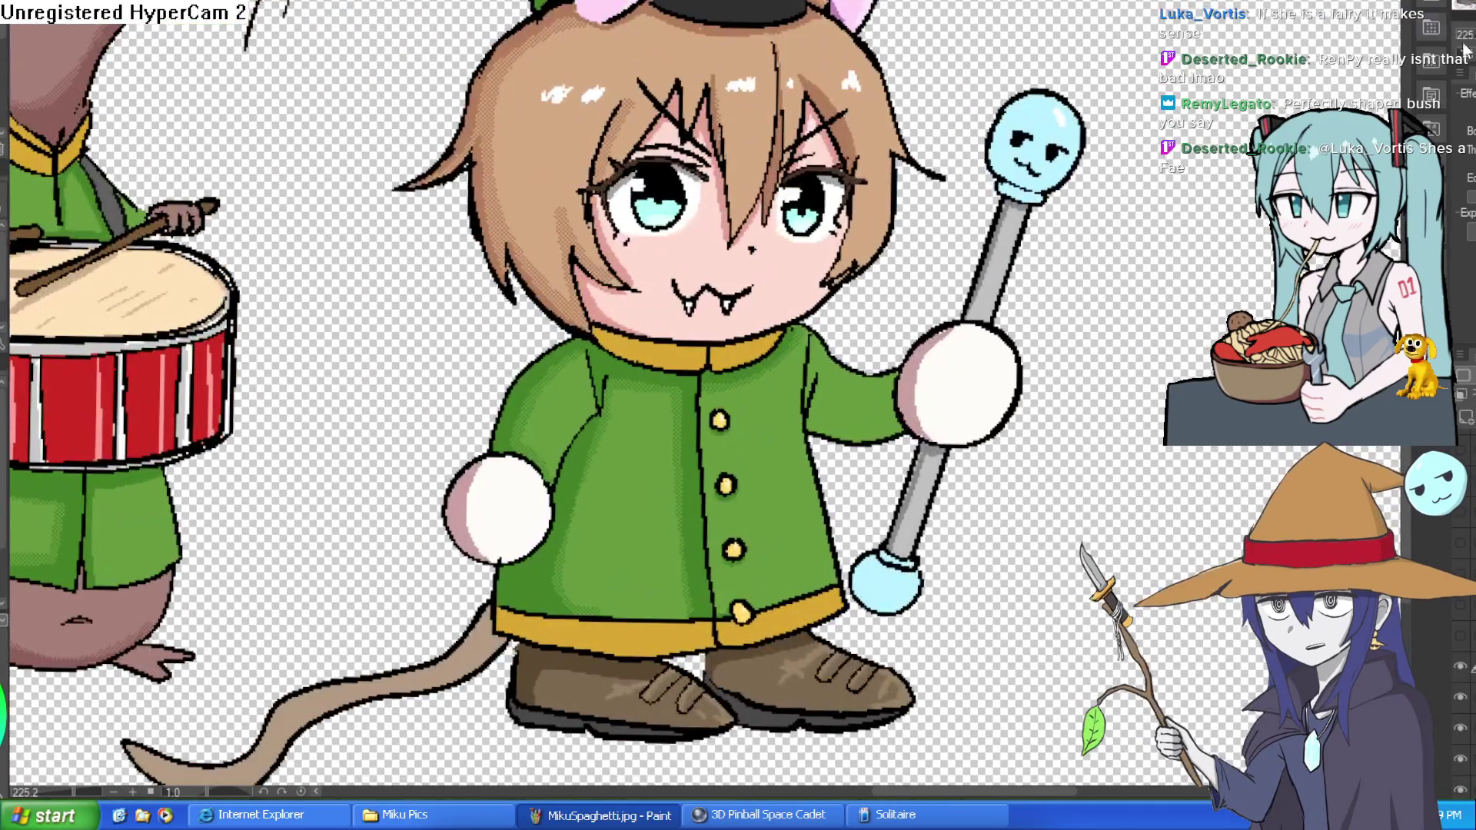
left_click(1464, 51)
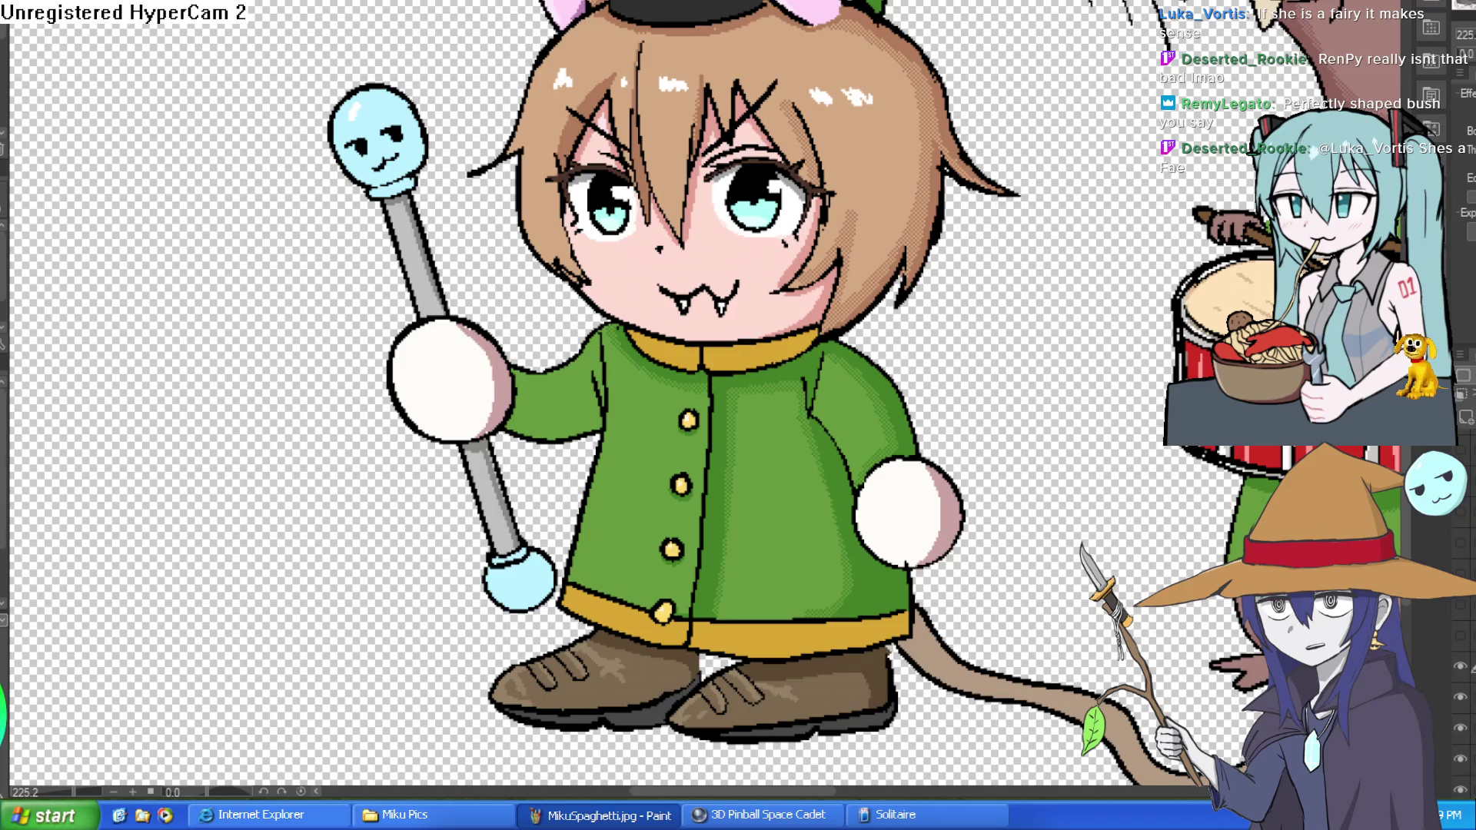
left_click(1464, 51)
Pan over the chibi's collar, jacket, hair and hat.
scroll(975, 141, "down", 4)
scroll(975, 140, "up", 8)
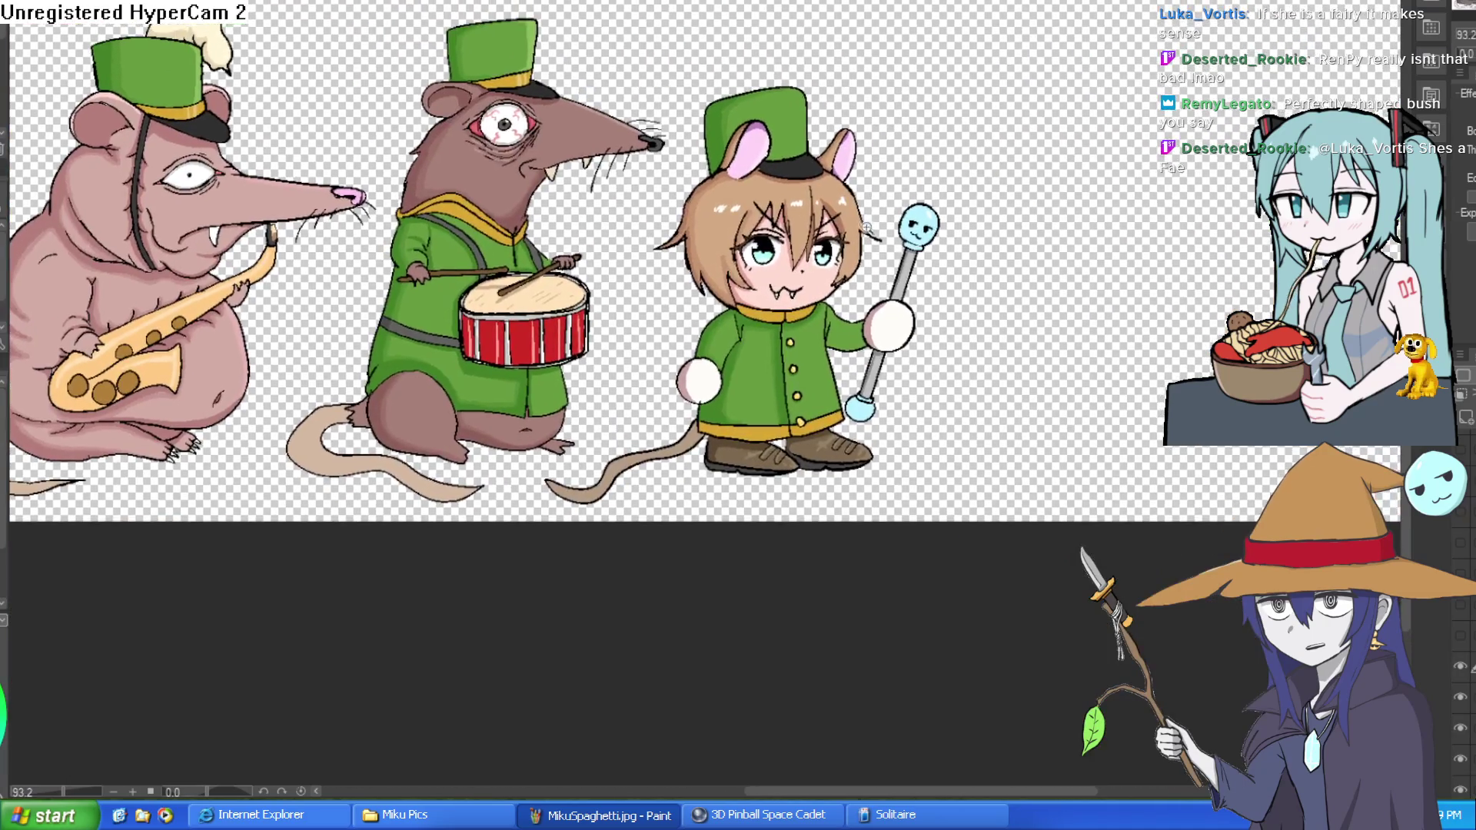
mouse_move(1216, 465)
left_mouse_down()
mouse_move(1030, 280)
mouse_move(986, 273)
mouse_move(999, 538)
left_mouse_up()
left_click_drag(865, 77, 874, 317)
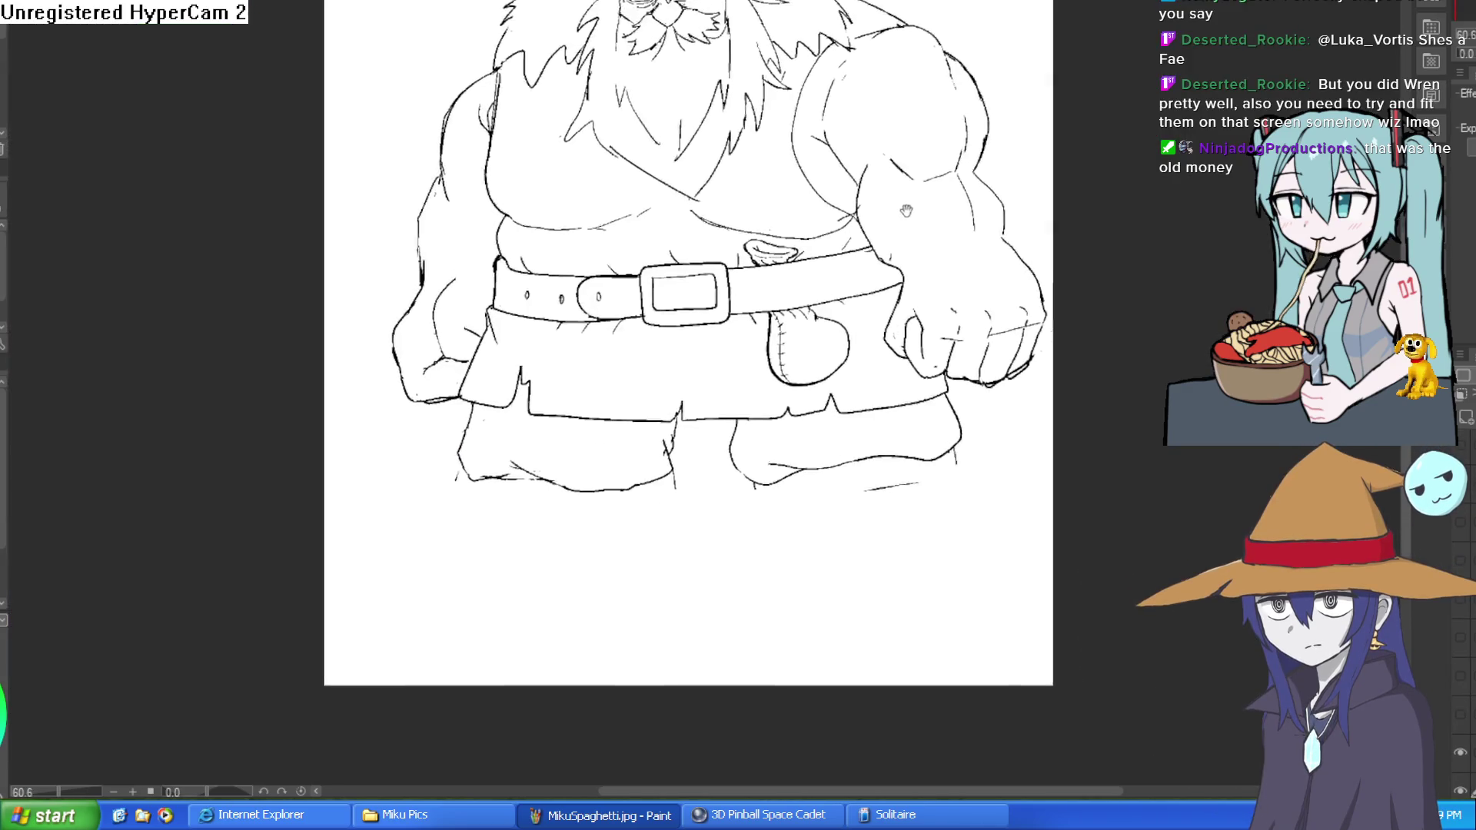
mouse_move(907, 210)
left_mouse_down()
mouse_move(911, 254)
mouse_move(896, 240)
left_mouse_up()
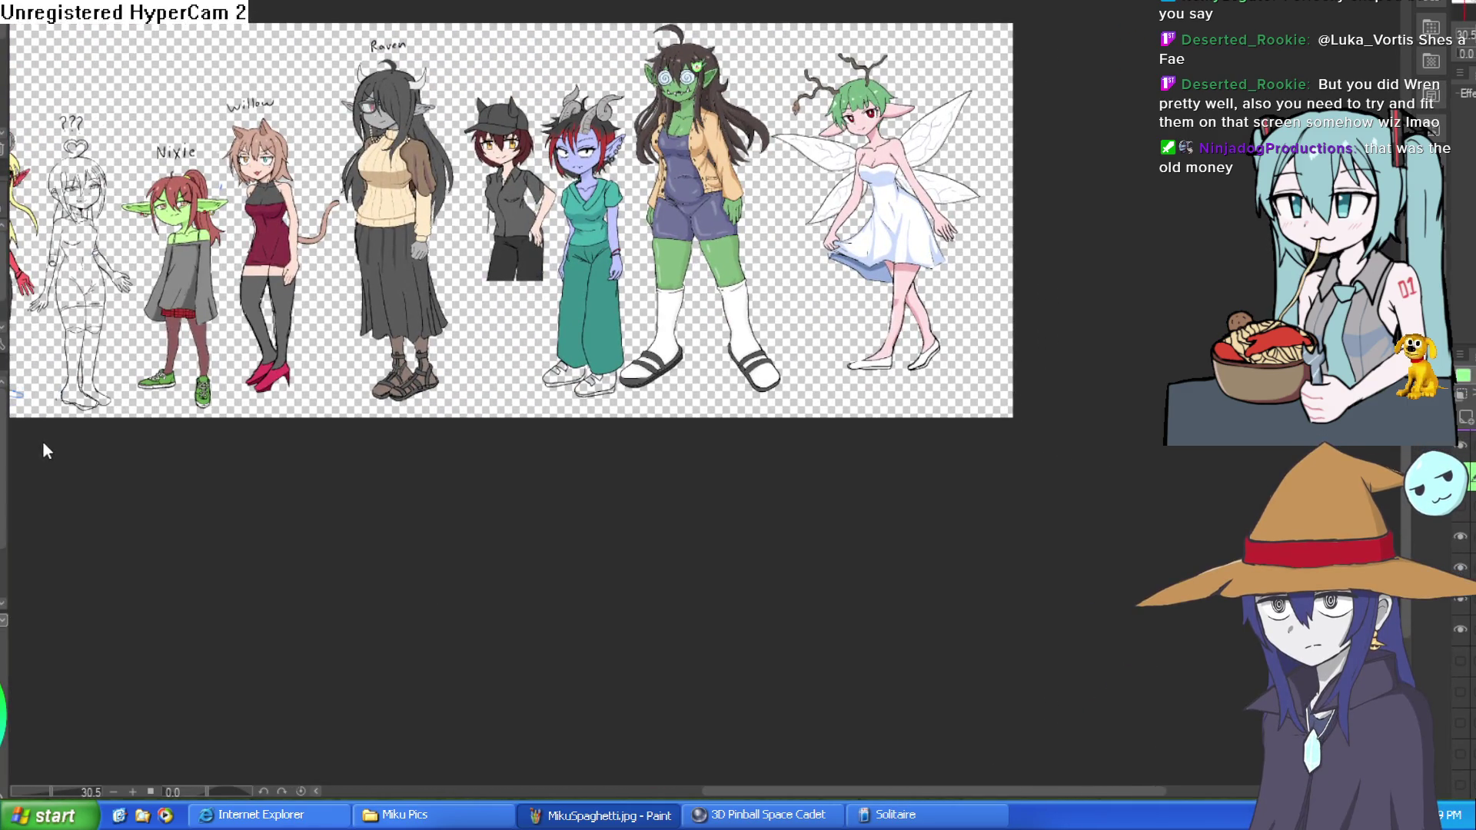
Stretch the whole lineup image slightly wider with a free transform.
key("ctrl+t")
left_click_drag(1021, 220, 1026, 219)
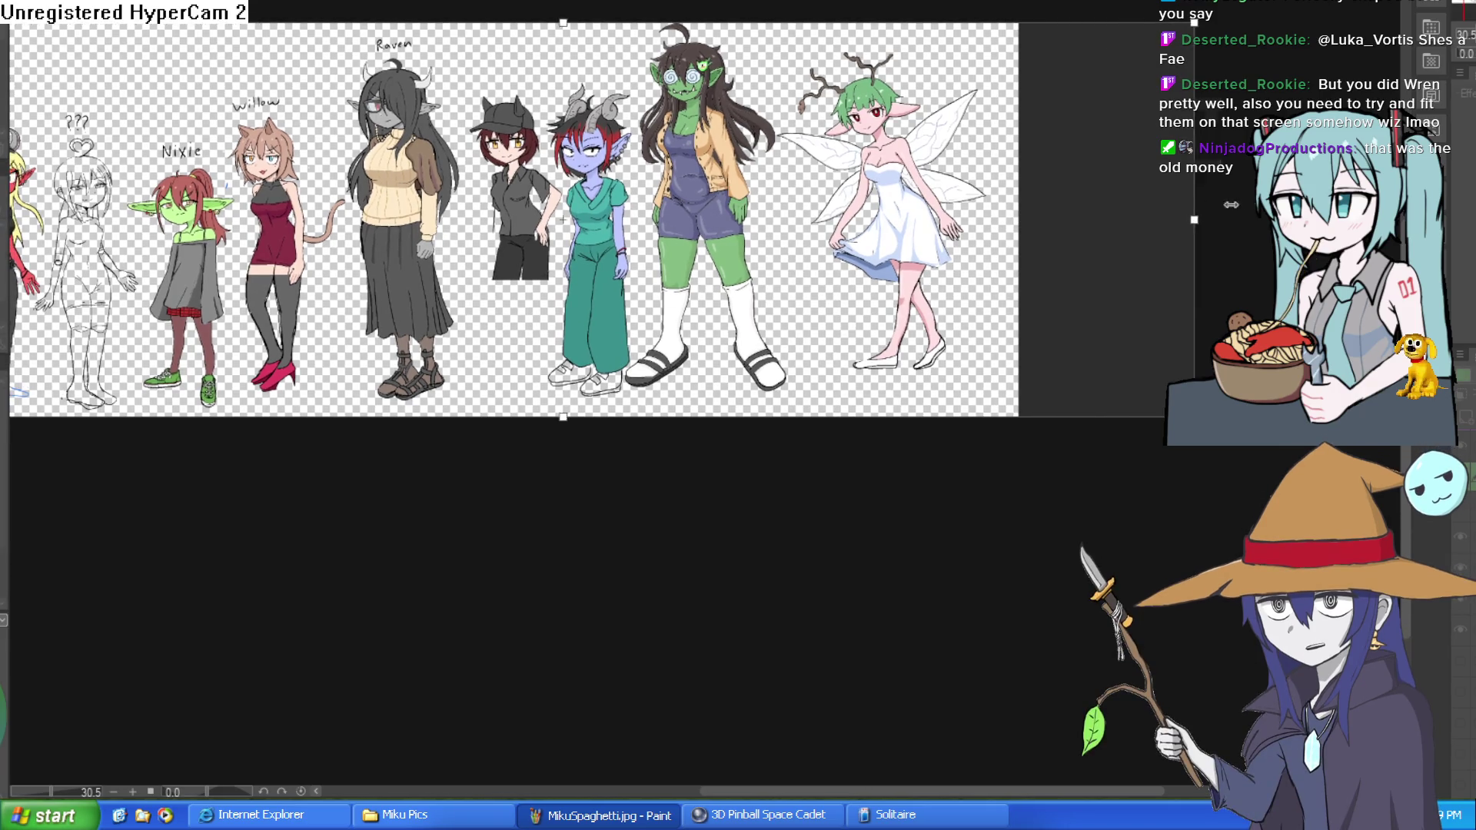
key("Return")
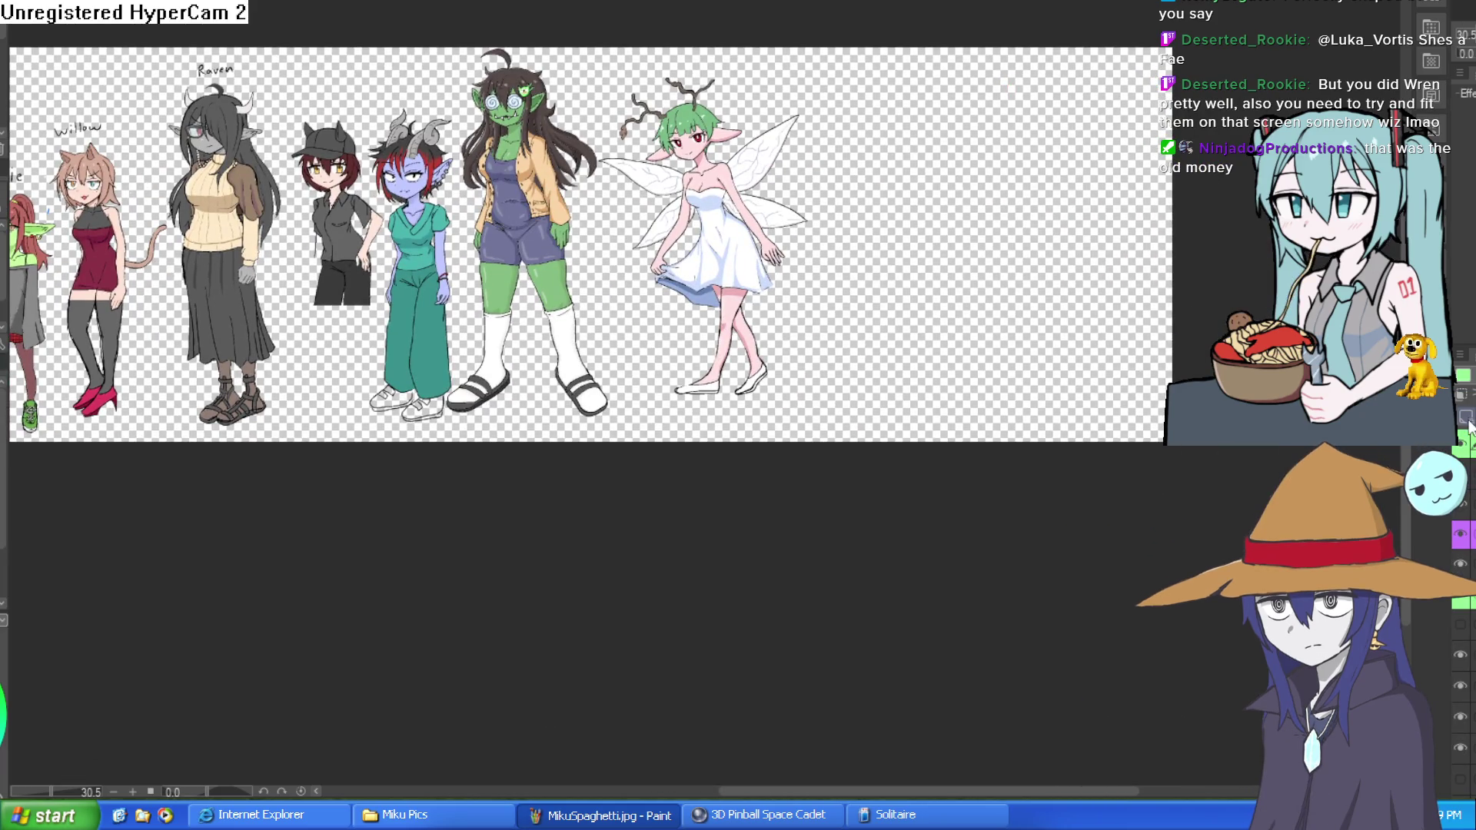
Copy the dwarf drawing into the lineup, shrink it and place it beside the fairy.
key("ctrl+Tab")
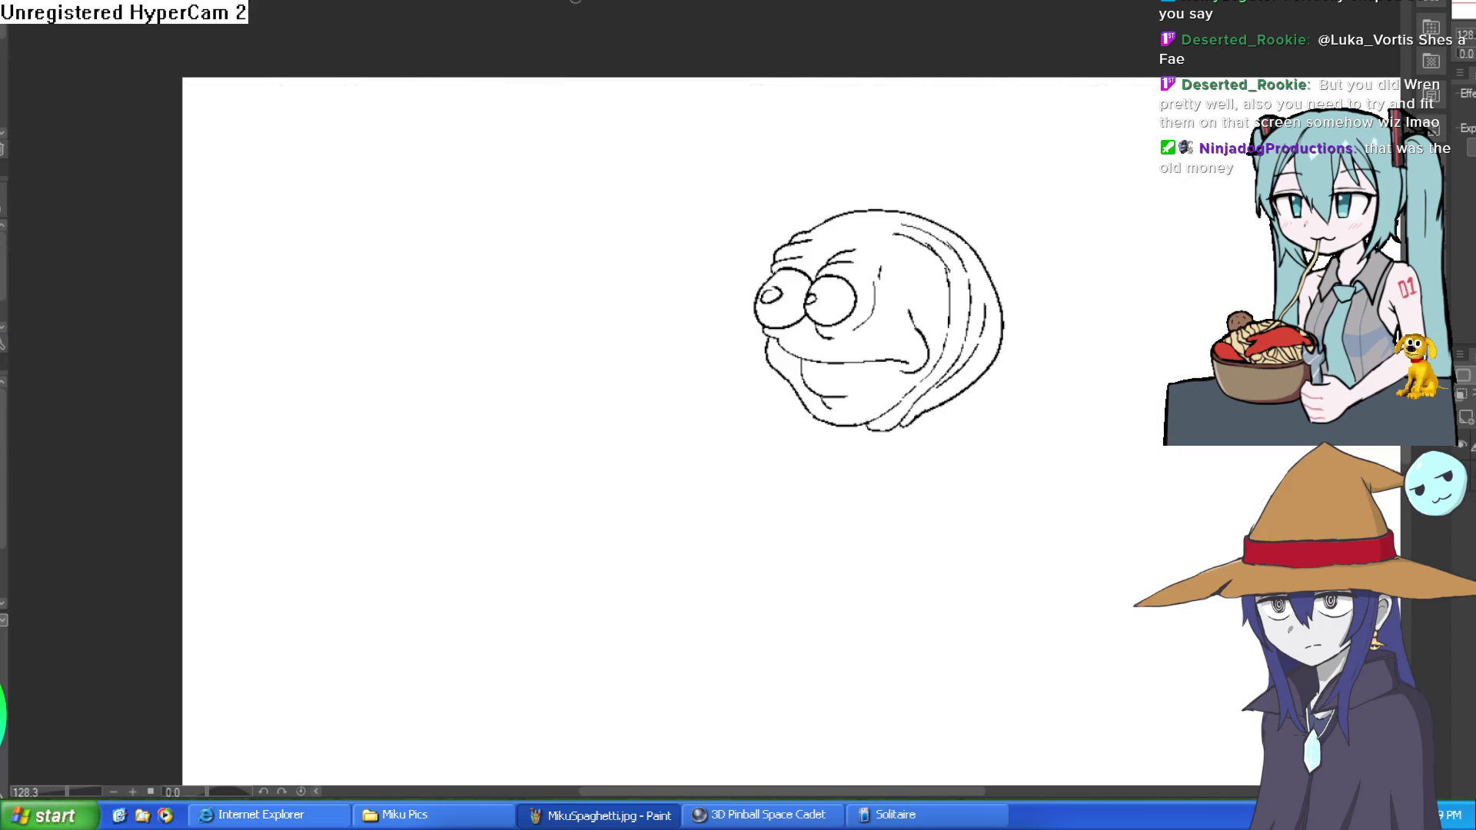
key("ctrl+Tab")
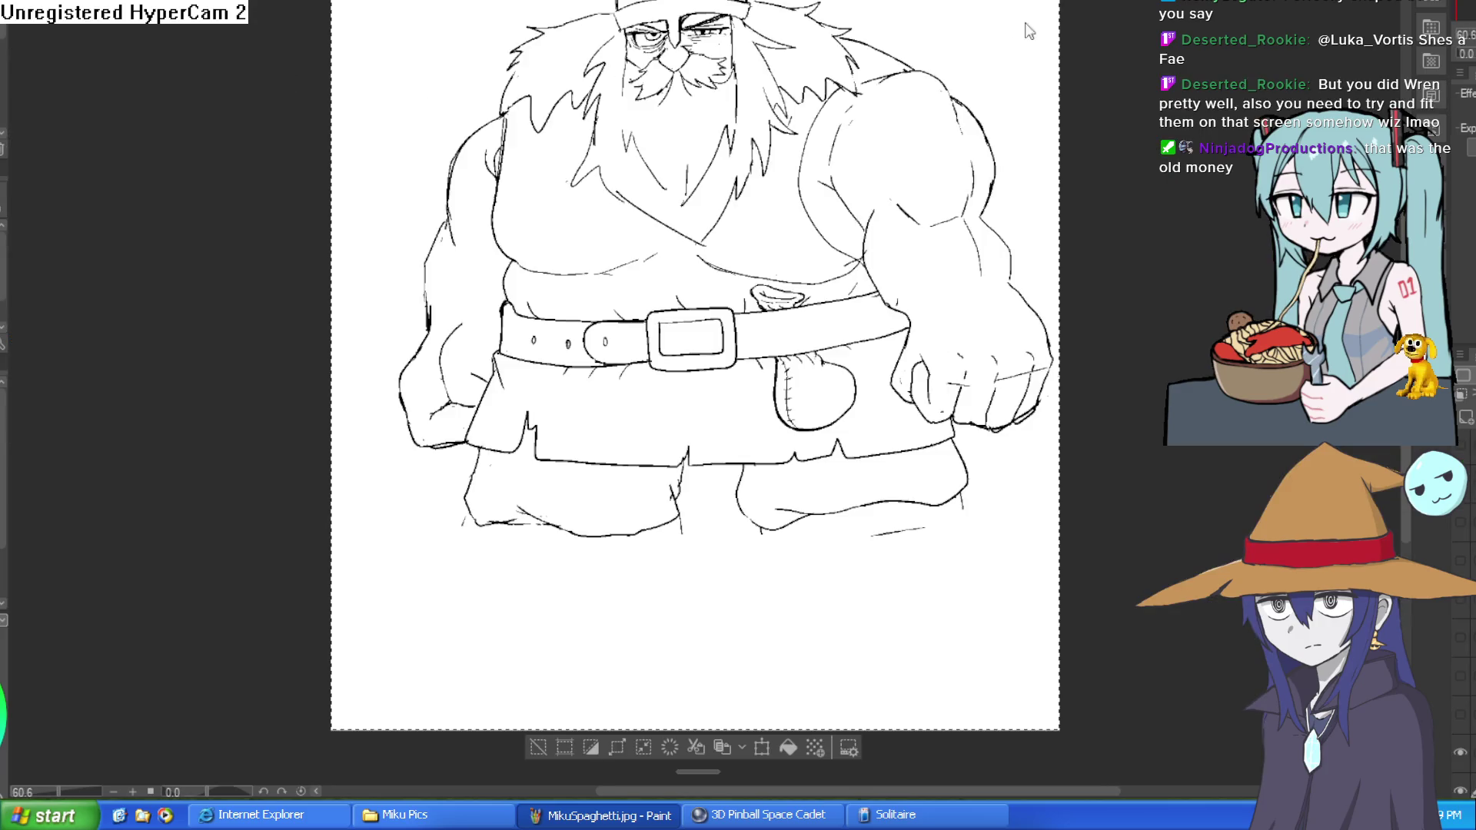
key("ctrl+Tab")
key("ctrl+v")
key("ctrl+t")
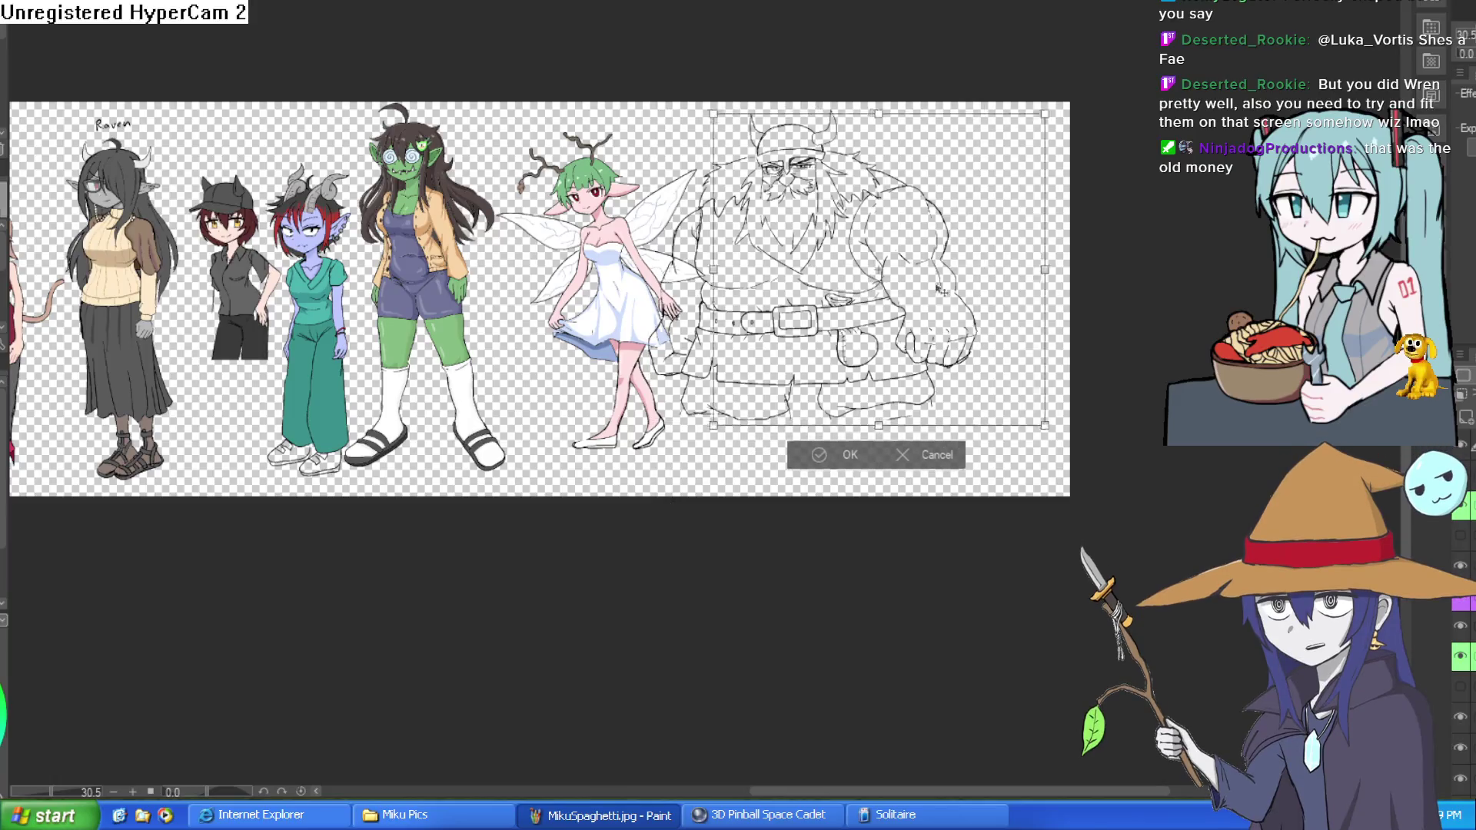
mouse_move(1046, 117)
left_mouse_down()
mouse_move(984, 170)
mouse_move(980, 159)
left_mouse_up()
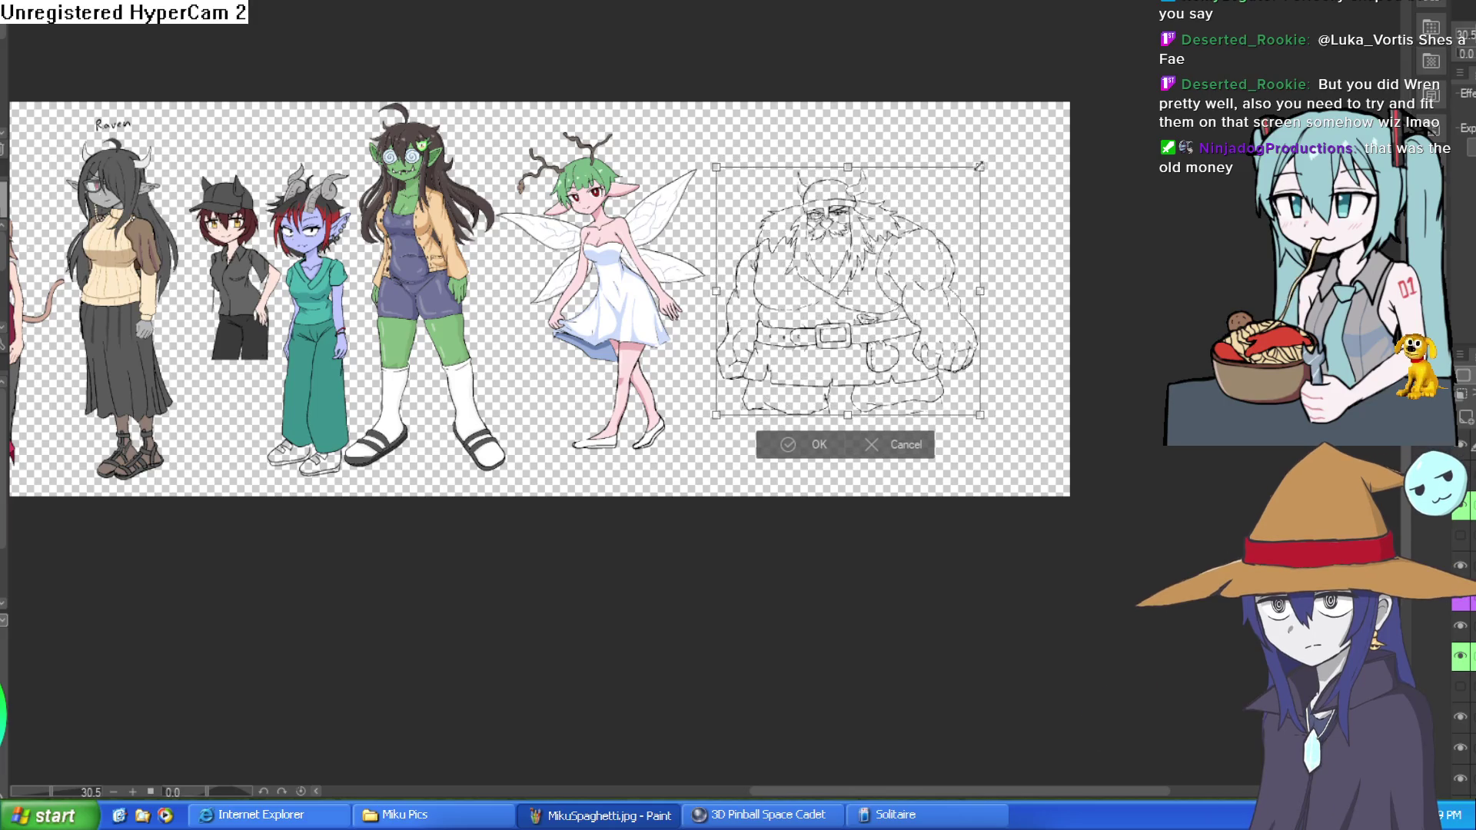
left_click_drag(910, 301, 904, 305)
key("Return")
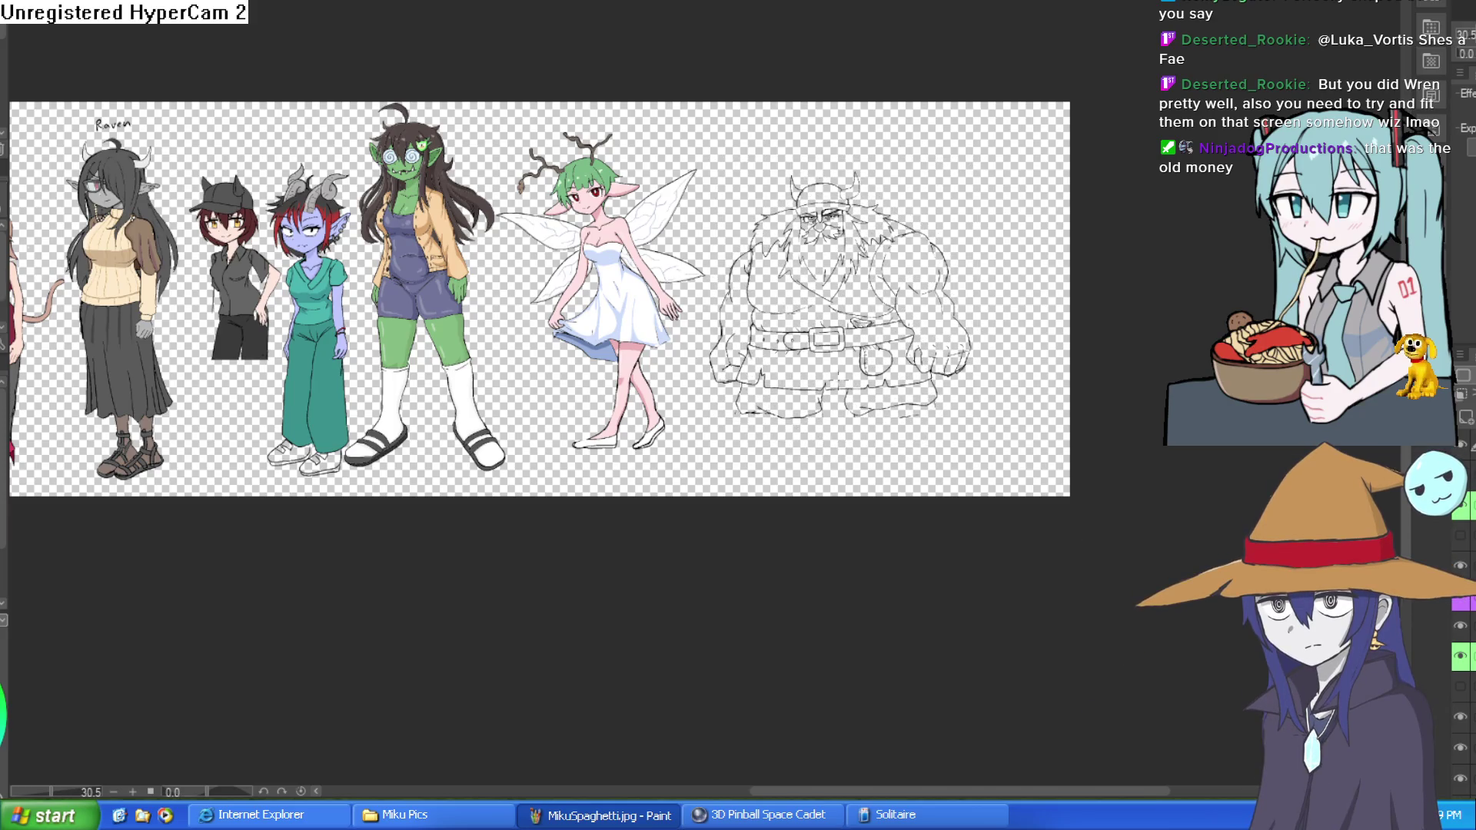
scroll(900, 279, "up", 6)
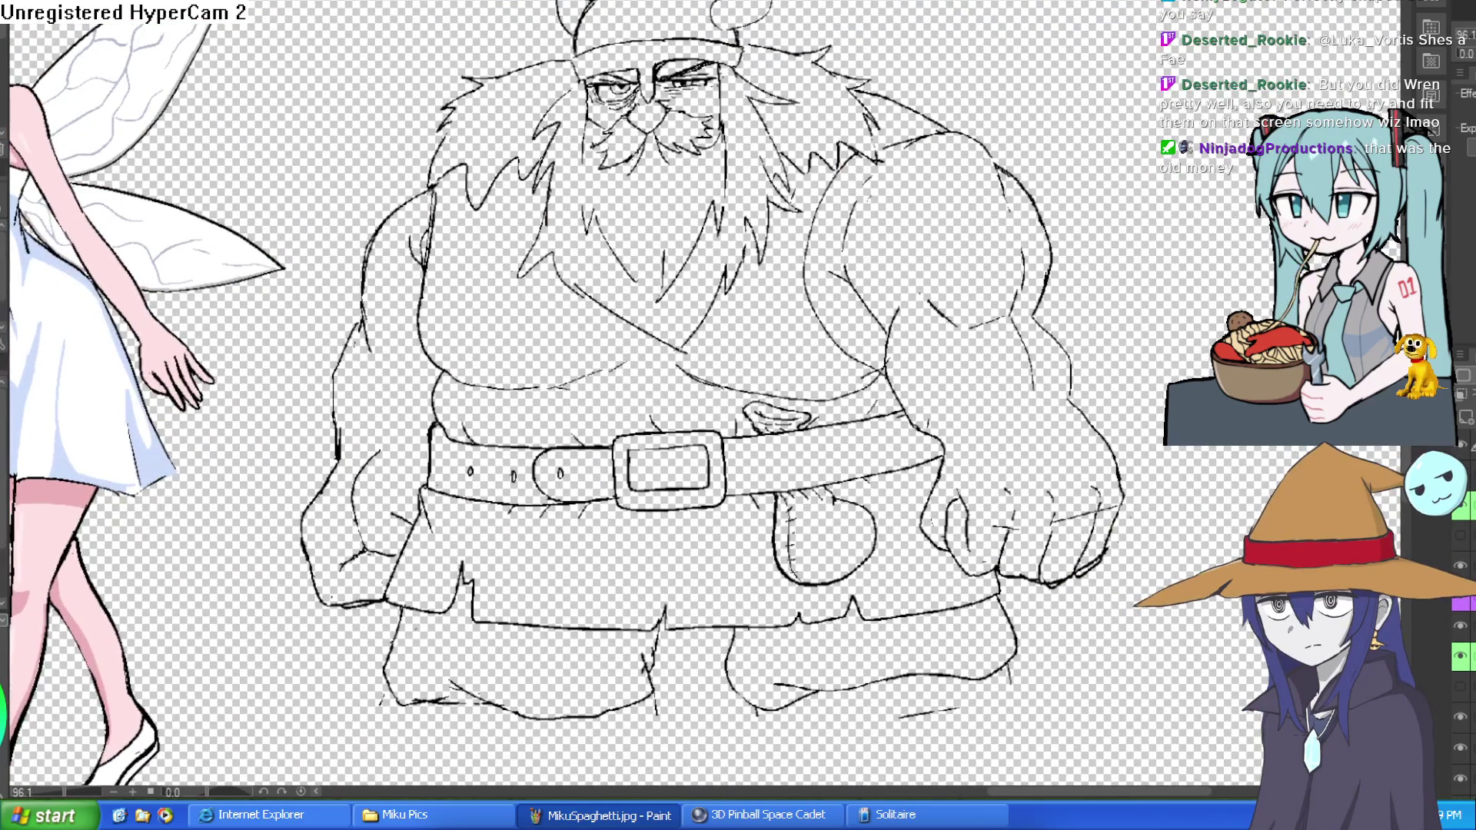
Show the white Paper layer behind the character lineup.
scroll(1461, 631, "down", 5)
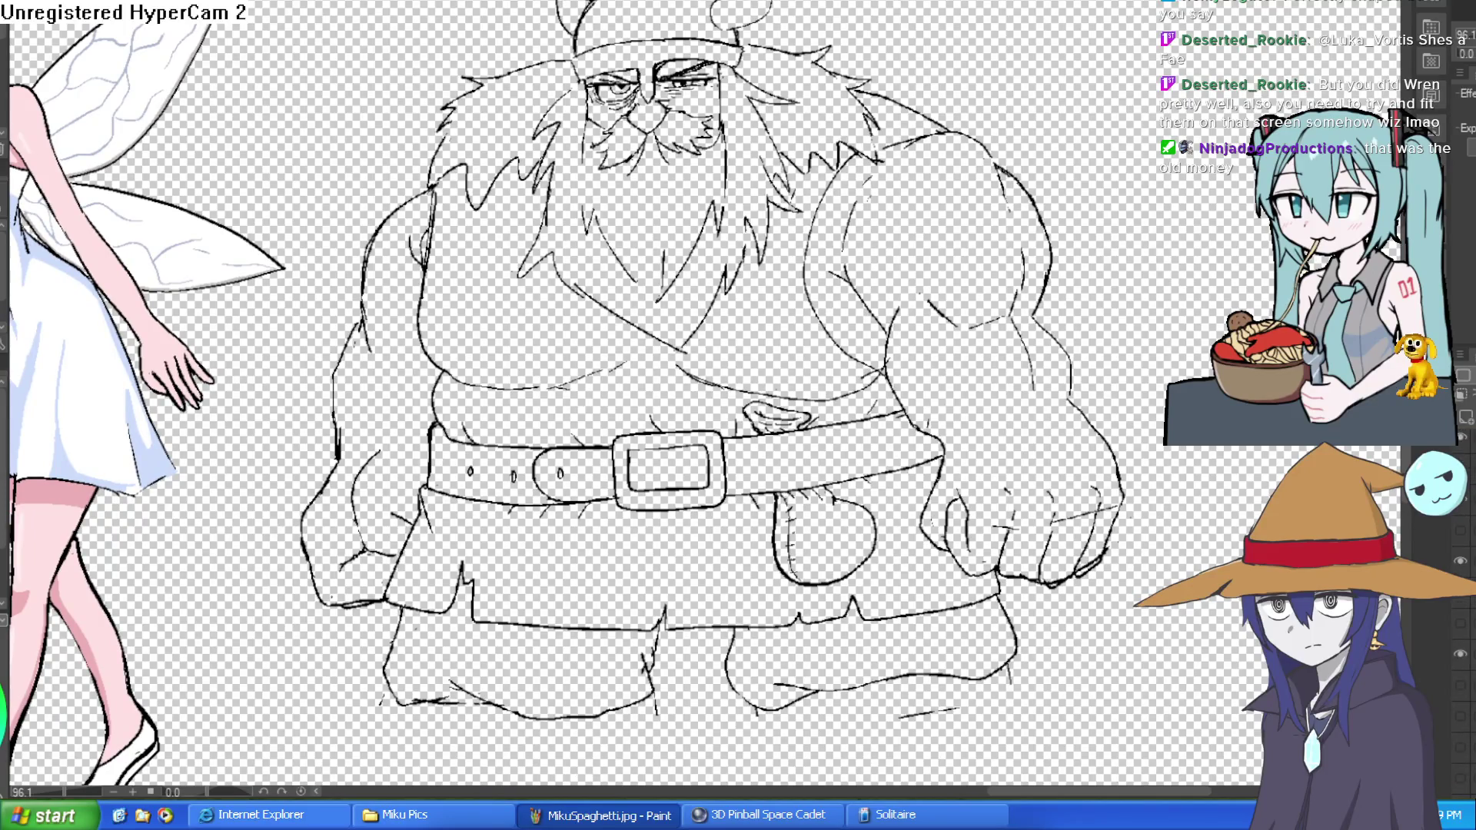
scroll(1460, 630, "down", 5)
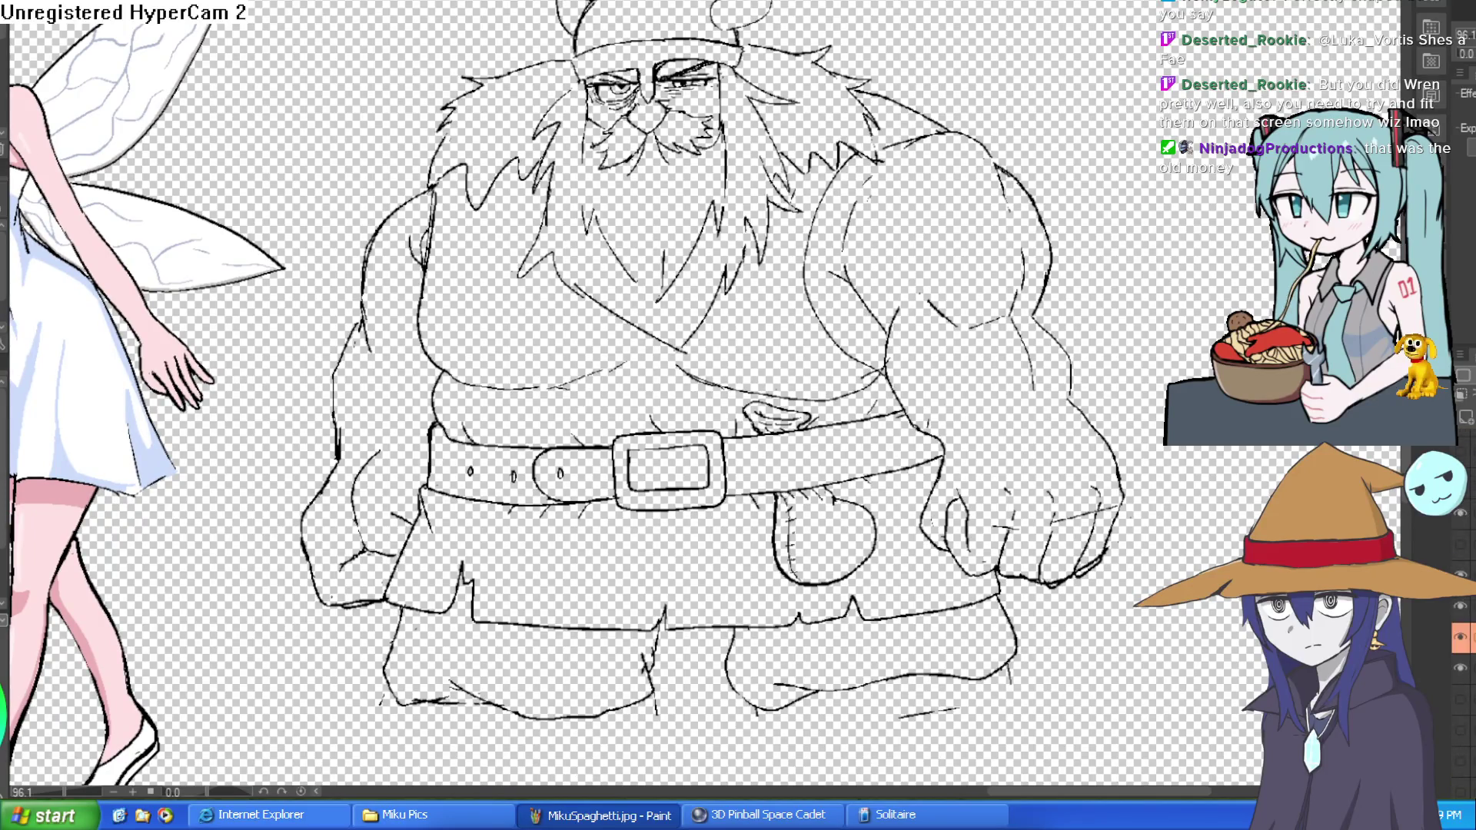
scroll(1460, 599, "up", 3)
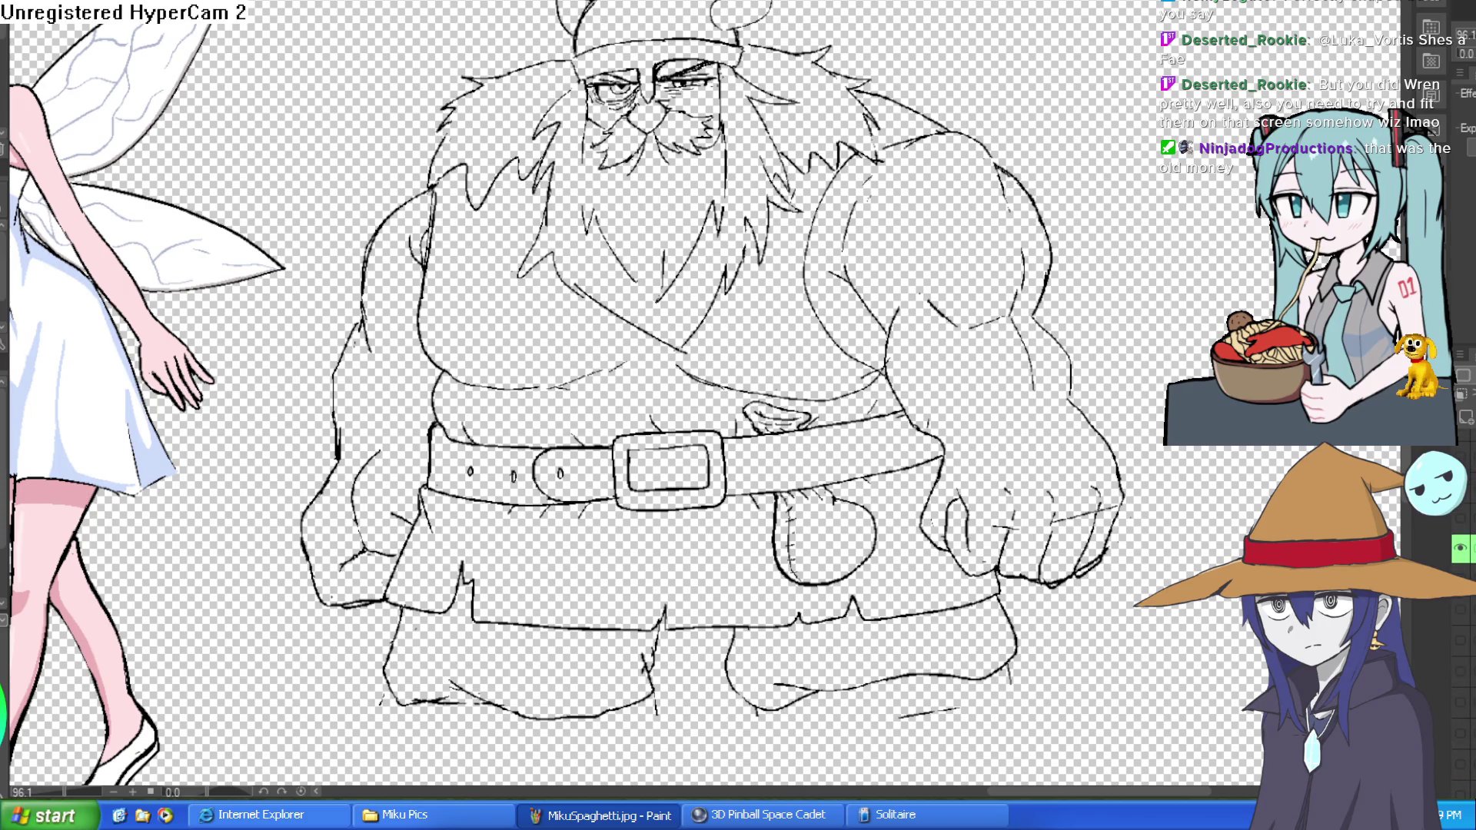
left_click(1459, 547)
scroll(1461, 614, "down", 3)
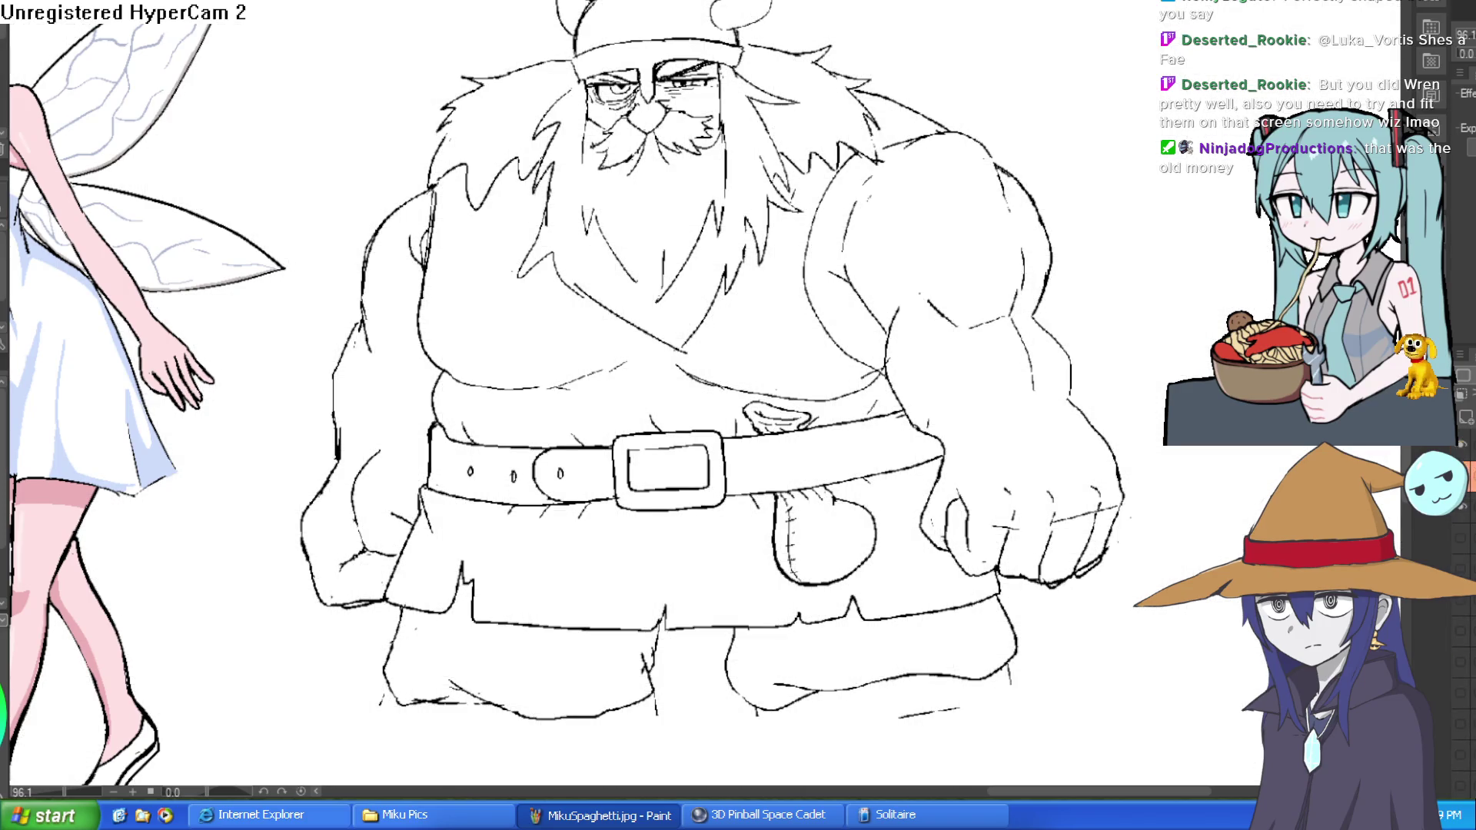
scroll(1460, 630, "down", 3)
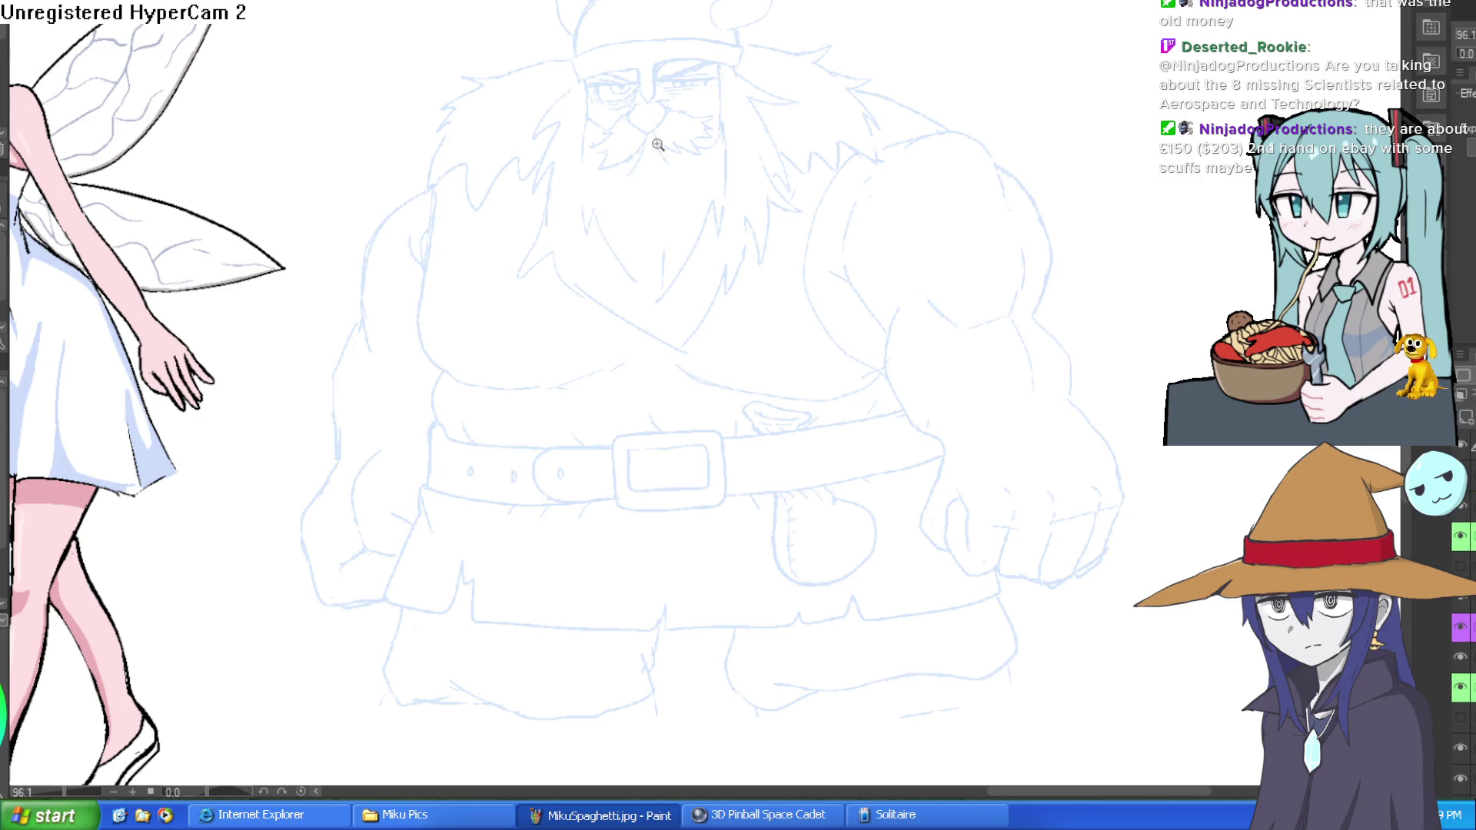
Ink bold black lines along the dwarf's helmet brim and nose outline.
scroll(658, 145, "up", 3)
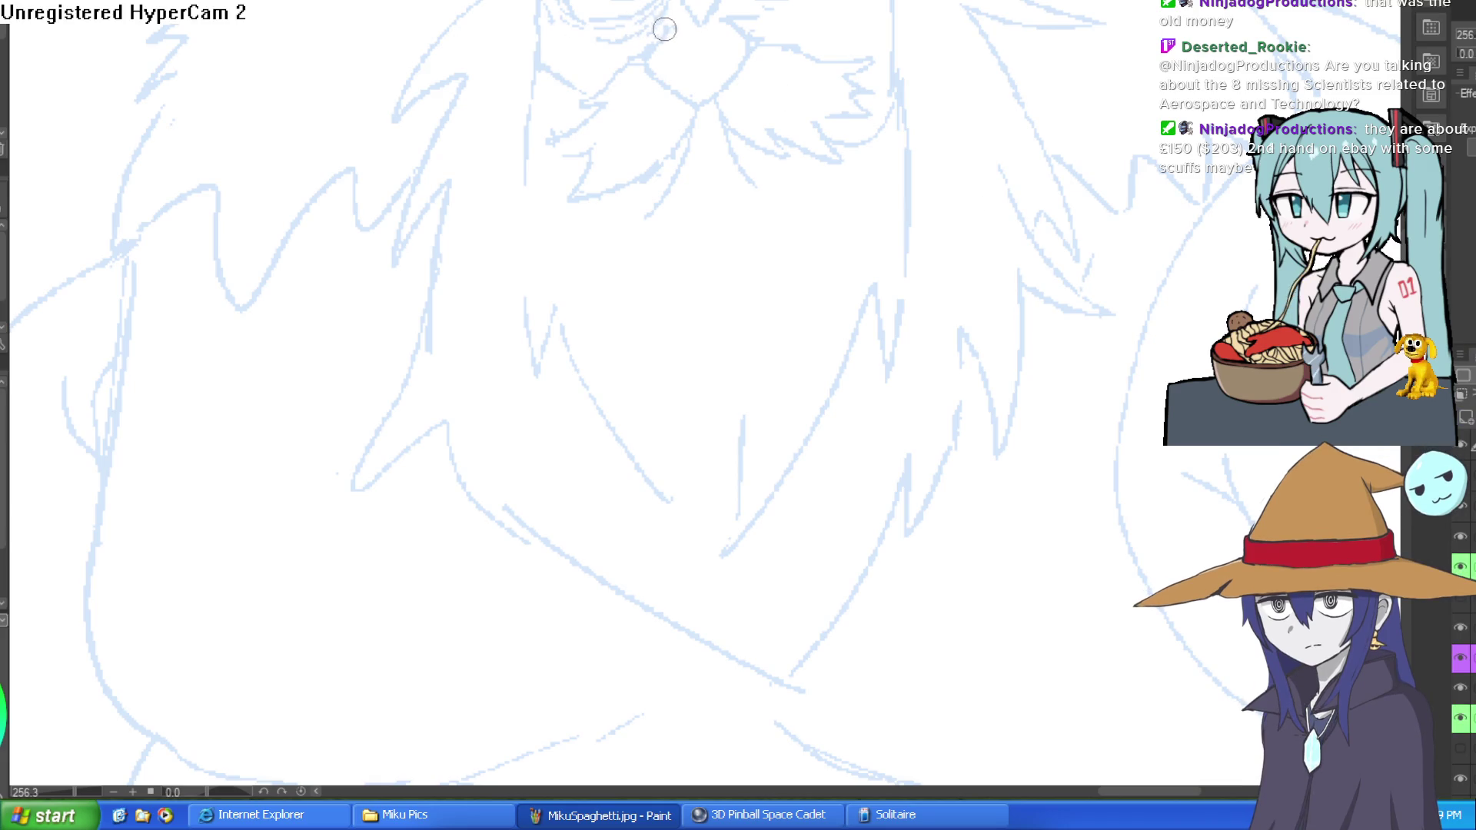
mouse_move(670, 29)
left_mouse_down()
mouse_move(652, 48)
mouse_move(699, 105)
mouse_move(744, 54)
mouse_move(727, 21)
mouse_move(793, 222)
left_mouse_up()
mouse_move(669, 133)
left_mouse_down()
mouse_move(674, 188)
mouse_move(699, 223)
mouse_move(730, 117)
mouse_move(505, 145)
mouse_move(549, 78)
mouse_move(804, 48)
mouse_move(853, 55)
mouse_move(949, 116)
mouse_move(721, 121)
left_mouse_up()
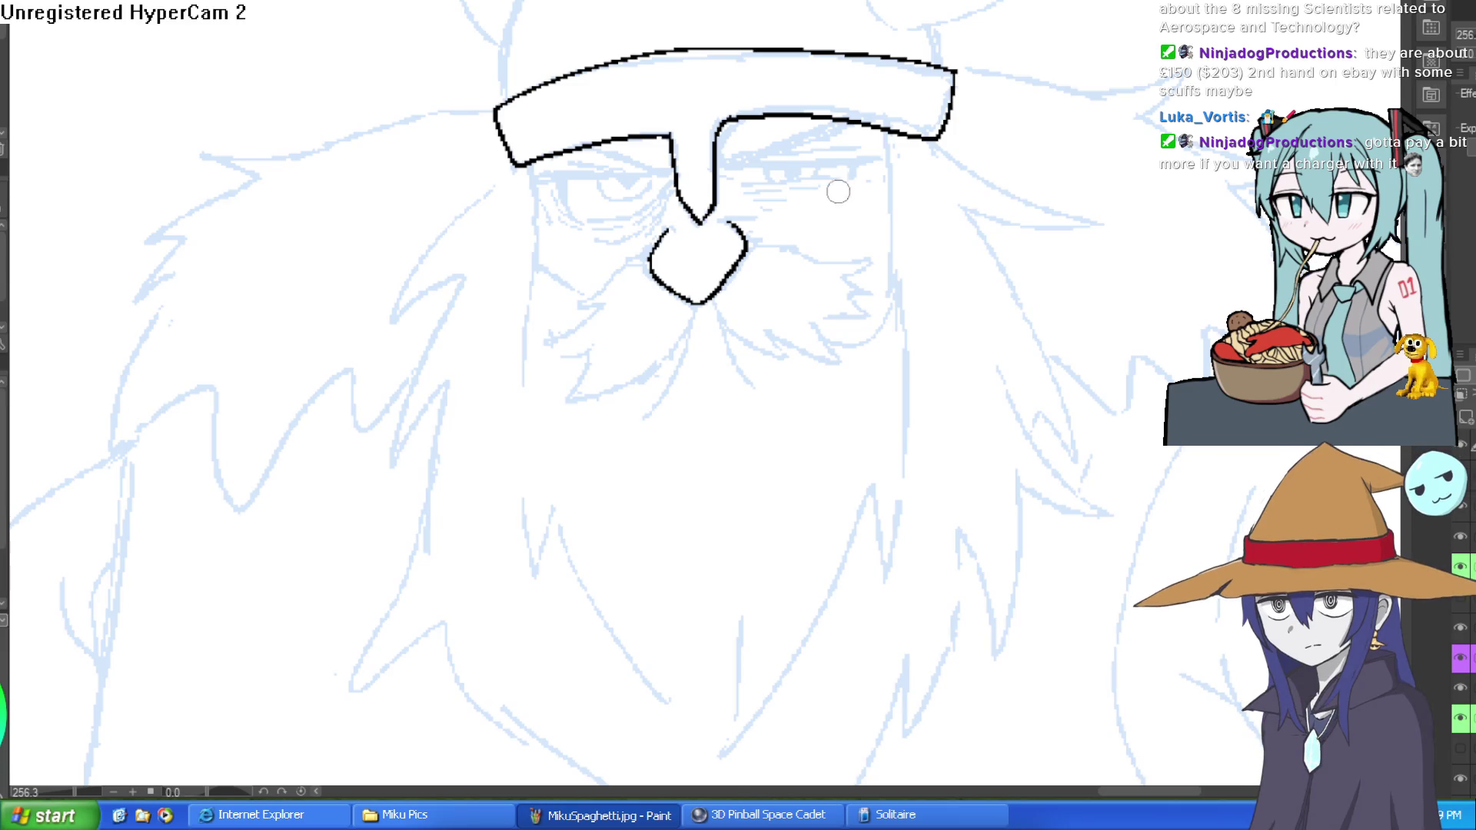
Ink the dwarf's upper eyelid, under-eye lines, wrinkles and a solid black pupil.
left_click_drag(836, 188, 682, 160)
left_click(681, 159)
left_click_drag(530, 229, 957, 3)
mouse_move(884, 35)
left_mouse_down()
mouse_move(896, 99)
mouse_move(910, 59)
mouse_move(910, 104)
left_mouse_up()
left_click_drag(605, 253, 846, 120)
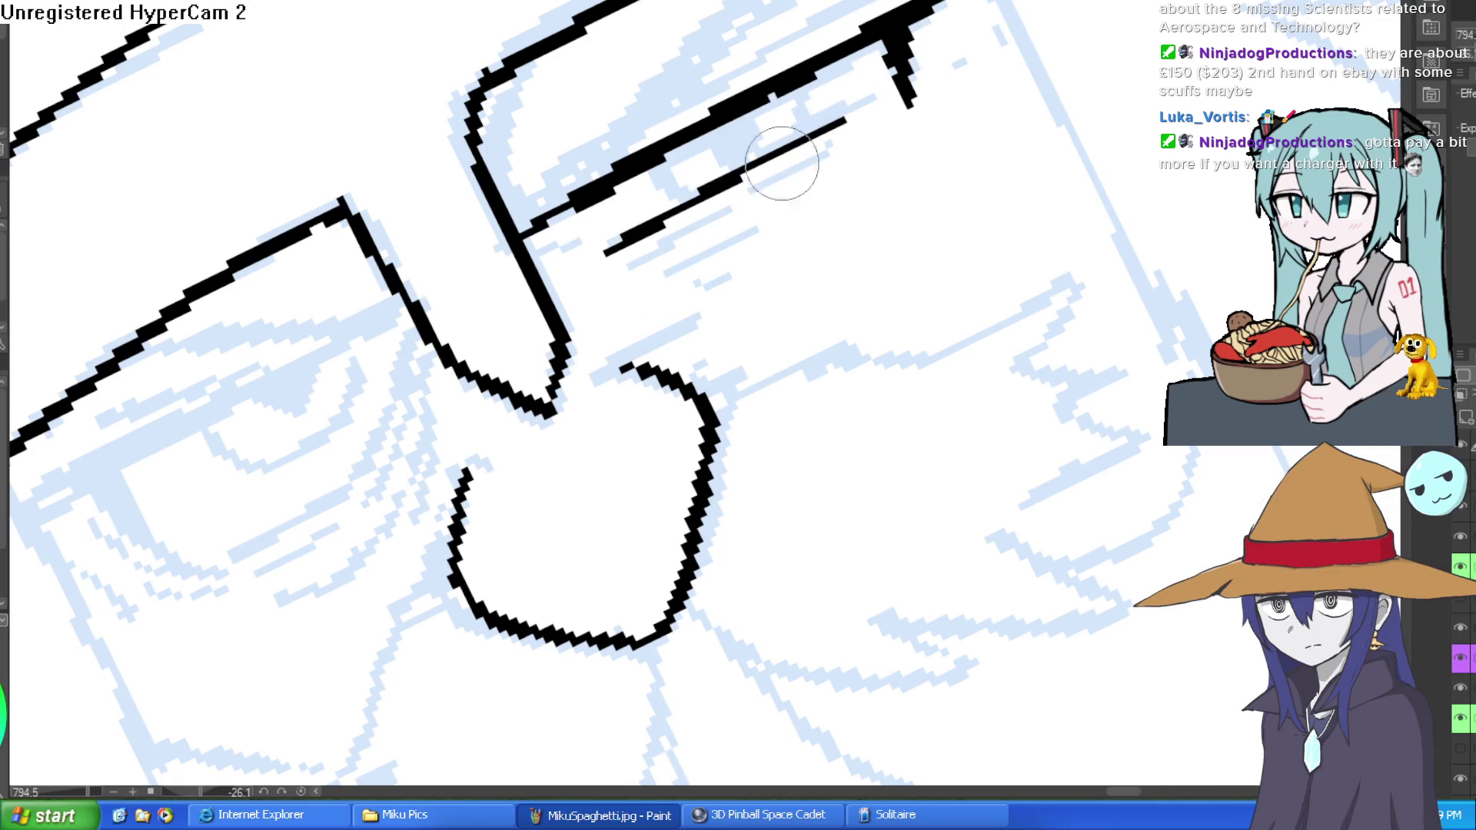
left_click_drag(654, 254, 821, 157)
mouse_move(690, 295)
left_mouse_down()
mouse_move(730, 276)
mouse_move(738, 238)
left_mouse_up()
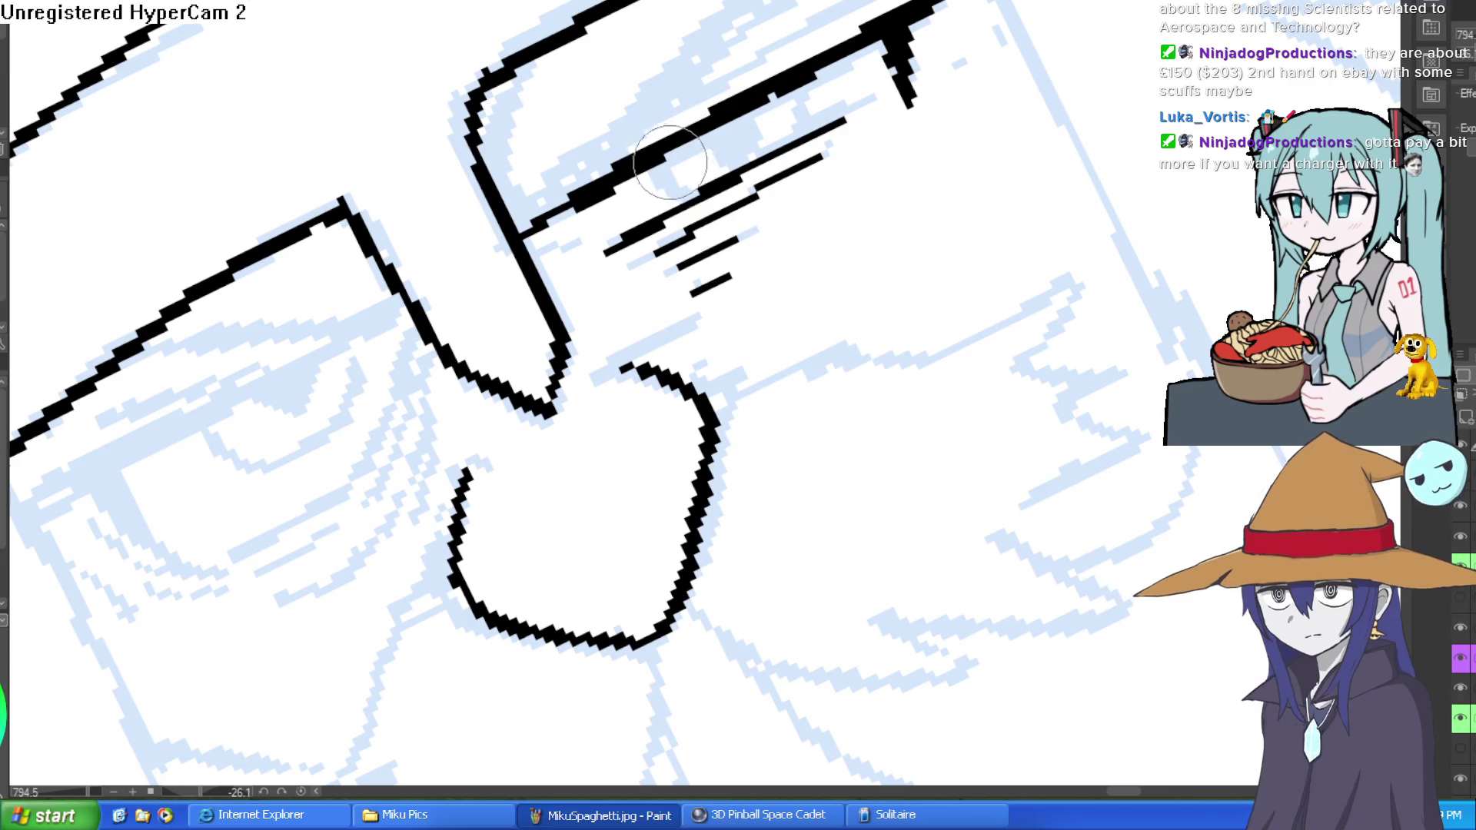
left_click_drag(650, 165, 680, 202)
left_click_drag(802, 84, 811, 134)
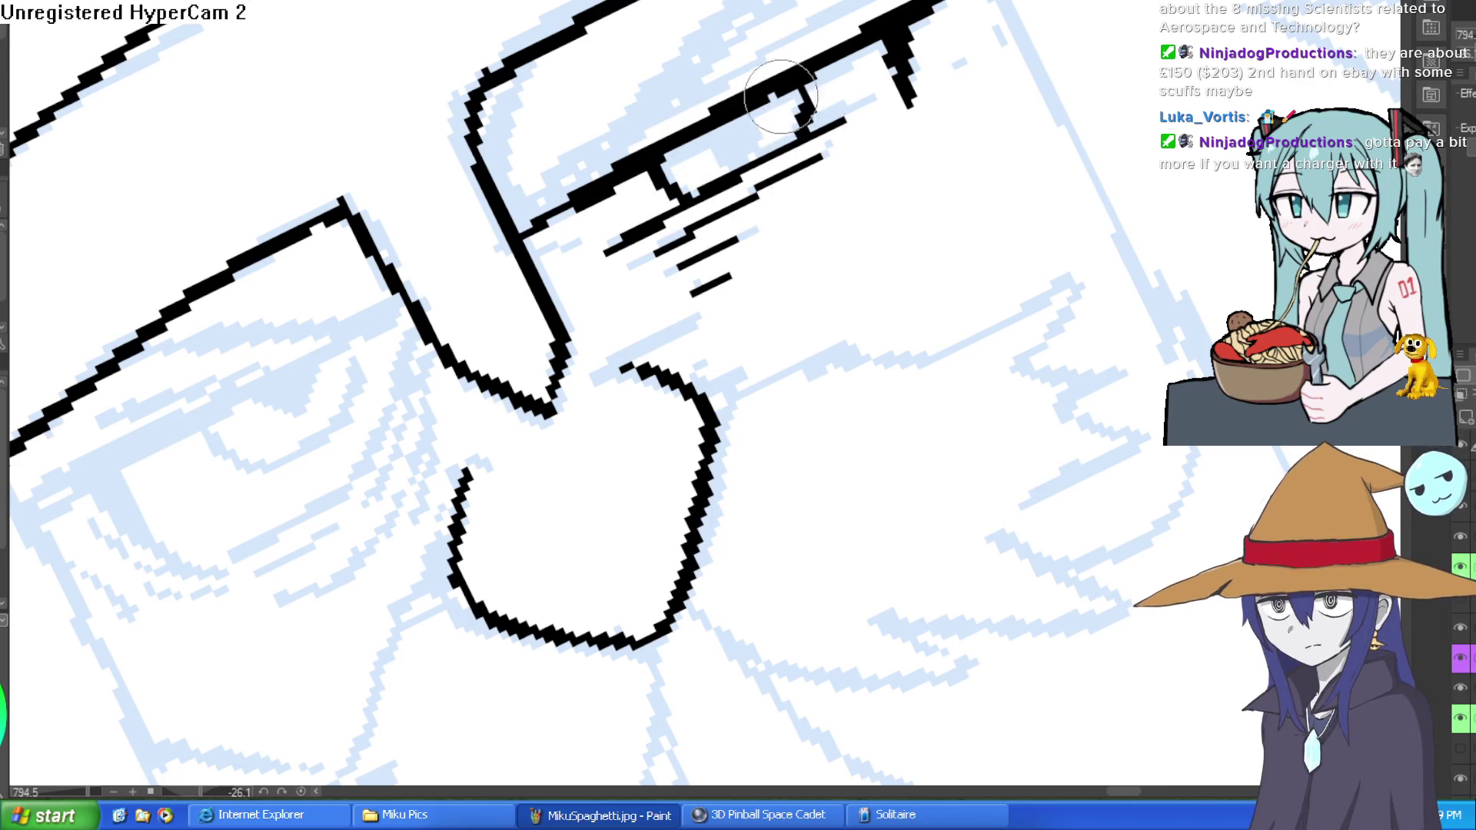
mouse_move(714, 112)
left_mouse_down()
mouse_move(723, 161)
mouse_move(757, 146)
mouse_move(735, 142)
mouse_move(741, 154)
mouse_move(730, 131)
left_mouse_up()
left_click_drag(607, 147, 711, 103)
Thicken the upper eyelid into a heavy solid black wedge.
scroll(872, 16, "down", 5)
mouse_move(923, 62)
left_mouse_down()
mouse_move(1005, 105)
mouse_move(1004, 154)
left_mouse_up()
mouse_move(868, 146)
left_mouse_down()
mouse_move(715, 231)
mouse_move(892, 139)
left_mouse_up()
mouse_move(814, 188)
left_mouse_down()
mouse_move(892, 137)
mouse_move(876, 146)
left_mouse_up()
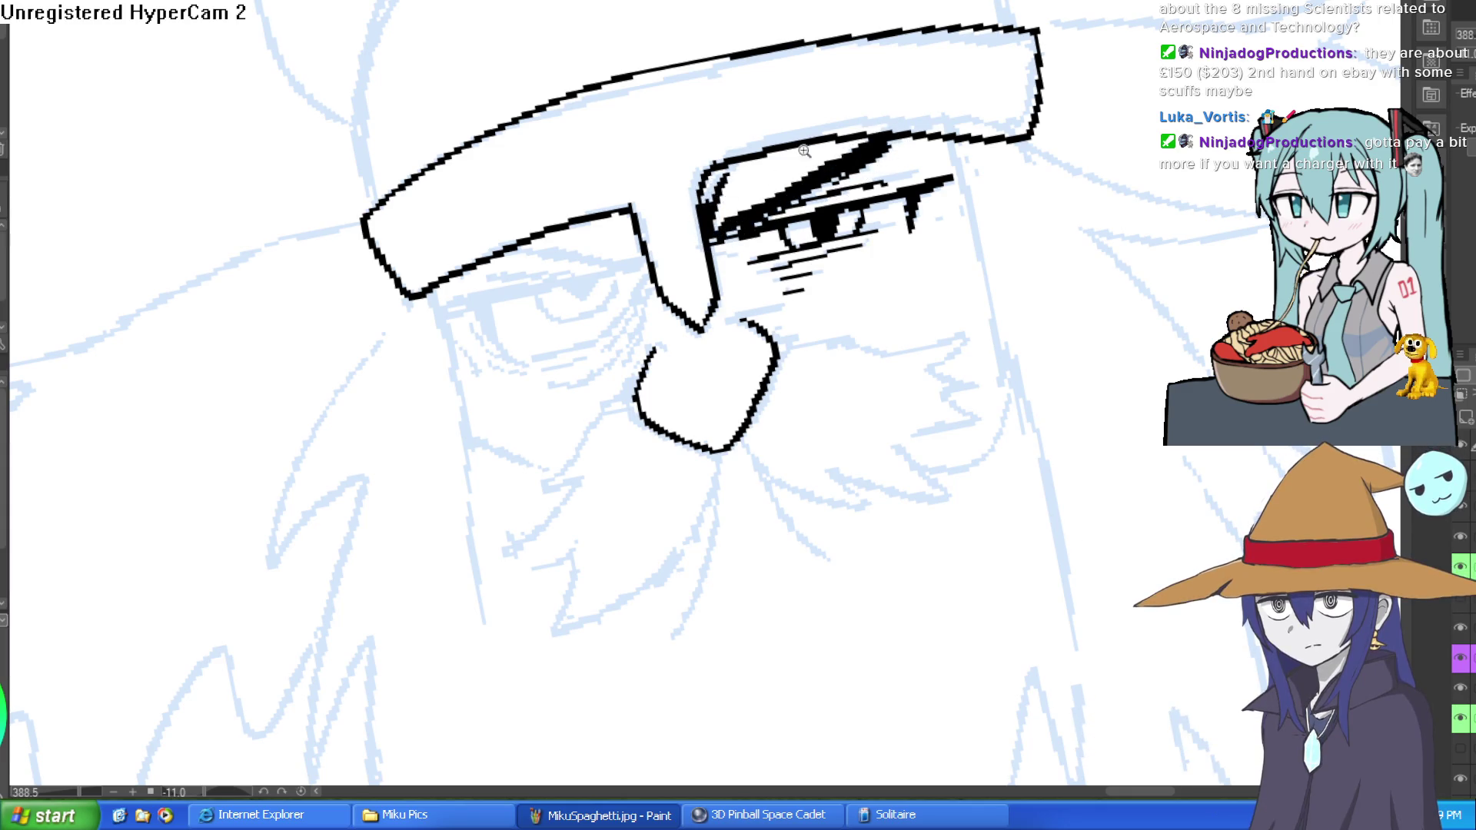
Ink short strokes above the dwarf's nose and near his brow.
scroll(859, 25, "down", 6)
left_click_drag(859, 69, 859, 25)
scroll(859, 25, "up", 8)
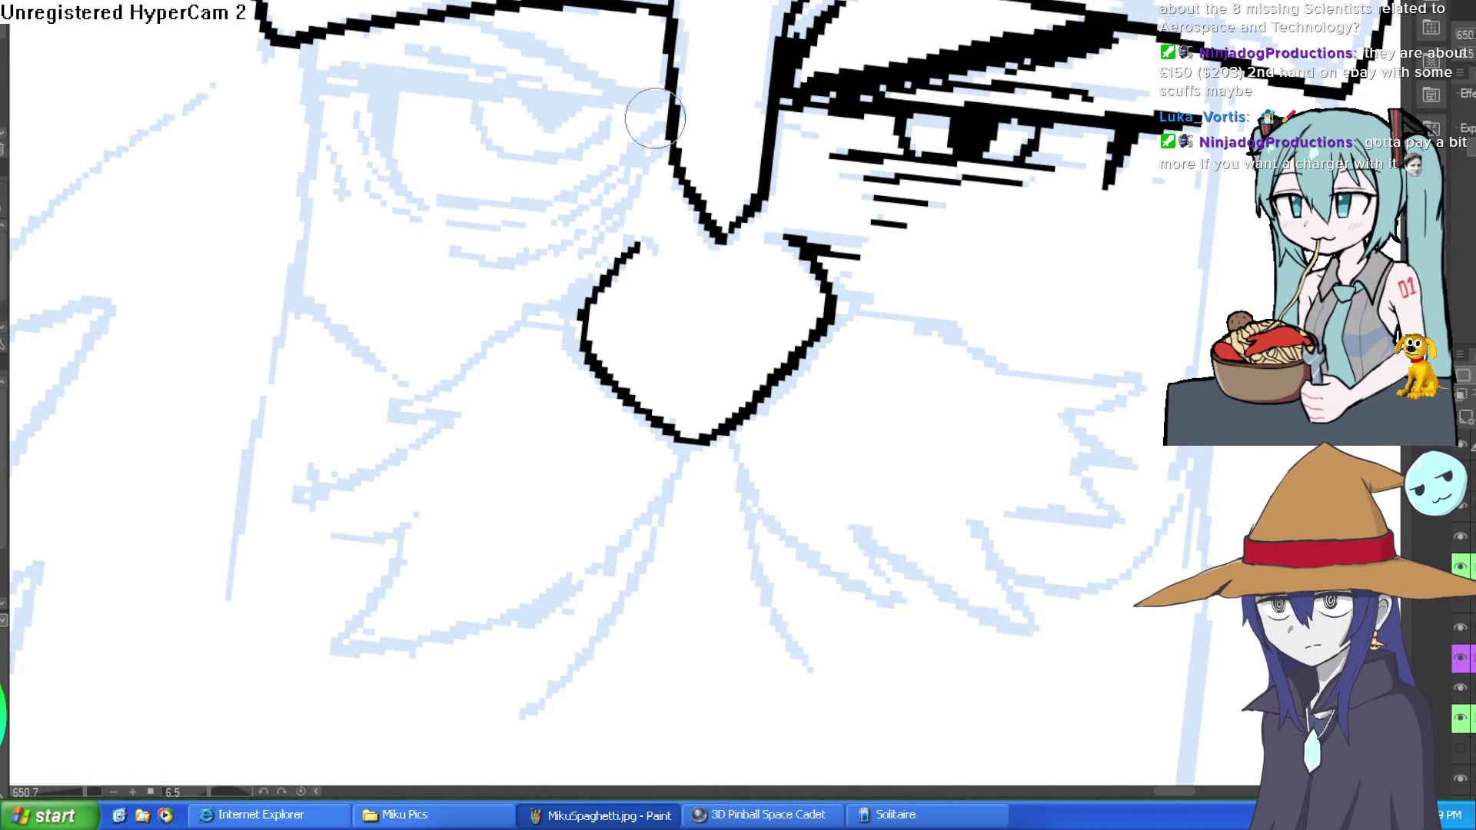
mouse_move(657, 97)
left_mouse_down()
mouse_move(904, 94)
mouse_move(976, 224)
left_mouse_up()
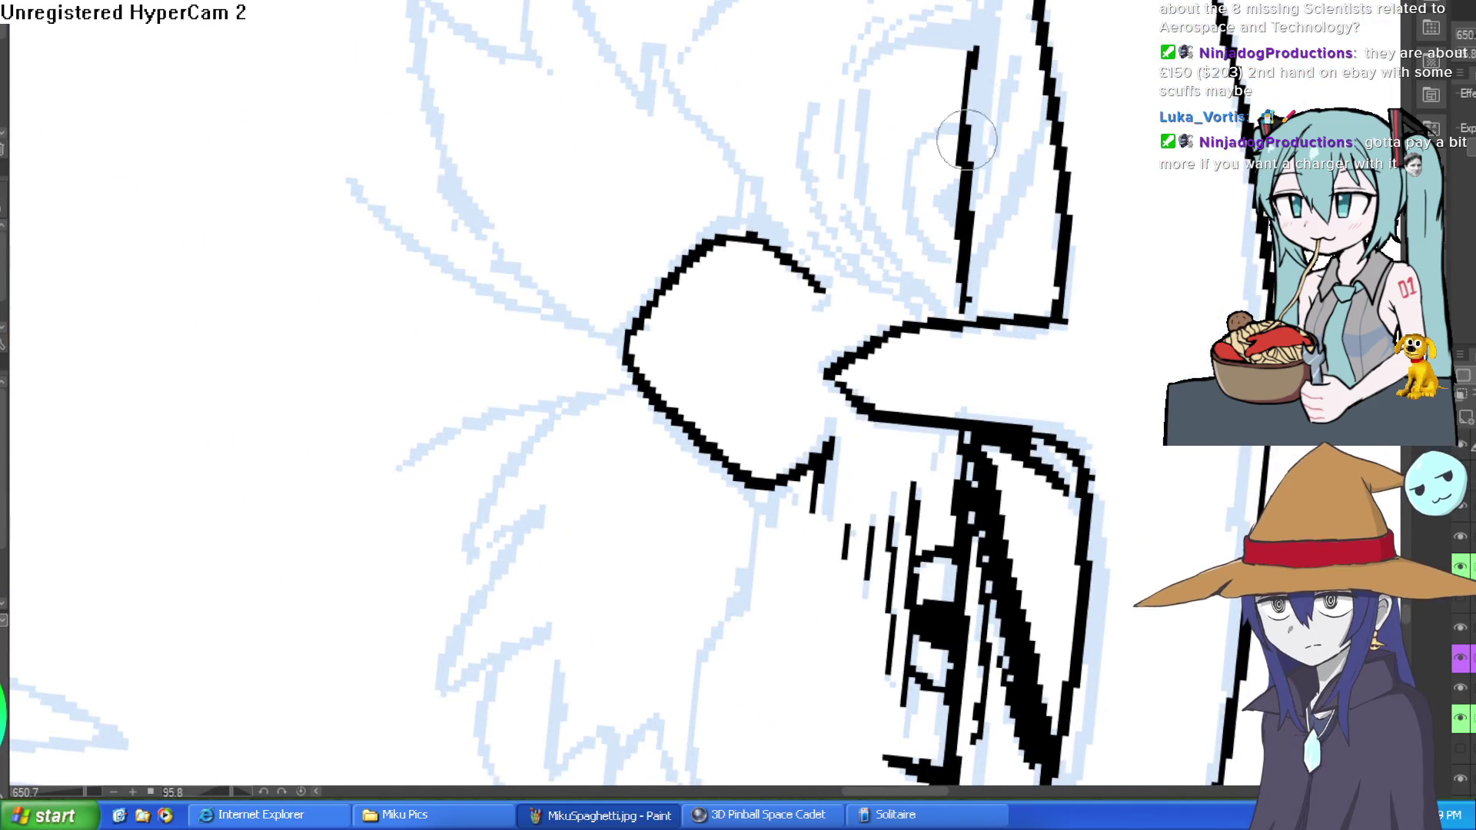
left_click_drag(997, 9, 845, 77)
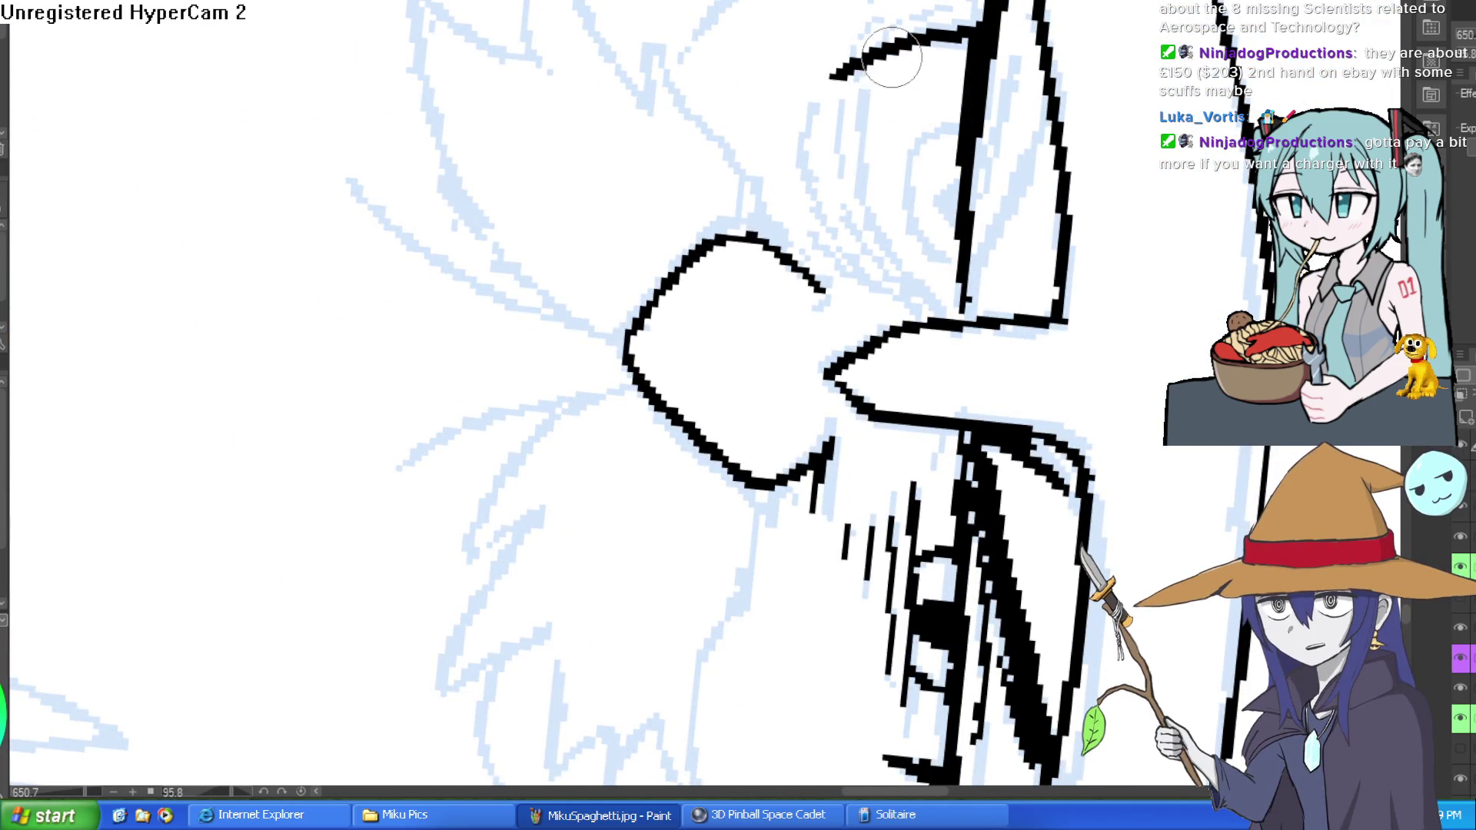
key("ctrl+z")
mouse_move(991, 23)
left_mouse_down()
mouse_move(871, 68)
mouse_move(967, 7)
mouse_move(969, 100)
left_mouse_up()
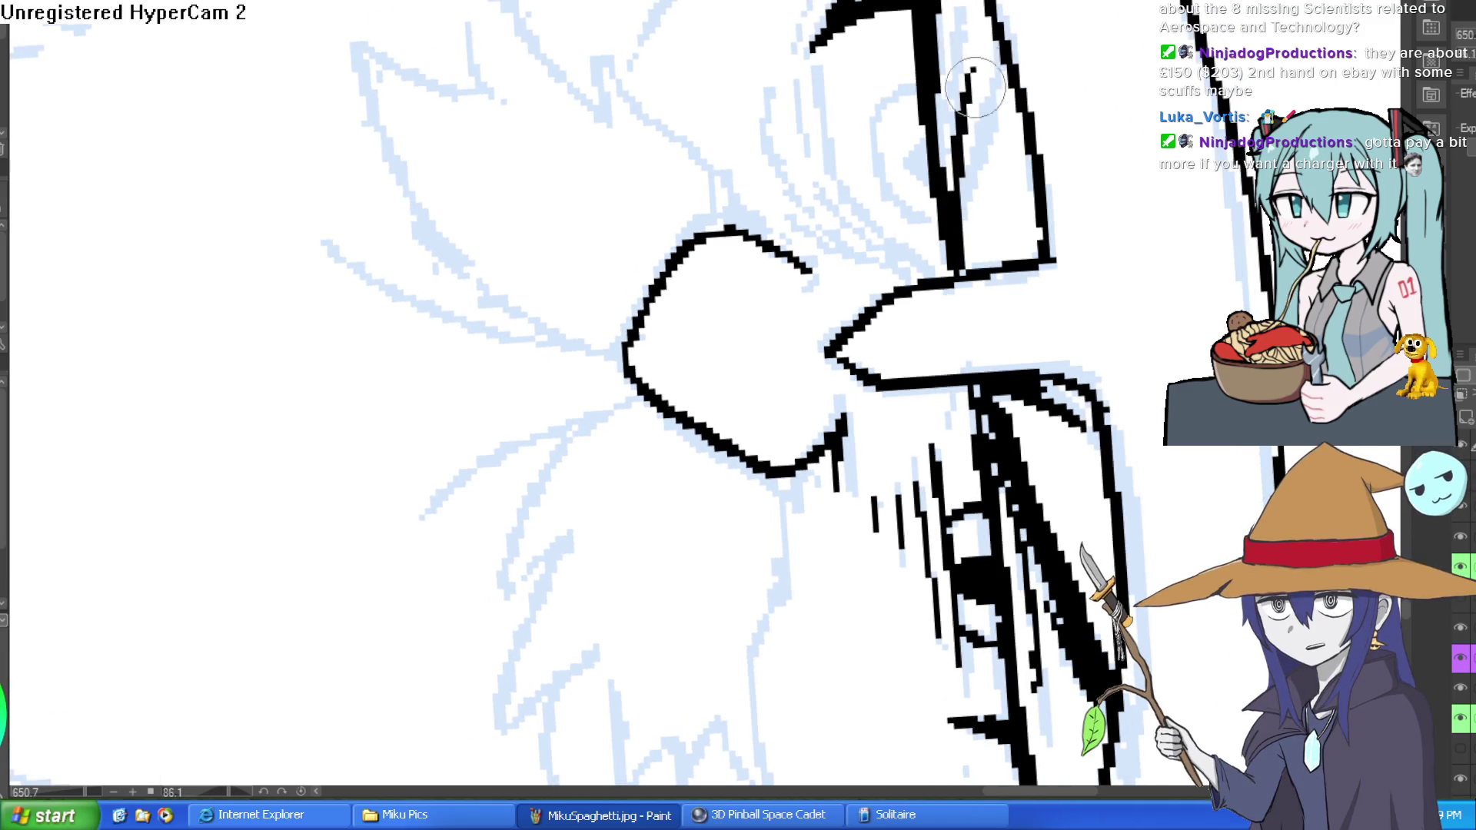
mouse_move(957, 270)
left_mouse_down()
mouse_move(964, 54)
mouse_move(974, 275)
mouse_move(692, 93)
mouse_move(723, 114)
mouse_move(769, 108)
mouse_move(738, 46)
mouse_move(707, 84)
mouse_move(723, 71)
mouse_move(594, 60)
left_mouse_up()
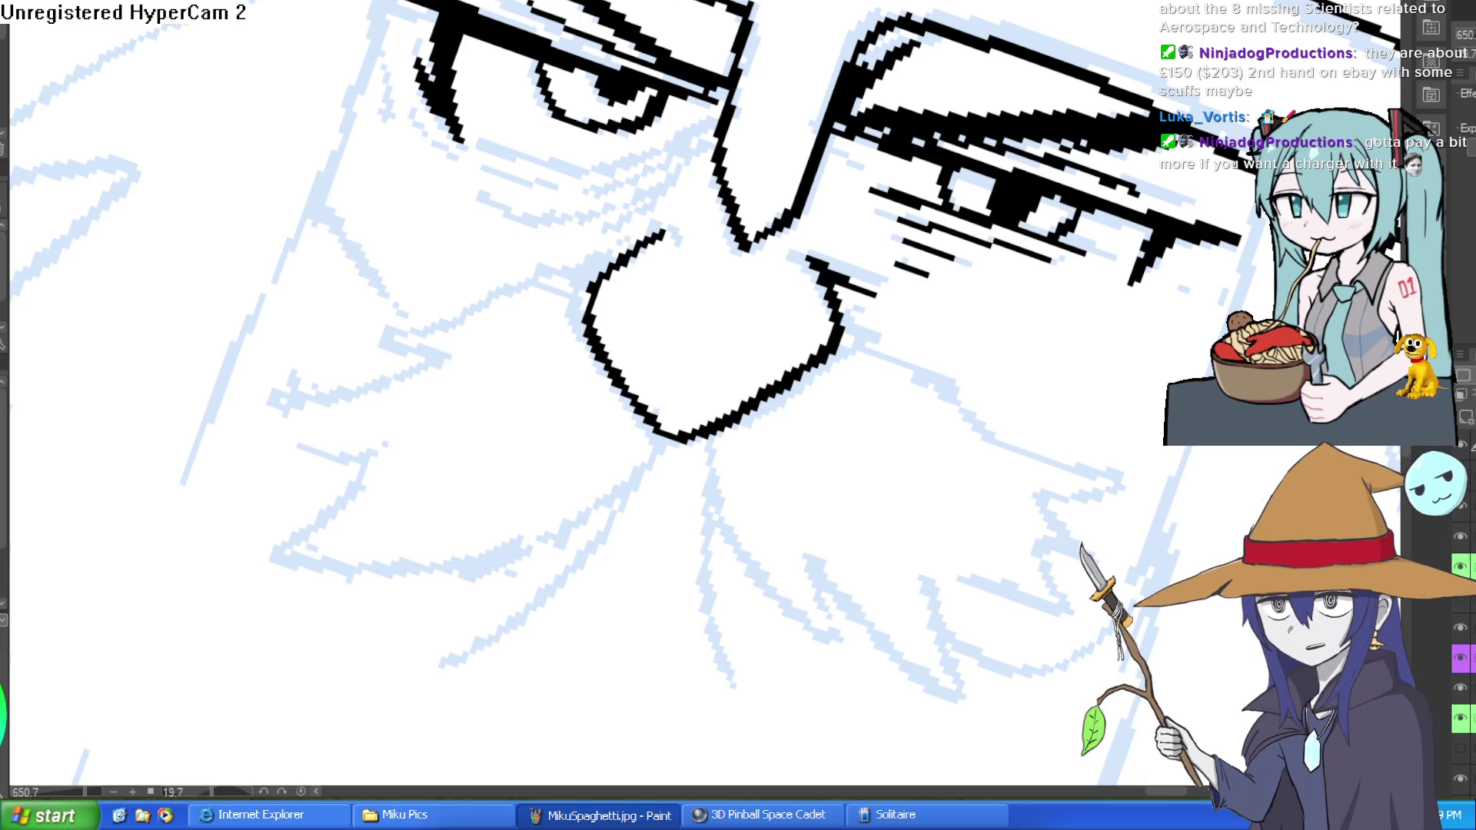
scroll(515, 287, "down", 10)
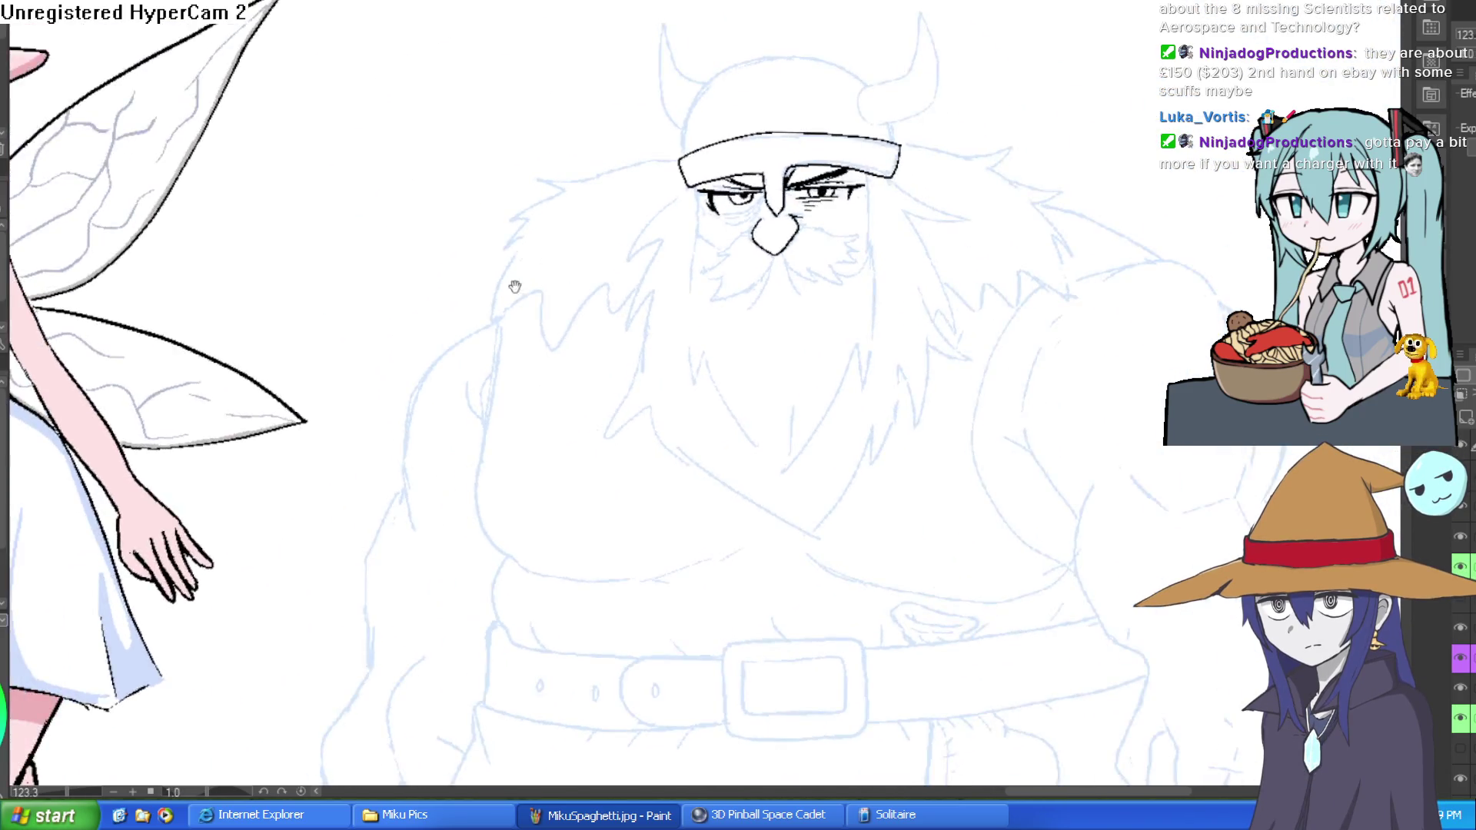
mouse_move(515, 287)
left_mouse_down()
mouse_move(1038, 231)
mouse_move(955, 171)
mouse_move(939, 126)
mouse_move(938, 208)
mouse_move(913, 276)
mouse_move(861, 204)
mouse_move(866, 223)
mouse_move(871, 203)
left_mouse_up()
scroll(1038, 210, "down", 3)
scroll(866, 112, "up", 7)
scroll(842, 246, "up", 2)
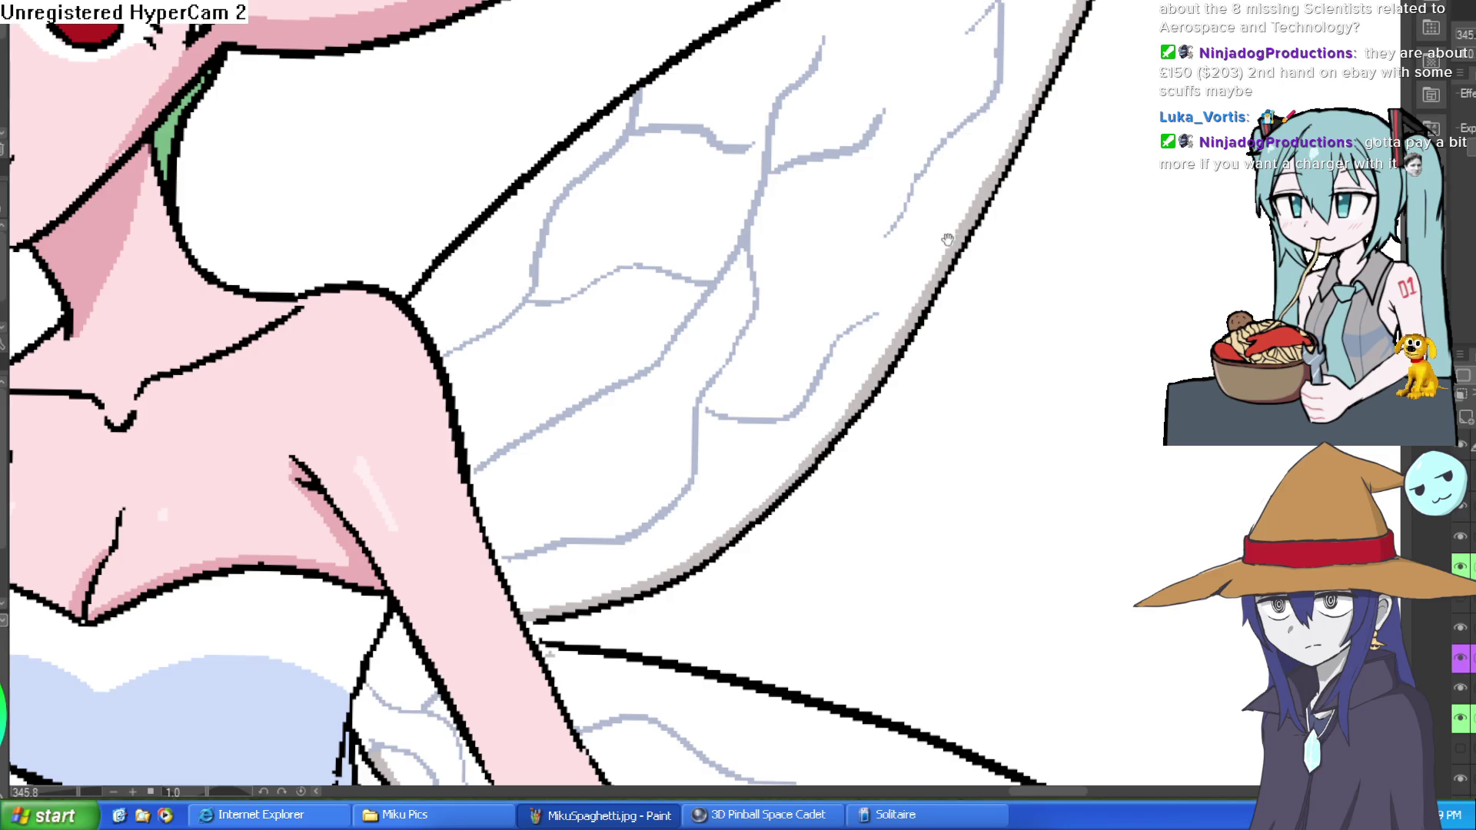
scroll(947, 239, "down", 5)
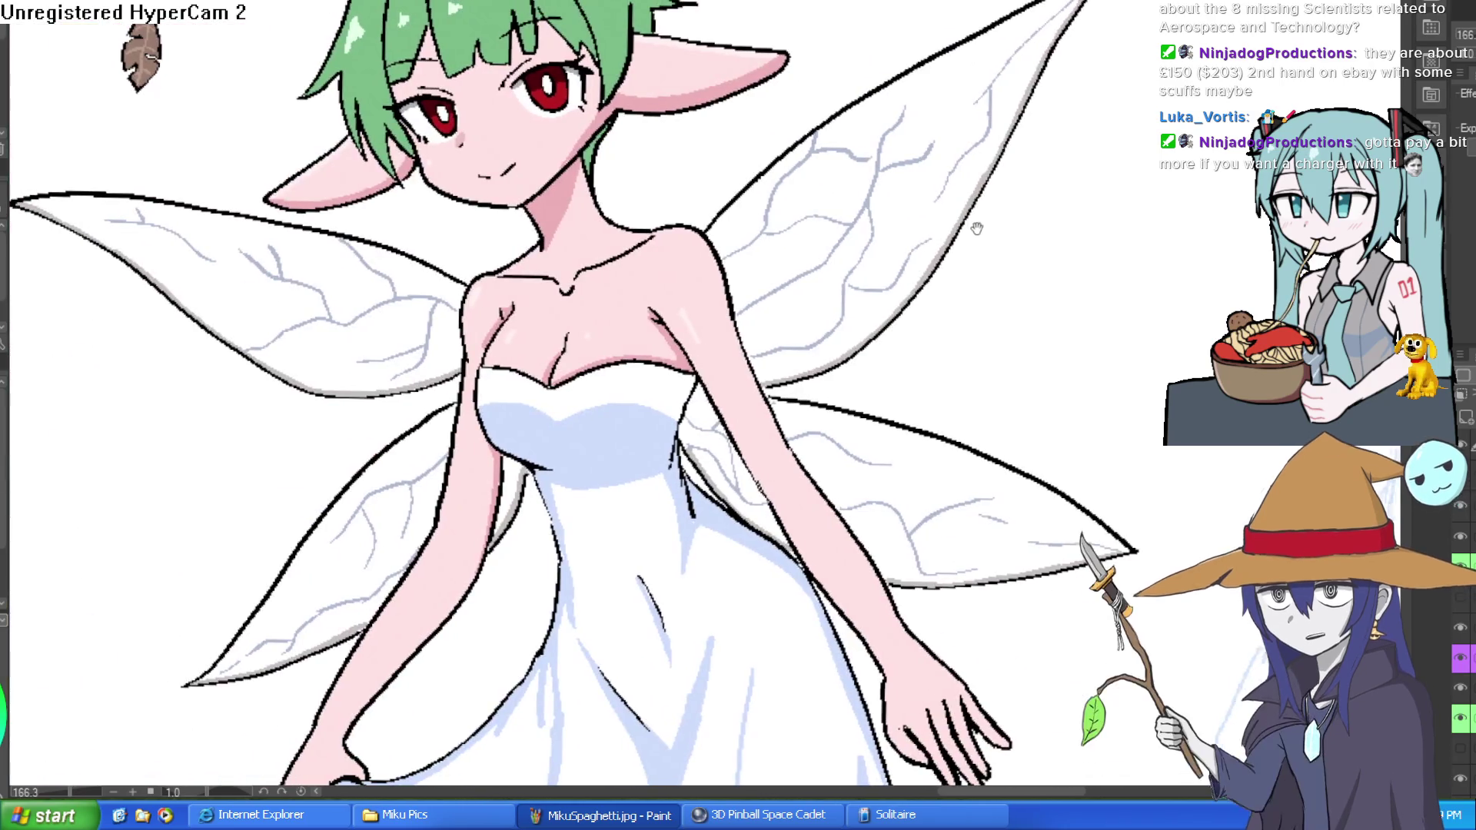
left_click_drag(976, 228, 925, 212)
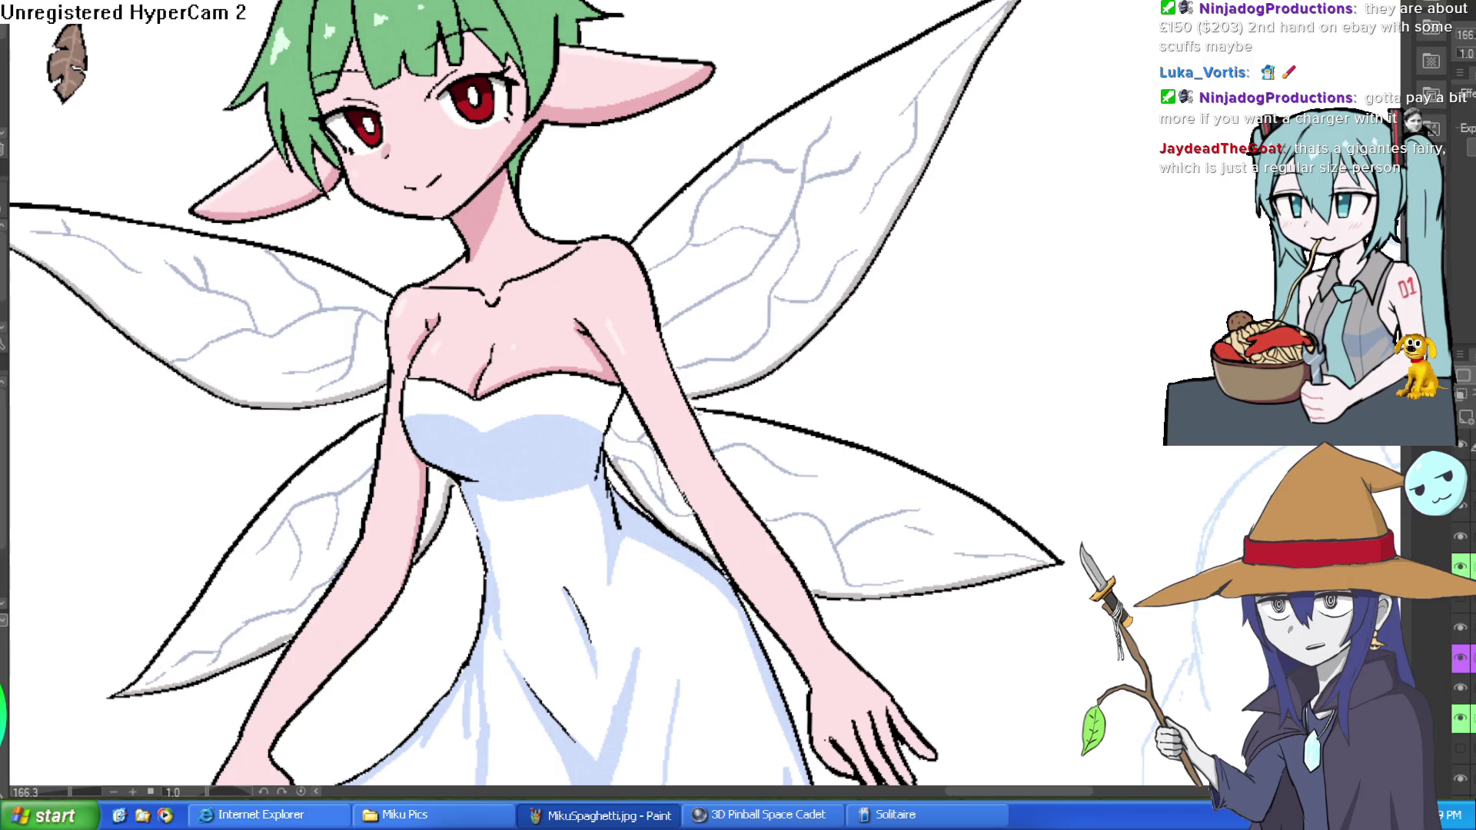
Pan and zoom around the green goblin girl and the character lineup.
left_click_drag(968, 93, 1057, 55)
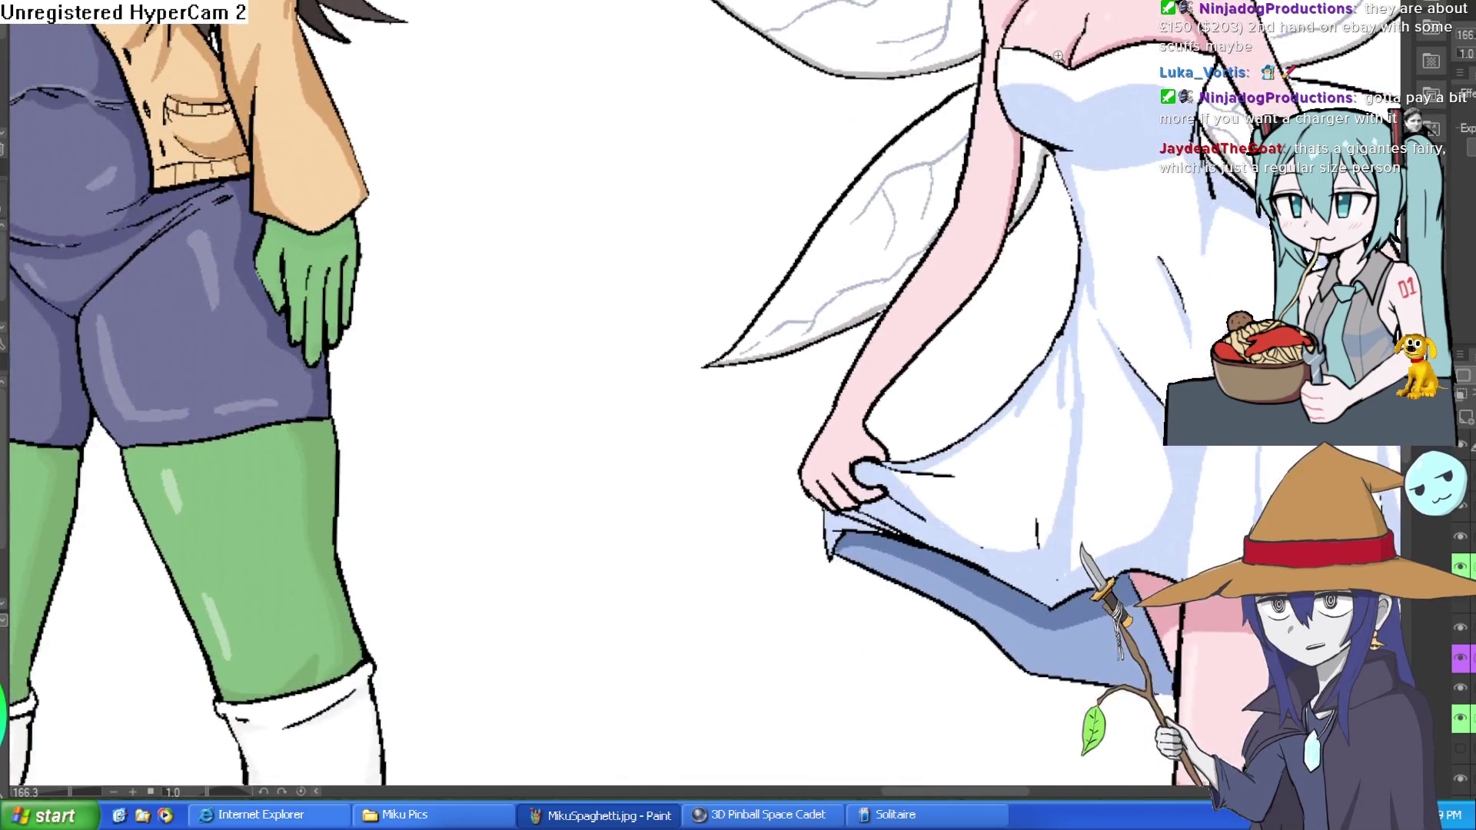
scroll(1058, 55, "down", 5)
scroll(1050, 171, "up", 2)
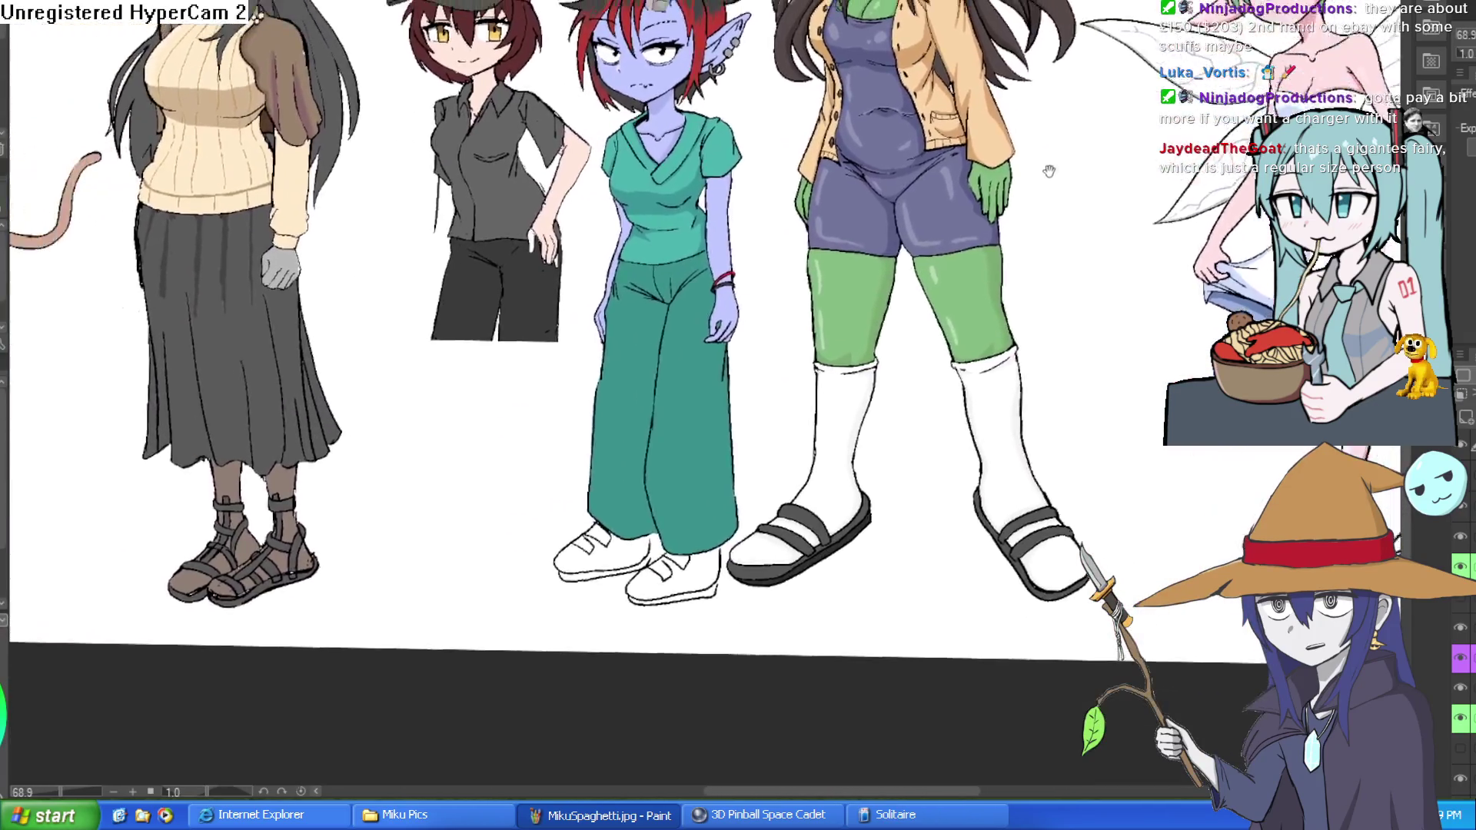
mouse_move(1049, 171)
left_mouse_down()
mouse_move(992, 223)
mouse_move(804, 279)
left_mouse_up()
scroll(761, 260, "up", 2)
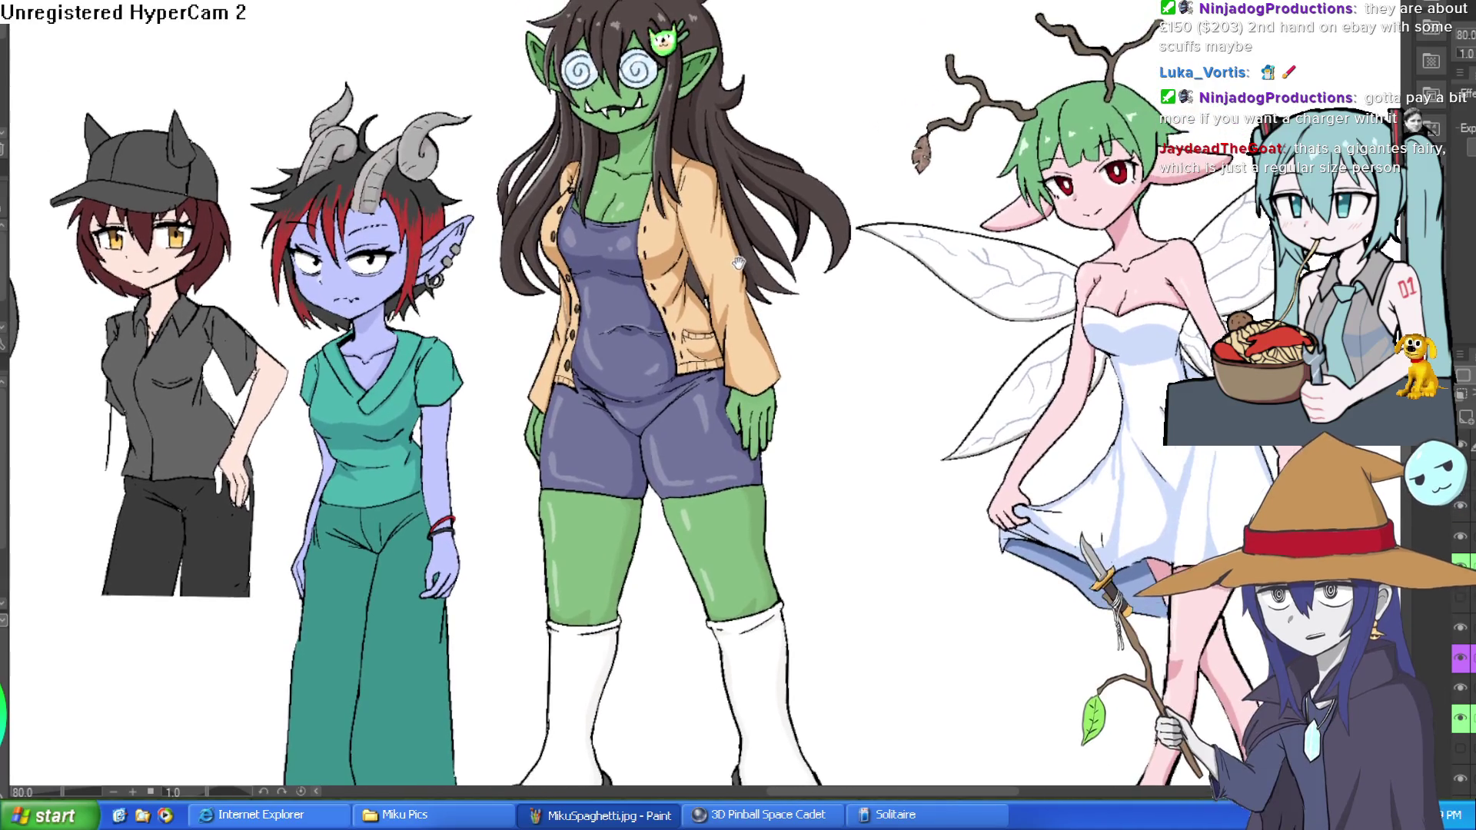
left_click_drag(745, 258, 766, 262)
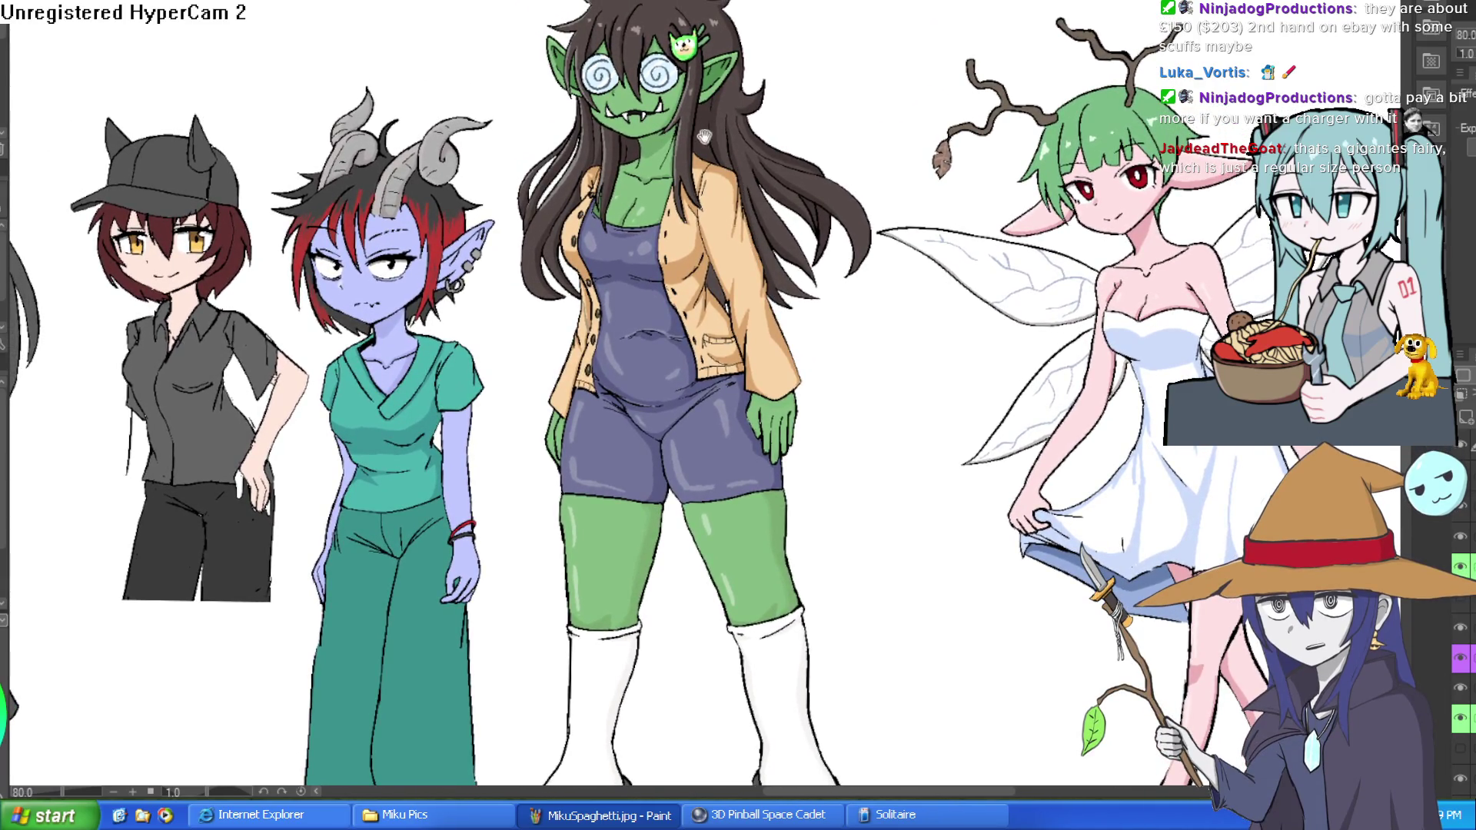
scroll(695, 138, "up", 5)
scroll(715, 185, "up", 4)
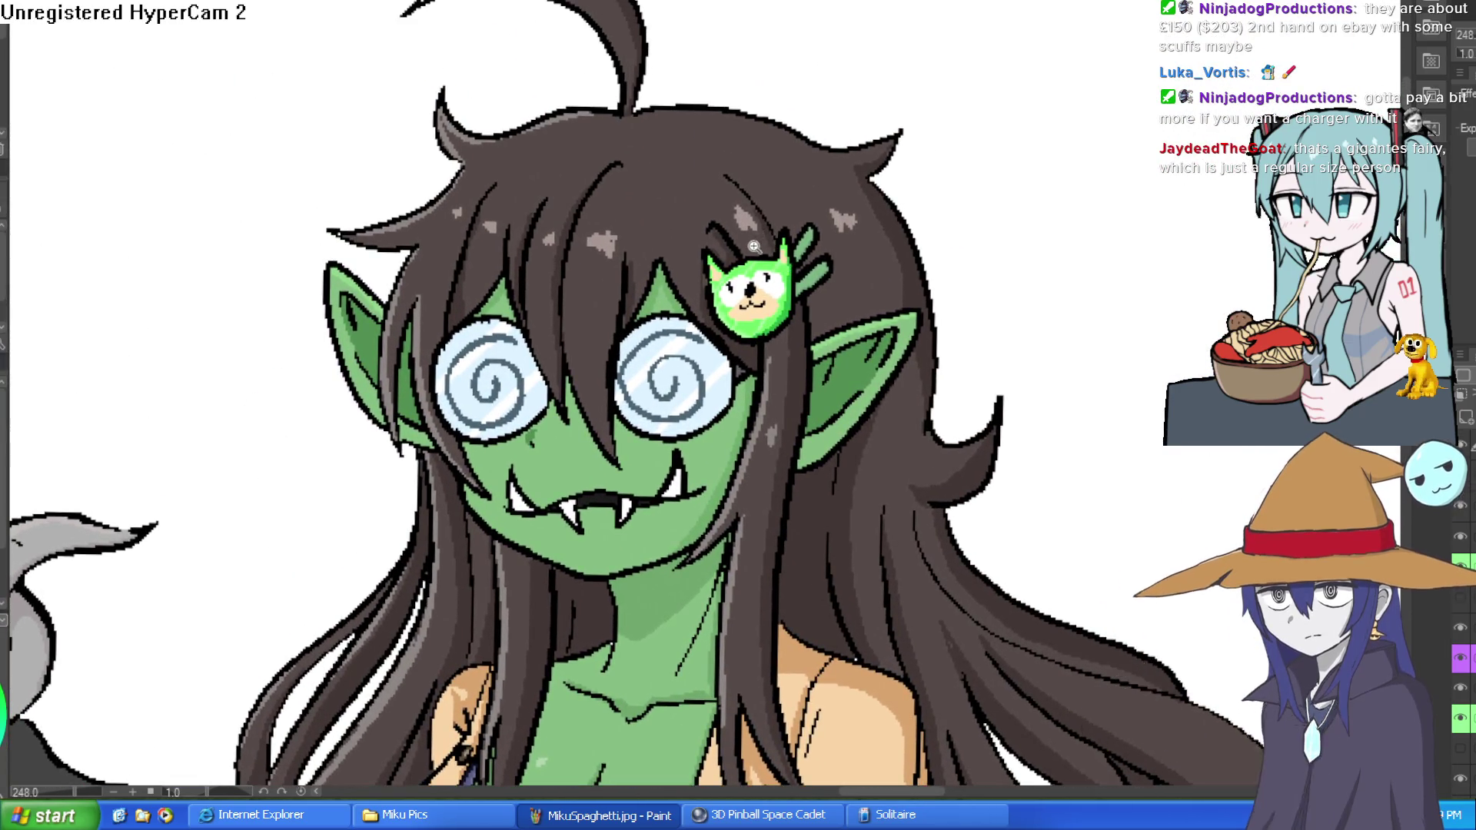
scroll(778, 244, "up", 2)
scroll(782, 239, "up", 4)
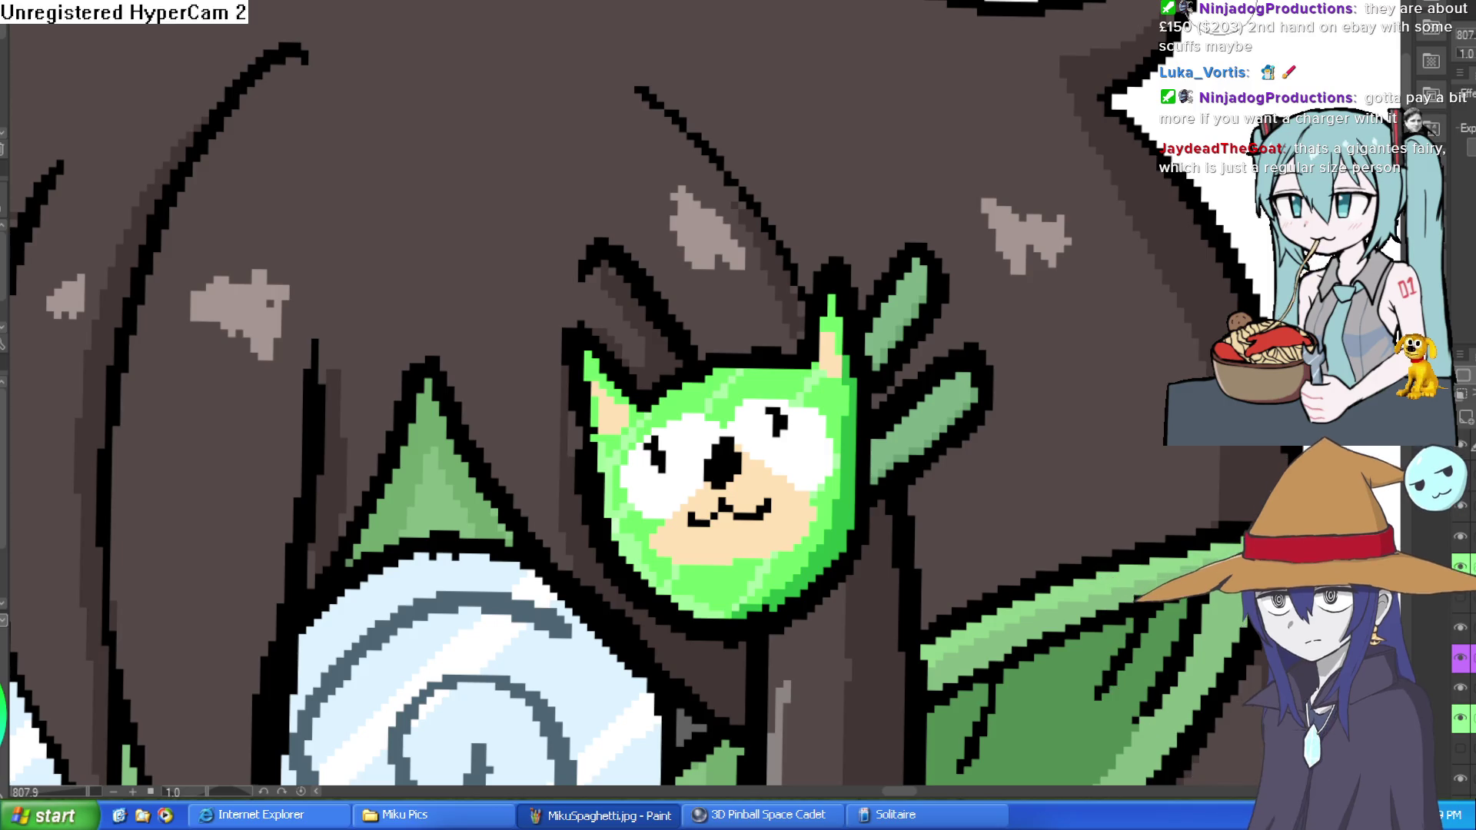
Ink a short vertical line closing the right end of the dwarf's headband.
scroll(654, 143, "down", 5)
scroll(840, 224, "down", 5)
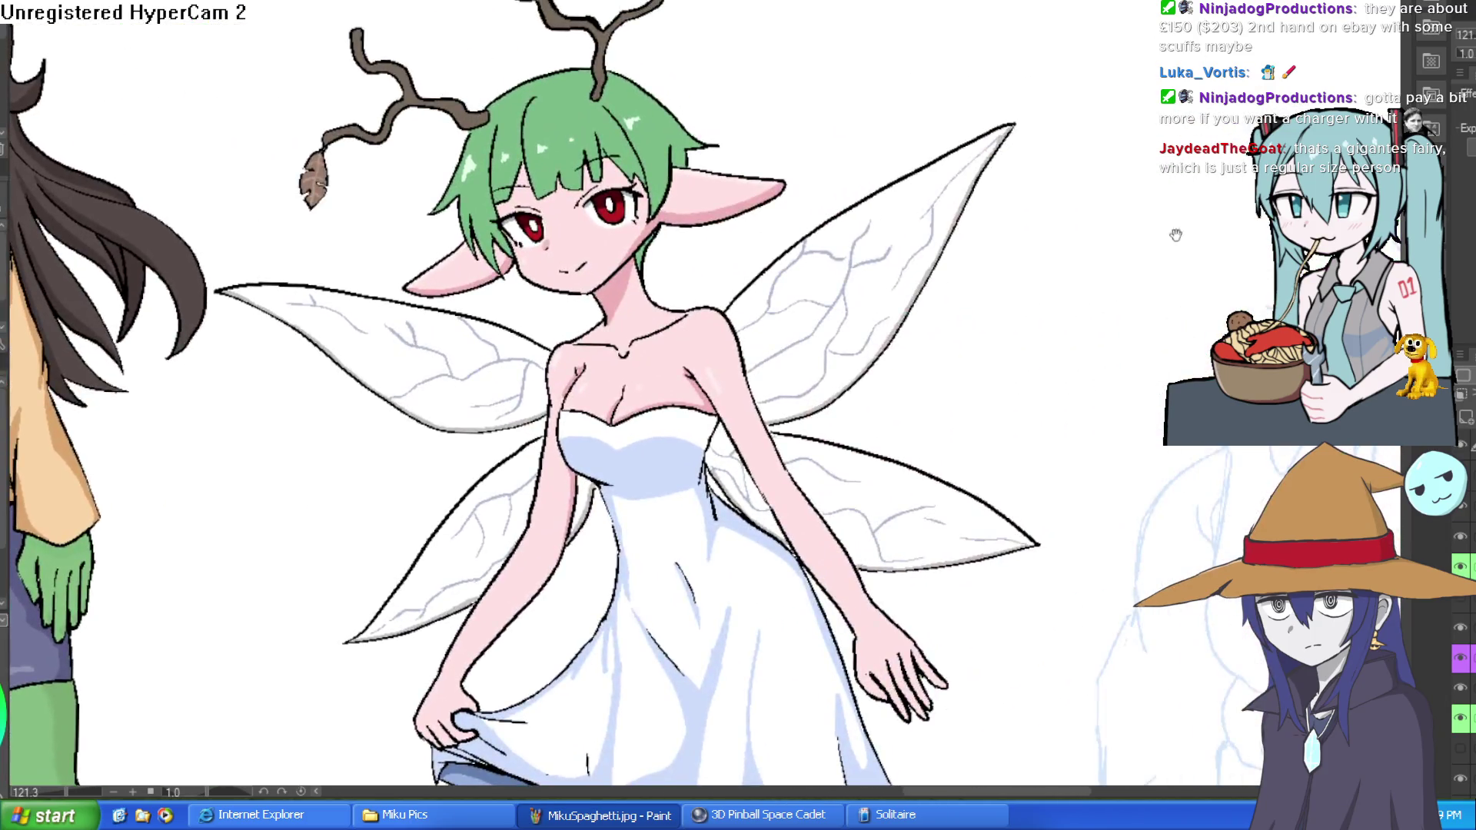
left_click_drag(1176, 234, 393, 46)
scroll(1005, 66, "up", 6)
left_click_drag(957, 165, 964, 221)
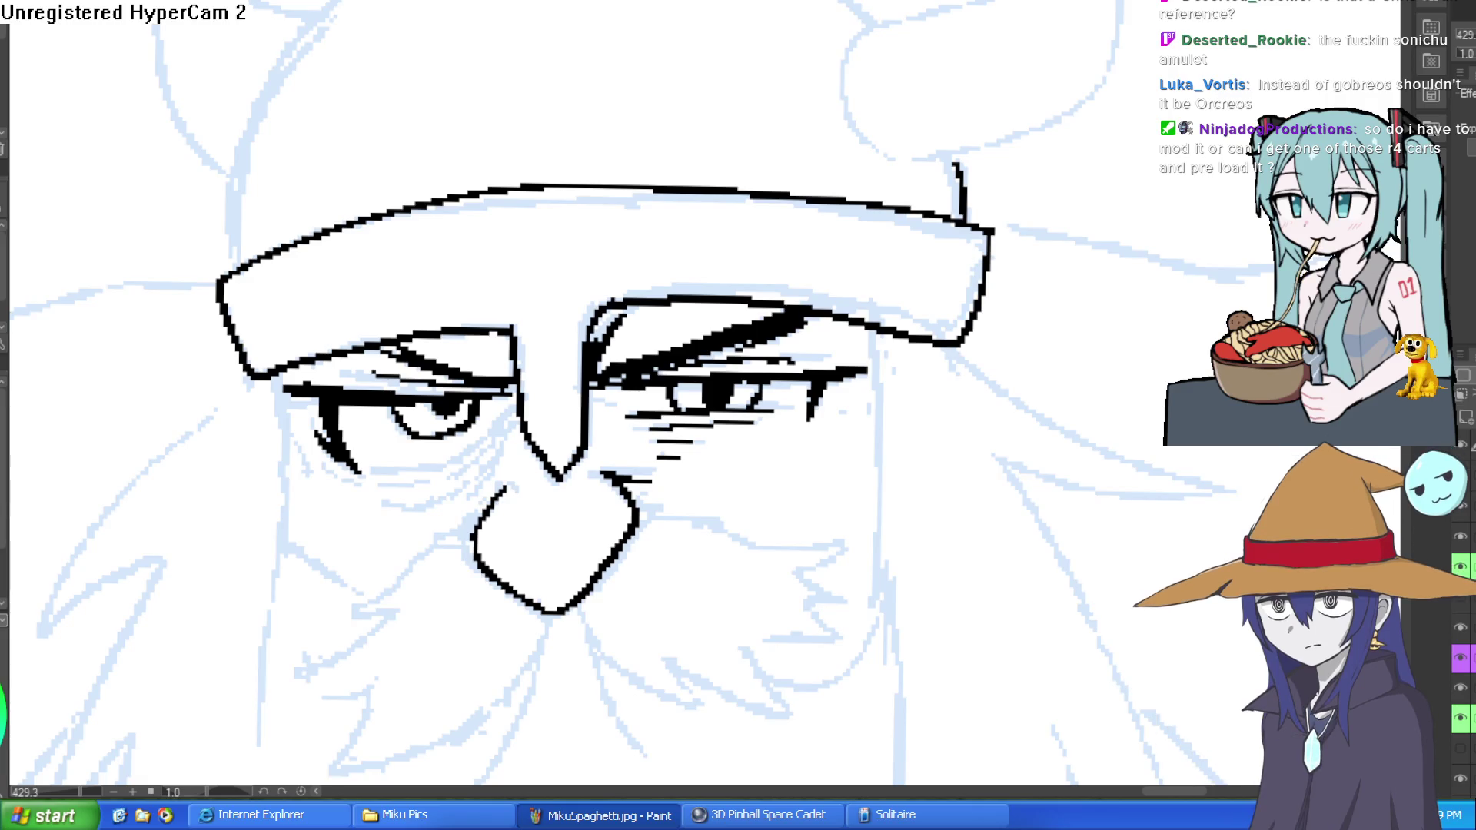
scroll(445, 95, "down", 5)
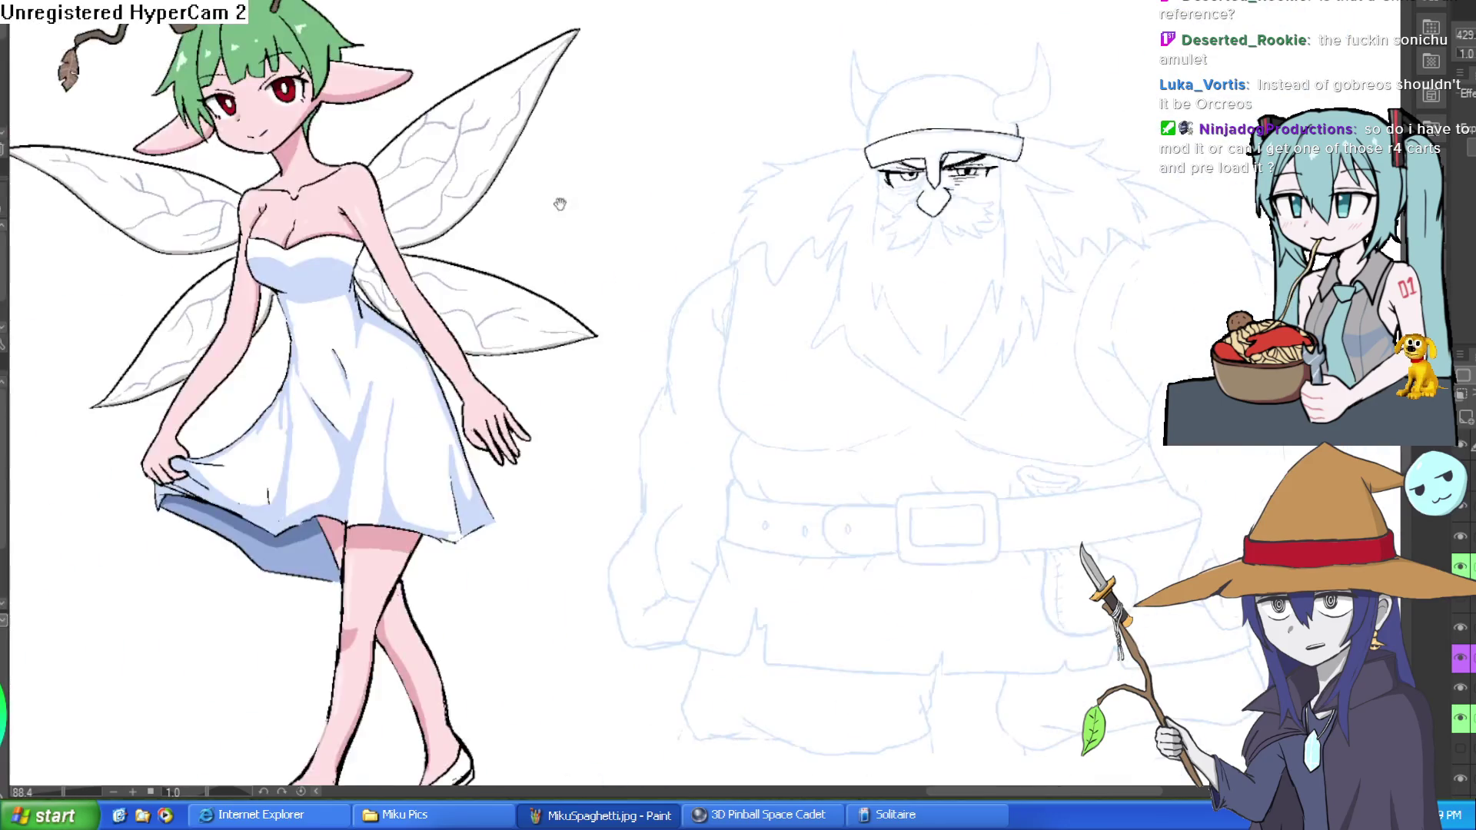
left_click_drag(560, 201, 919, 165)
scroll(919, 165, "up", 2)
scroll(511, 227, "up", 3)
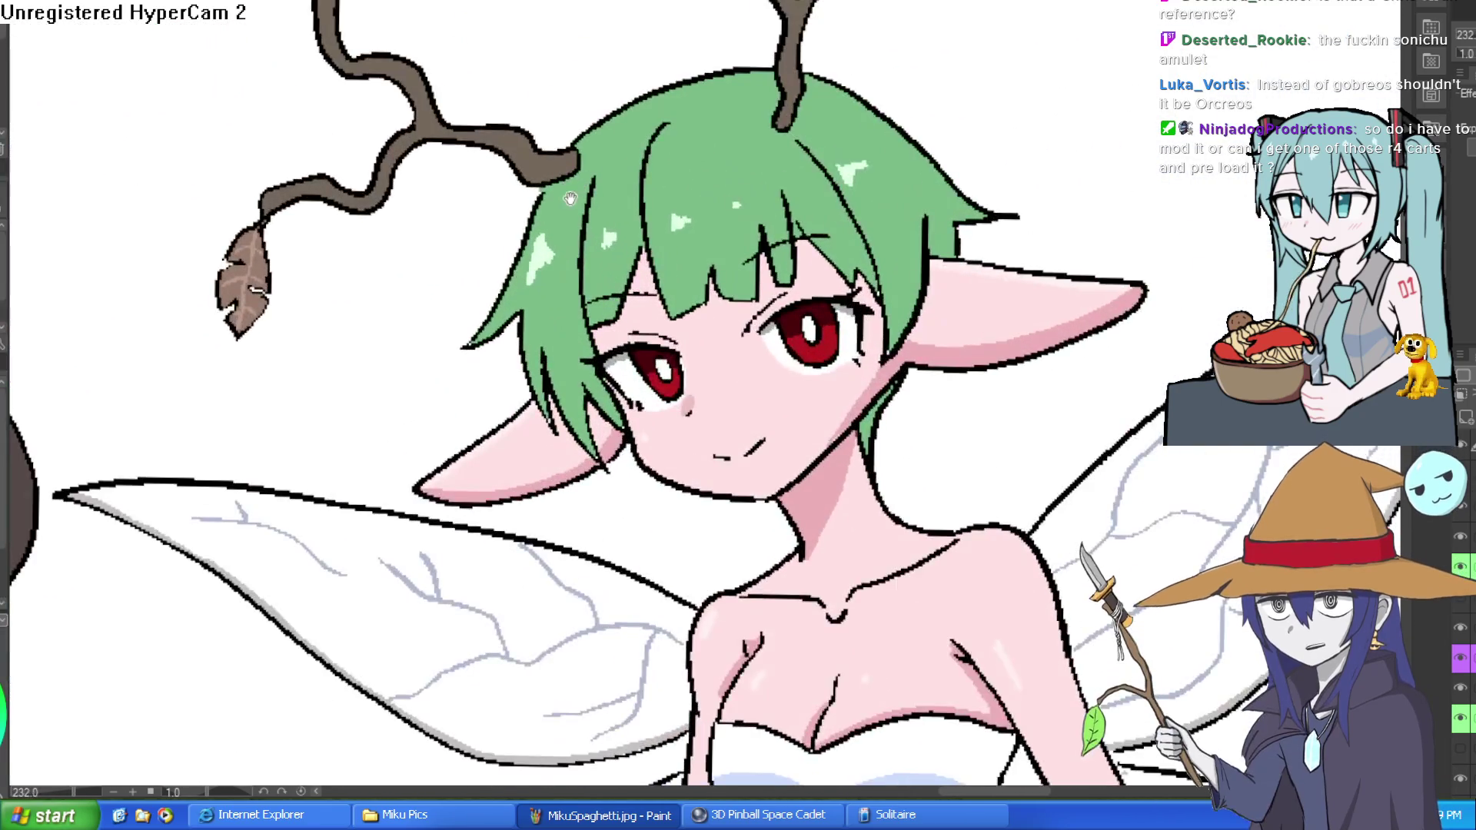
left_click_drag(558, 189, 572, 241)
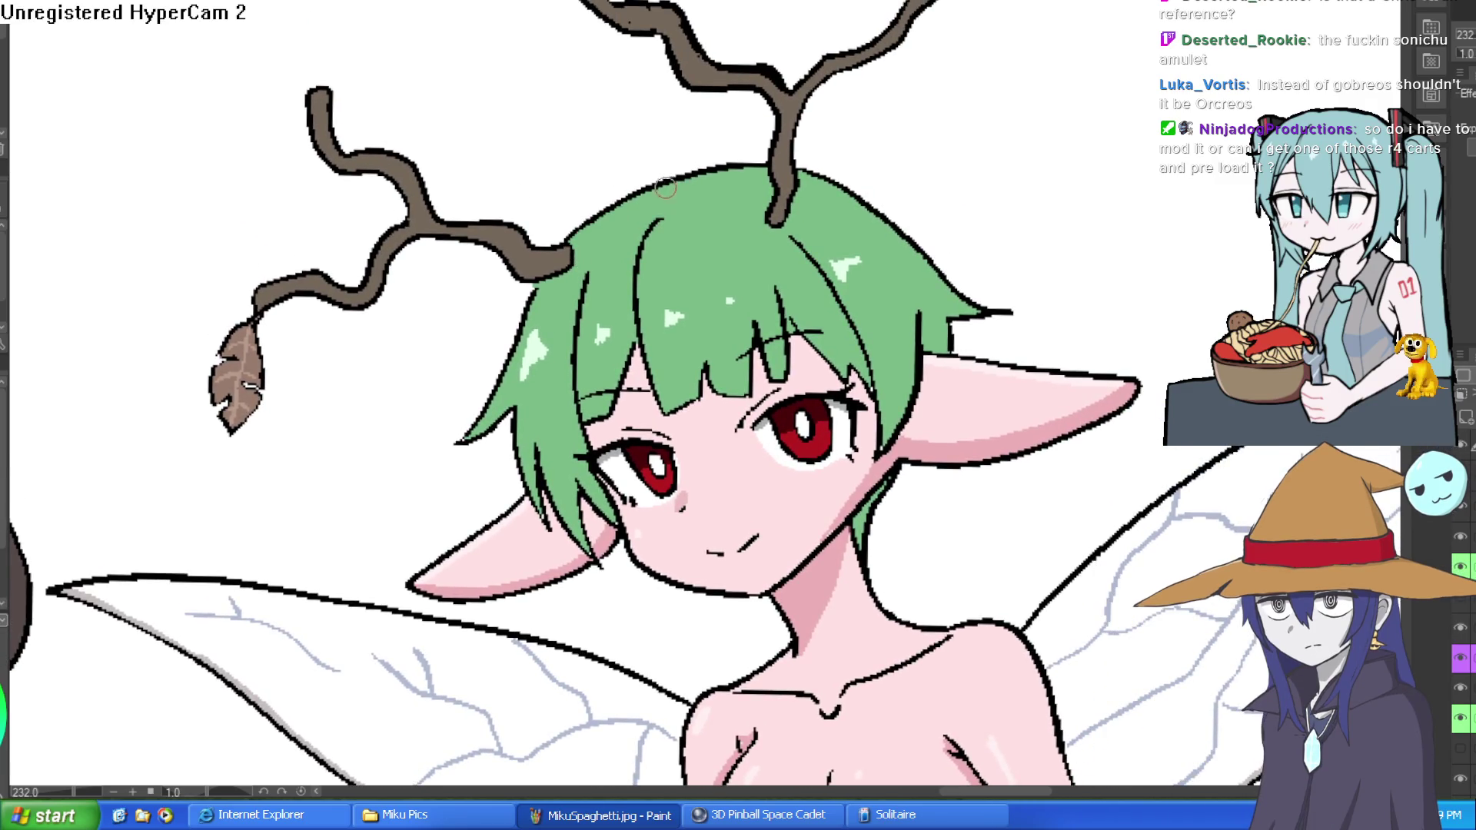
left_click_drag(665, 209, 663, 237)
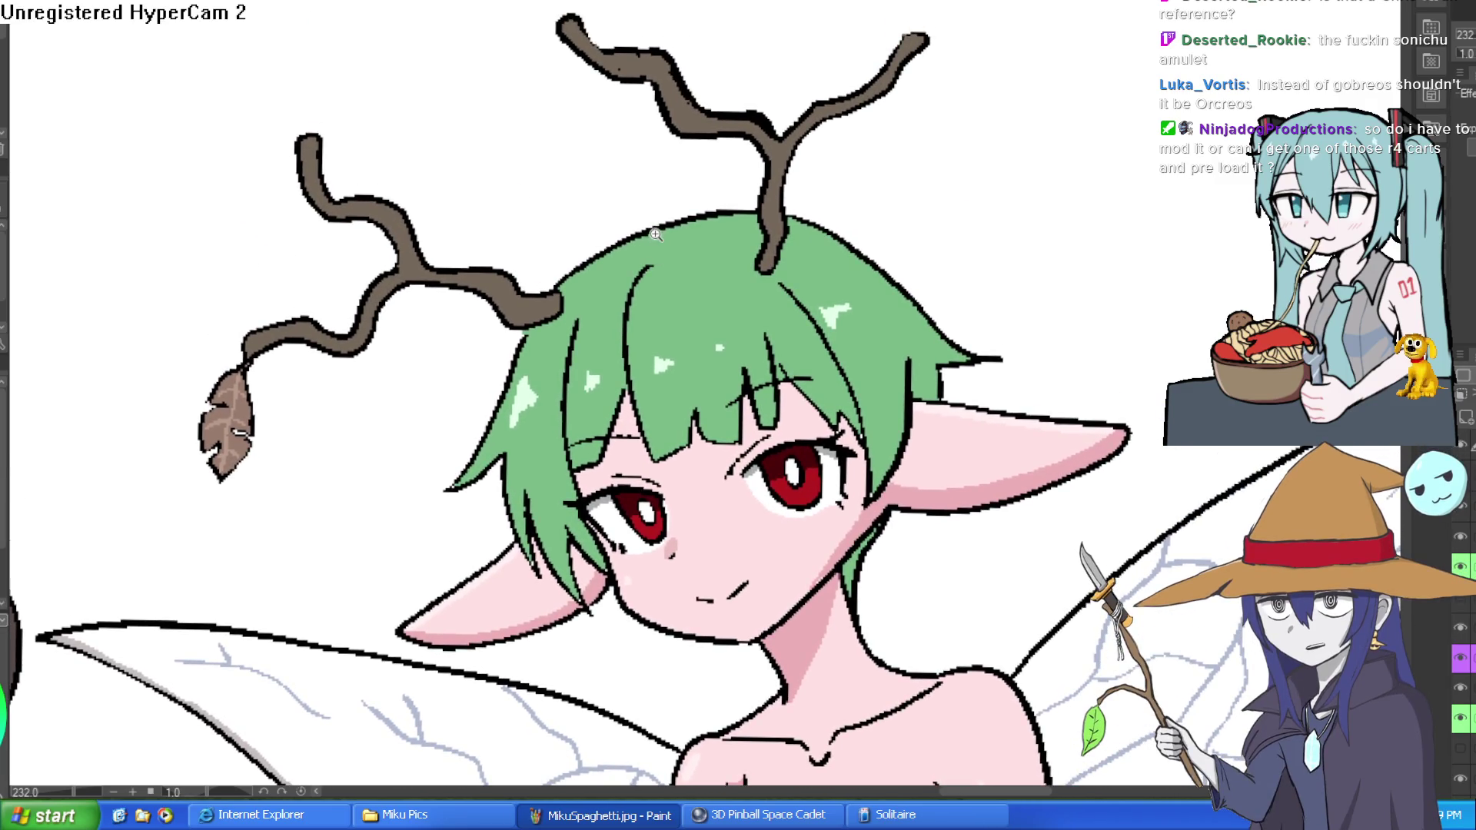
scroll(663, 234, "up", 2)
scroll(672, 214, "down", 3)
scroll(671, 214, "up", 1)
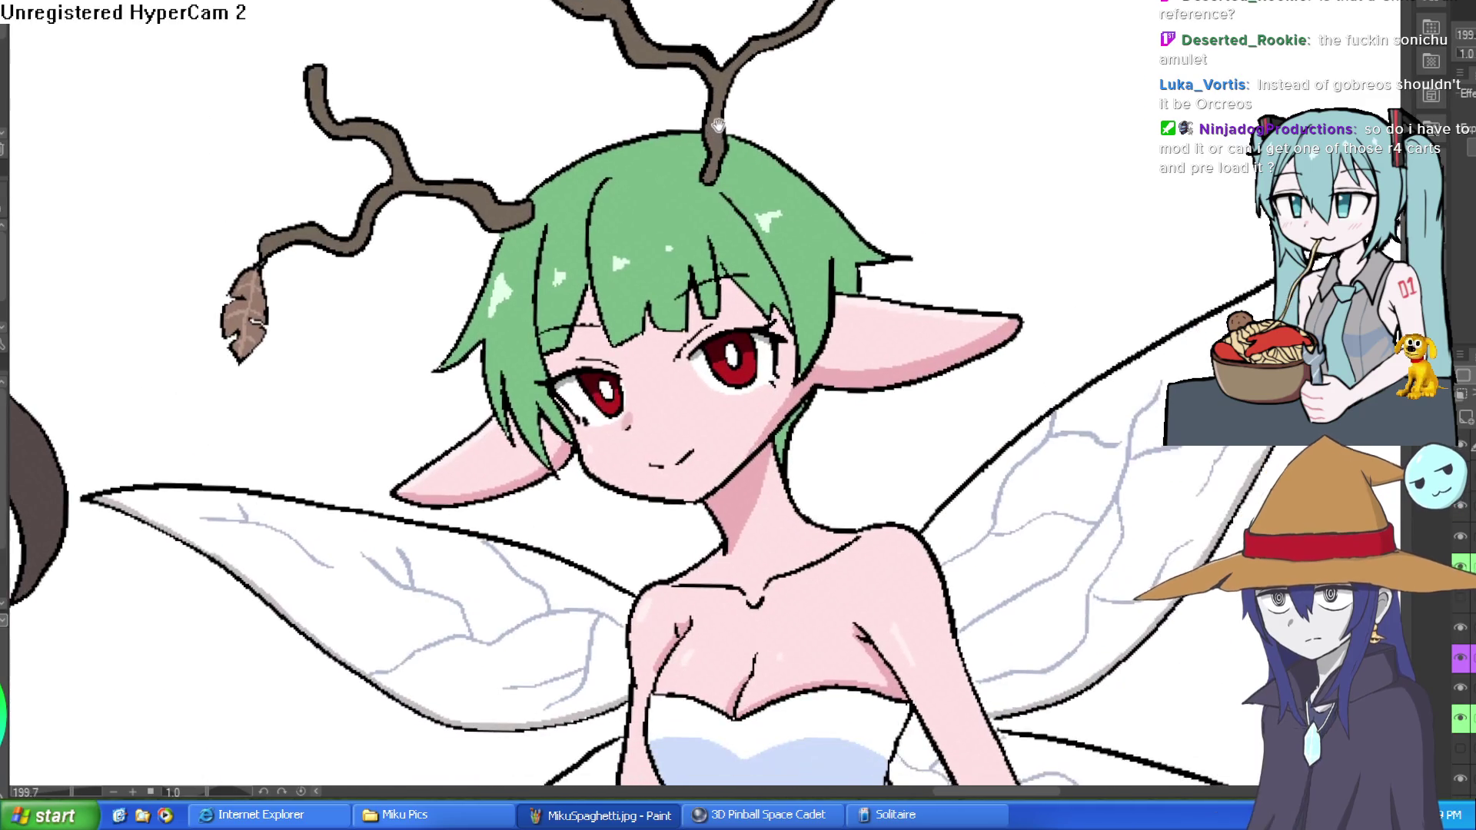
left_click_drag(803, 307, 801, 69)
left_click_drag(787, 143, 789, 106)
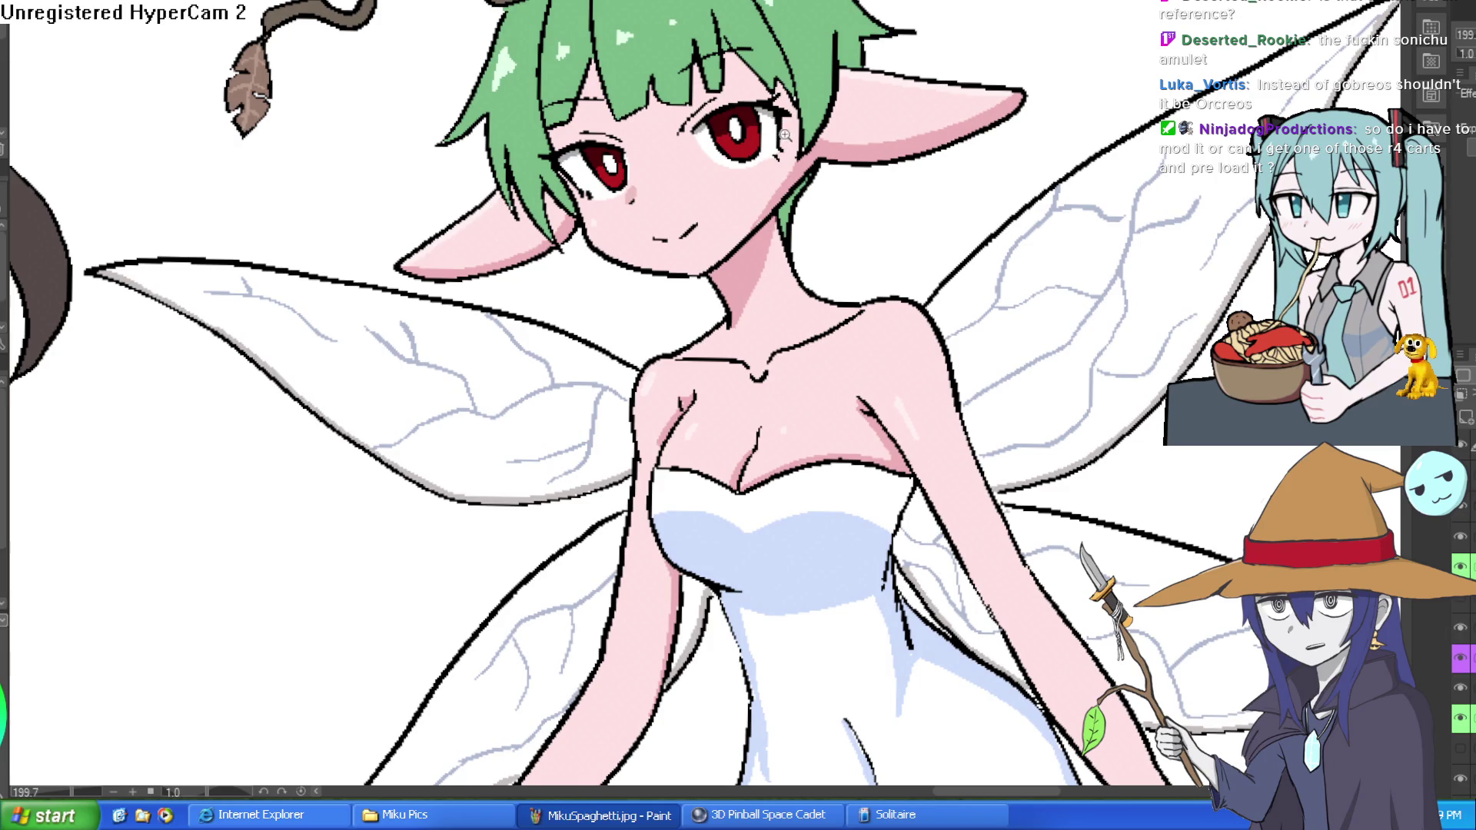
scroll(777, 146, "down", 3)
key("h")
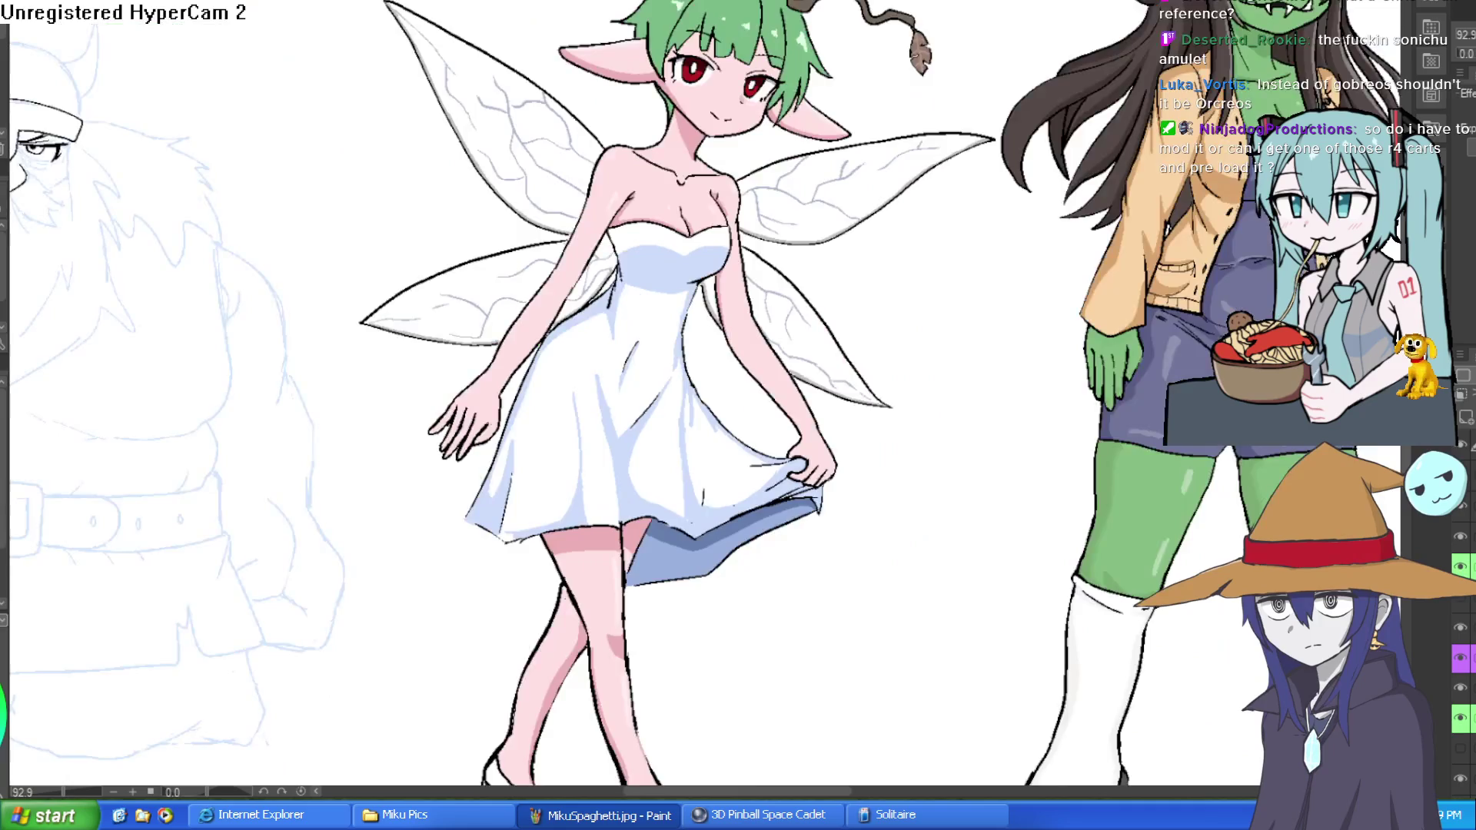
key("h")
left_click_drag(782, 144, 797, 248)
scroll(797, 247, "up", 5)
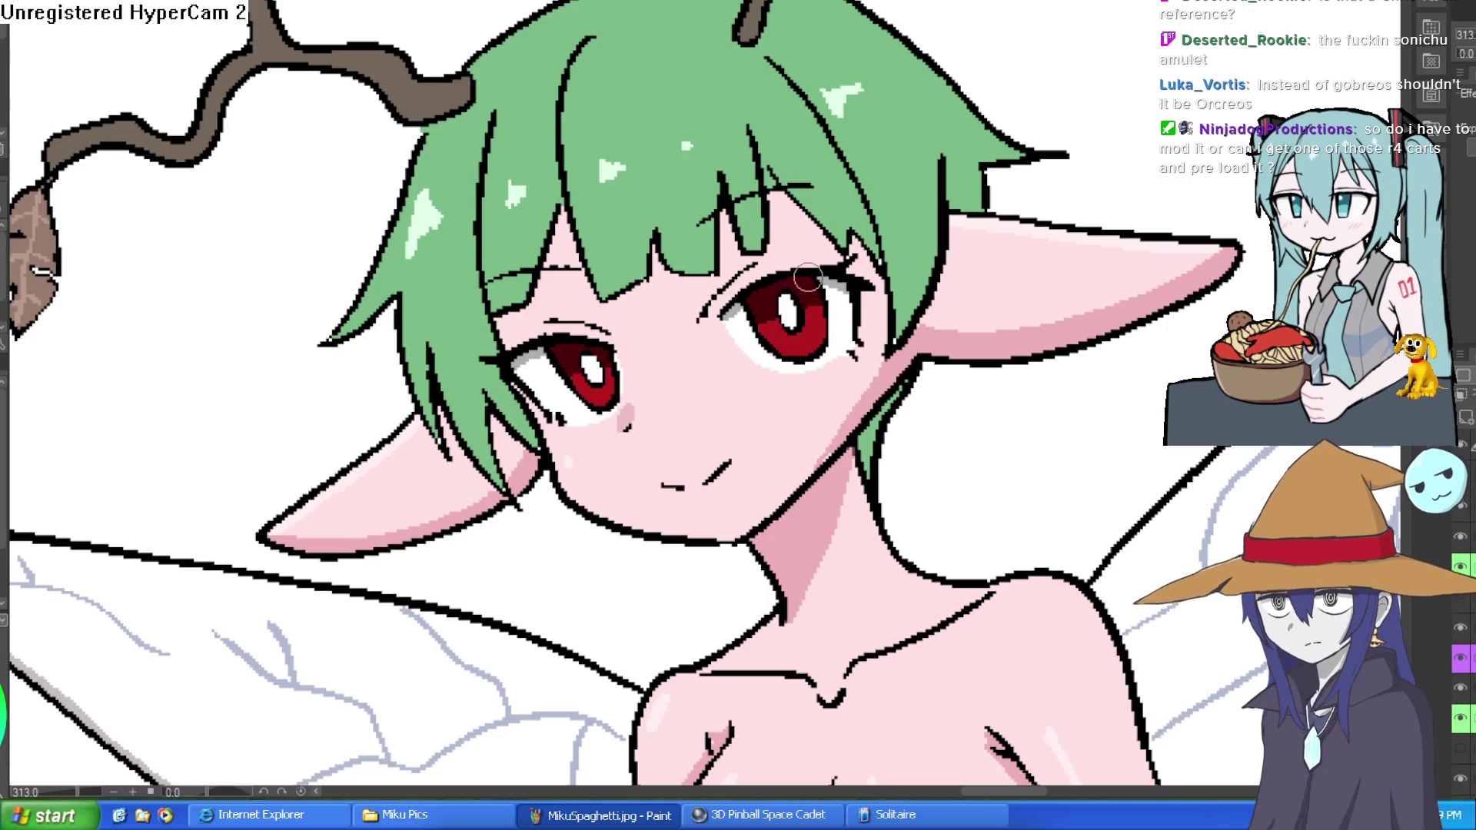
scroll(740, 265, "up", 3)
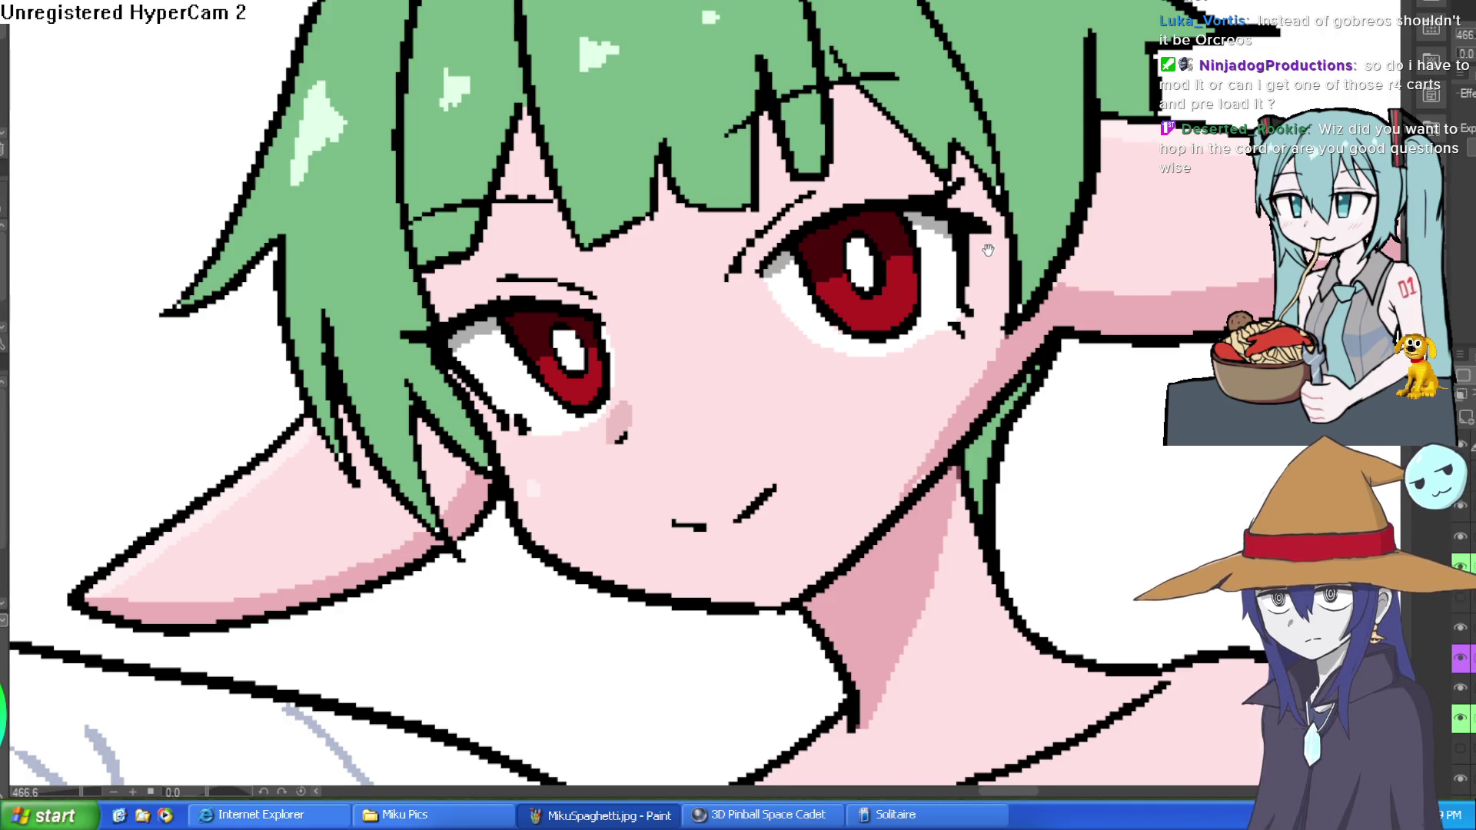
scroll(853, 300, "down", 4)
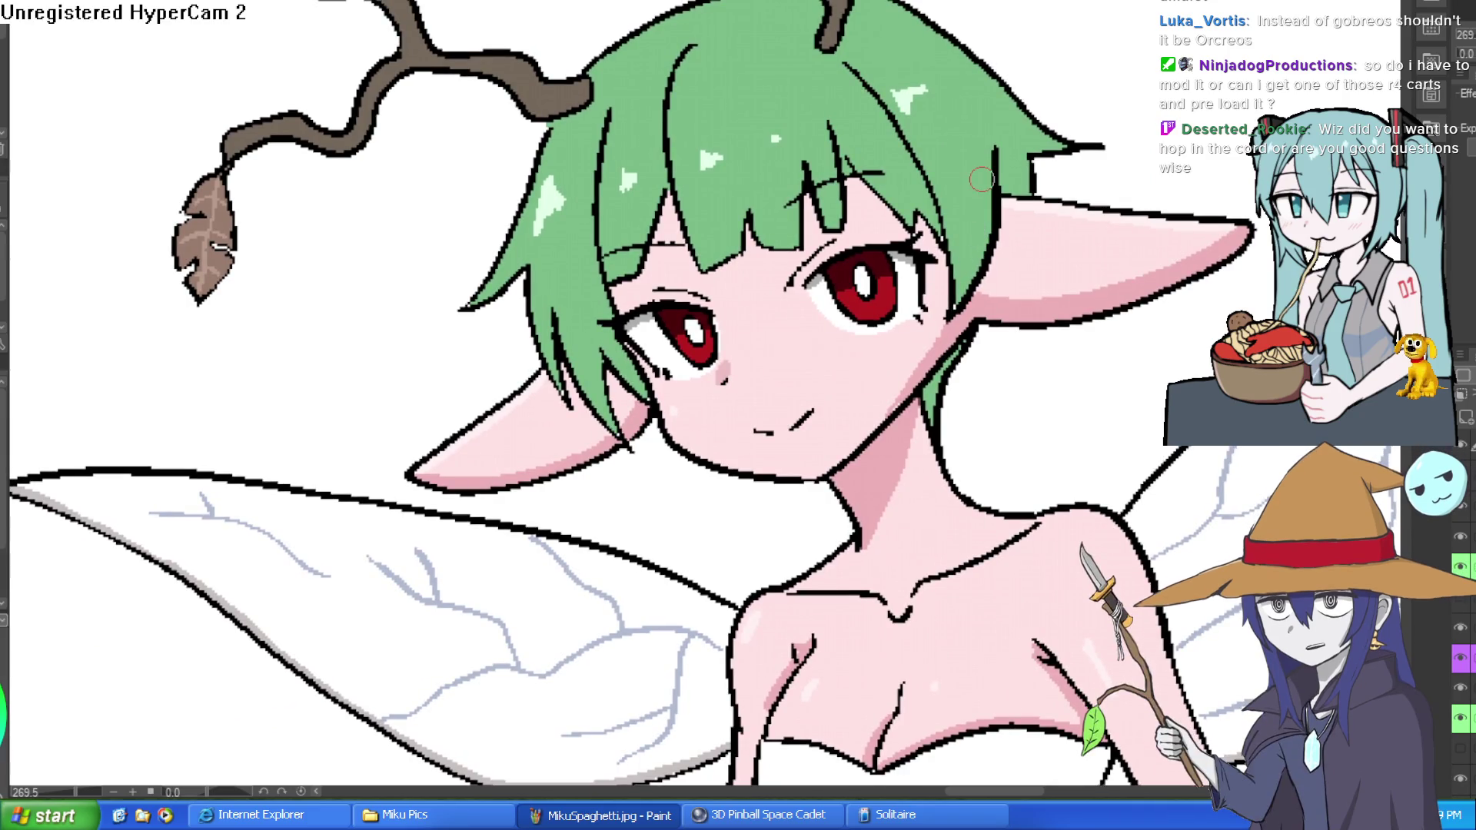
scroll(982, 179, "down", 5)
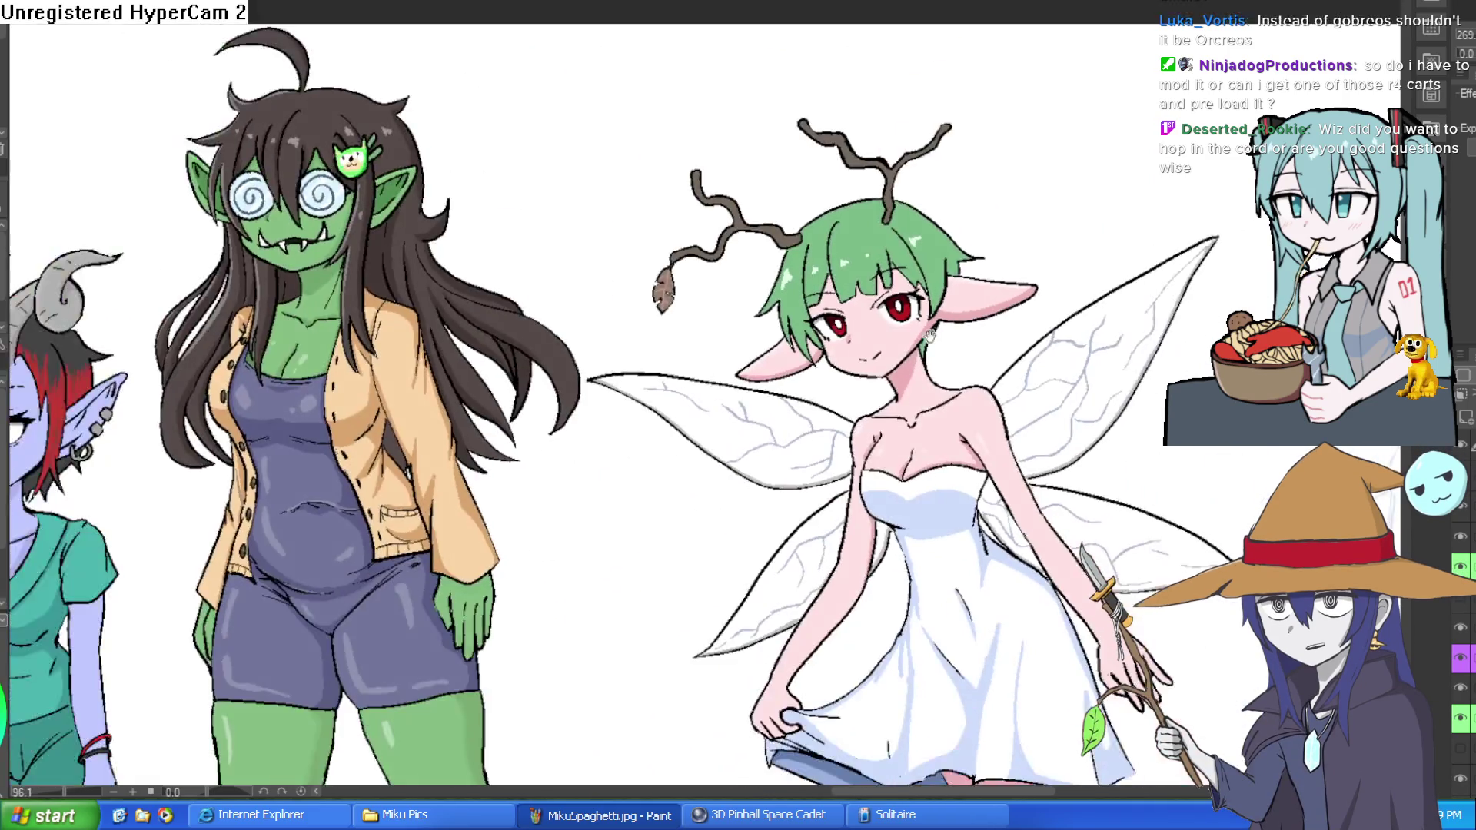
scroll(655, 208, "up", 1)
left_click_drag(656, 208, 639, 188)
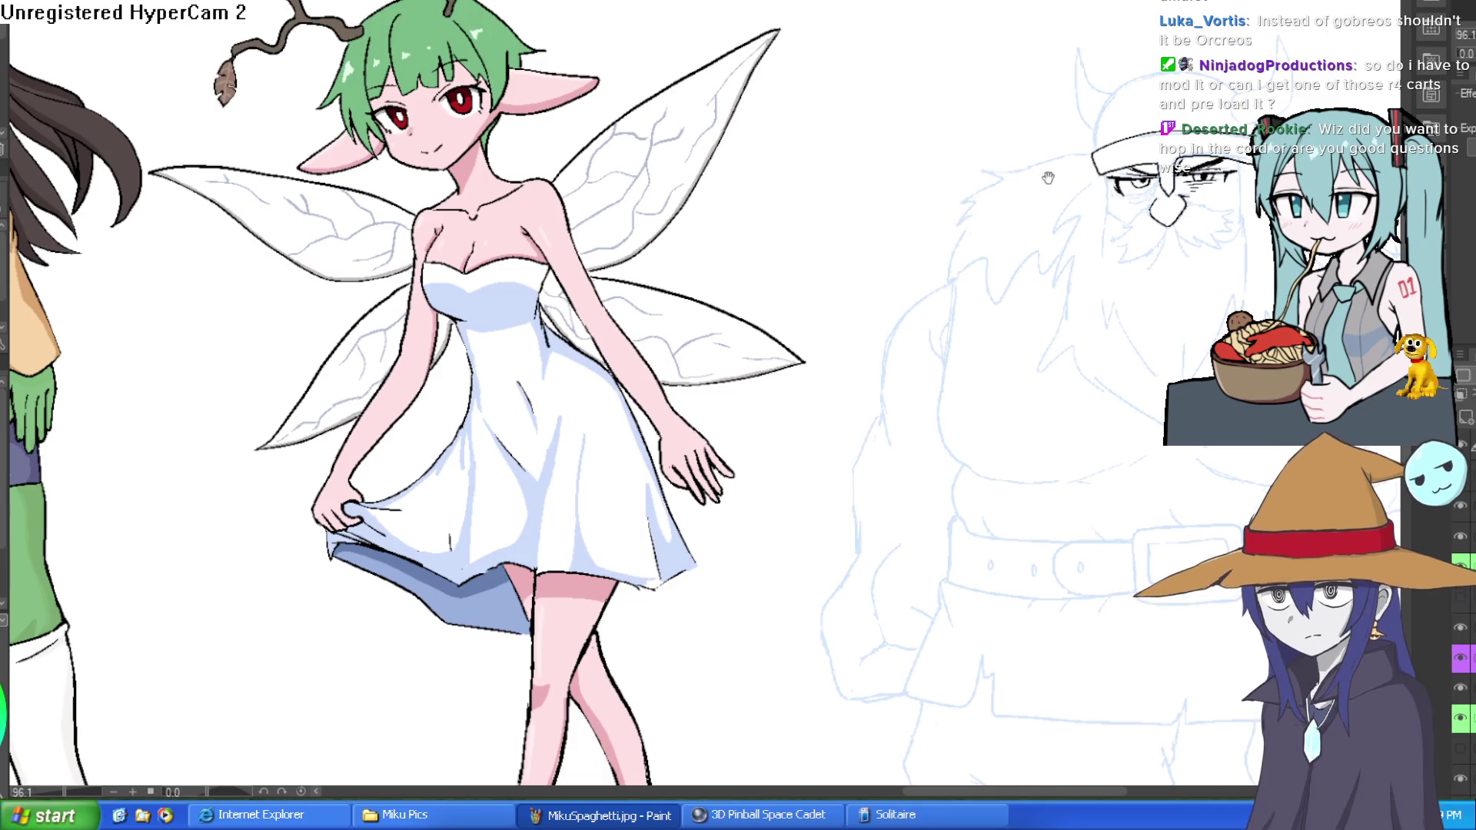
scroll(791, 123, "down", 4)
scroll(791, 121, "up", 8)
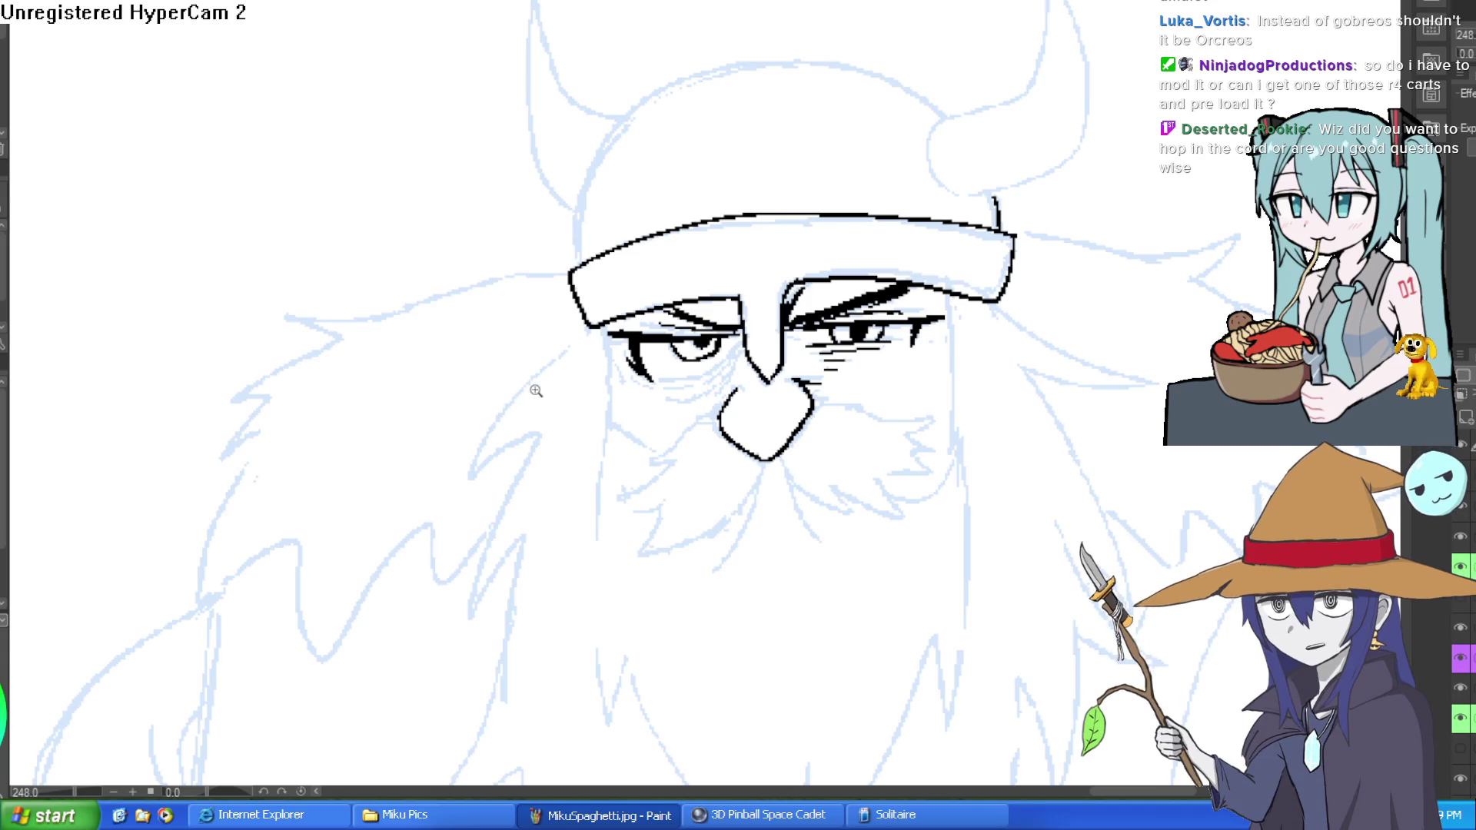
scroll(531, 388, "down", 7)
mouse_move(530, 388)
left_mouse_down()
mouse_move(917, 198)
mouse_move(1056, 161)
mouse_move(1001, 191)
left_mouse_up()
scroll(942, 52, "down", 2)
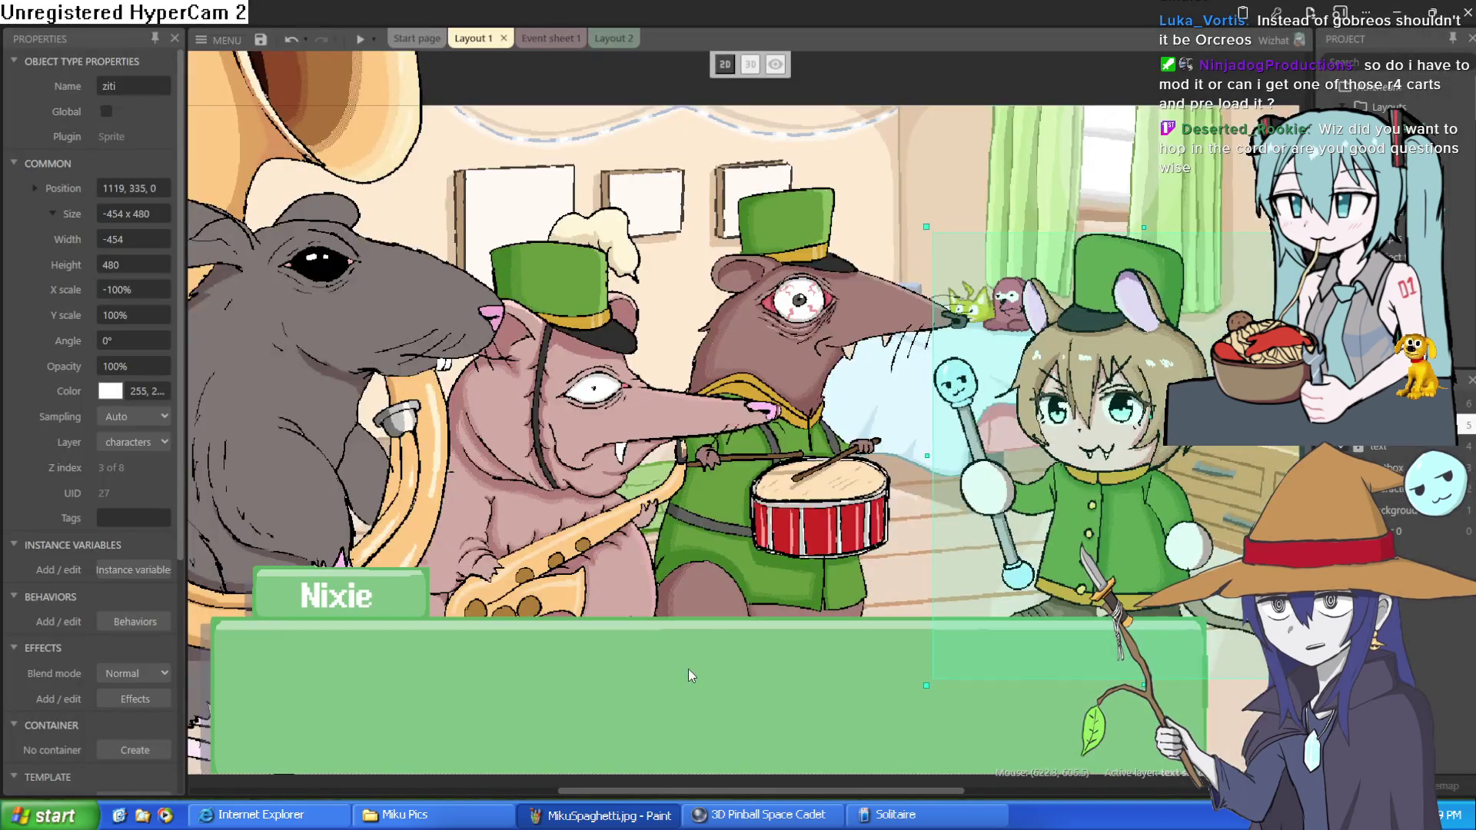
Move the tuba, saxophone and drummer rats and the mouse girl out of the scene.
scroll(580, 392, "down", 3)
left_click_drag(581, 392, 376, 409)
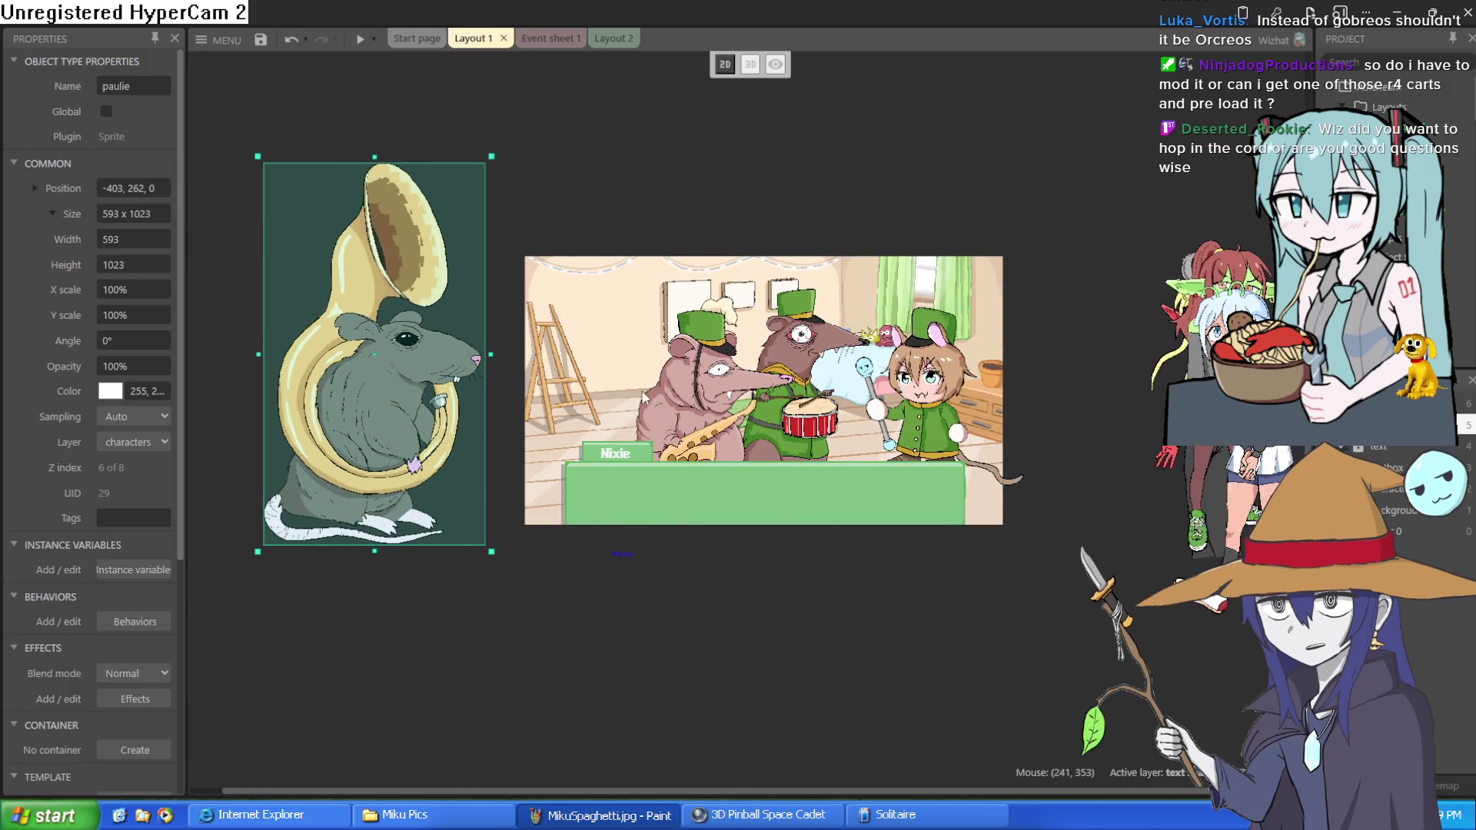
mouse_move(727, 416)
left_mouse_down()
mouse_move(615, 104)
mouse_move(613, 313)
left_mouse_up()
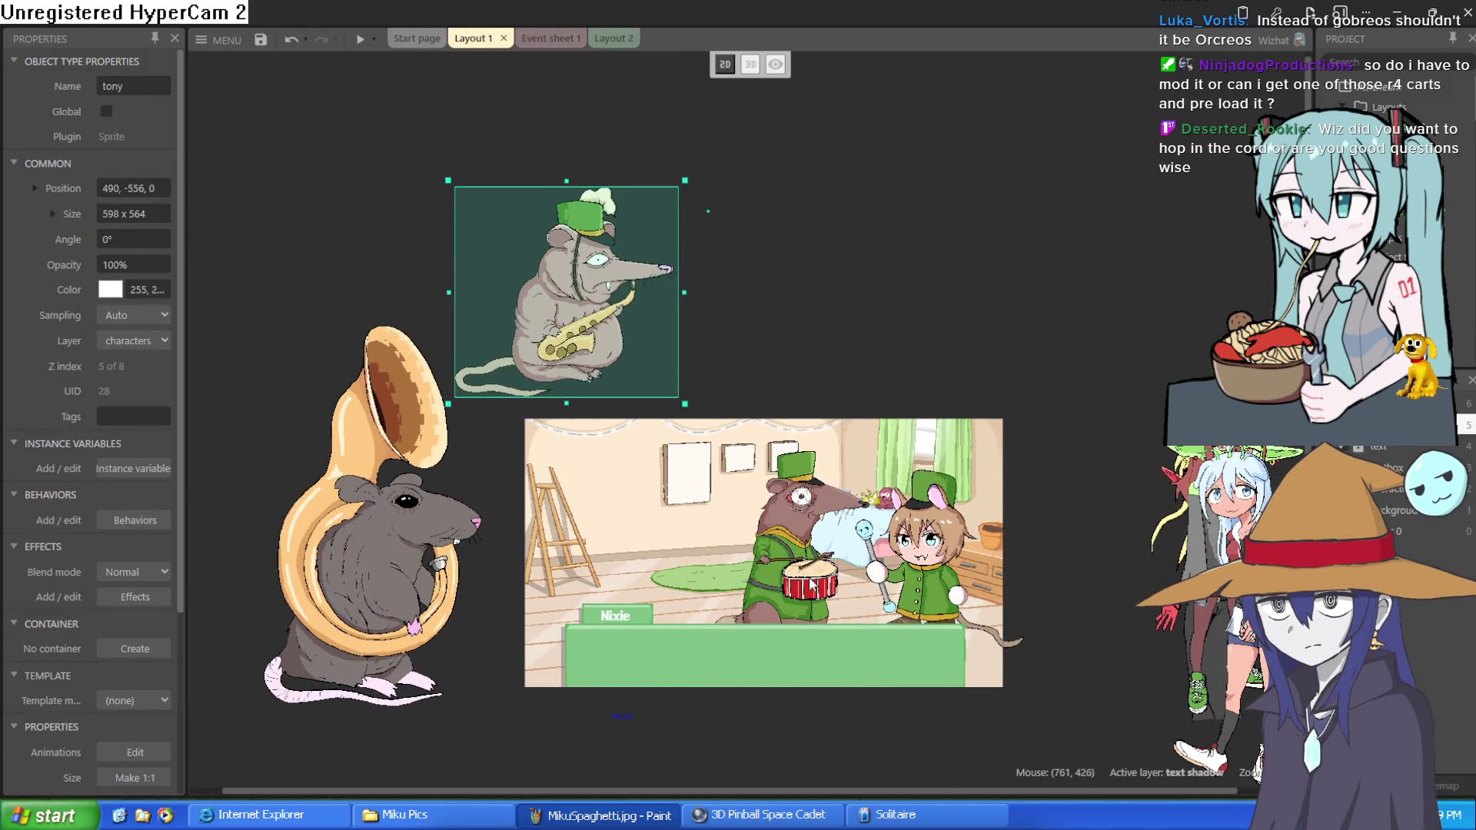
mouse_move(811, 582)
left_mouse_down()
mouse_move(807, 278)
mouse_move(799, 305)
left_mouse_up()
left_click_drag(918, 569, 939, 296)
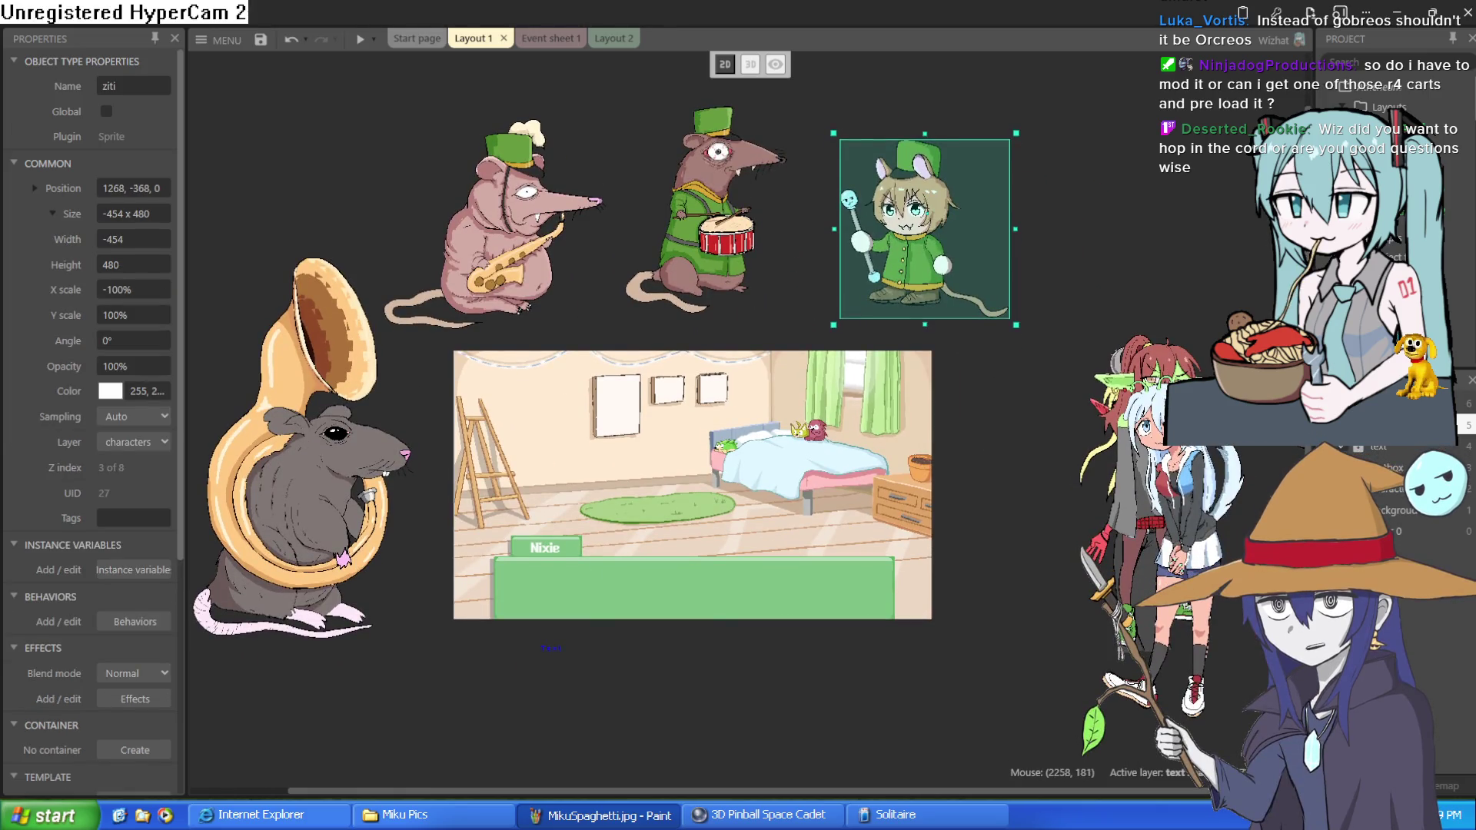
Bring the swirly-eyed goblin into the room and move the white-haired girl lower right.
mouse_move(1169, 476)
left_mouse_down()
mouse_move(935, 436)
mouse_move(792, 462)
mouse_move(755, 506)
mouse_move(815, 507)
left_mouse_up()
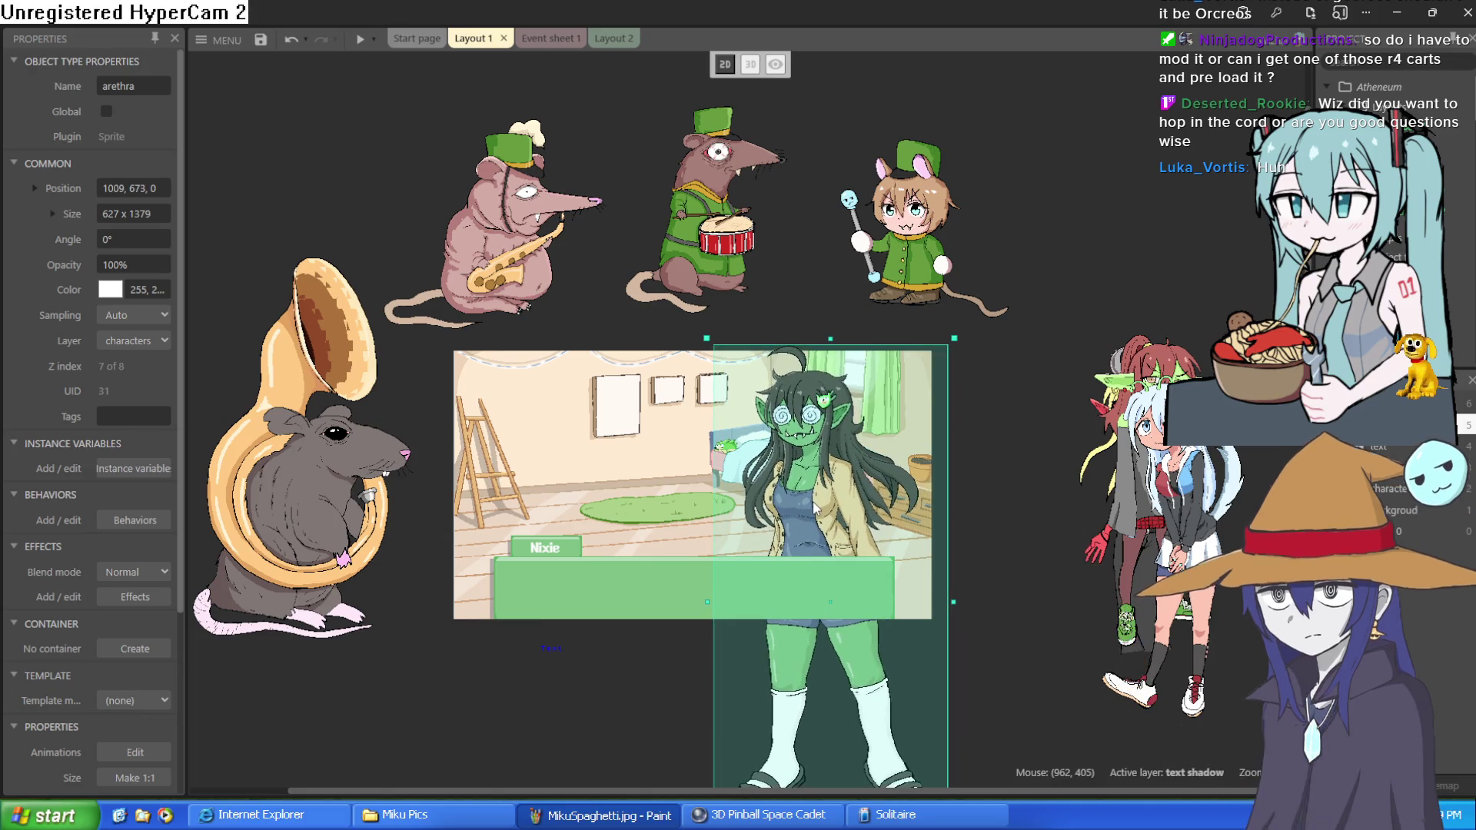
scroll(918, 472, "down", 2)
scroll(1013, 535, "up", 4)
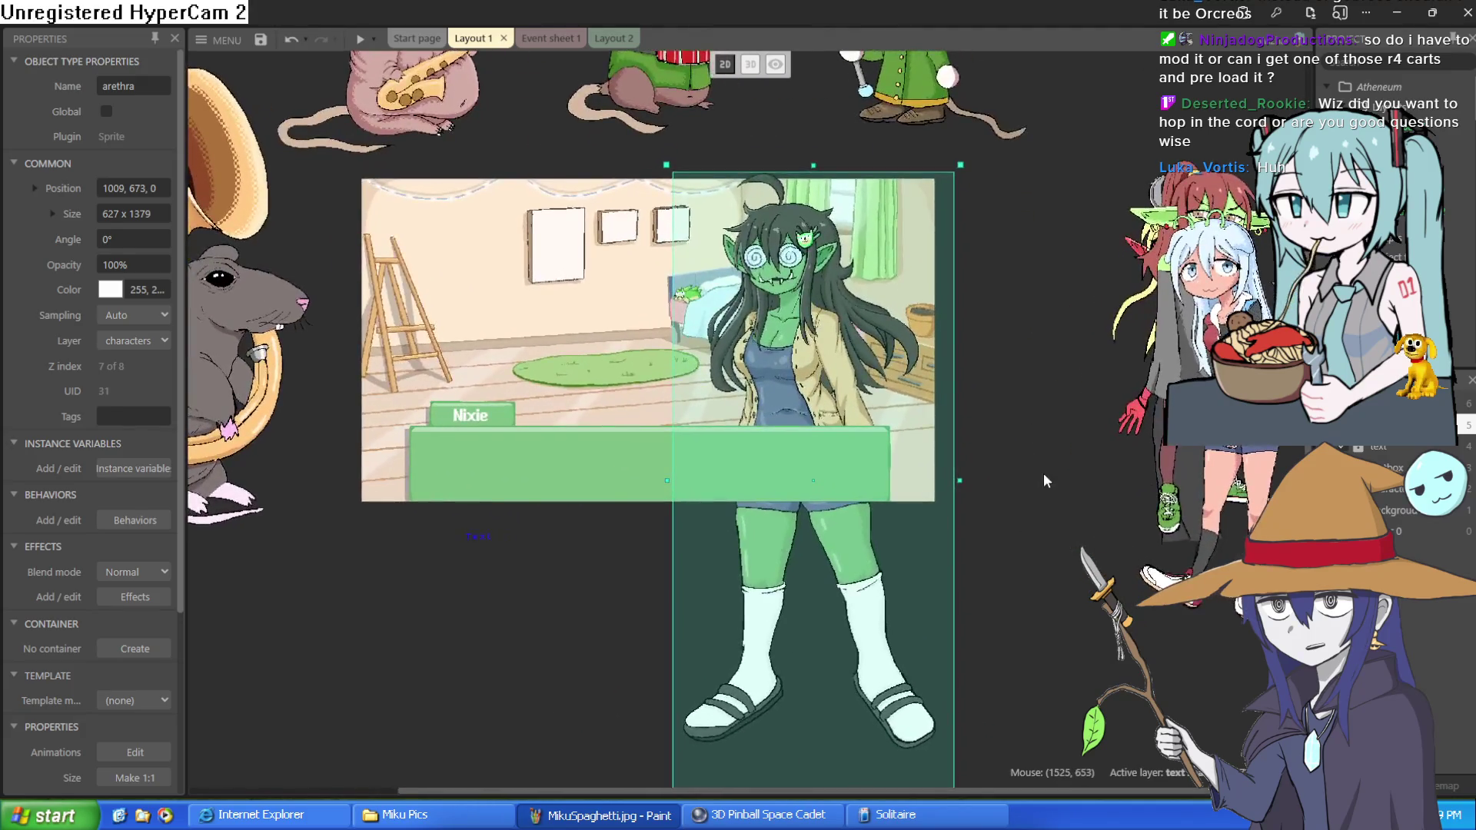
left_click_drag(816, 373, 817, 378)
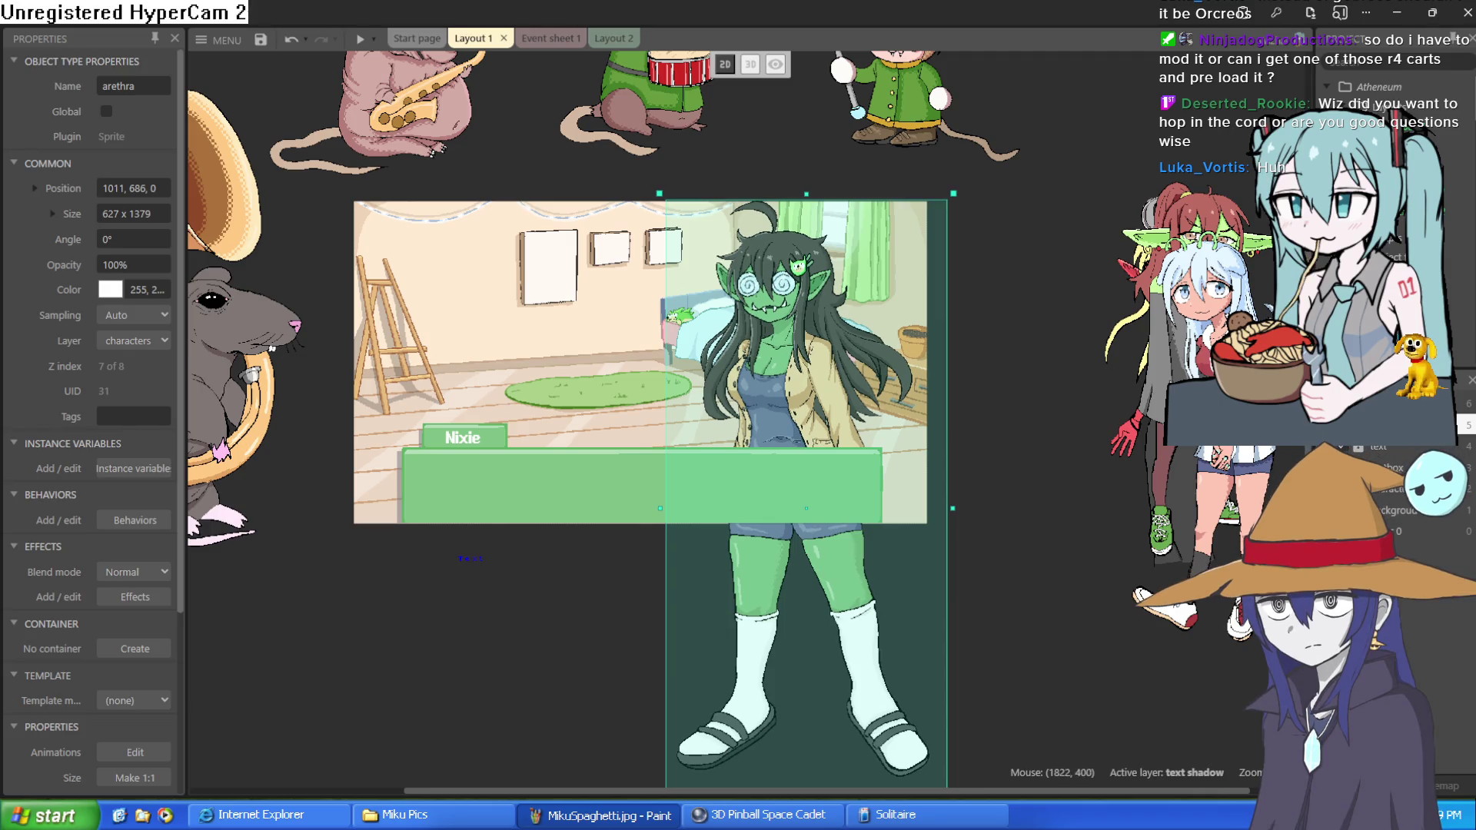
mouse_move(1220, 234)
left_mouse_down()
mouse_move(754, 292)
mouse_move(860, 354)
mouse_move(1191, 419)
left_mouse_up()
Place Nixie beside the room, the horned blonde girl below it, the swirly-eyed goblin right.
mouse_move(1192, 357)
left_mouse_down()
mouse_move(1046, 357)
mouse_move(496, 418)
mouse_move(956, 395)
mouse_move(967, 385)
mouse_move(933, 395)
mouse_move(1099, 361)
mouse_move(1265, 299)
left_mouse_up()
scroll(1264, 299, "up", 2)
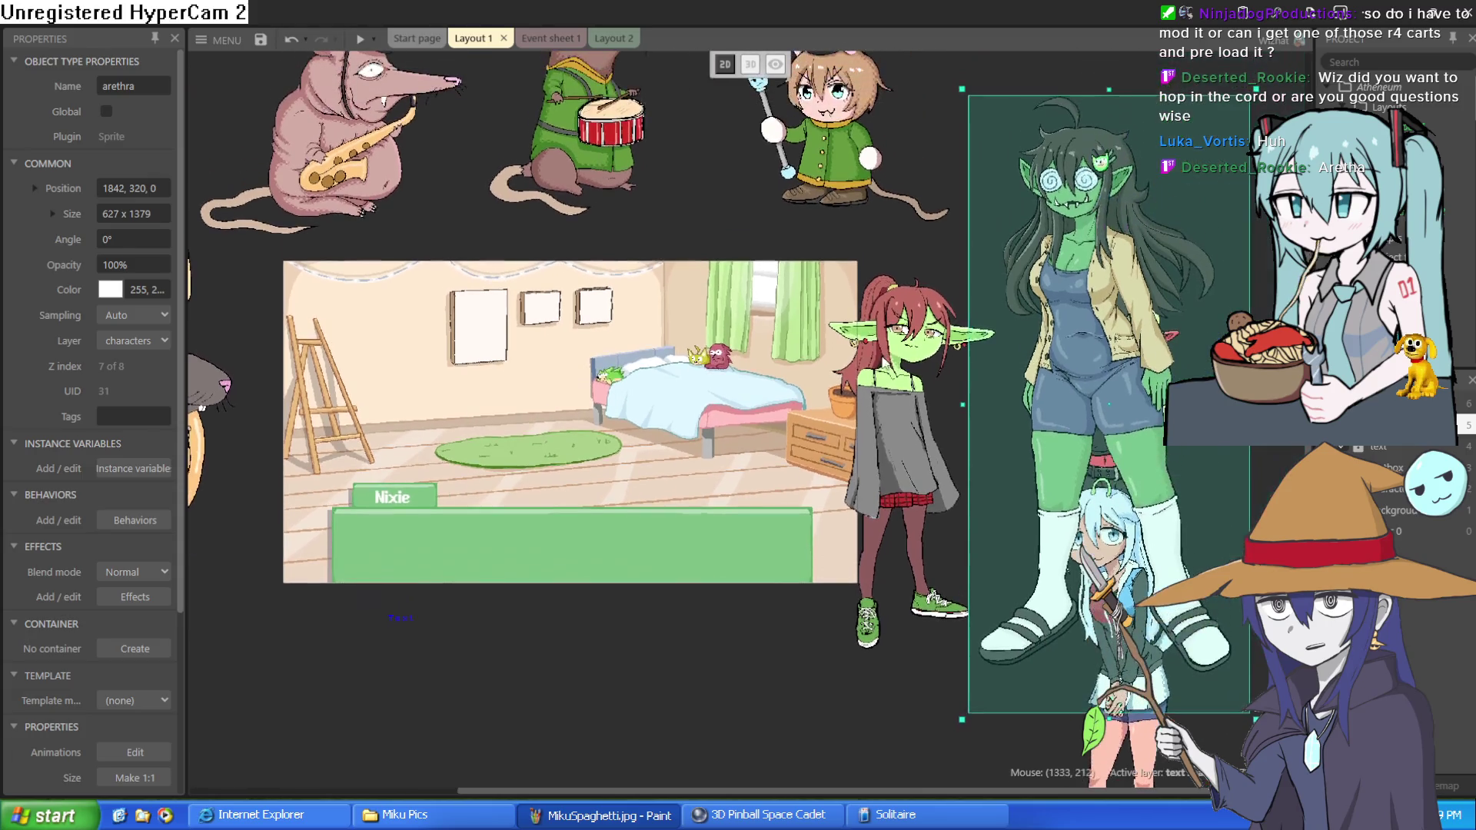
mouse_move(1153, 346)
left_mouse_down()
mouse_move(953, 362)
mouse_move(920, 466)
left_mouse_up()
mouse_move(1144, 461)
left_mouse_down()
mouse_move(552, 771)
mouse_move(453, 771)
left_mouse_up()
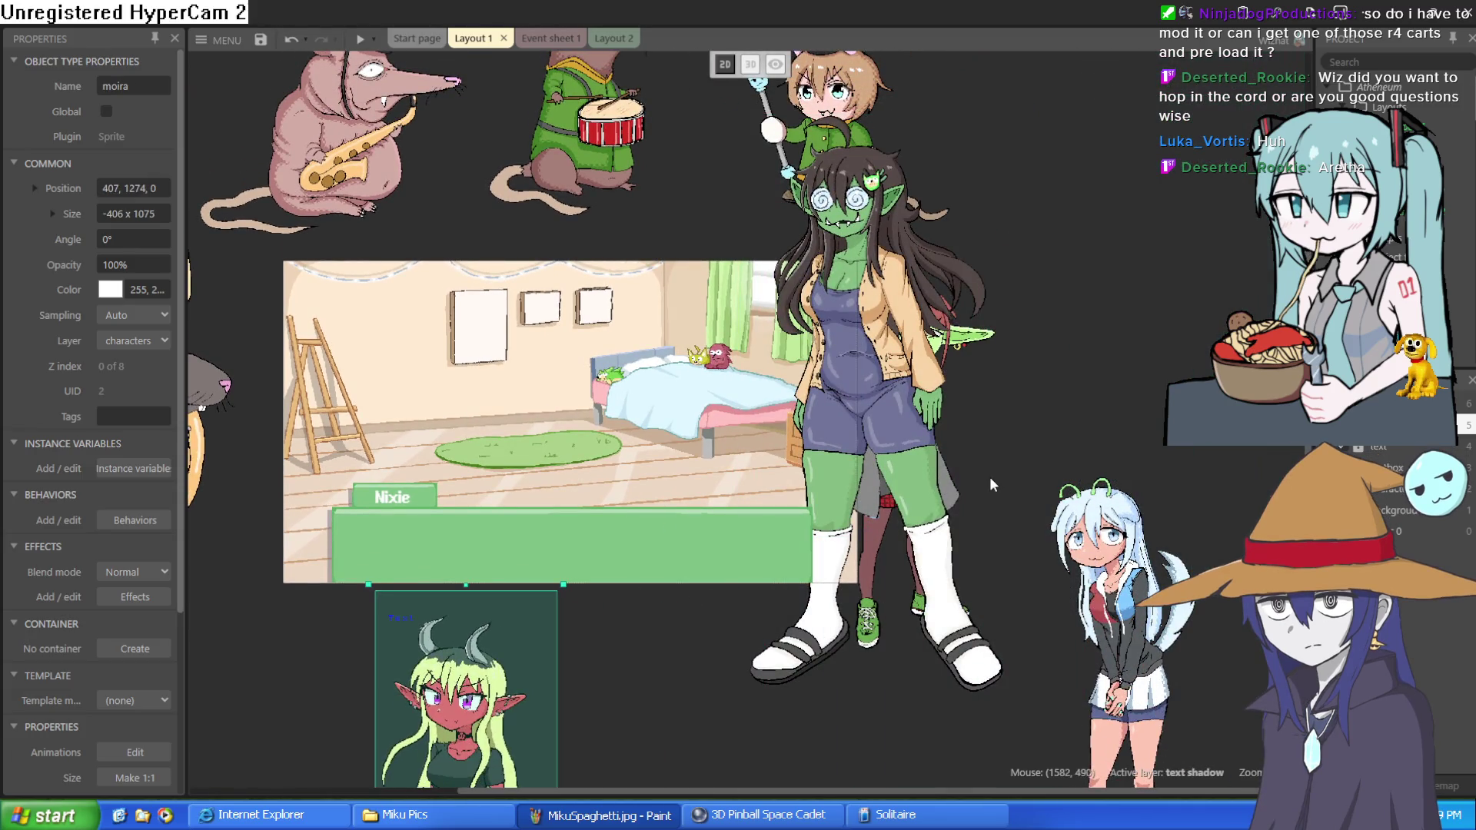
mouse_move(899, 599)
left_mouse_down()
mouse_move(1153, 525)
mouse_move(703, 593)
left_mouse_up()
scroll(1216, 339, "up", 3)
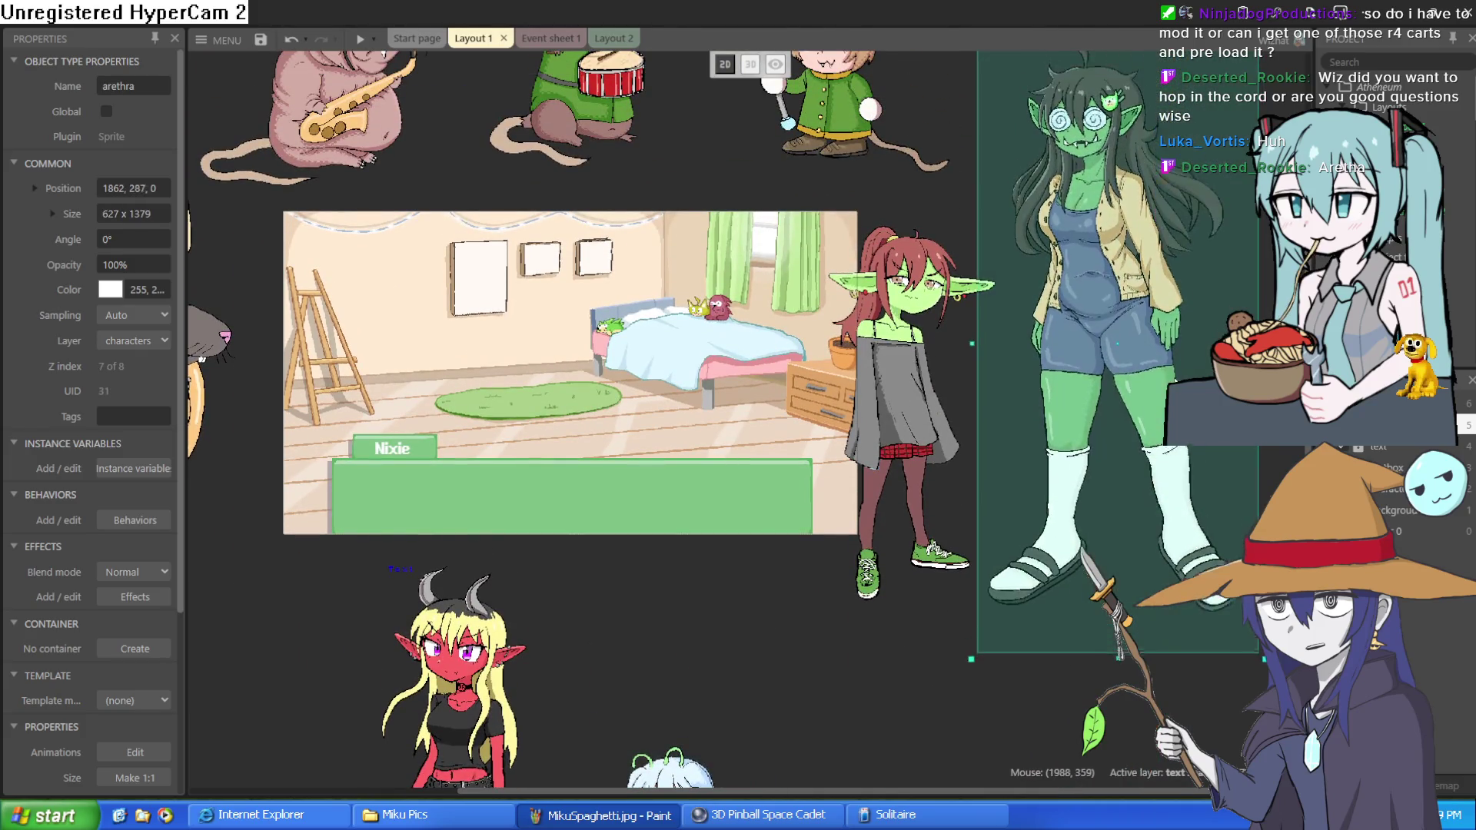
left_click_drag(1215, 336, 1212, 391)
Move Nixie to the left side of the room.
left_click(773, 695)
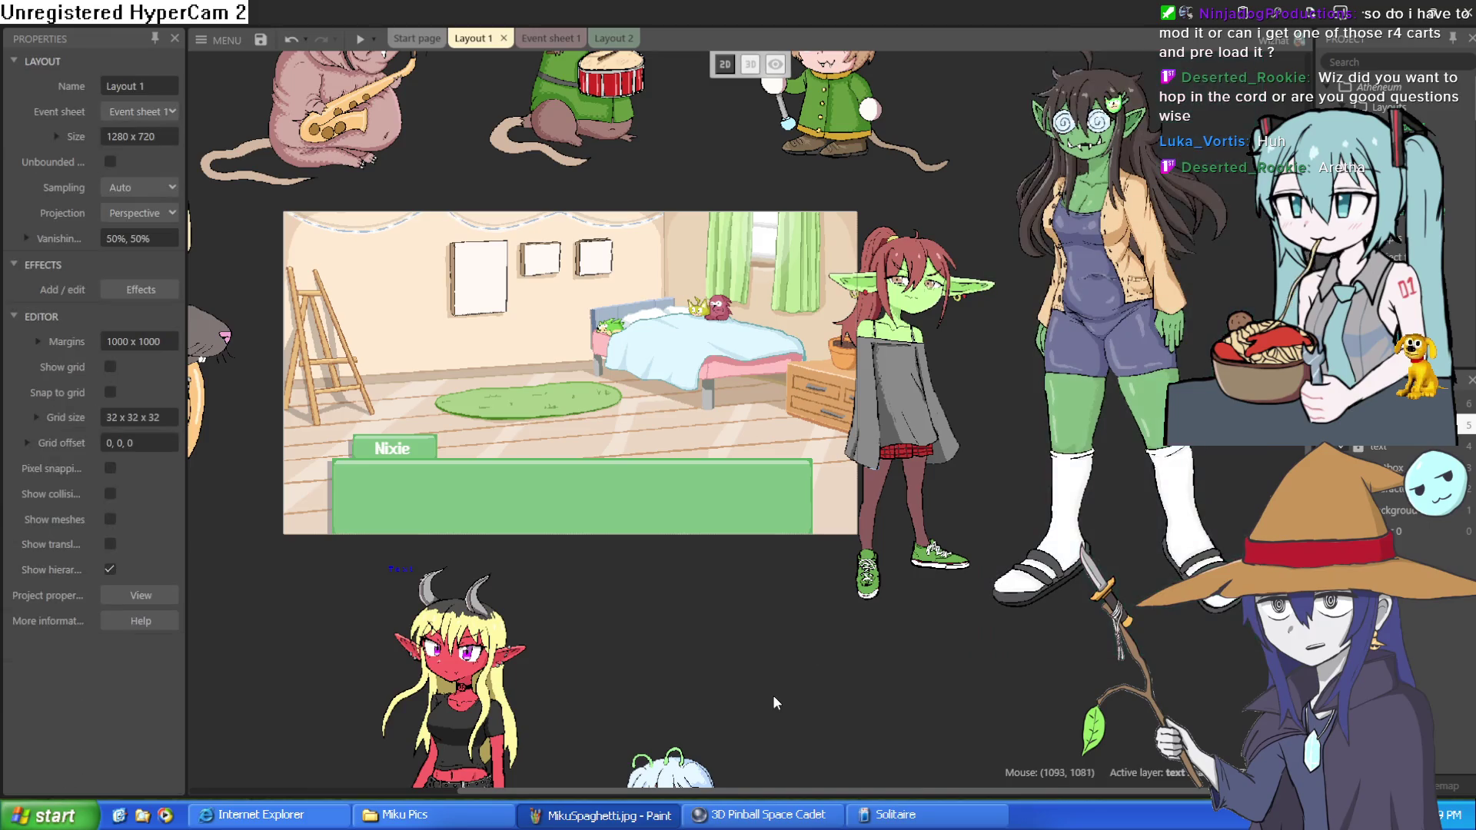
left_click_drag(907, 468, 919, 477)
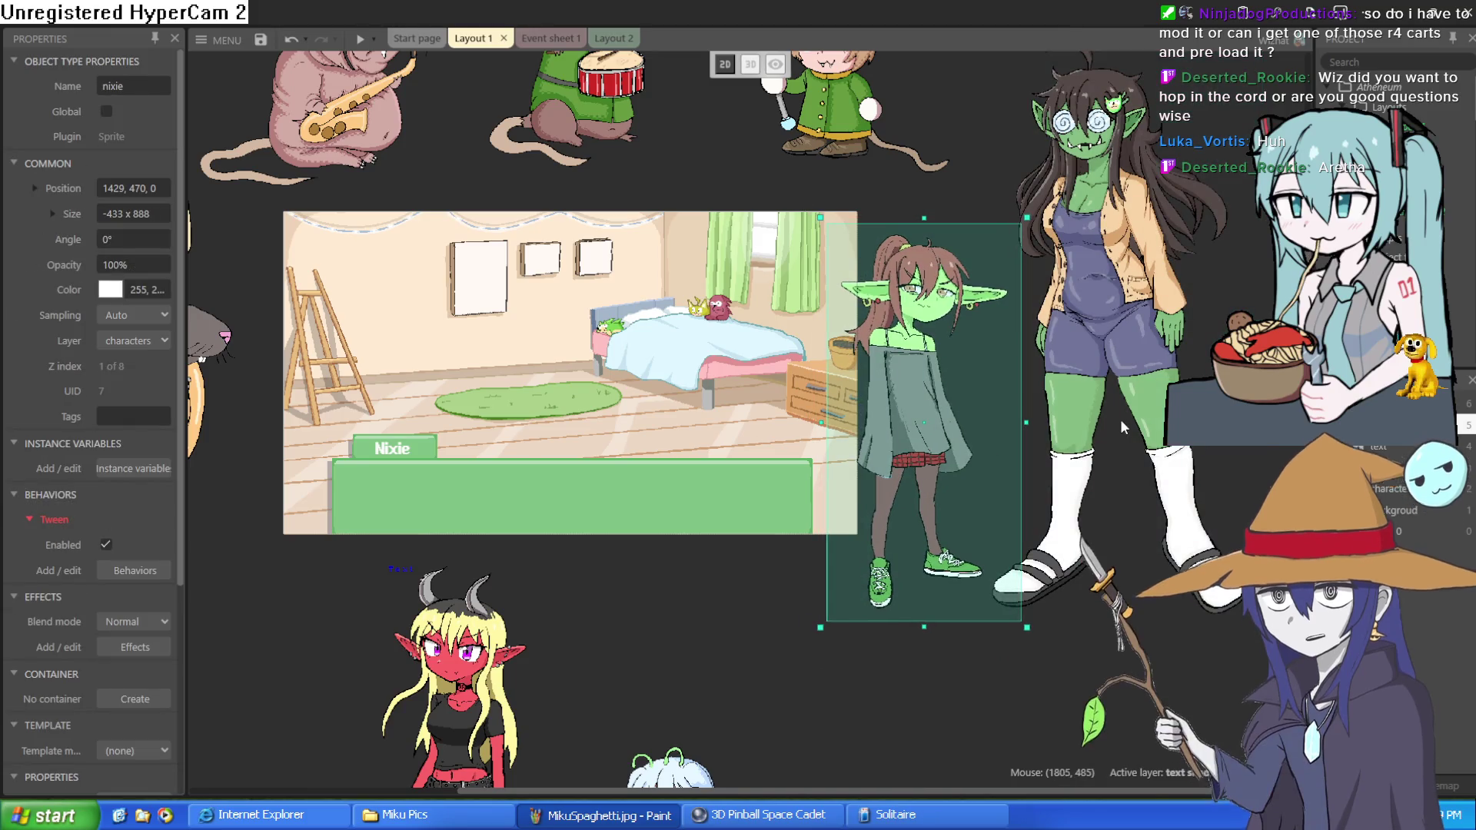
scroll(1060, 334, "up", 5)
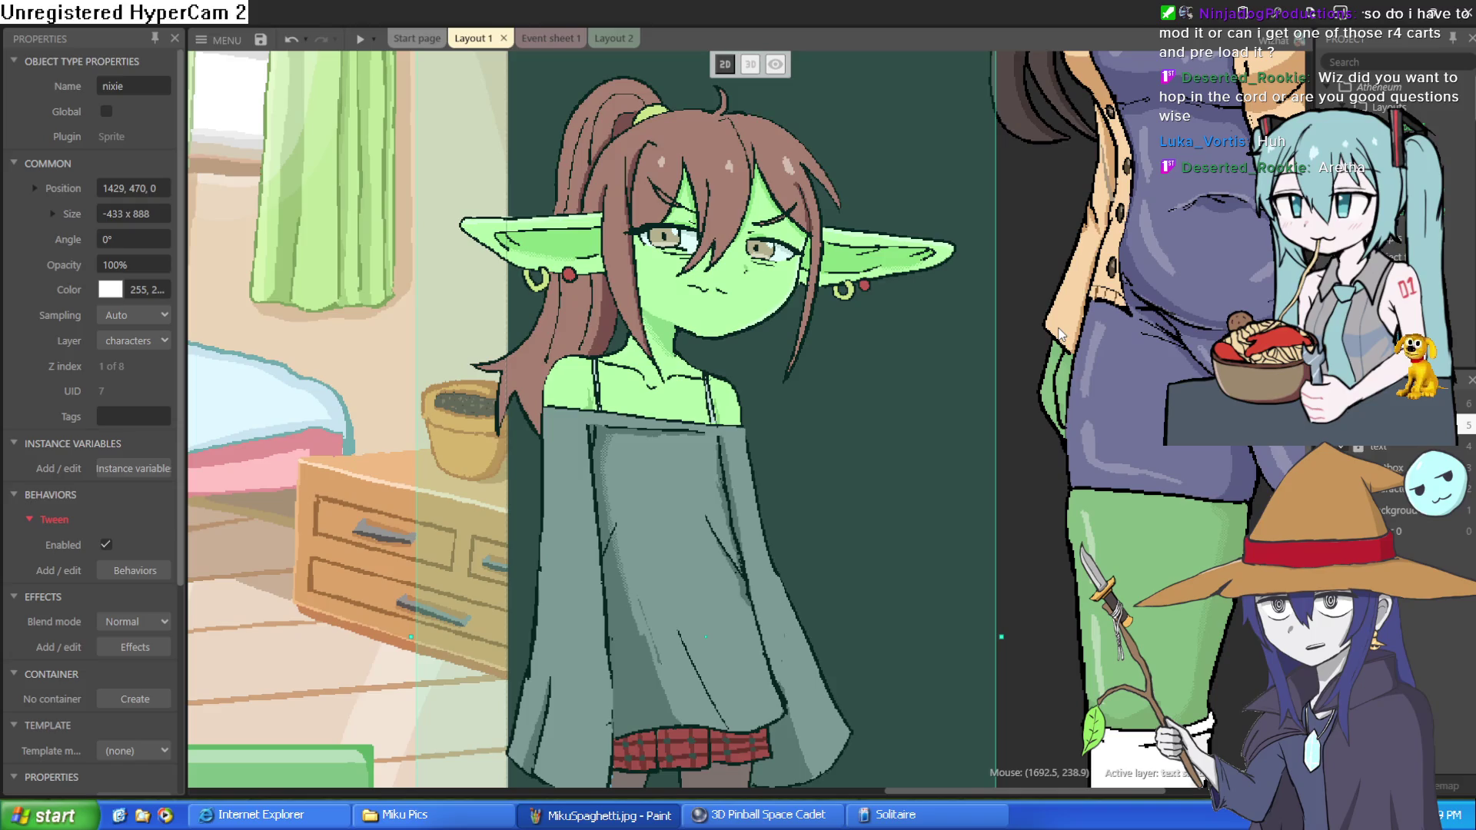
scroll(1022, 363, "down", 5)
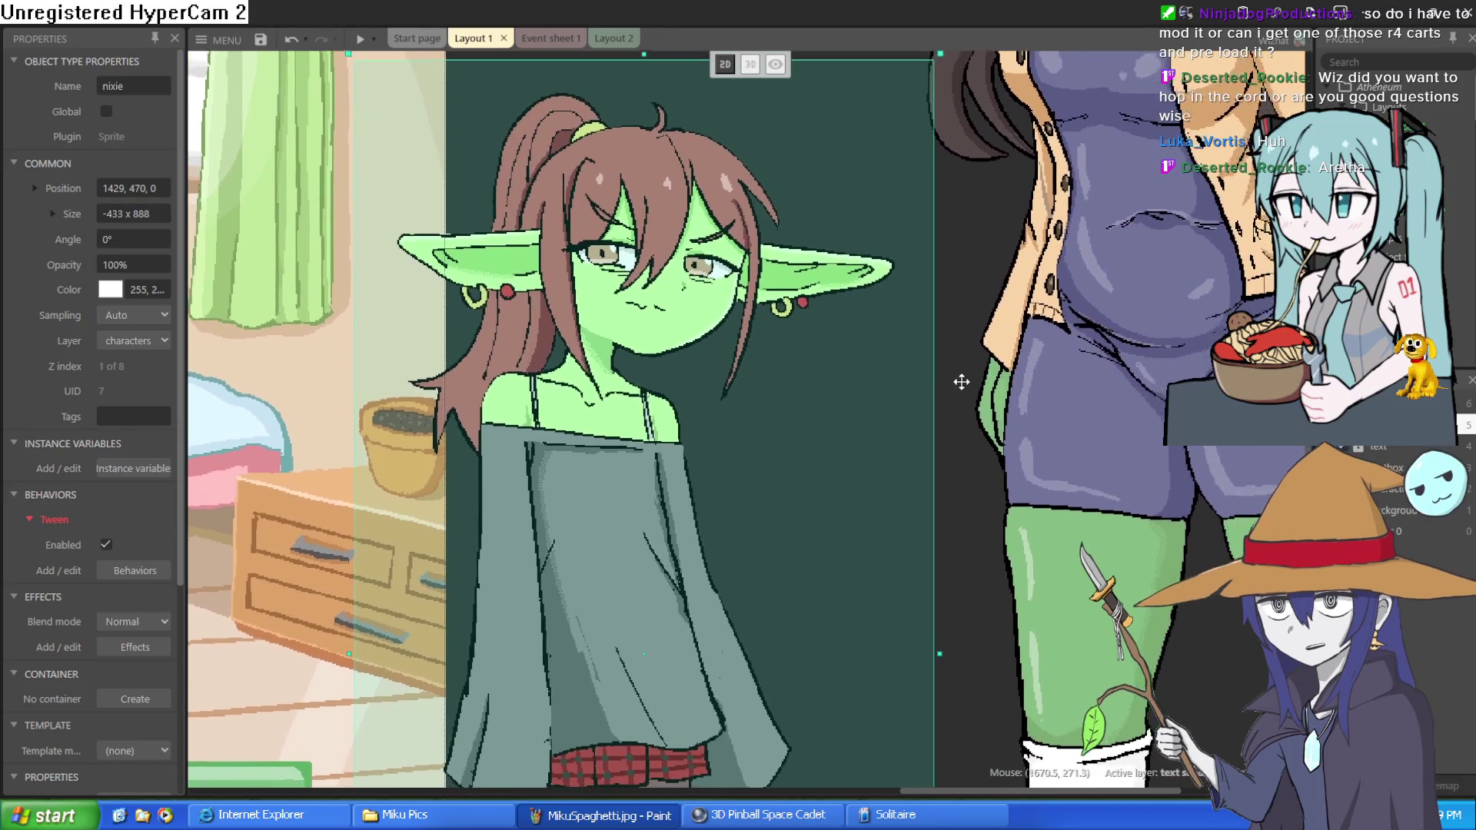
scroll(944, 375, "down", 1)
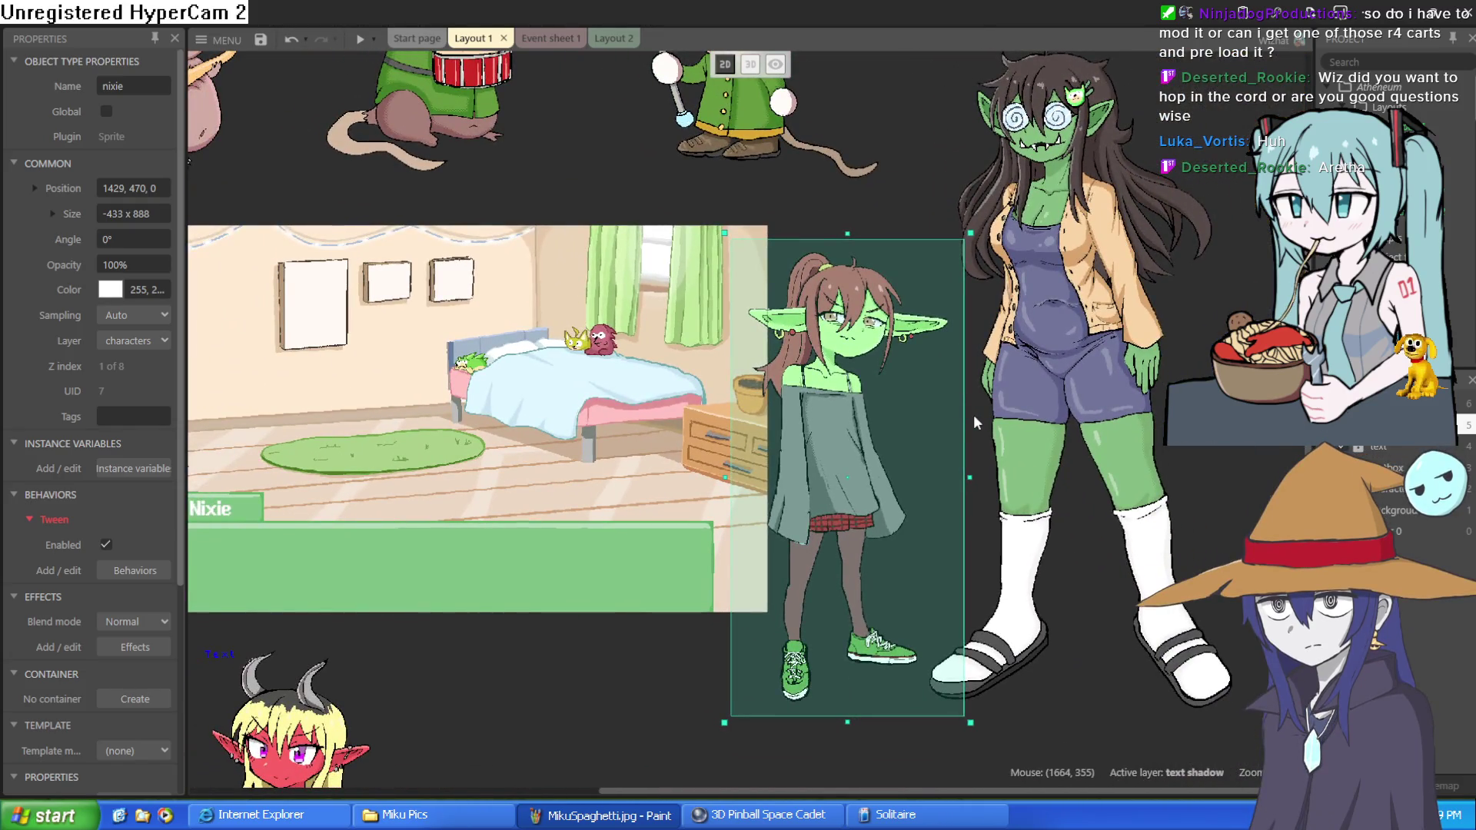
mouse_move(833, 445)
left_mouse_down()
mouse_move(274, 501)
mouse_move(275, 472)
left_mouse_up()
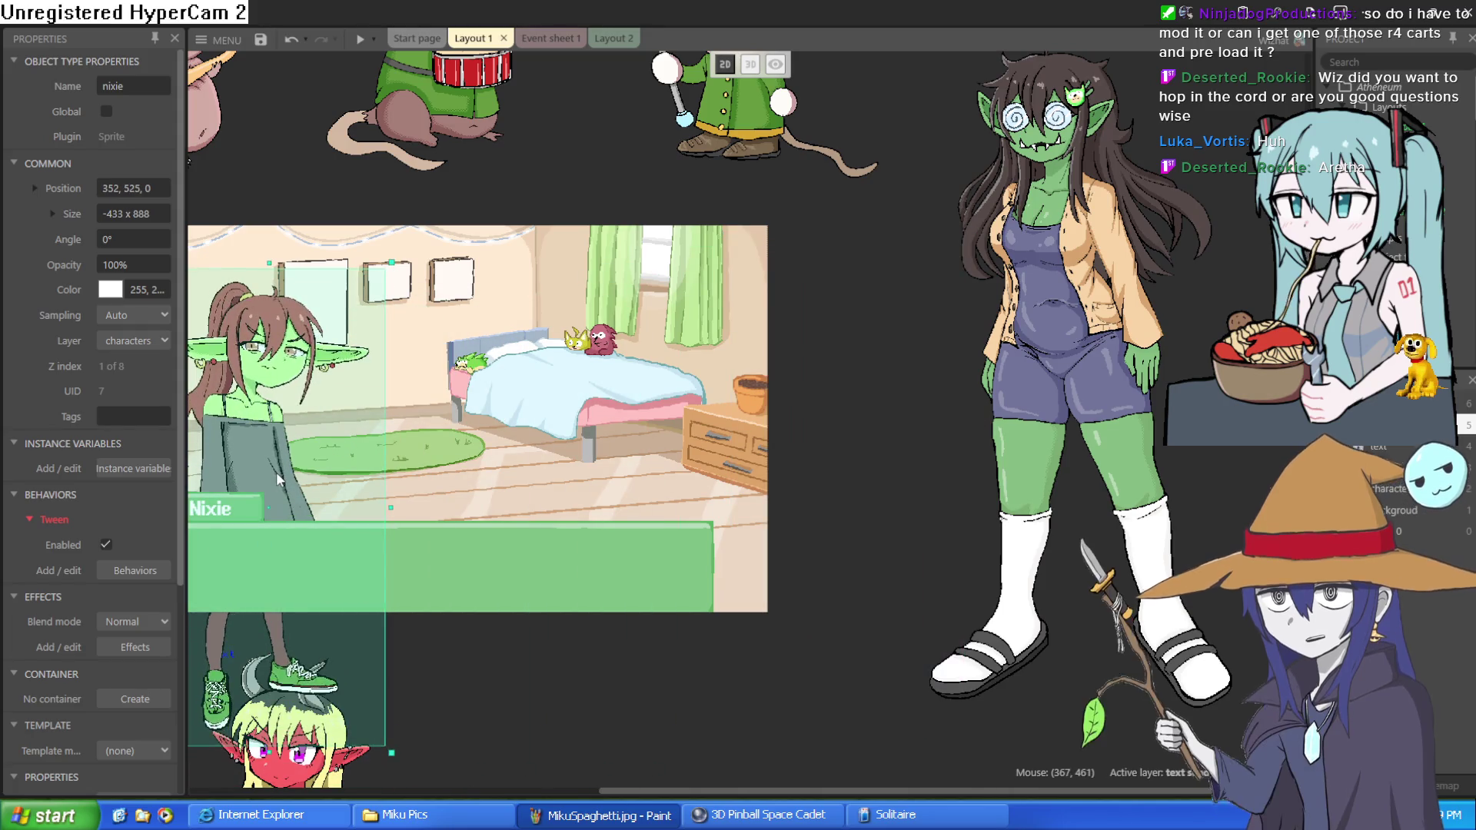
Place the swirly-eyed goblin on the room's right side and run a preview.
mouse_move(1007, 358)
left_mouse_down()
mouse_move(707, 634)
mouse_move(615, 584)
mouse_move(589, 546)
left_mouse_up()
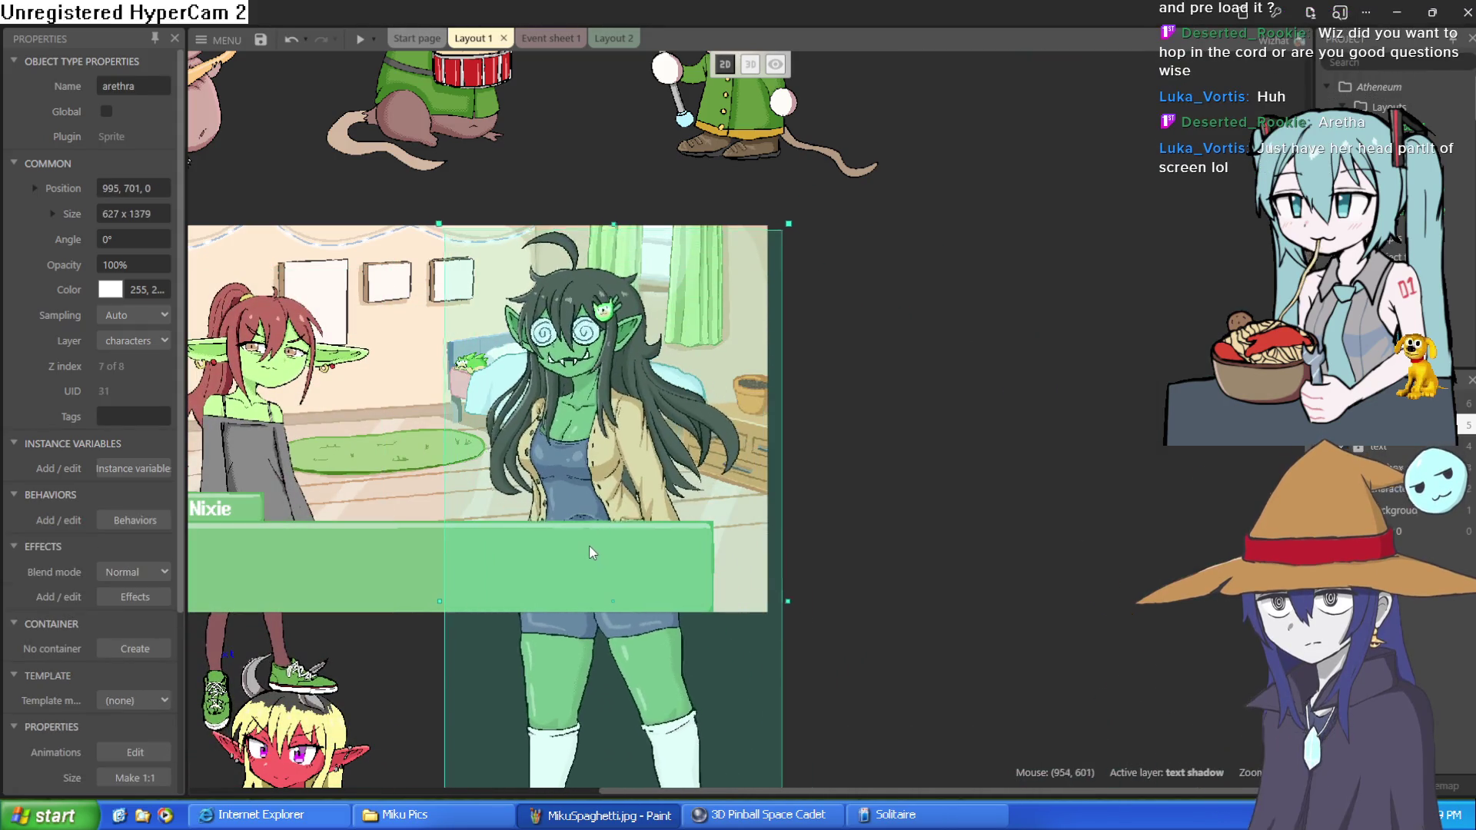
scroll(928, 495, "up", 2)
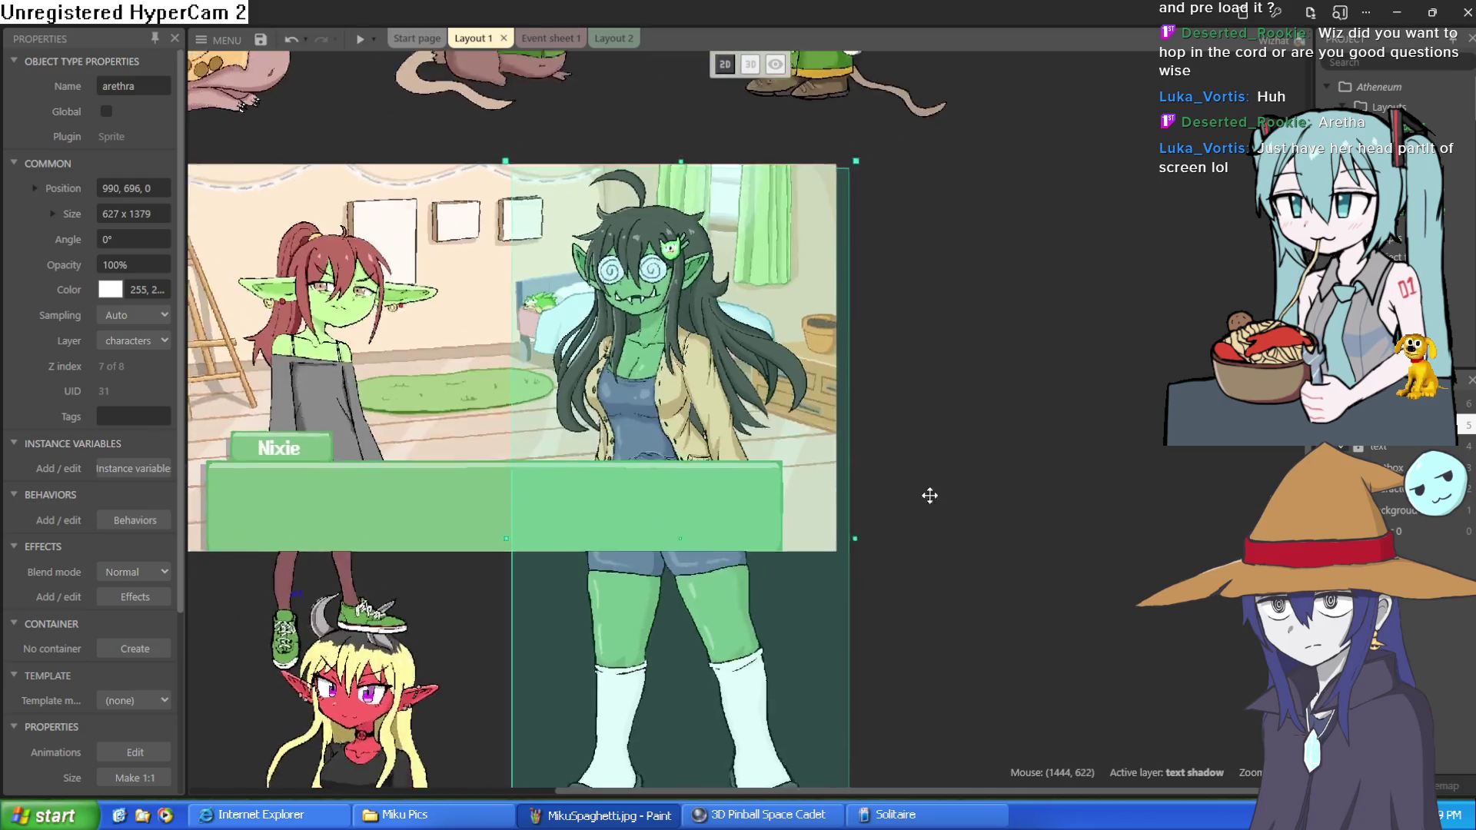
scroll(1082, 469, "down", 2)
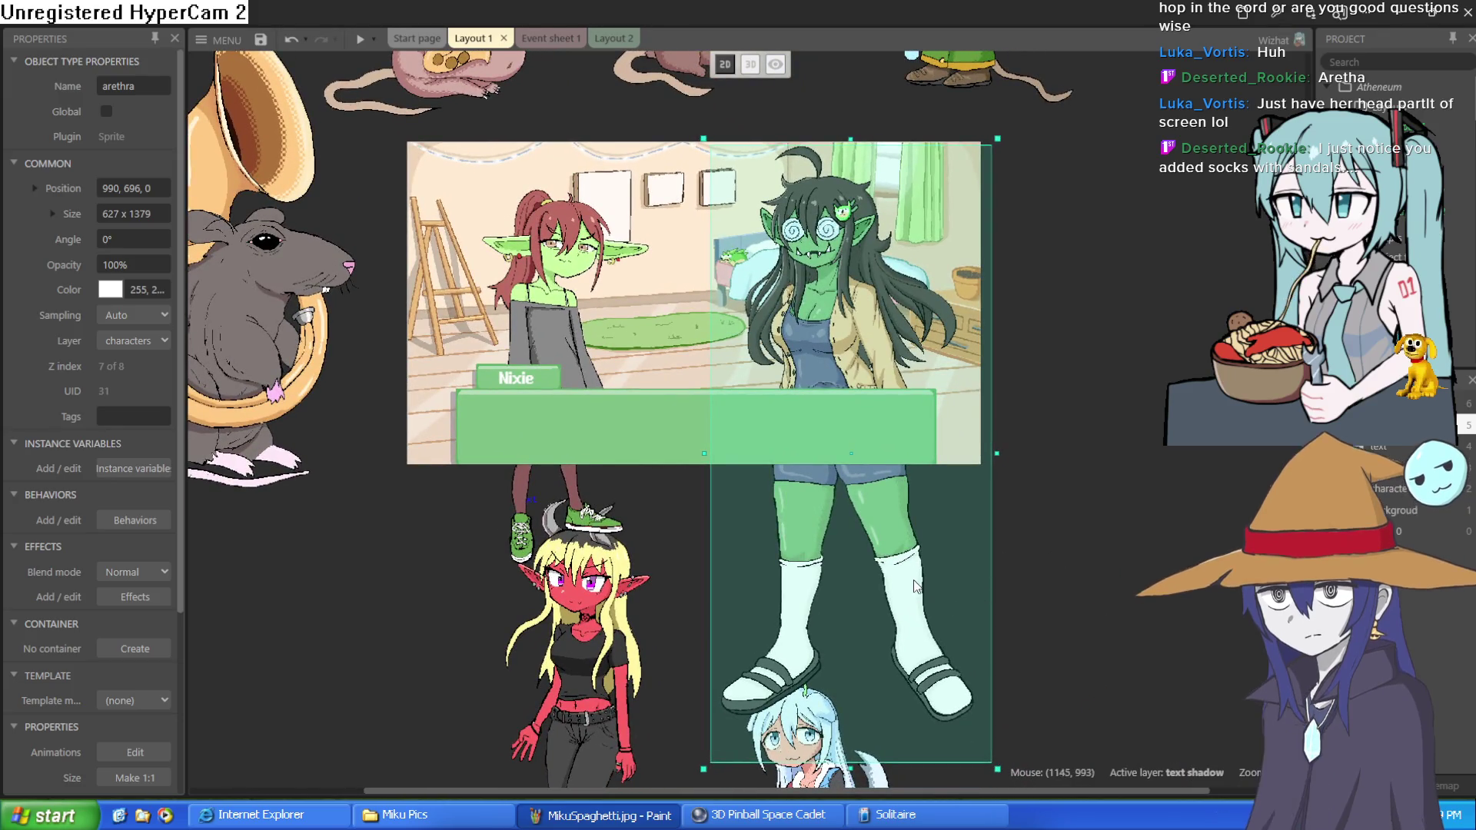
left_click_drag(905, 574, 1166, 447)
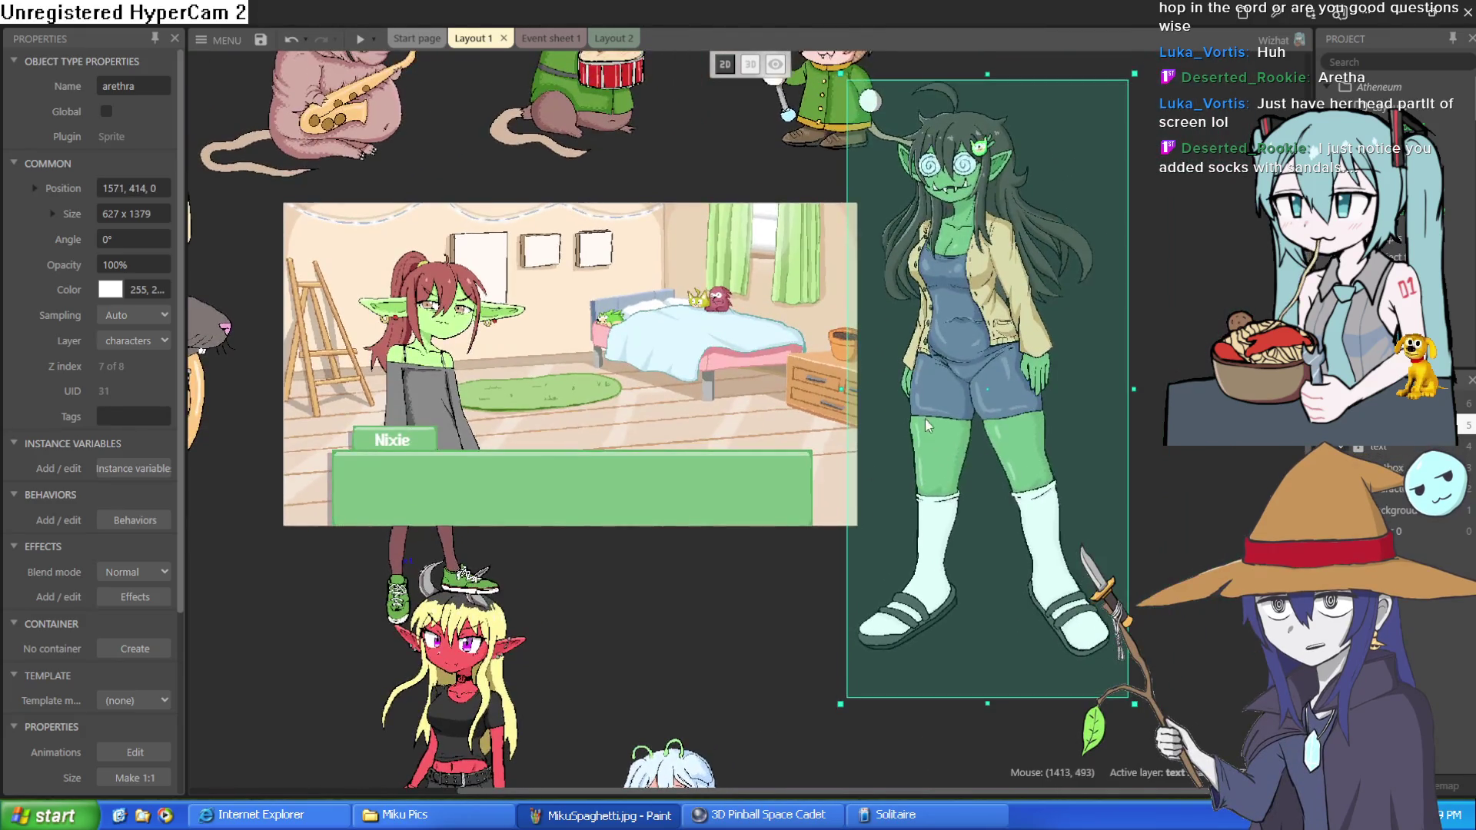
left_click_drag(925, 418, 994, 289)
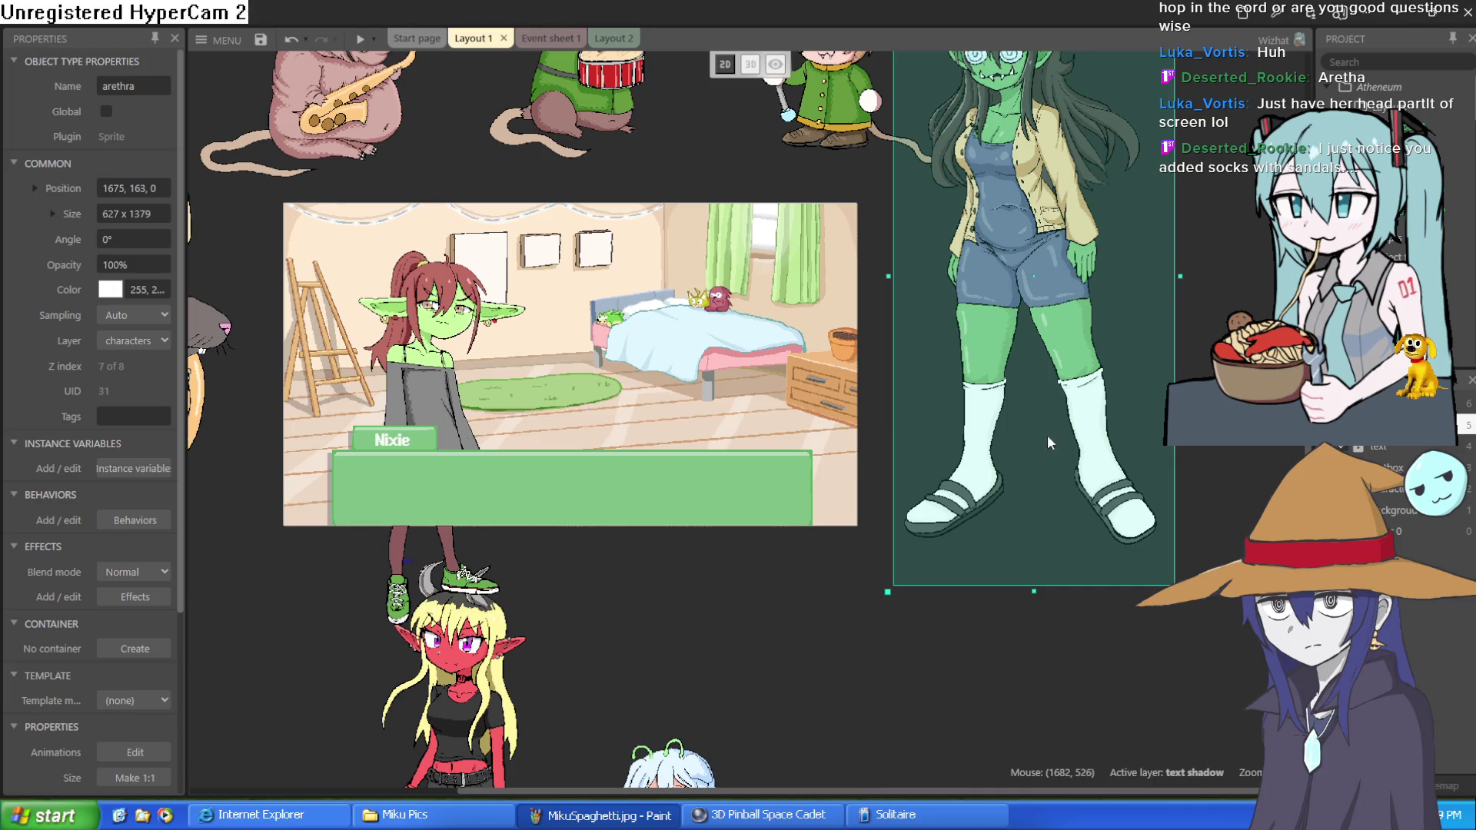
left_click(1204, 411)
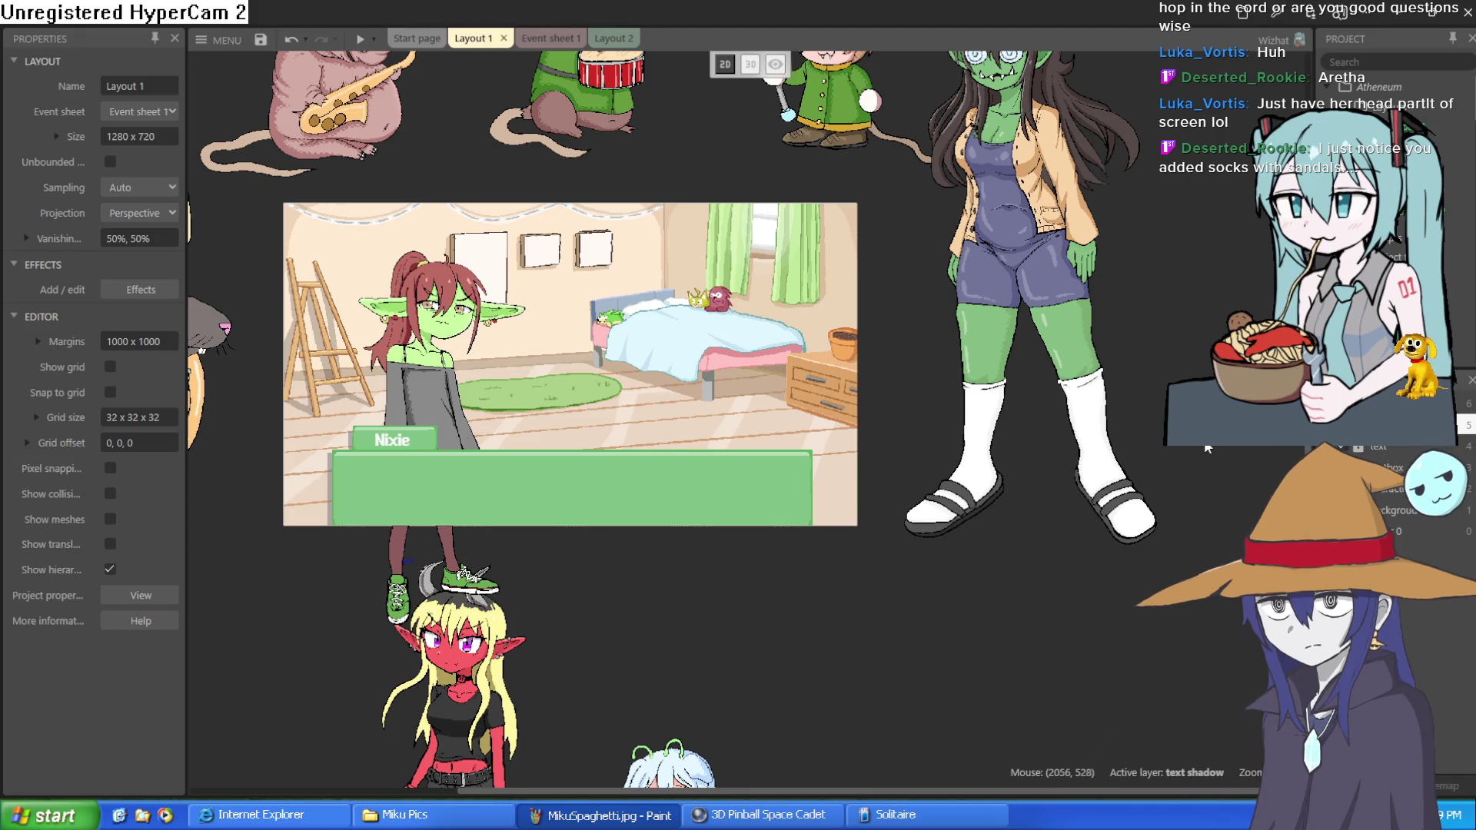
mouse_move(1064, 327)
left_mouse_down()
mouse_move(766, 570)
mouse_move(757, 561)
left_mouse_up()
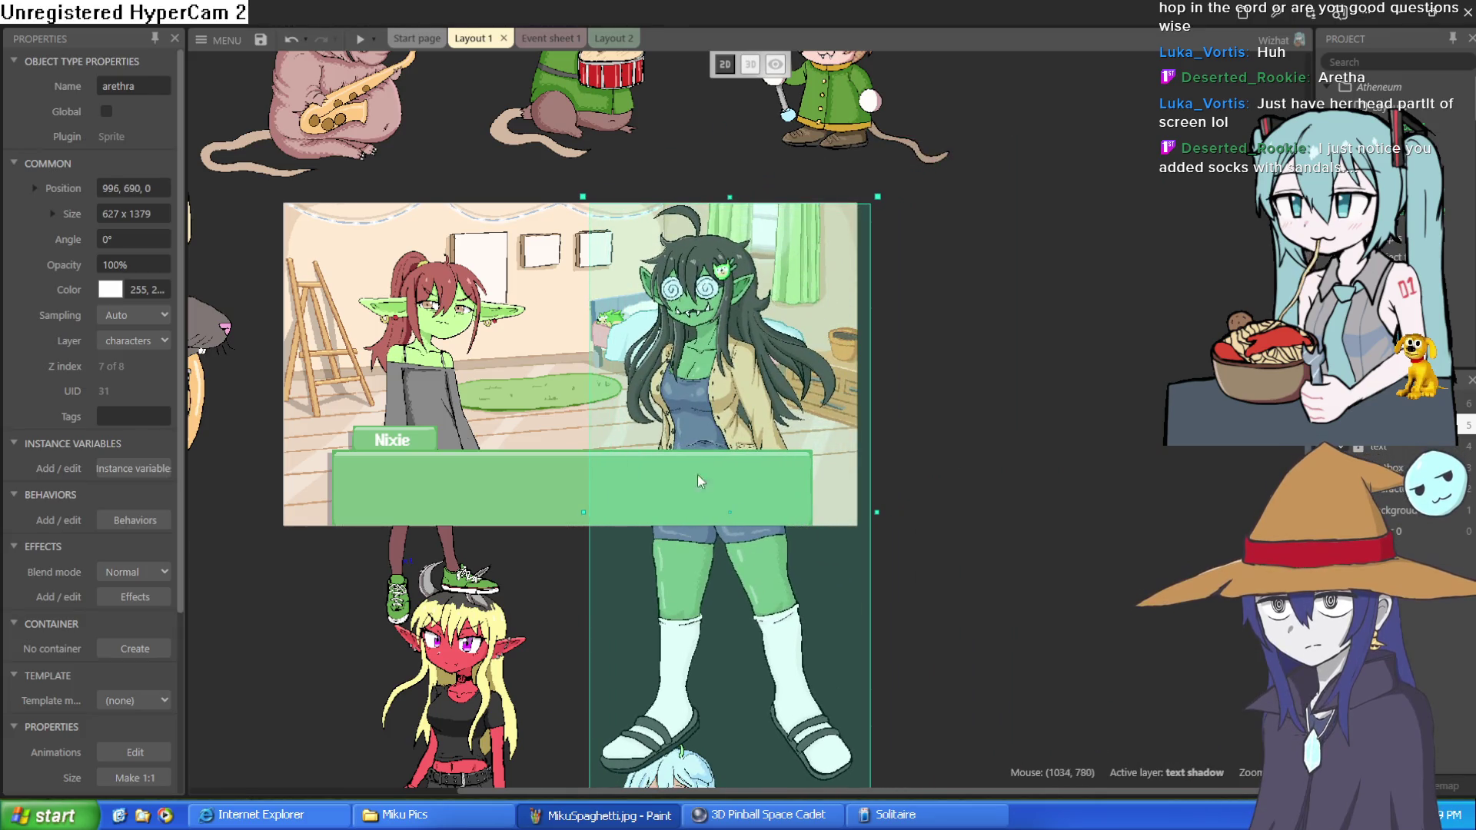
left_click(360, 39)
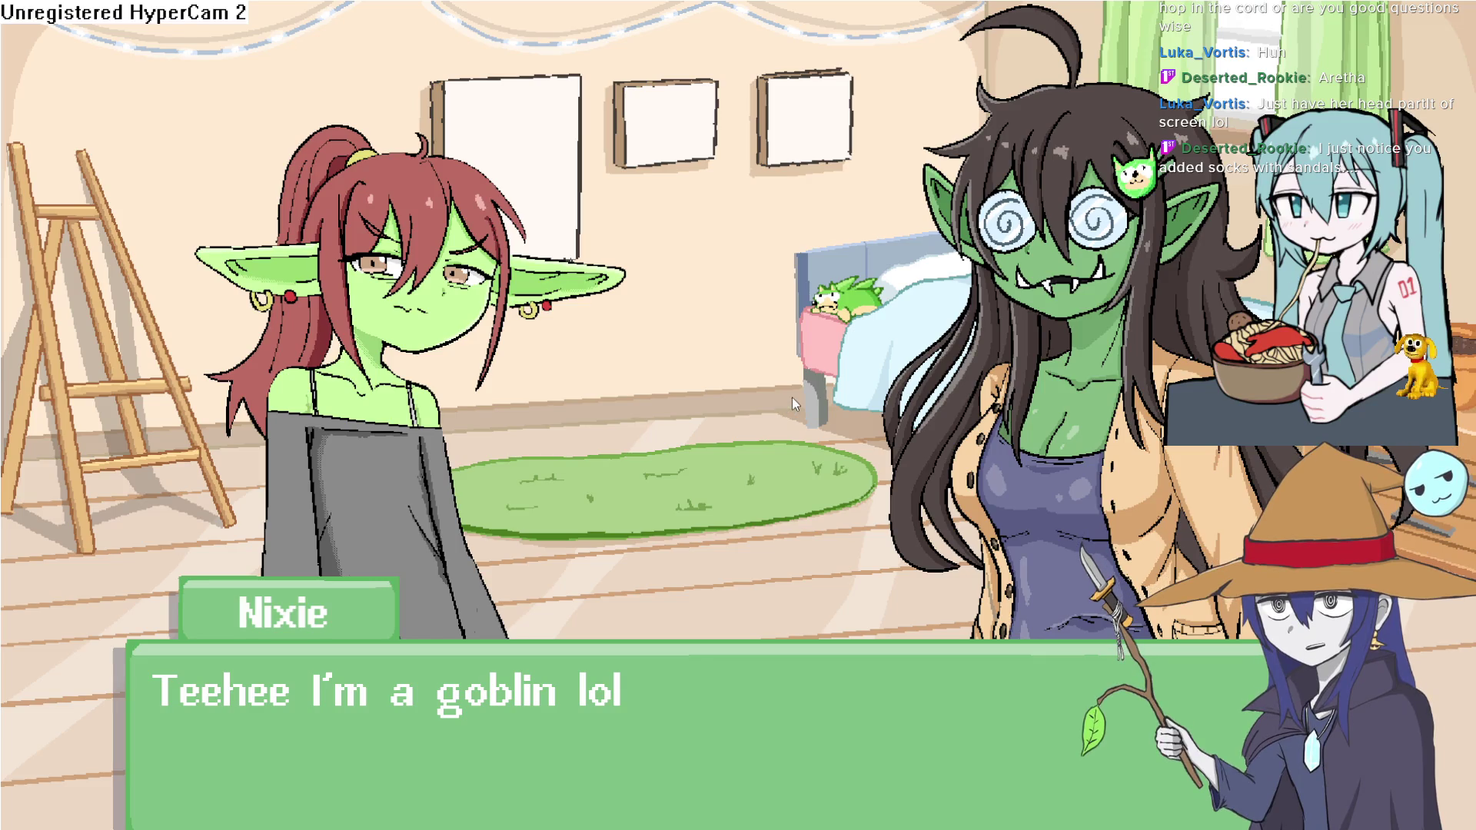
Advance the dialogue, toggle the preview fullscreen with F11 and back, then close it.
left_click(792, 396)
key("Escape")
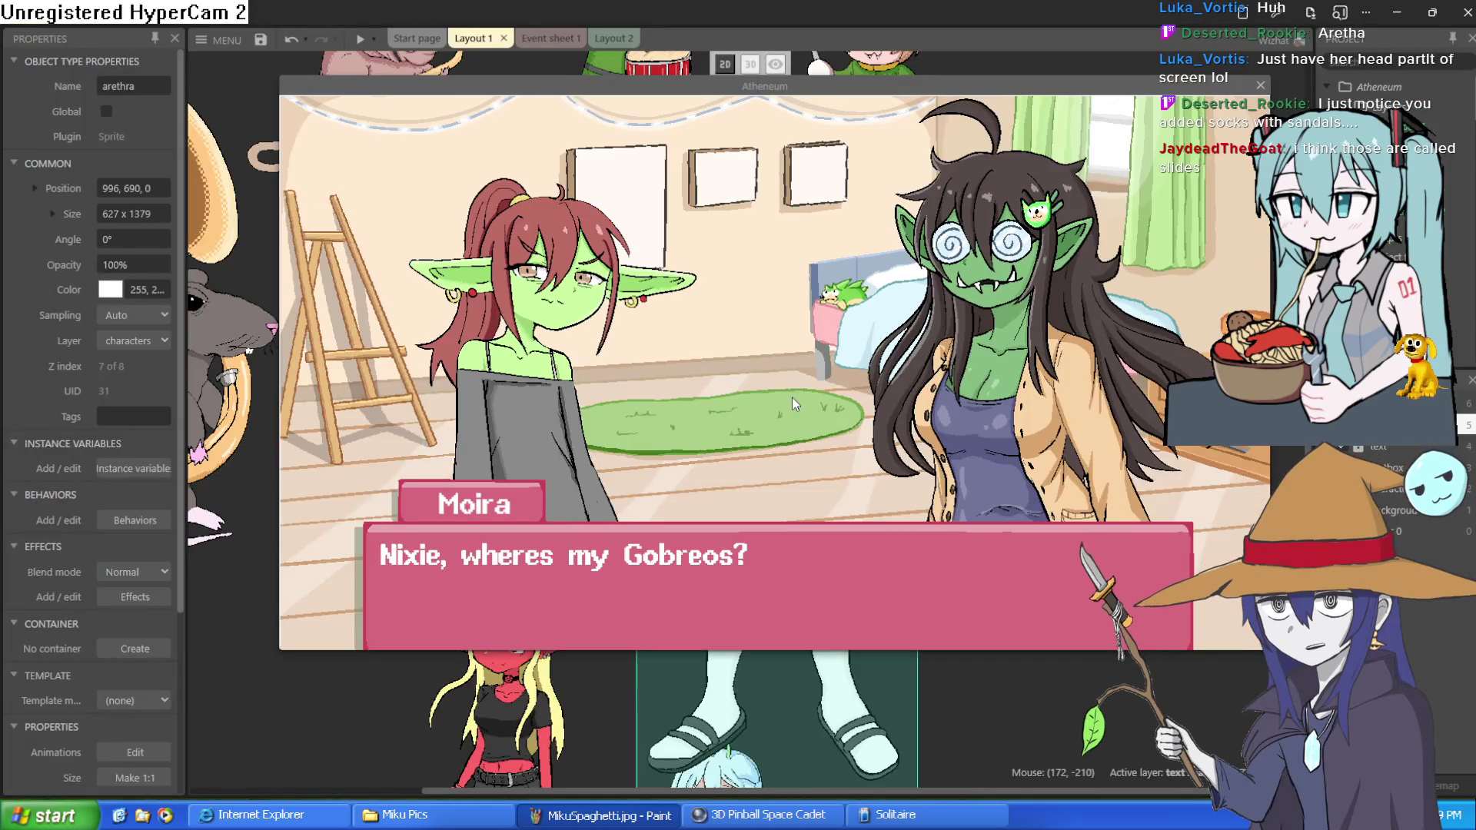
key("F11")
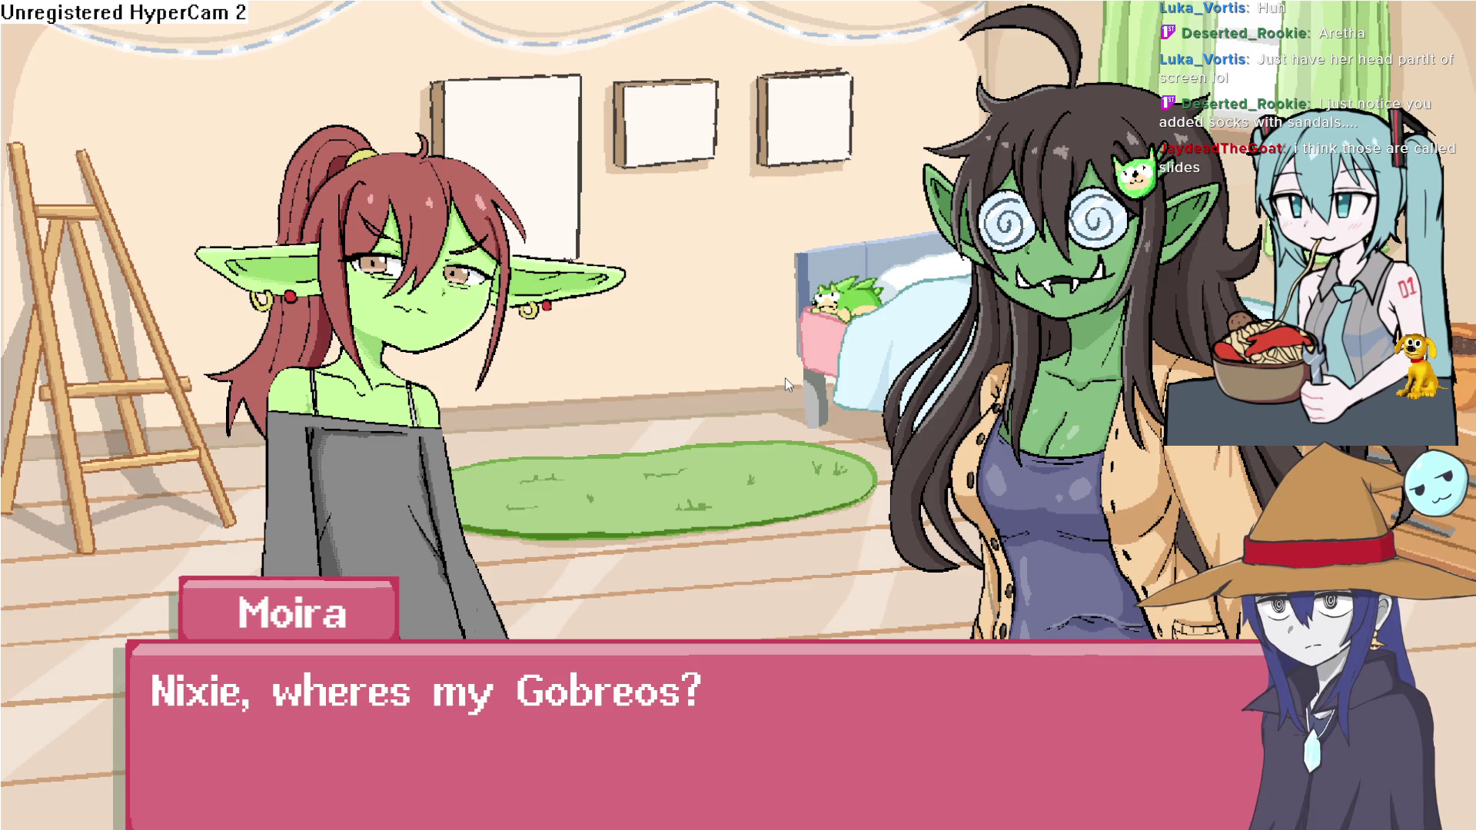
key("F11")
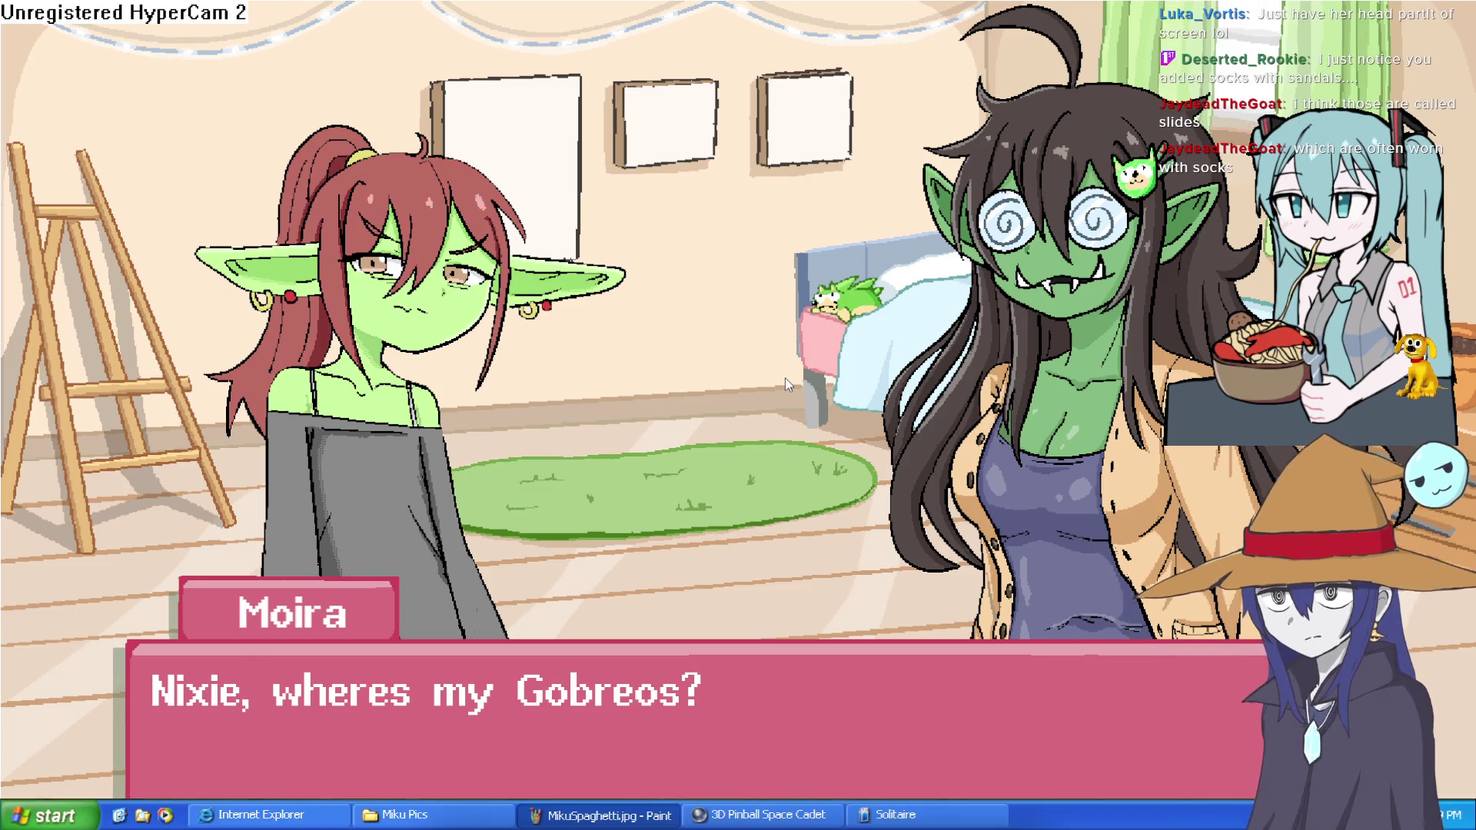
left_click(1260, 85)
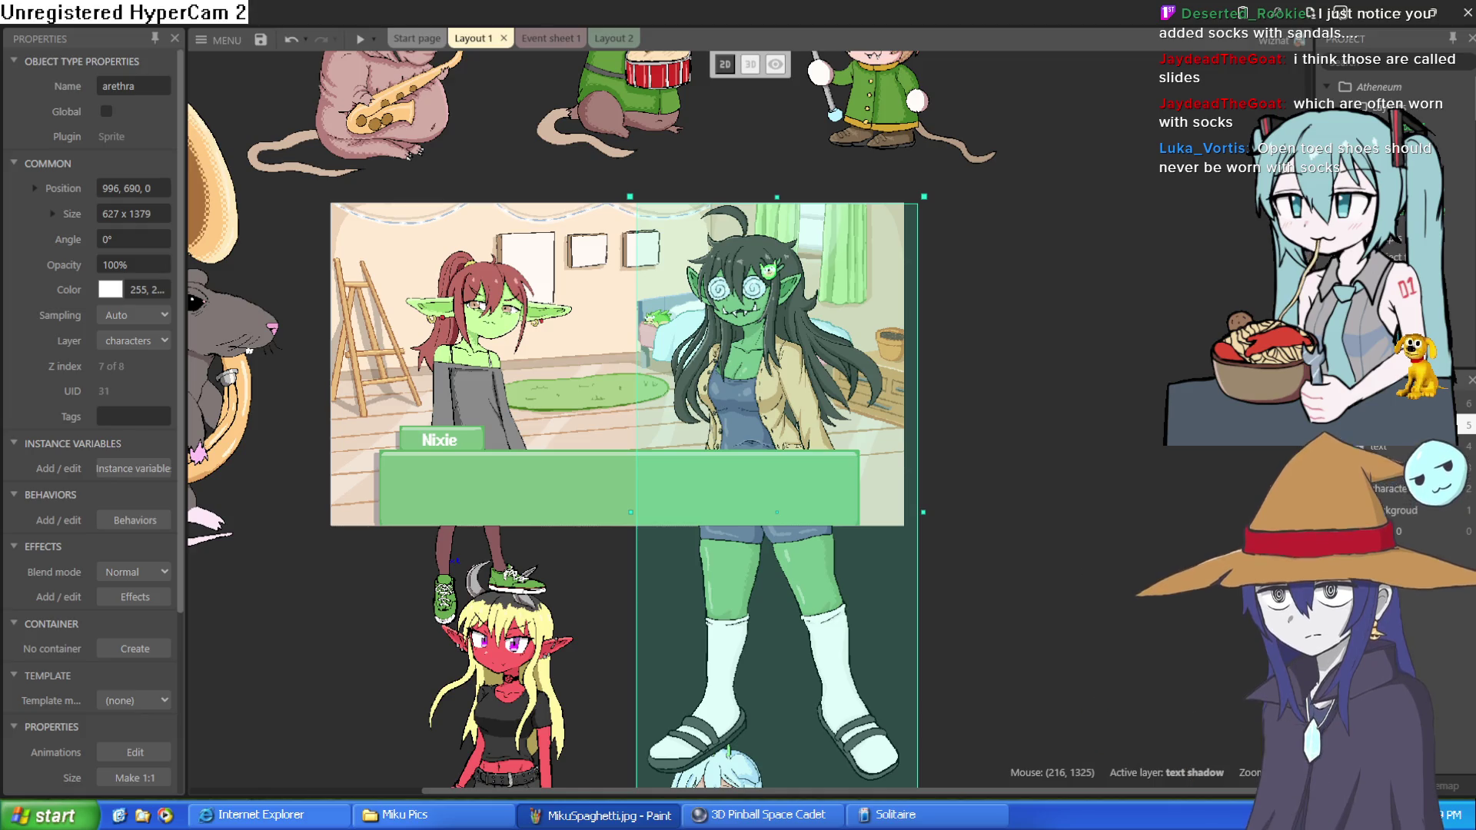
Nudge the arethra goblin sprite up and left, zooming in to inspect it.
mouse_move(1105, 366)
left_mouse_down()
mouse_move(1074, 350)
mouse_move(1079, 374)
left_mouse_up()
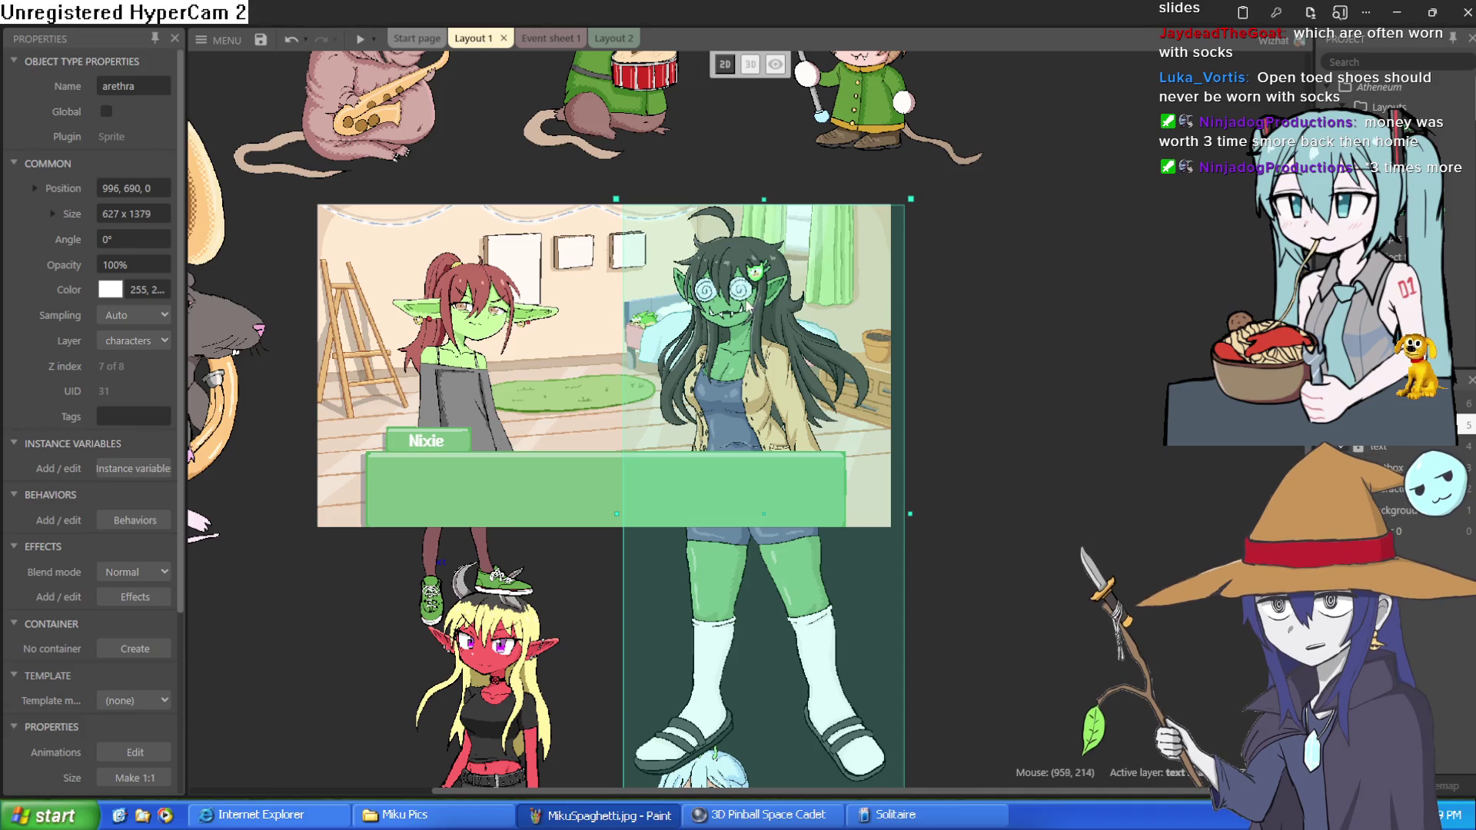
left_click_drag(749, 306, 734, 299)
scroll(738, 277, "up", 5)
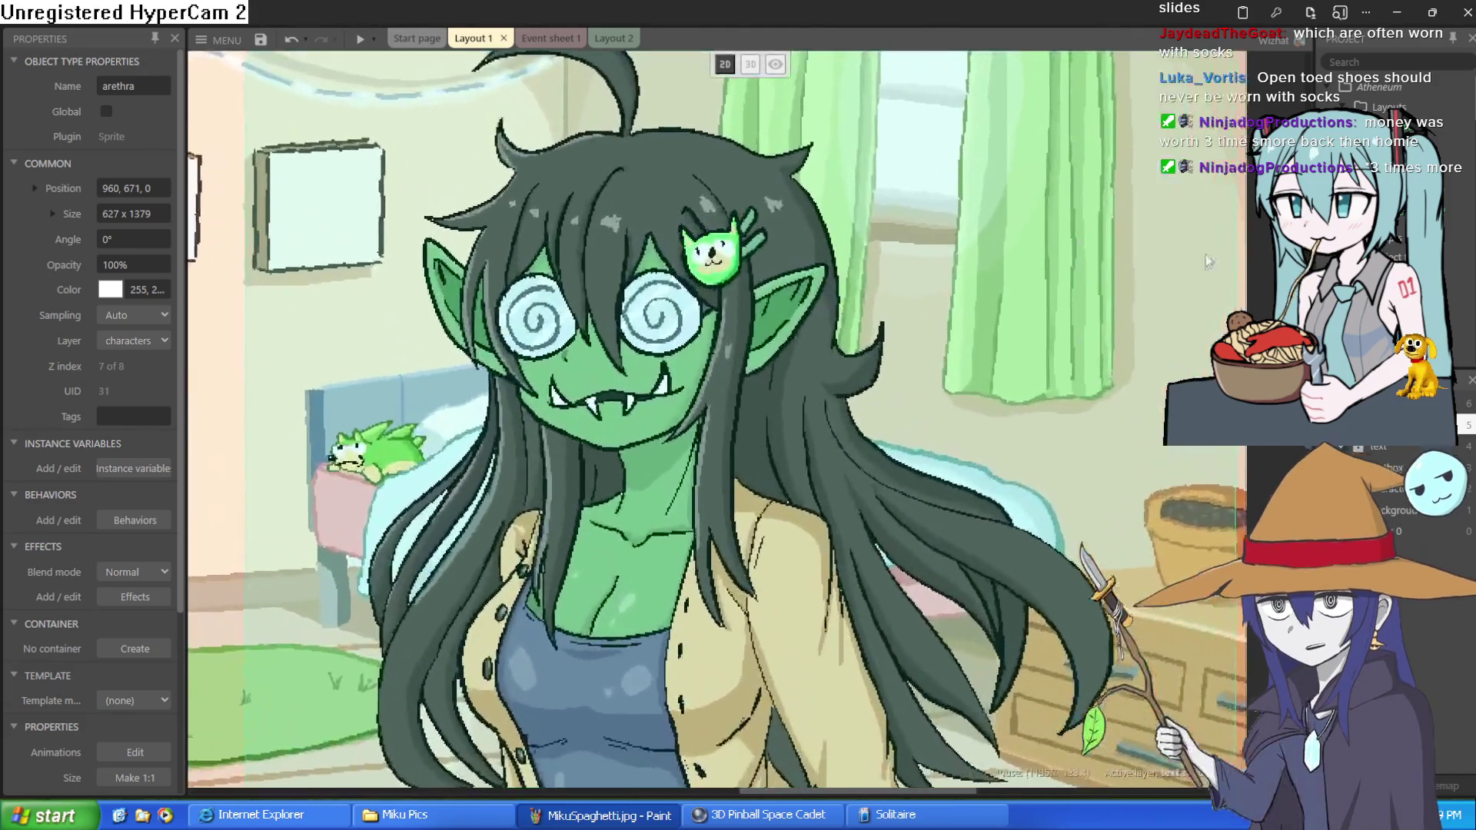
scroll(701, 247, "down", 3)
key("Escape")
scroll(701, 248, "down", 2)
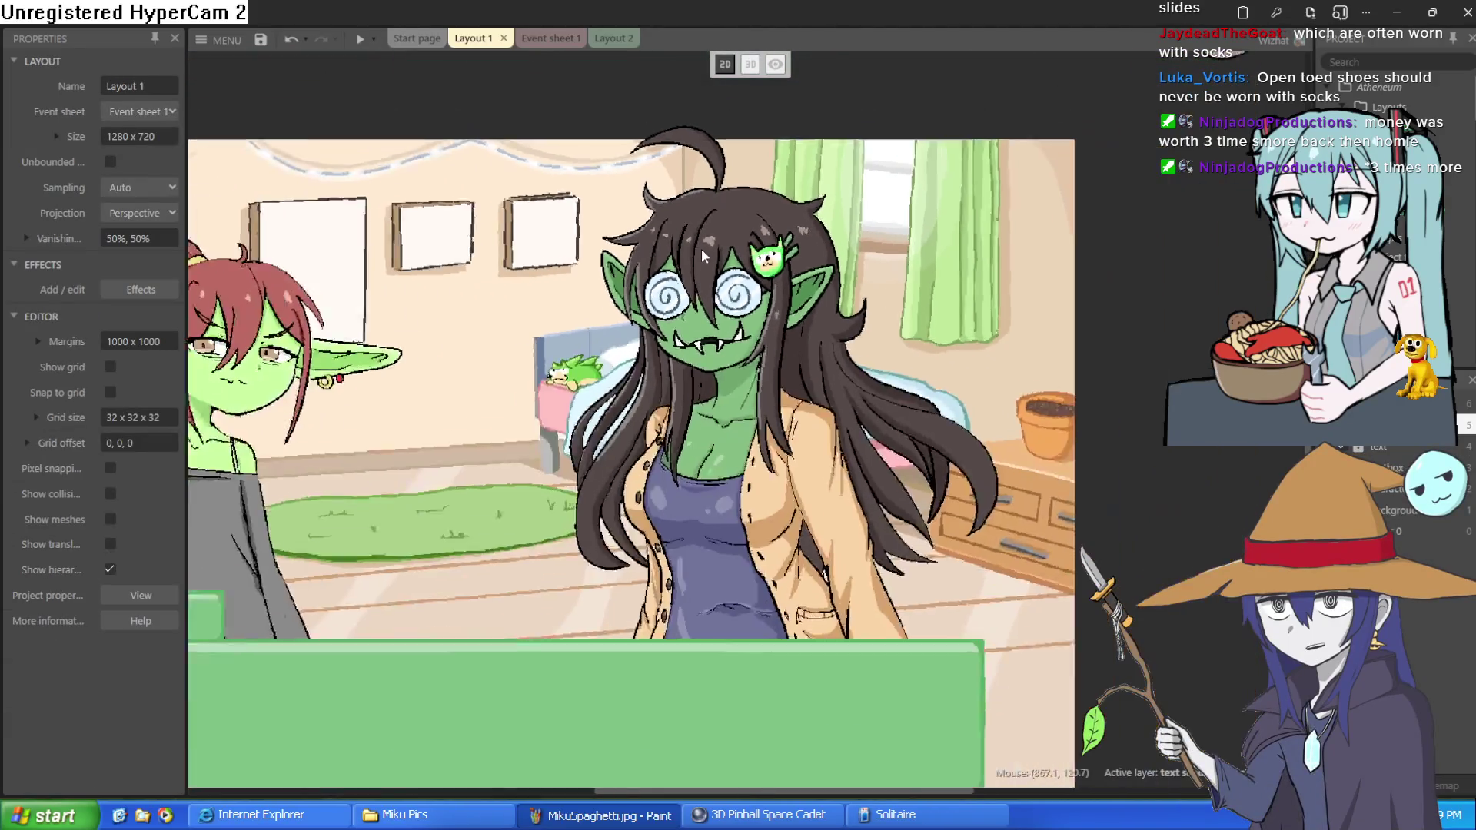
scroll(702, 243, "up", 2)
scroll(702, 242, "down", 3)
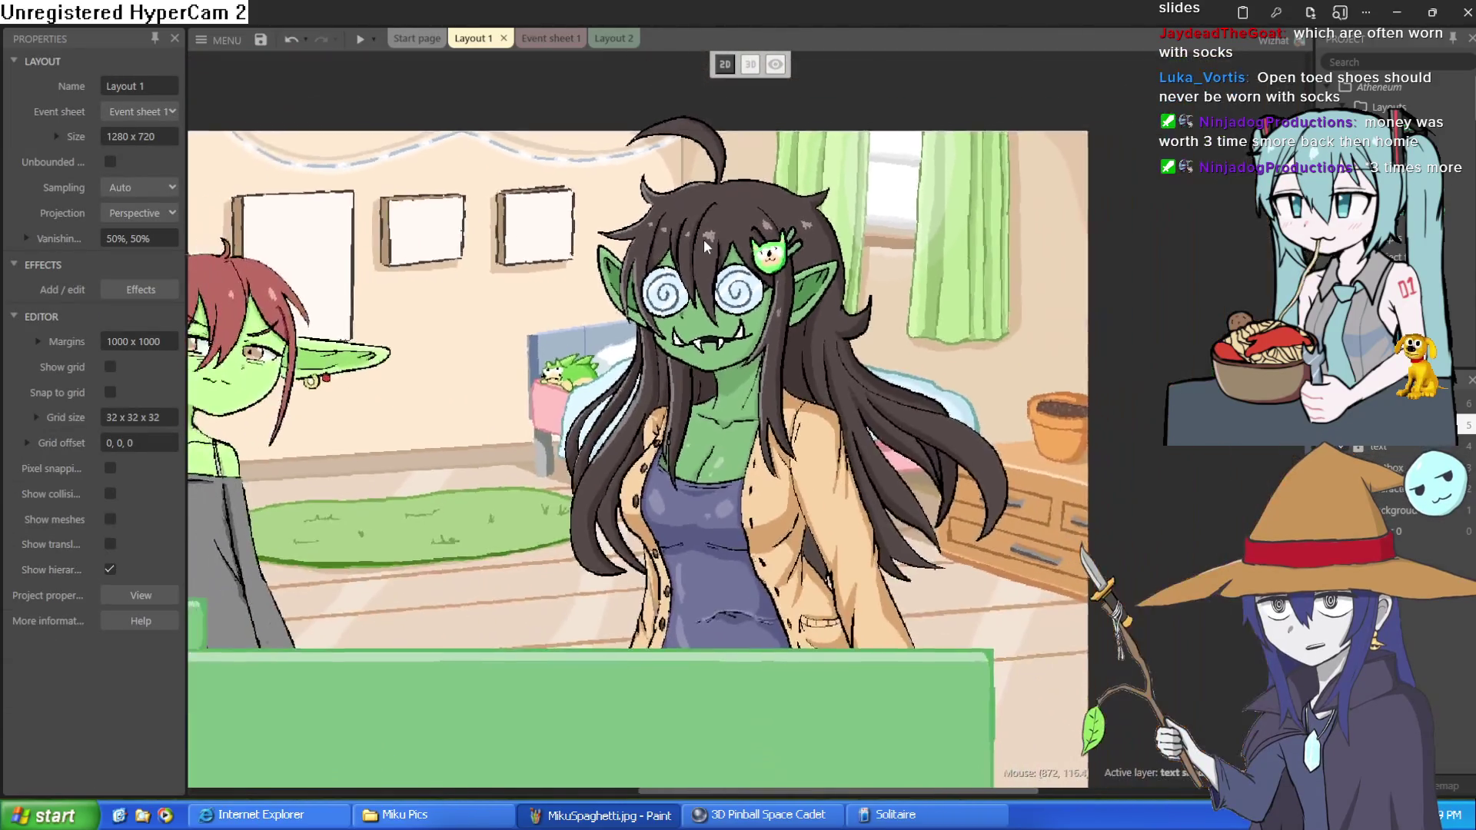
left_click_drag(703, 238, 887, 218)
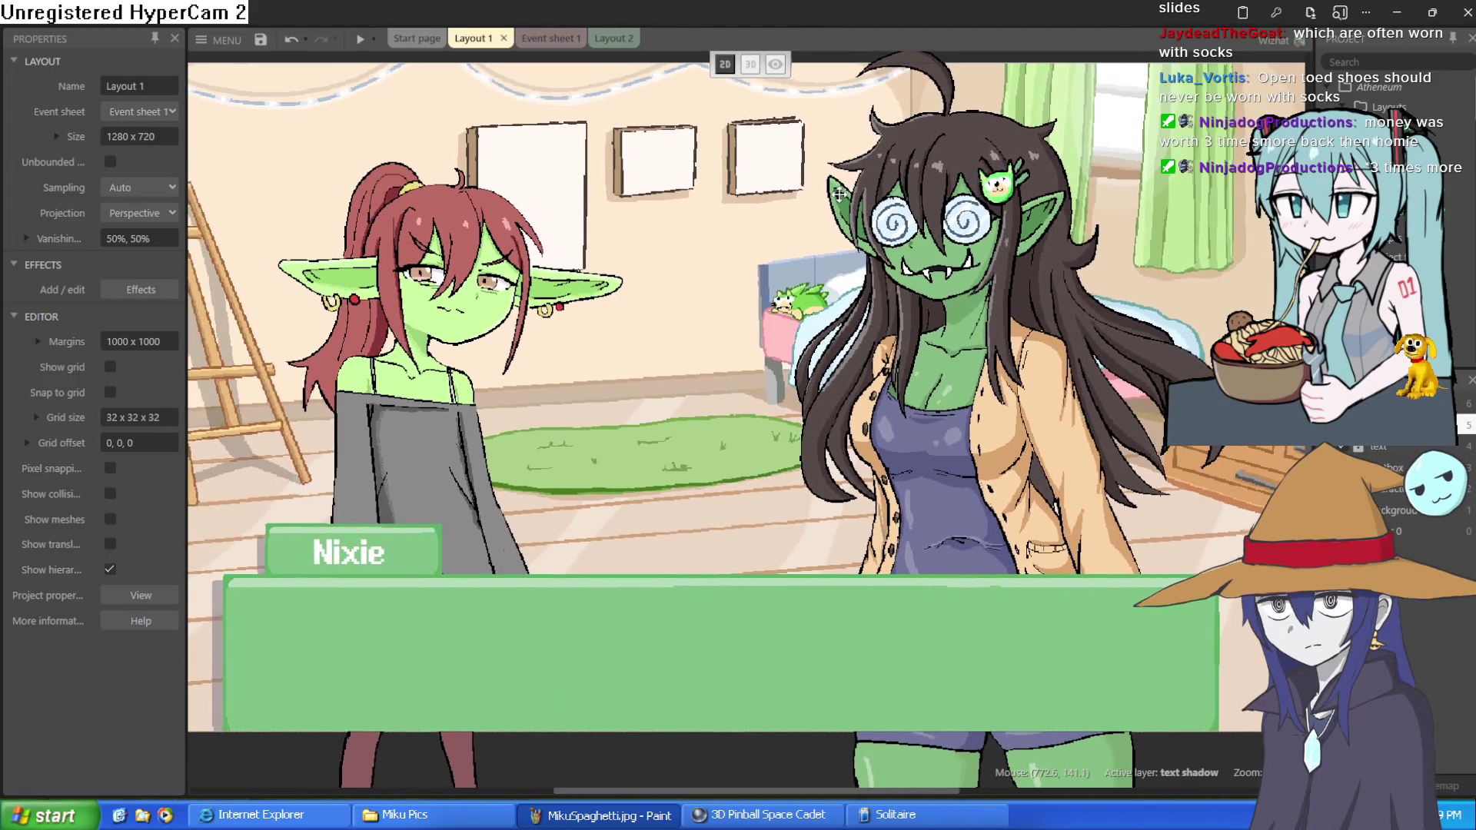
scroll(797, 250, "up", 2)
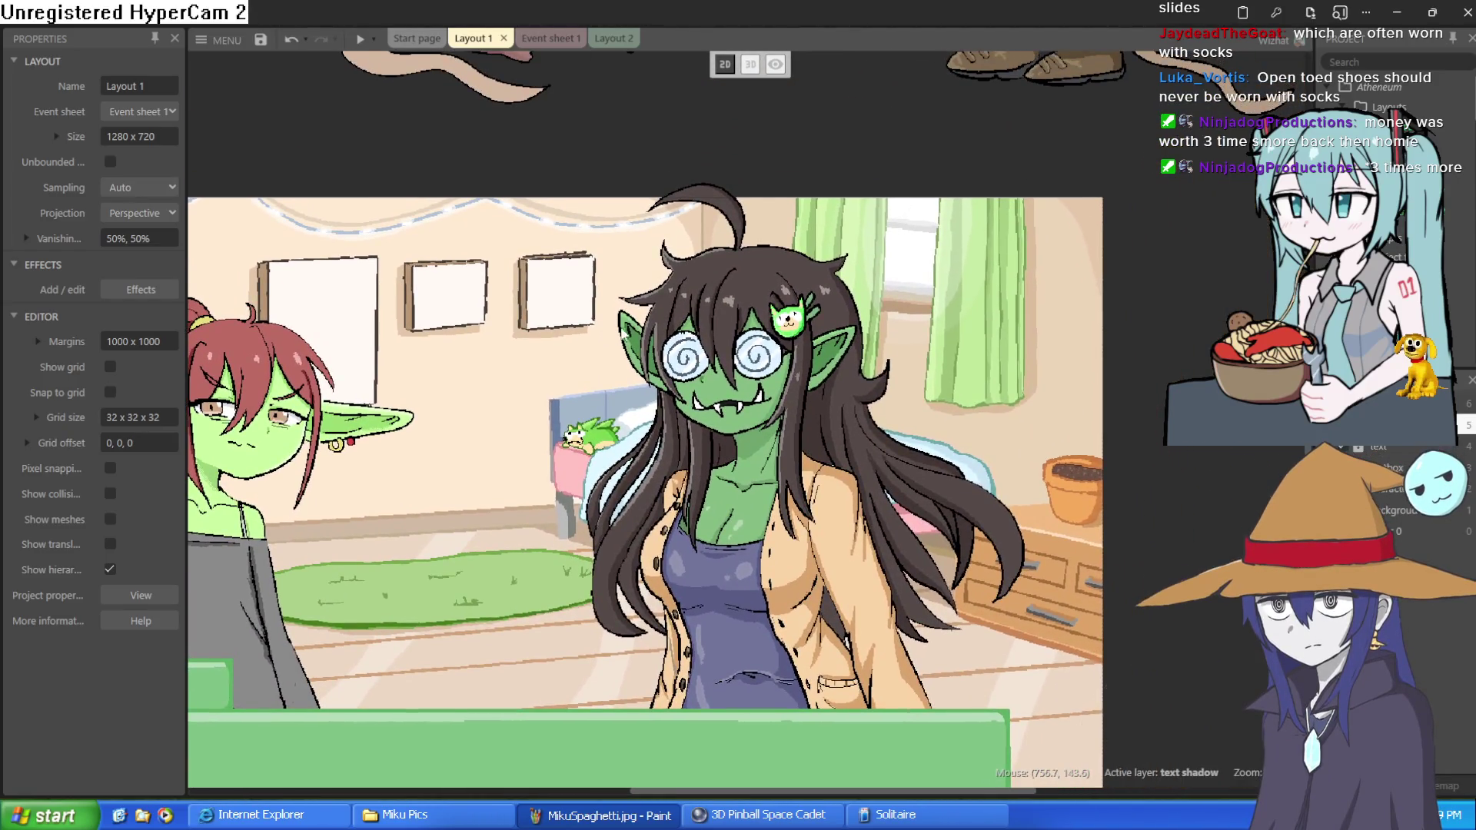
left_click(742, 344)
left_click_drag(742, 344, 729, 292)
scroll(729, 292, "down", 3)
scroll(934, 346, "up", 3)
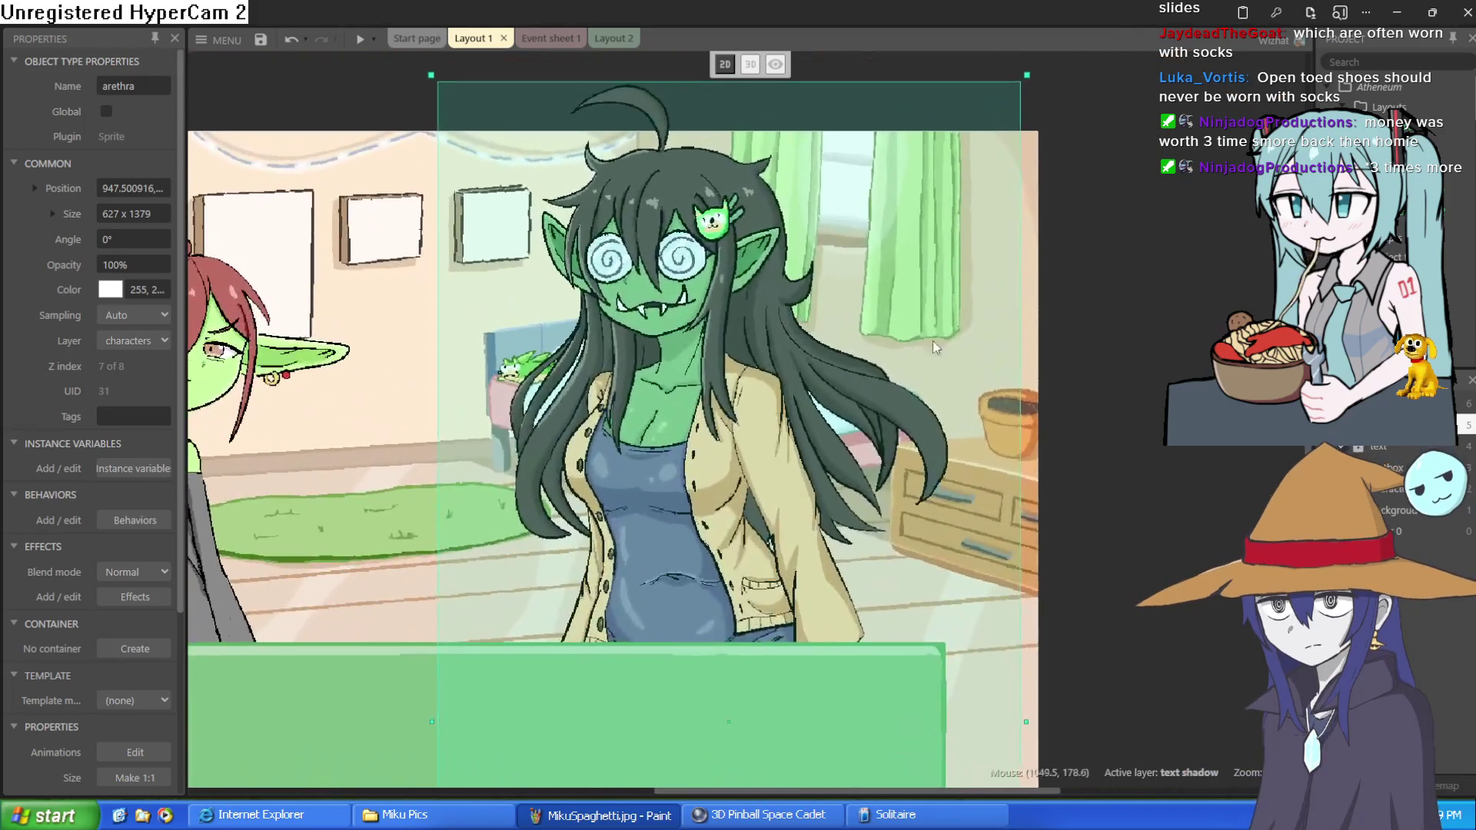
left_click(934, 345)
Move arethra out of the scene to the upper right and nixie to the room's right side.
scroll(934, 345, "down", 3)
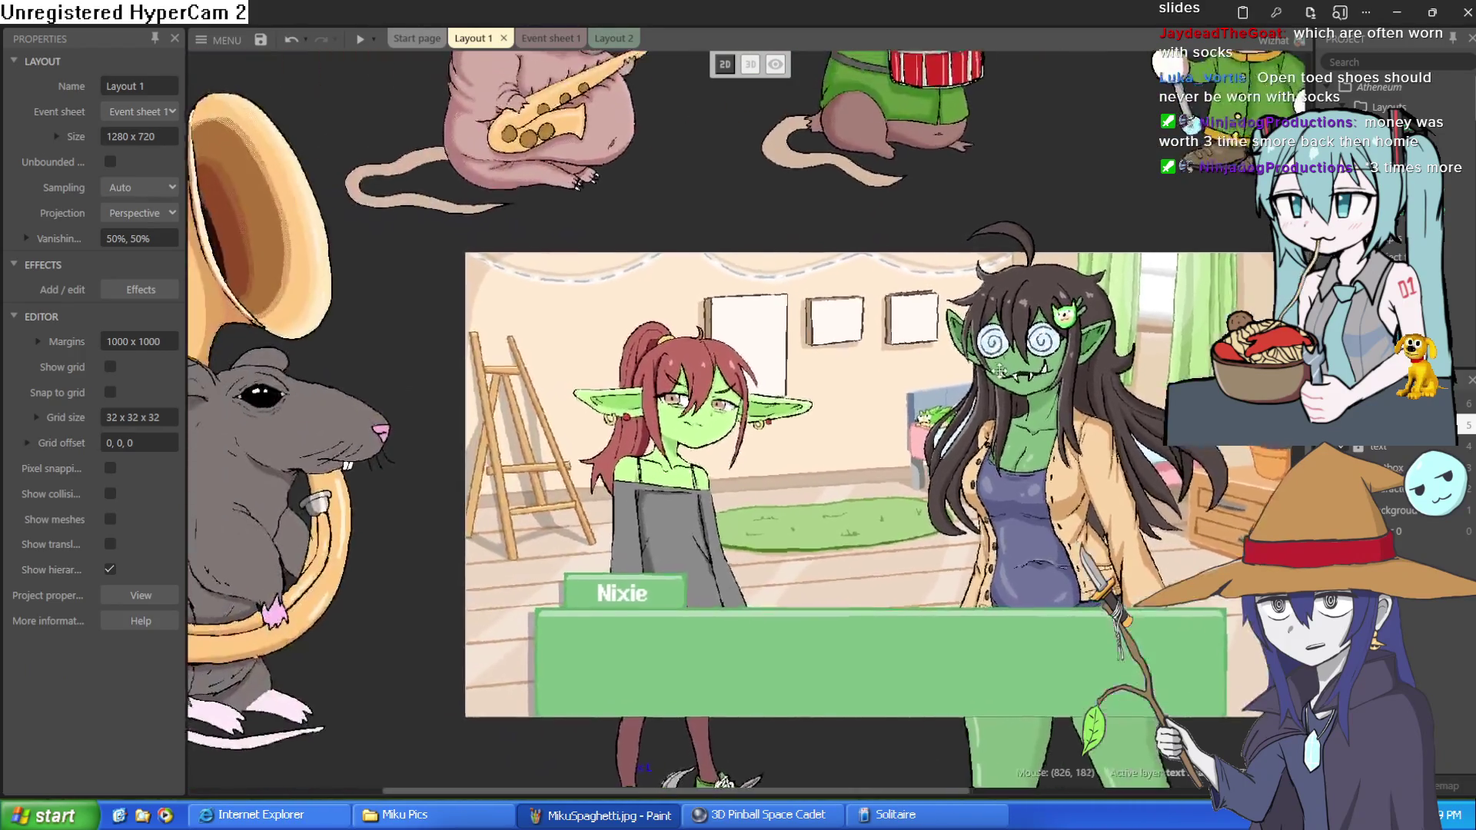
scroll(999, 371, "down", 2)
scroll(845, 346, "up", 2)
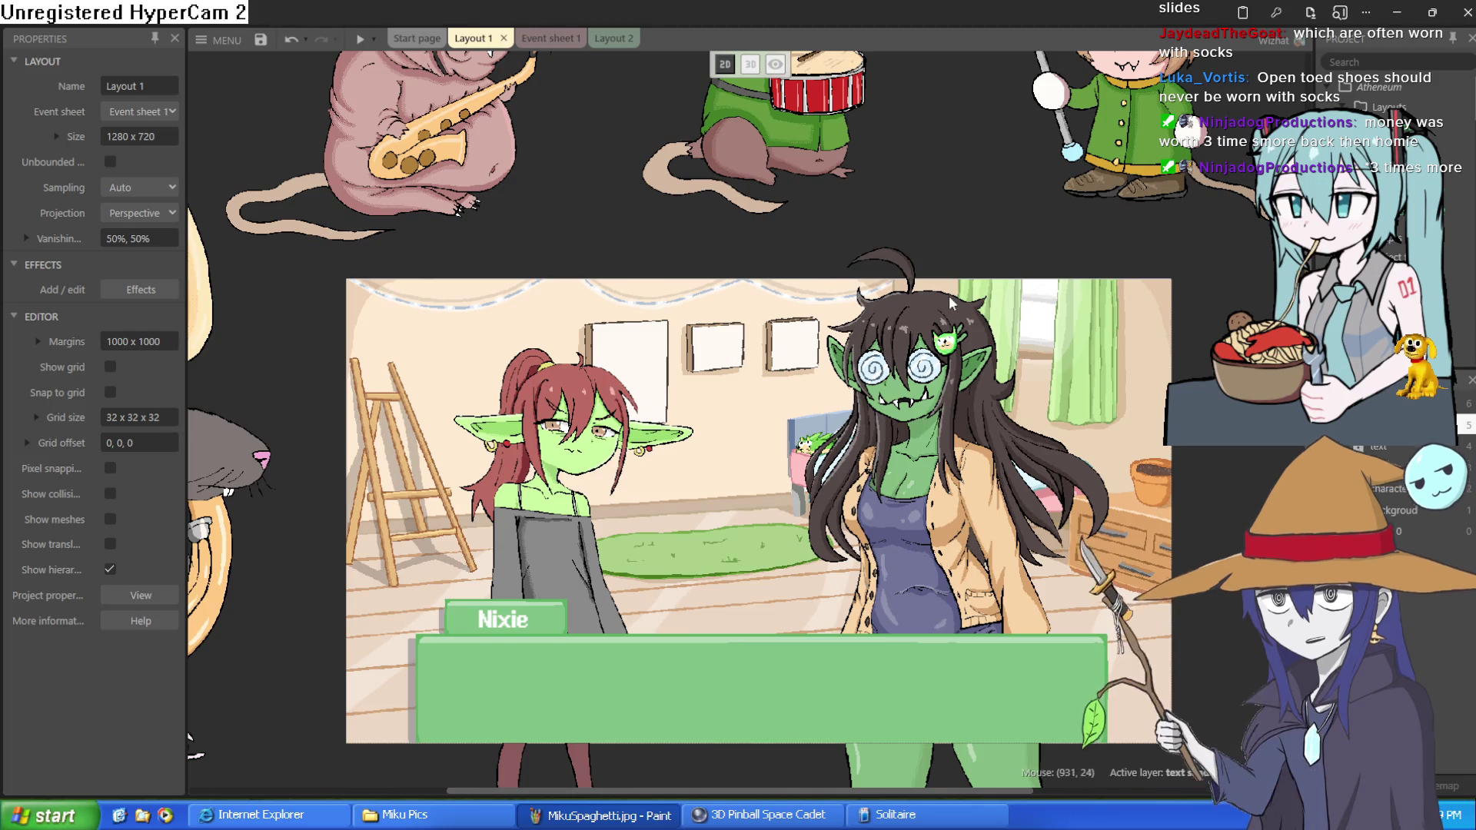
scroll(954, 338, "up", 10)
scroll(939, 409, "up", 2)
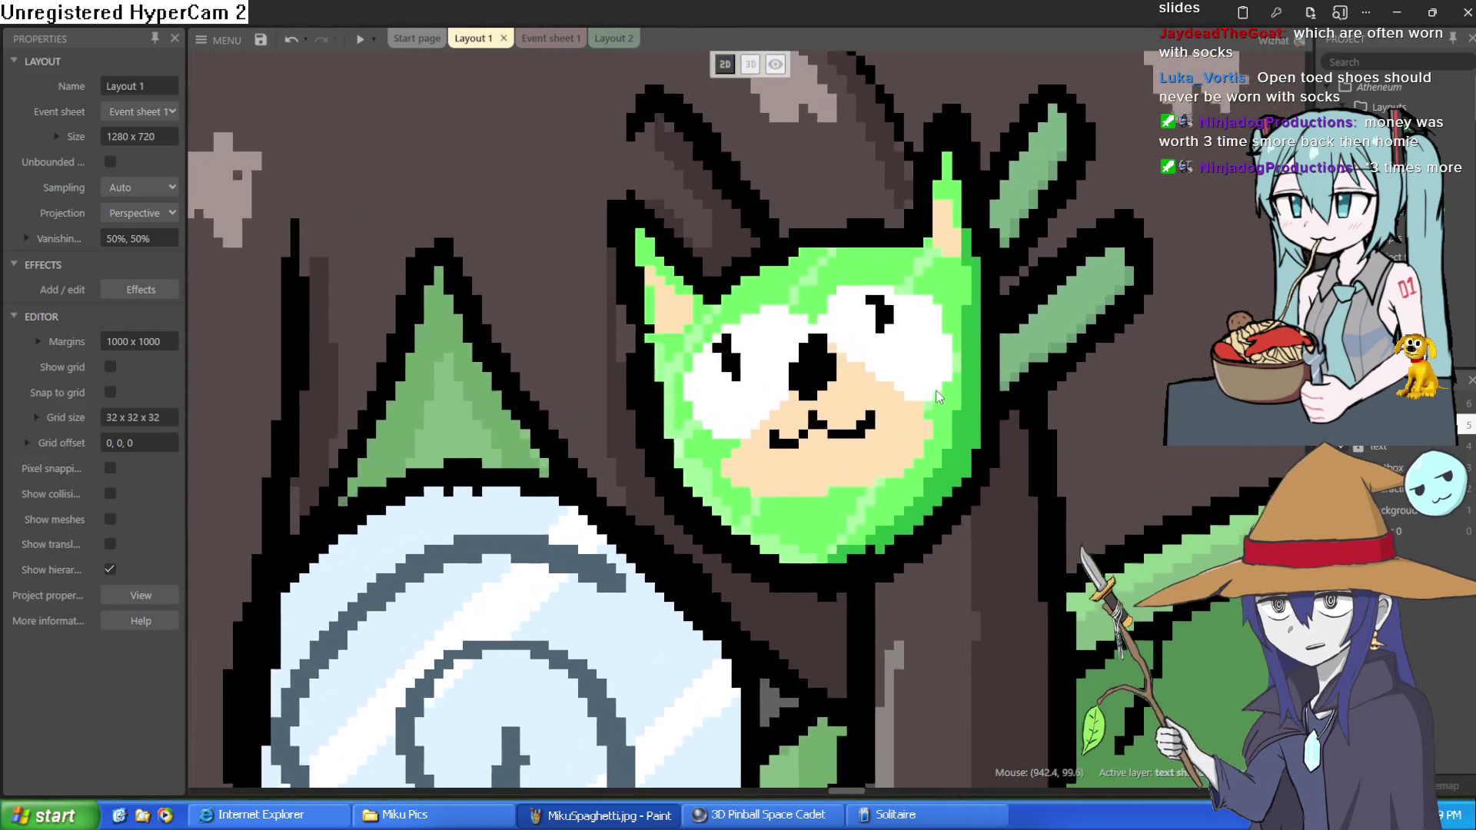
scroll(930, 277, "down", 1)
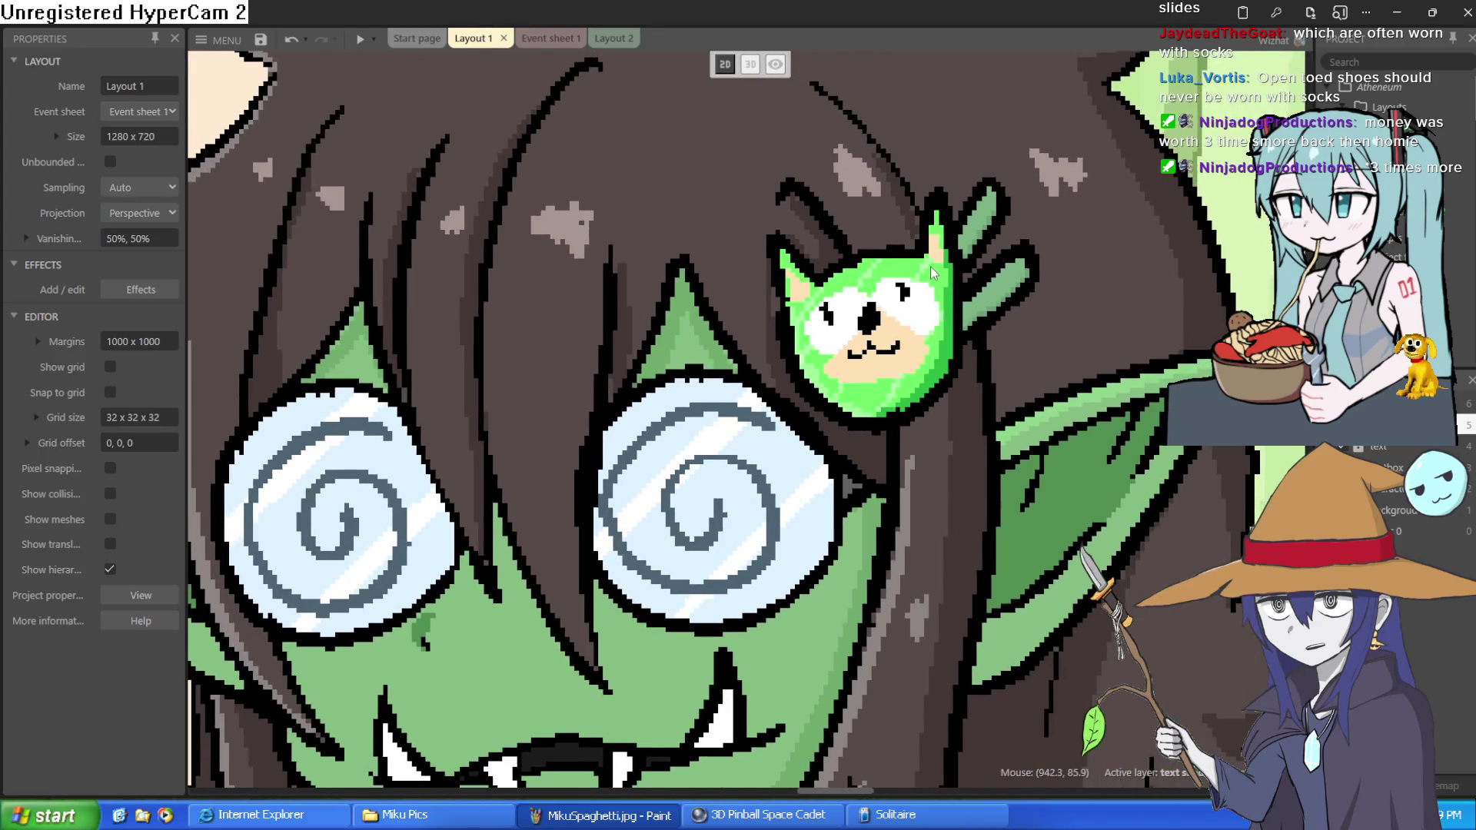
scroll(934, 266, "down", 4)
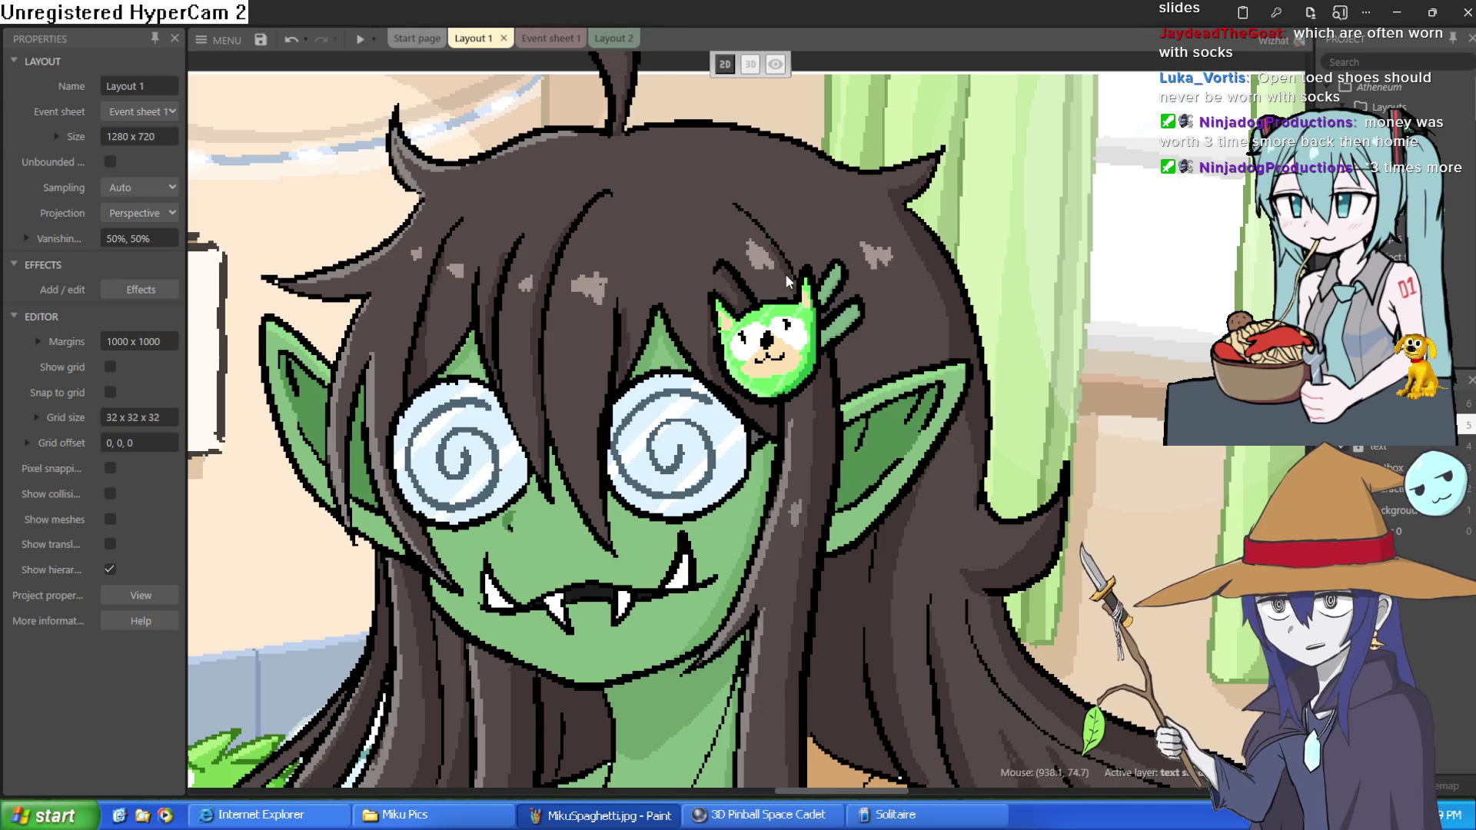
scroll(773, 277, "up", 3)
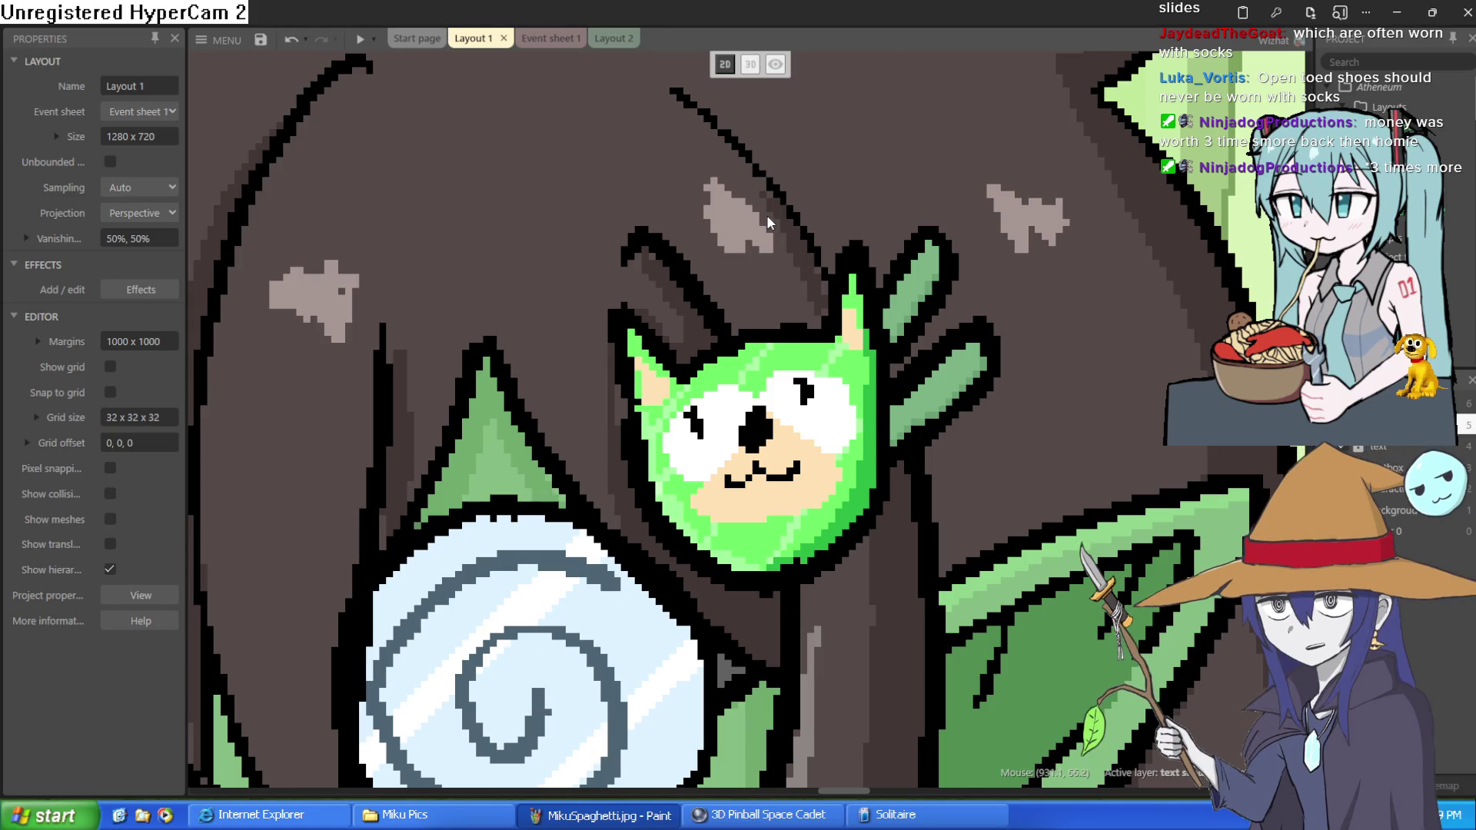
scroll(748, 239, "down", 3)
scroll(744, 243, "down", 5)
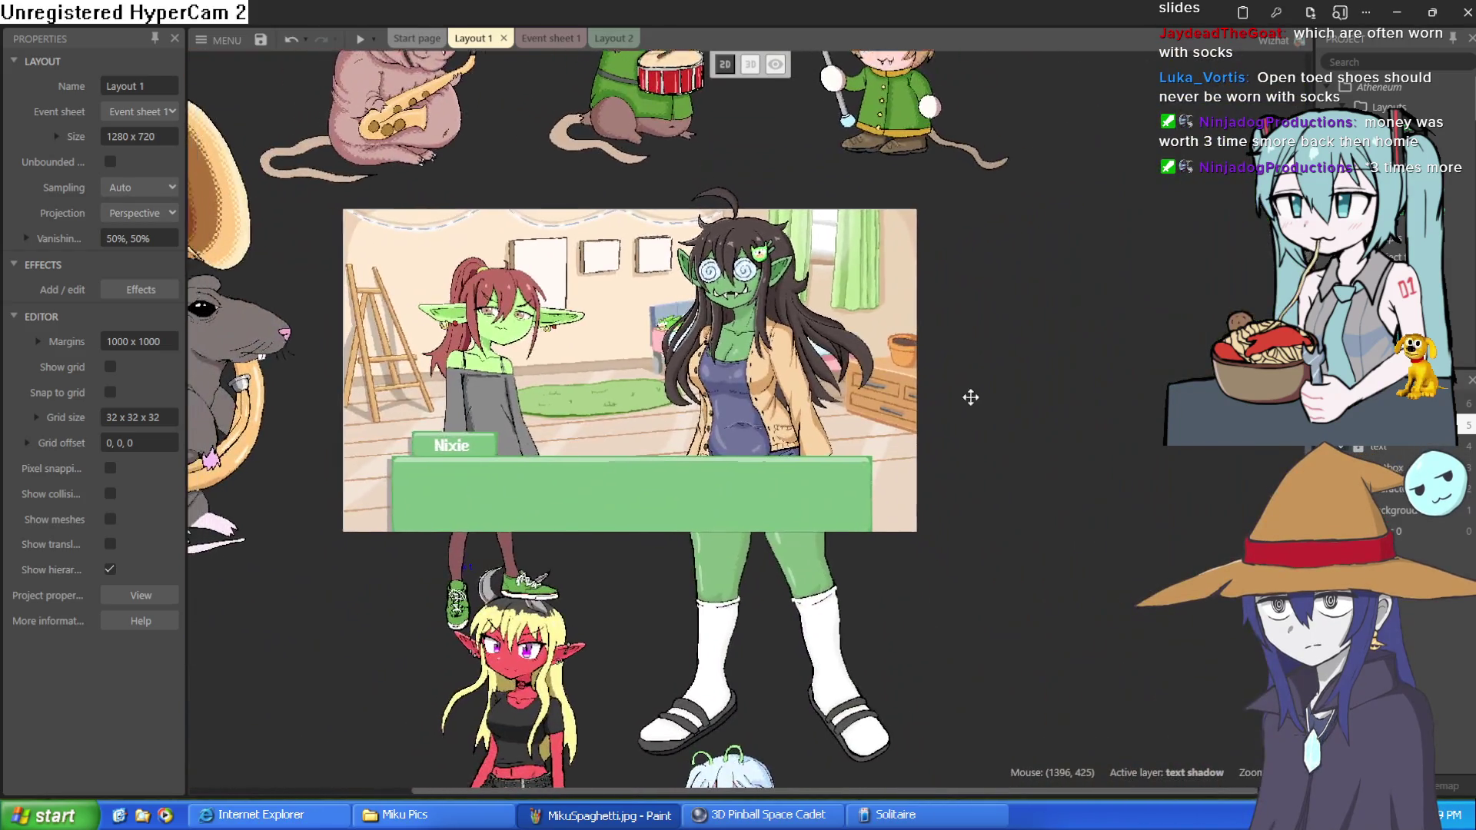
left_click_drag(971, 397, 1016, 329)
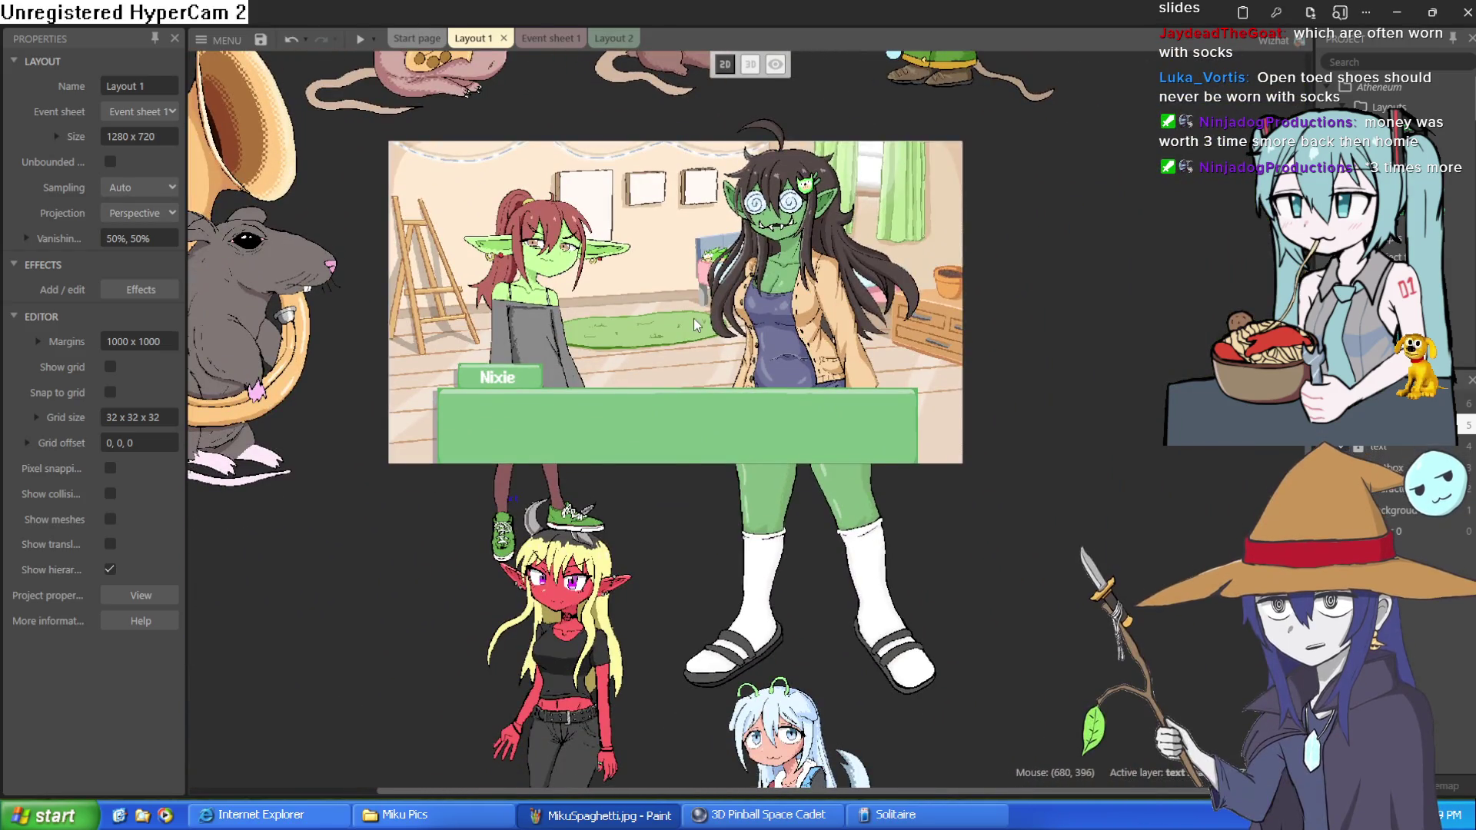
mouse_move(694, 318)
left_mouse_down()
mouse_move(898, 177)
mouse_move(1035, 115)
left_mouse_up()
mouse_move(563, 315)
left_mouse_down()
mouse_move(915, 230)
mouse_move(894, 235)
left_mouse_up()
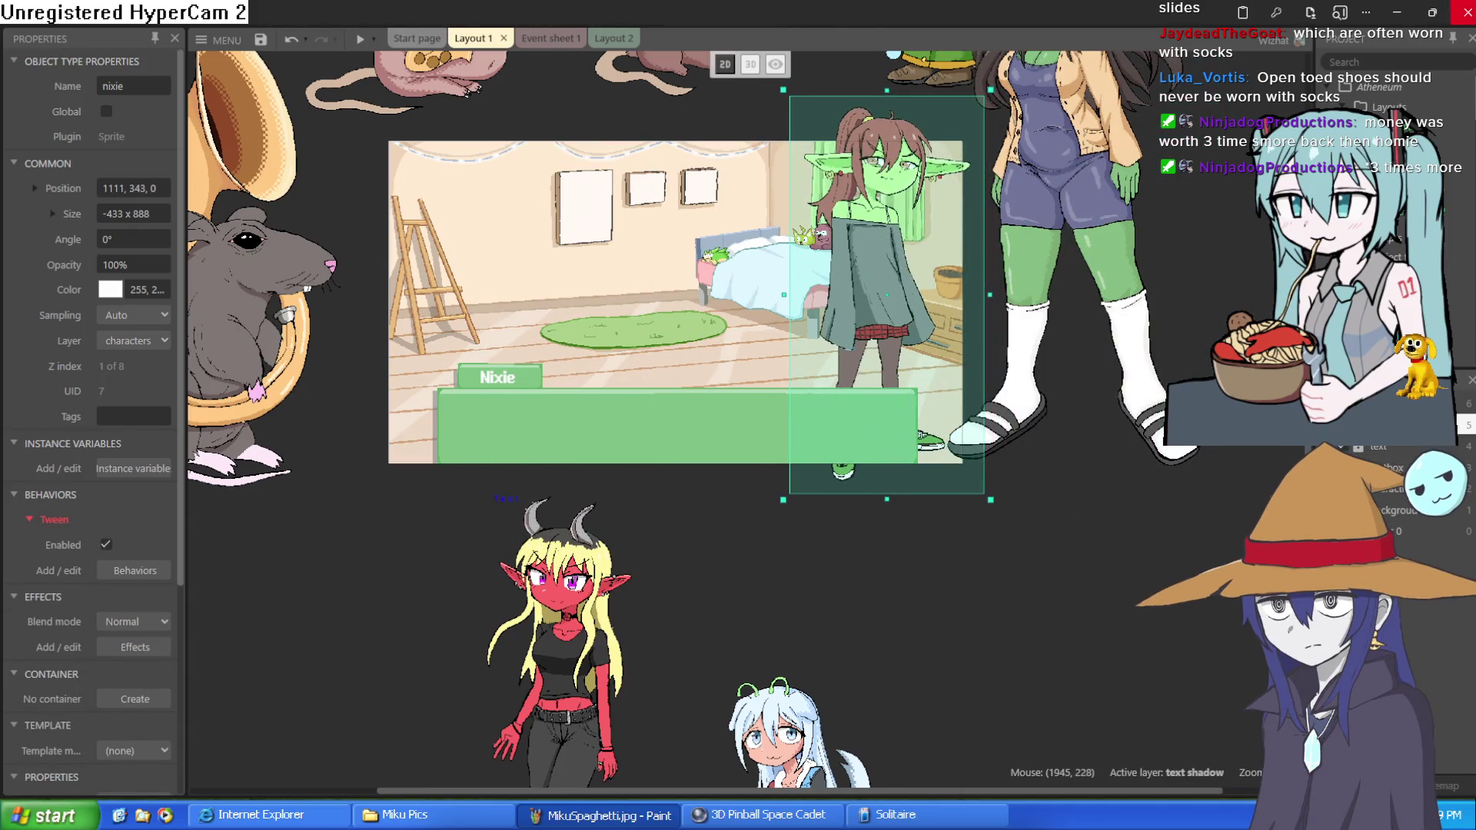
Alt+Tab between Construct 3 and Clip Studio Paint, ending on the lineup canvas.
key("alt+Tab")
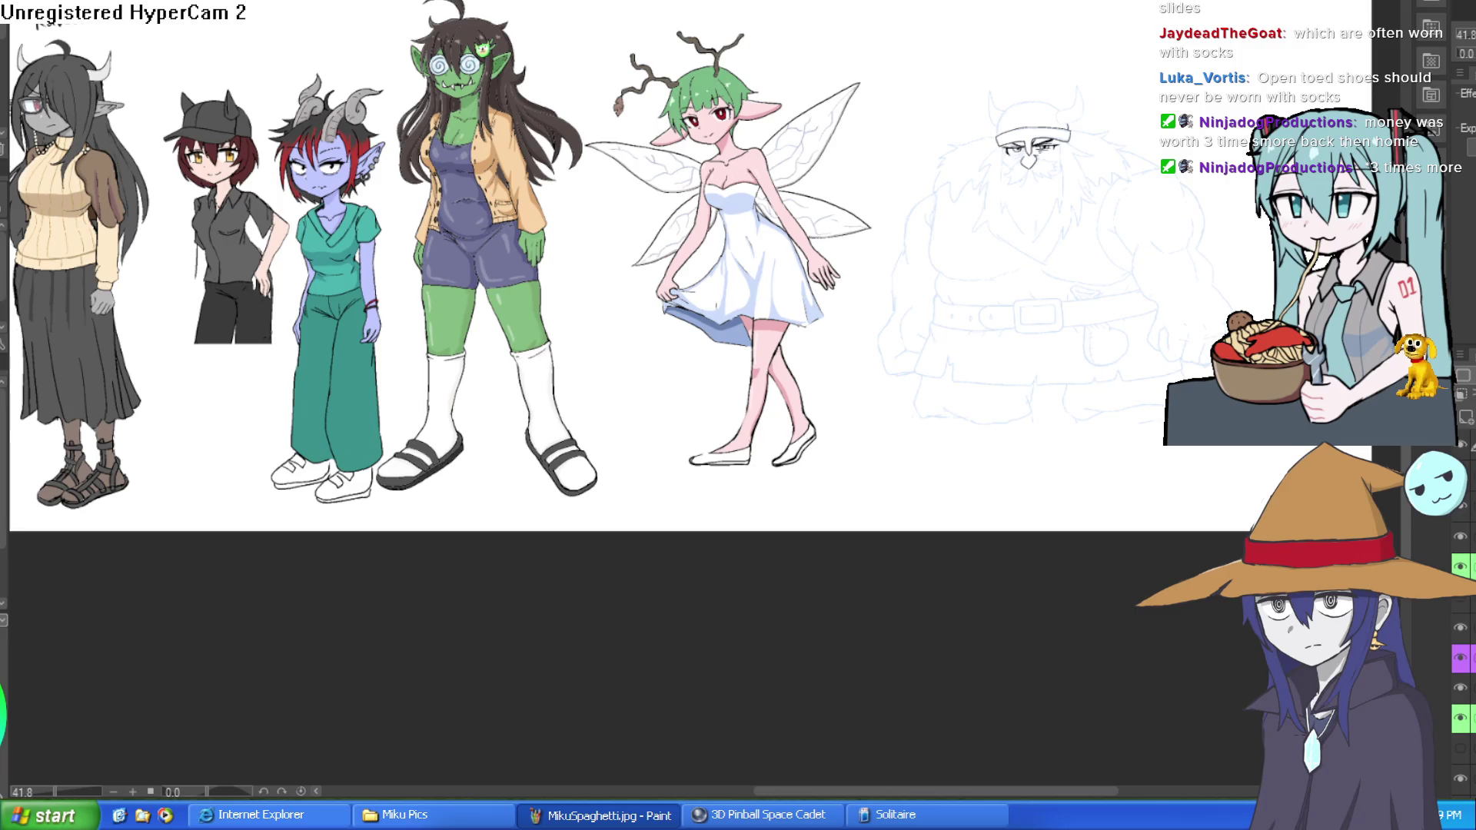
key("alt+Tab")
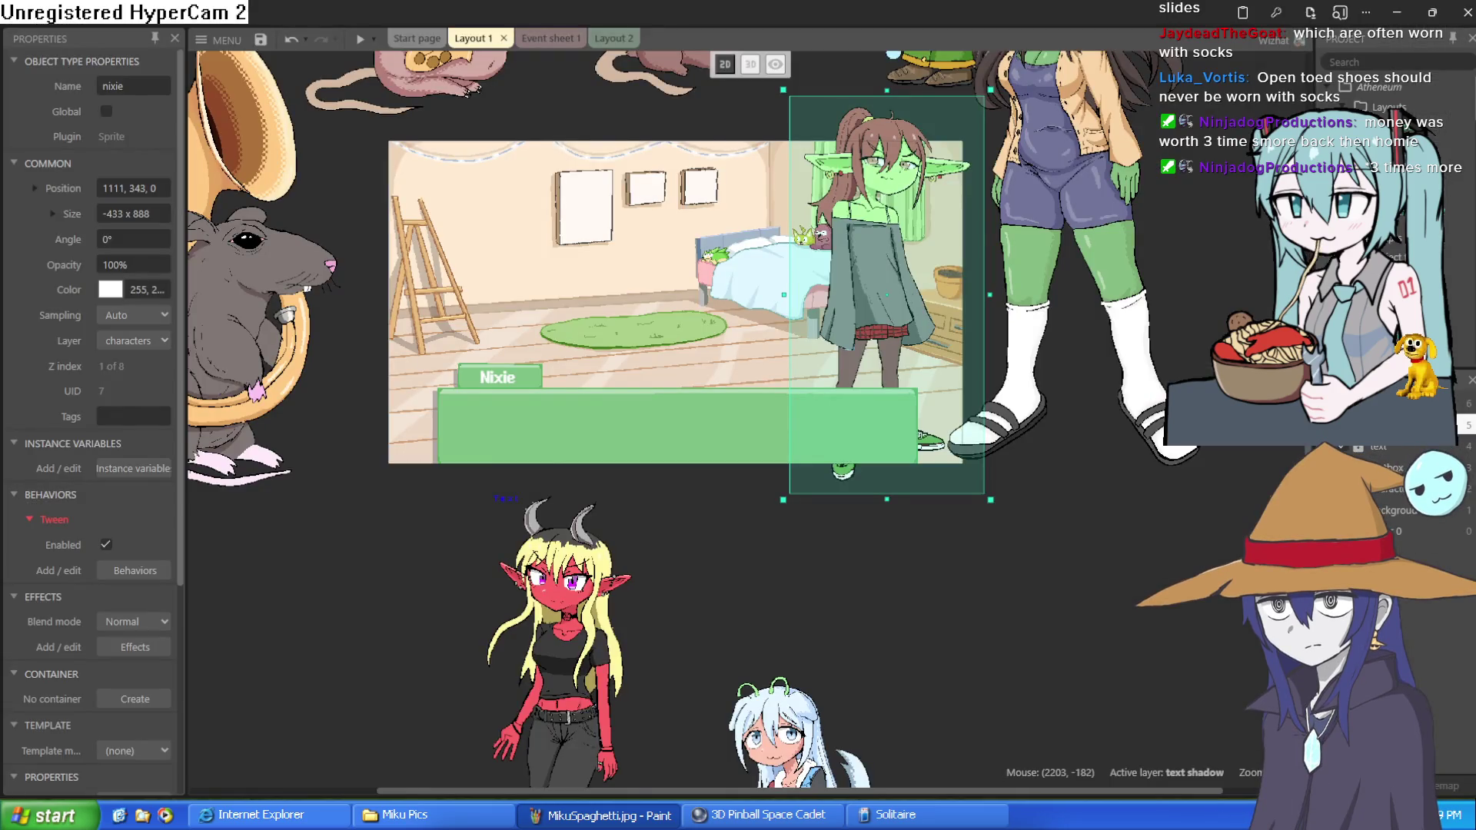
key("alt+Tab")
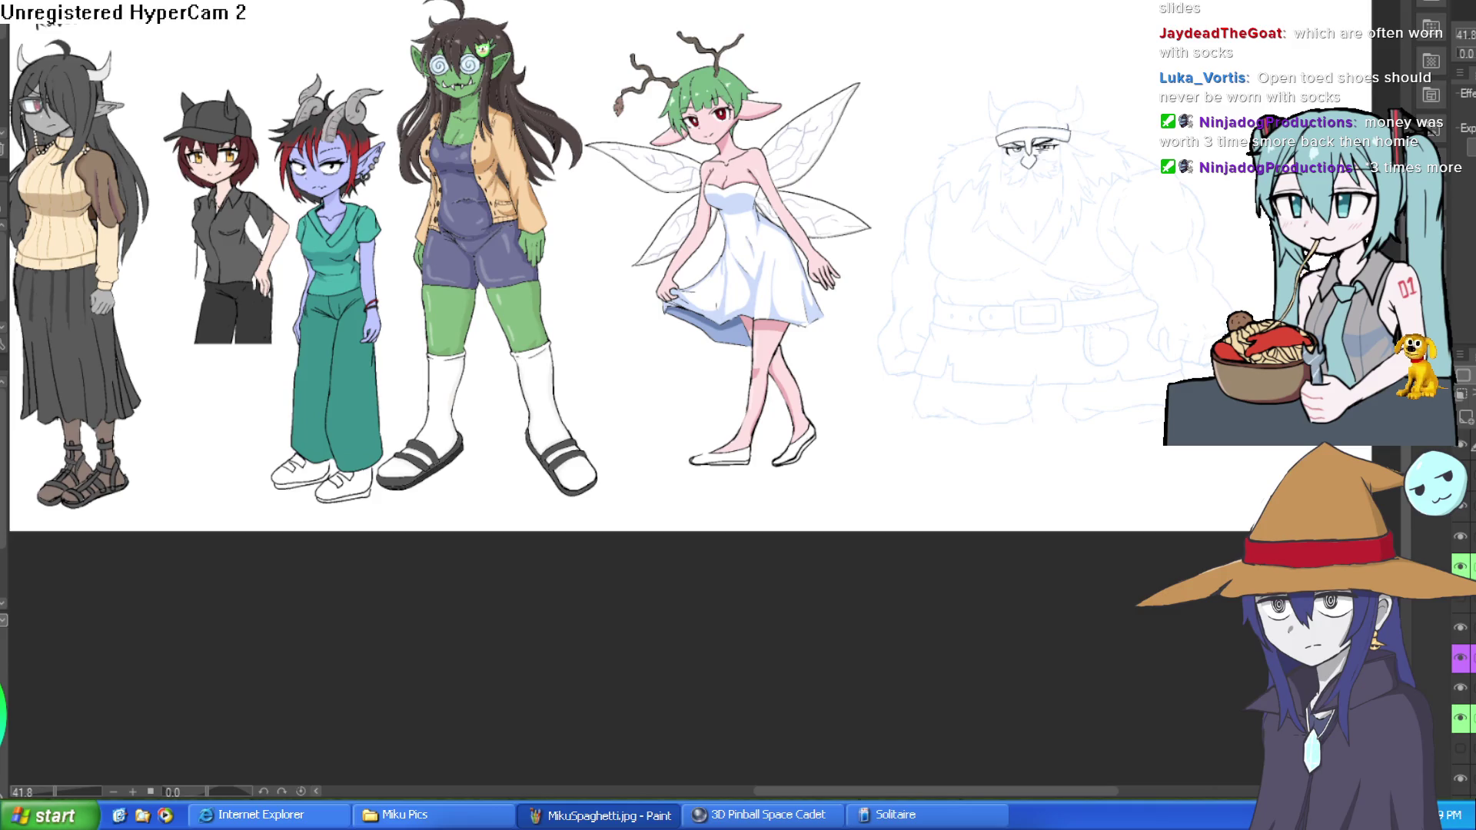
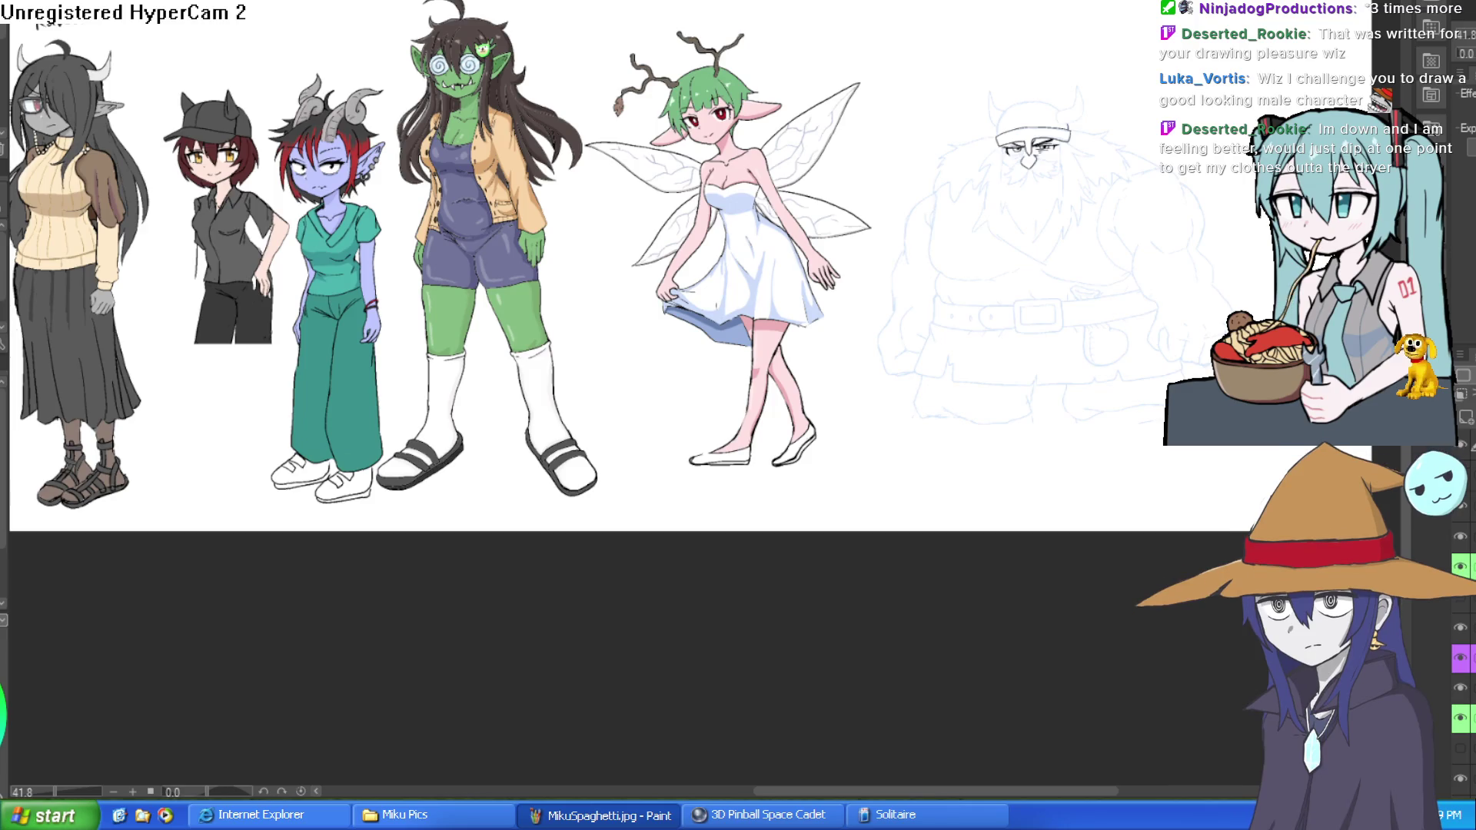
Ink the dwarf's brow curve and hatch around the brows and eyes.
scroll(1117, 146, "up", 5)
scroll(877, 62, "up", 2)
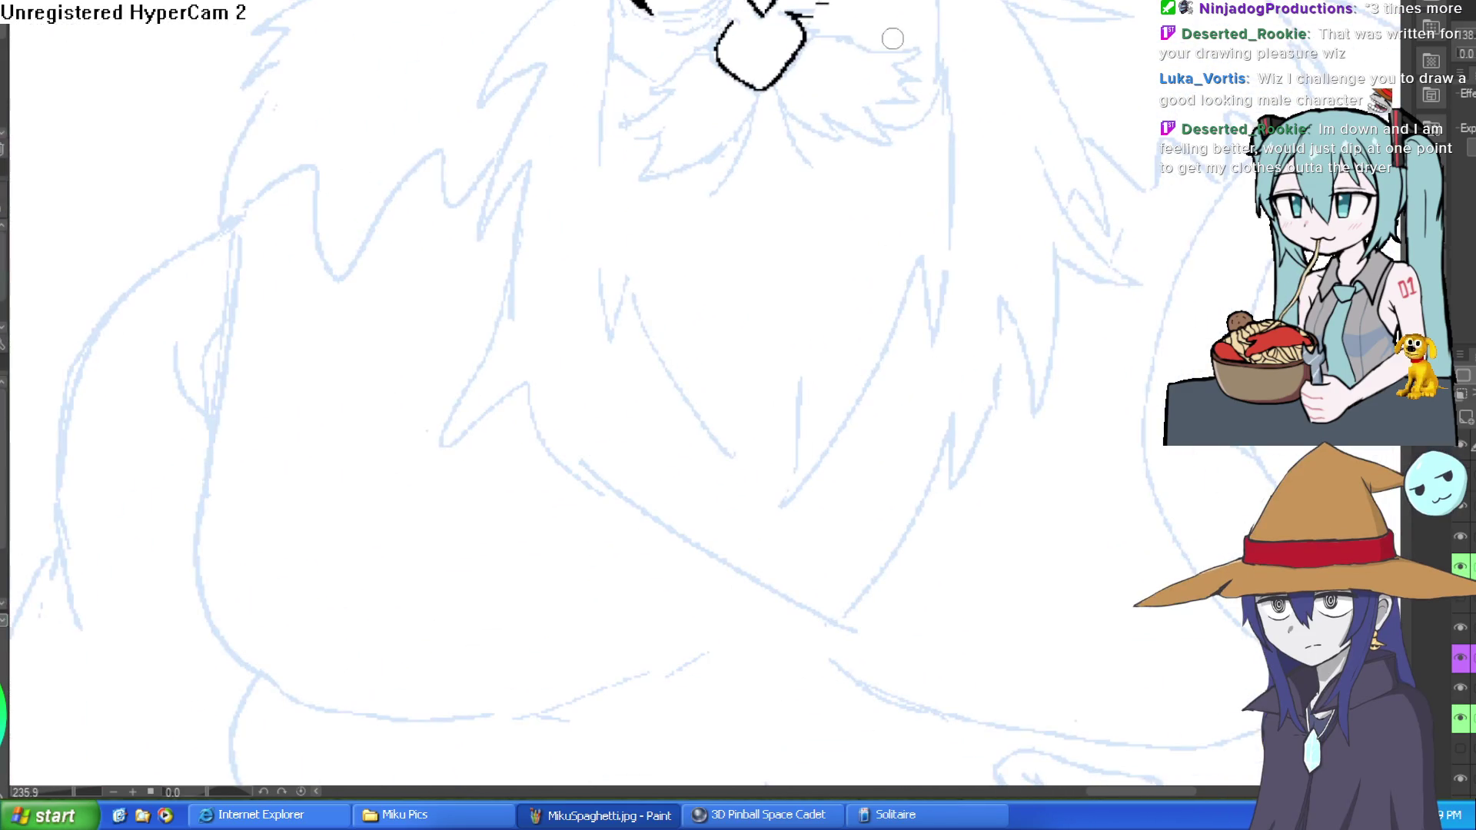
scroll(738, 12, "up", 3)
left_click_drag(714, 13, 616, 32)
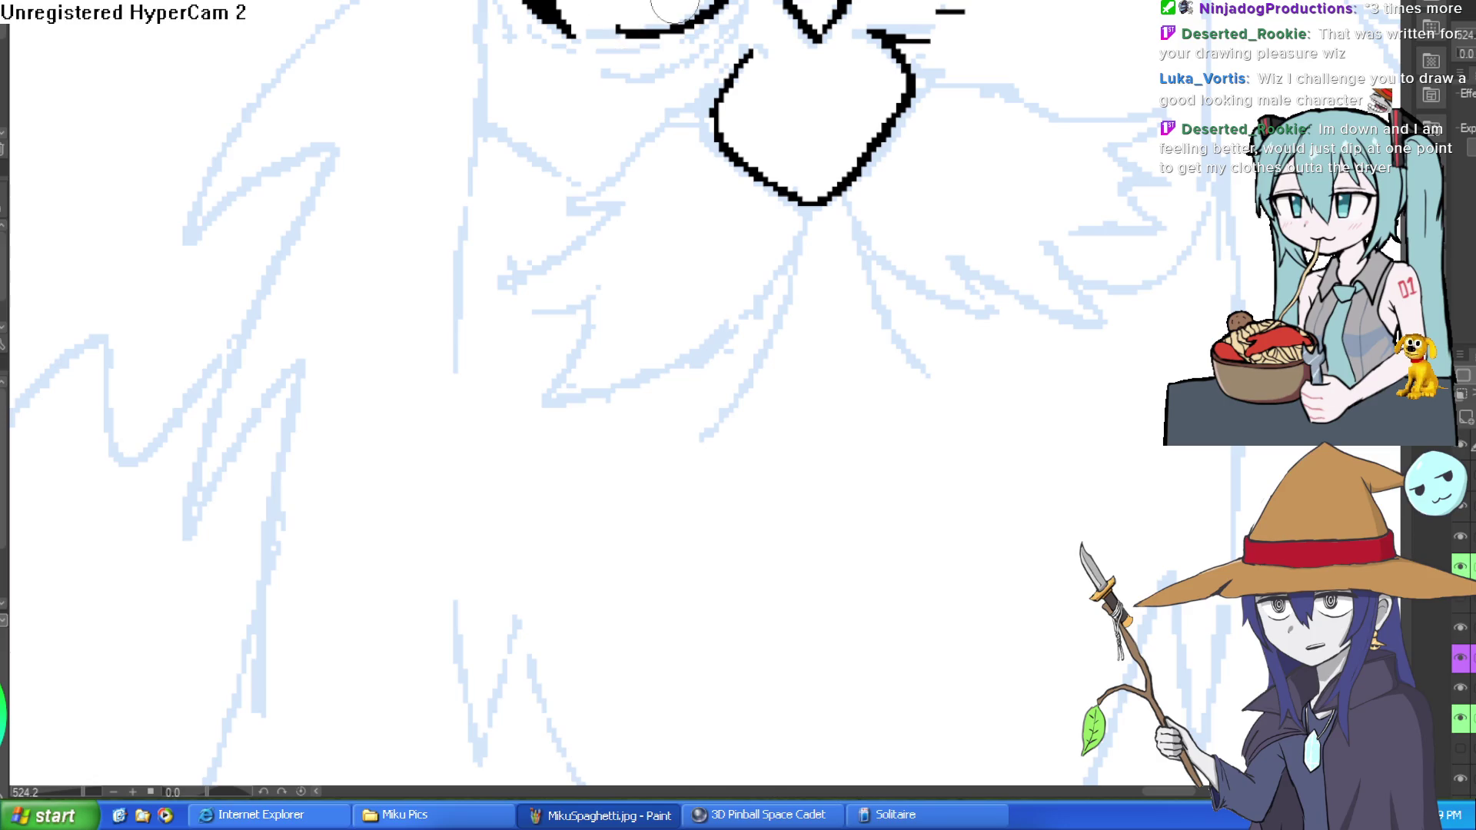
left_click_drag(719, 8, 638, 40)
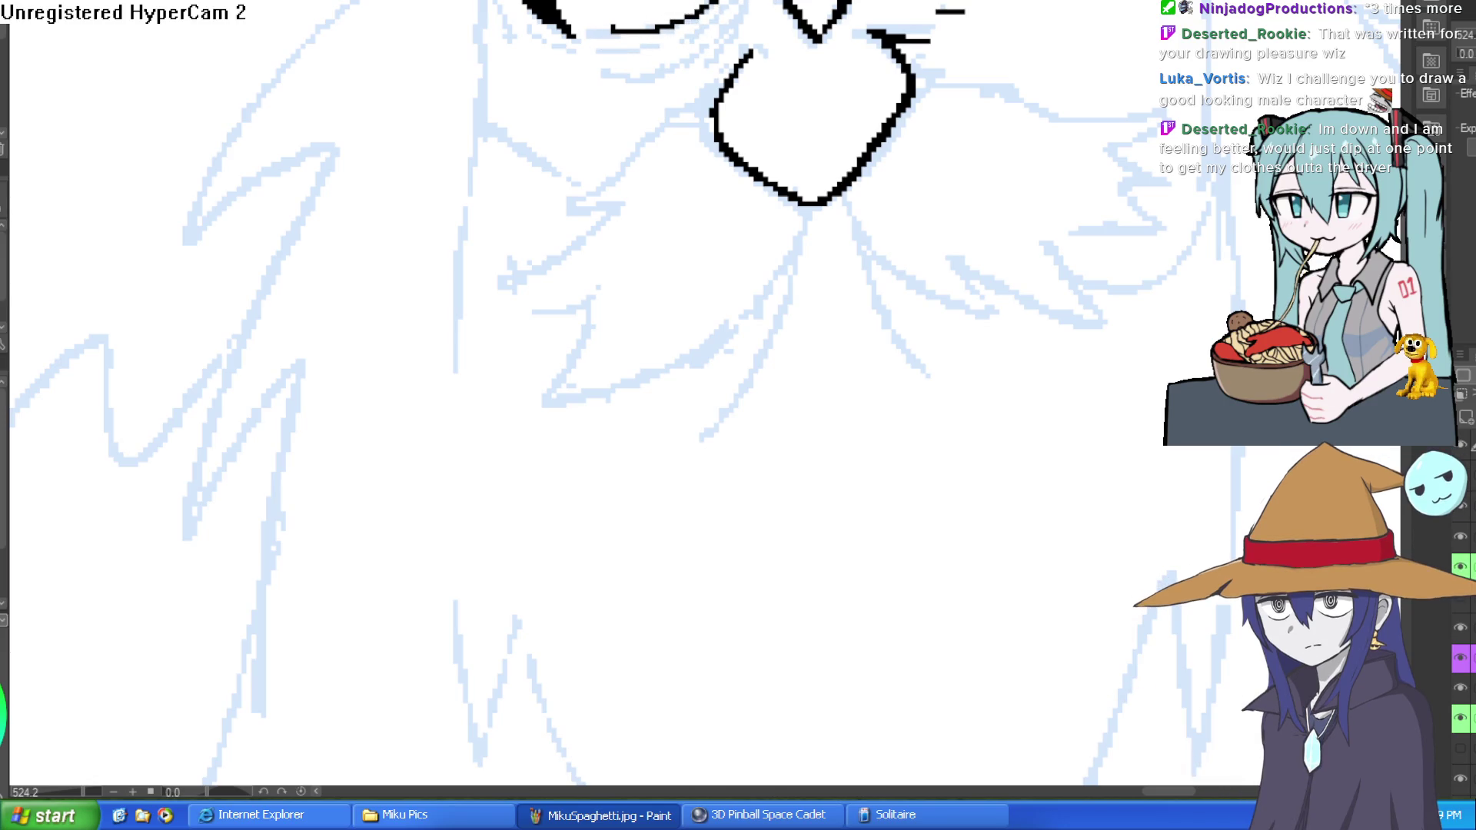
left_click_drag(729, 14, 642, 46)
key("ctrl+z")
mouse_move(734, 8)
left_mouse_down()
mouse_move(666, 40)
mouse_move(538, 39)
mouse_move(726, 47)
mouse_move(668, 46)
mouse_move(600, 76)
mouse_move(542, 69)
left_mouse_up()
mouse_move(776, 4)
left_mouse_down()
mouse_move(692, 61)
mouse_move(730, 65)
left_mouse_up()
Zoom out to the whole dwarf and draw a large circle for a new head beside him.
scroll(756, 50, "down", 5)
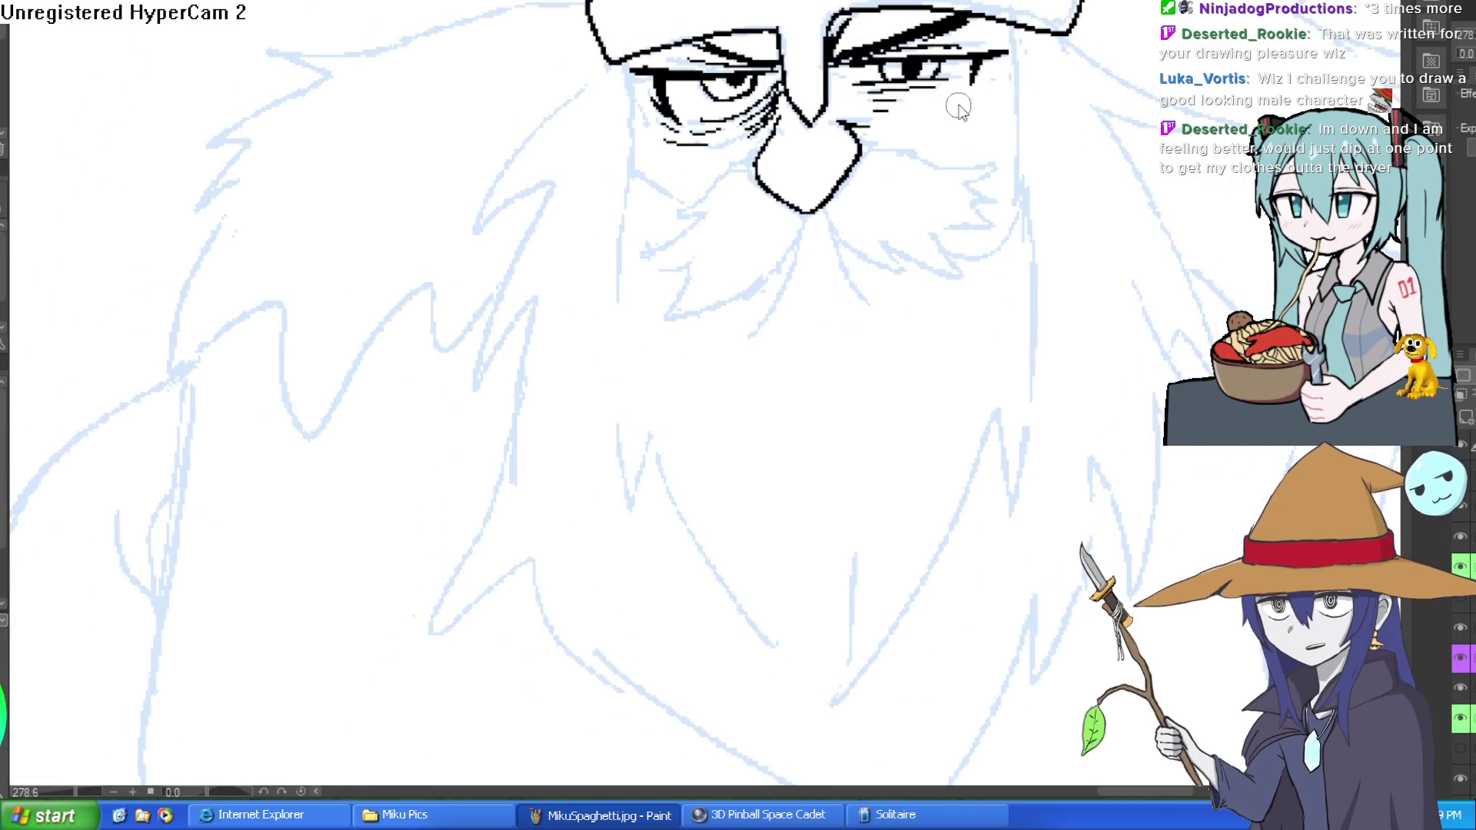
scroll(924, 140, "down", 5)
mouse_move(920, 171)
left_mouse_down()
mouse_move(751, 80)
mouse_move(725, 161)
left_mouse_up()
mouse_move(660, 3)
left_mouse_down()
mouse_move(661, 146)
mouse_move(659, 3)
left_mouse_up()
scroll(586, 202, "up", 5)
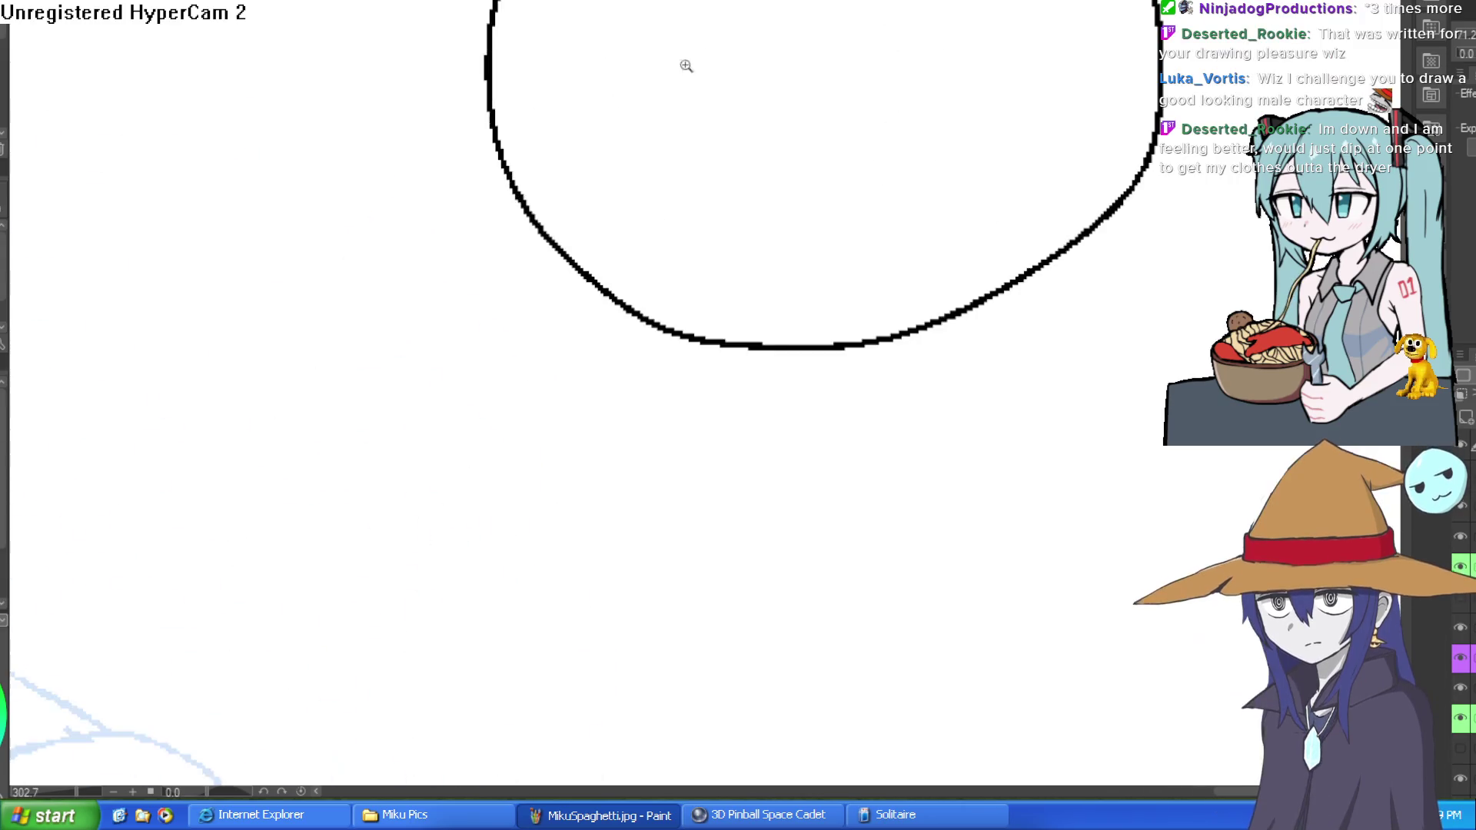
scroll(685, 62, "down", 3)
Sketch a jaw line down from the new head circle.
scroll(642, 89, "up", 1)
left_click_drag(529, 111, 573, 230)
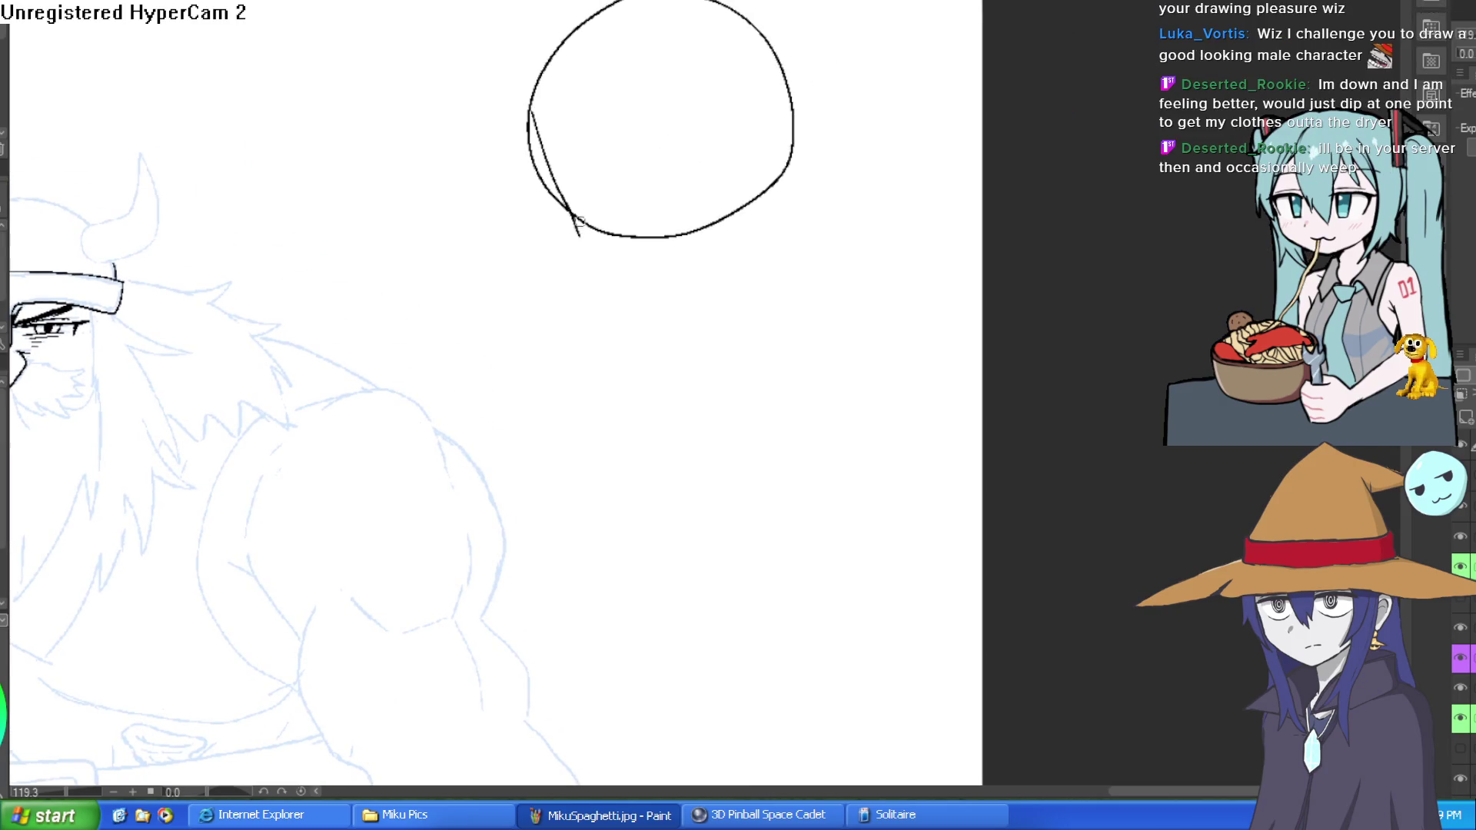
key("ctrl+z")
mouse_move(529, 111)
left_mouse_down()
mouse_move(573, 233)
mouse_move(692, 316)
left_mouse_up()
key("ctrl+z")
mouse_move(576, 246)
left_mouse_down()
mouse_move(675, 329)
mouse_move(731, 323)
mouse_move(802, 142)
left_mouse_up()
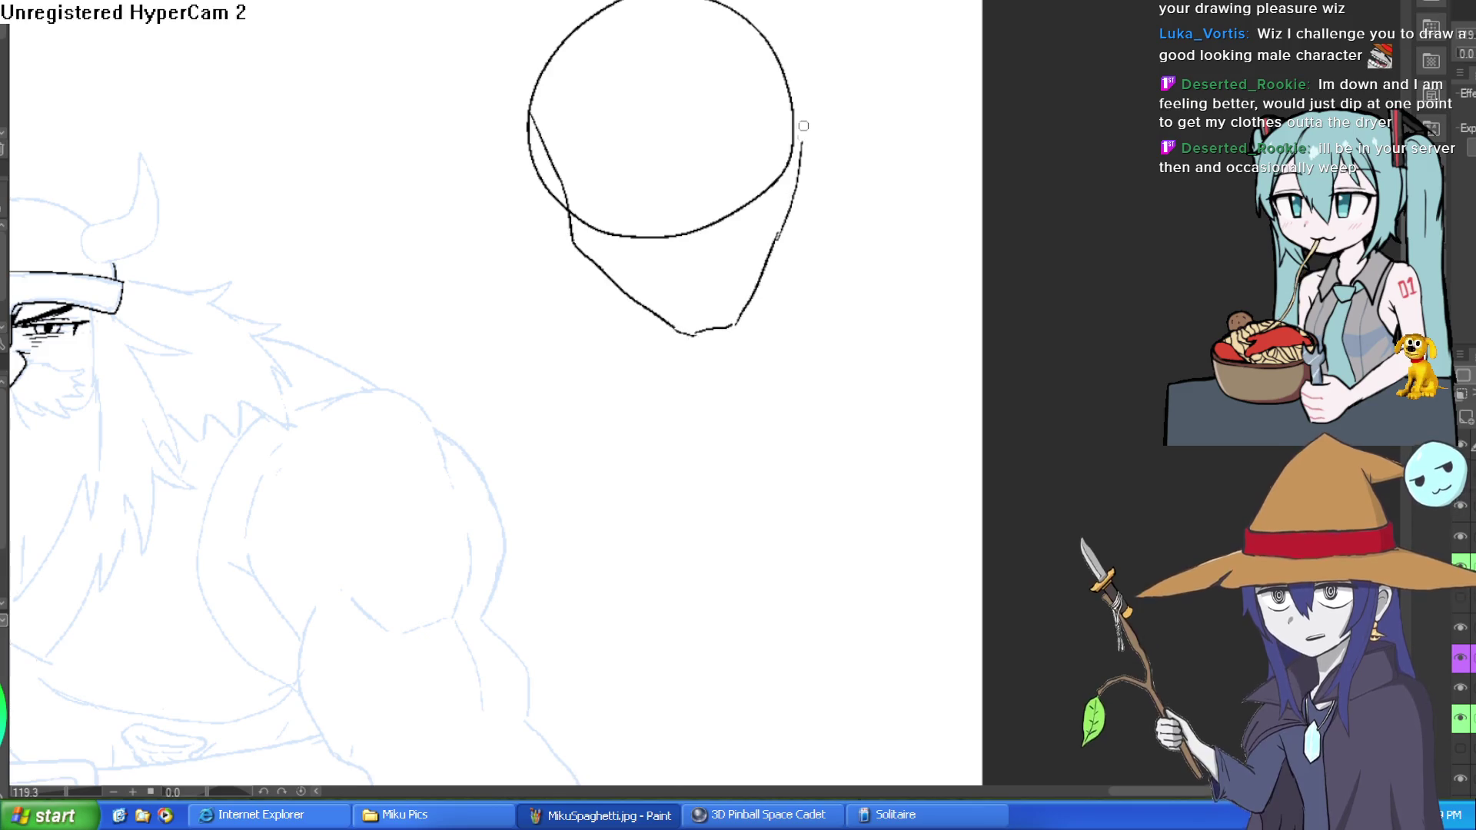
Draw a vertical centre line and a horizontal eye-line guide across the head.
left_click_drag(658, 3, 696, 308)
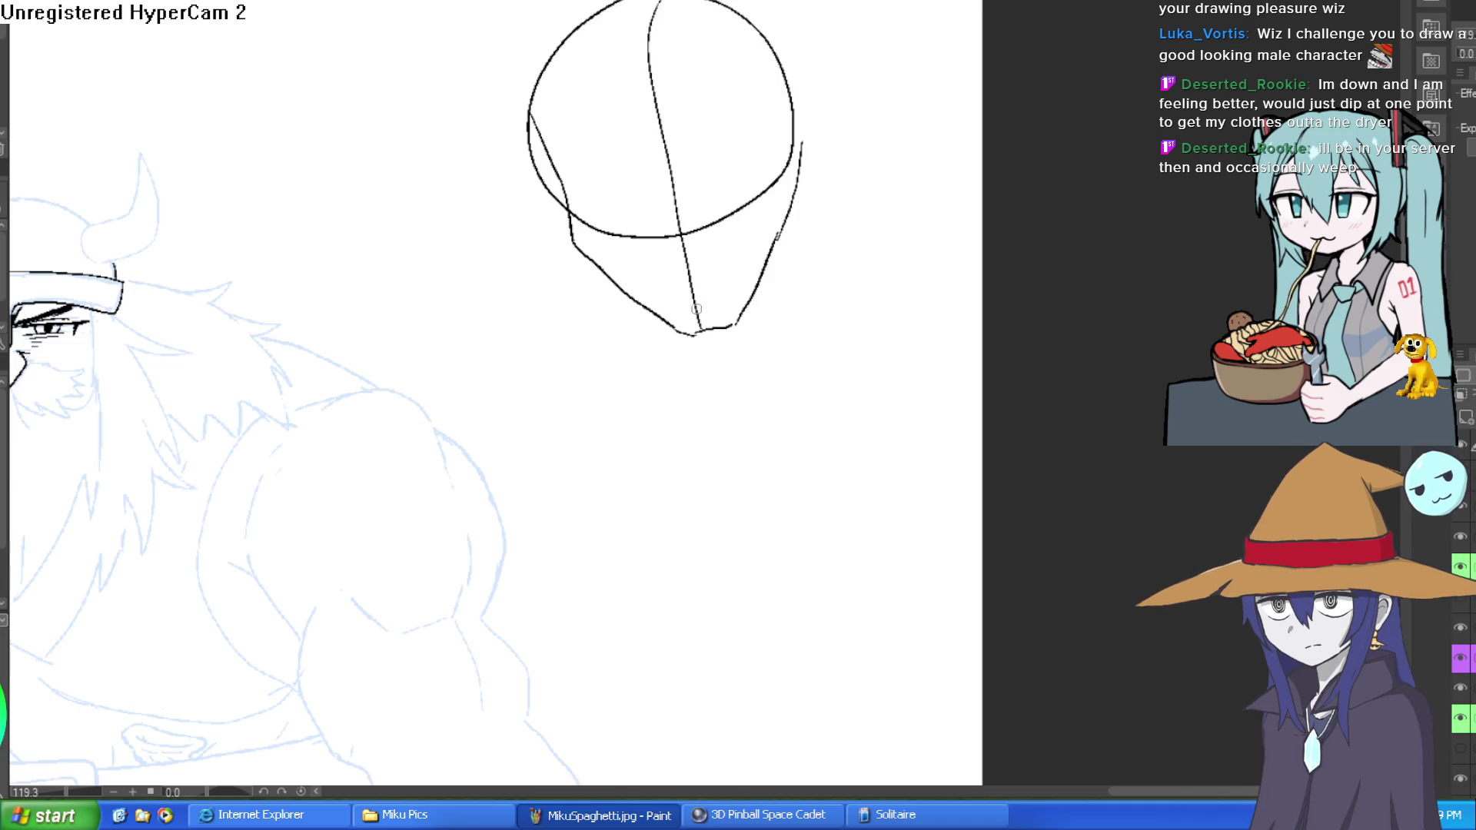
left_click_drag(566, 181, 797, 148)
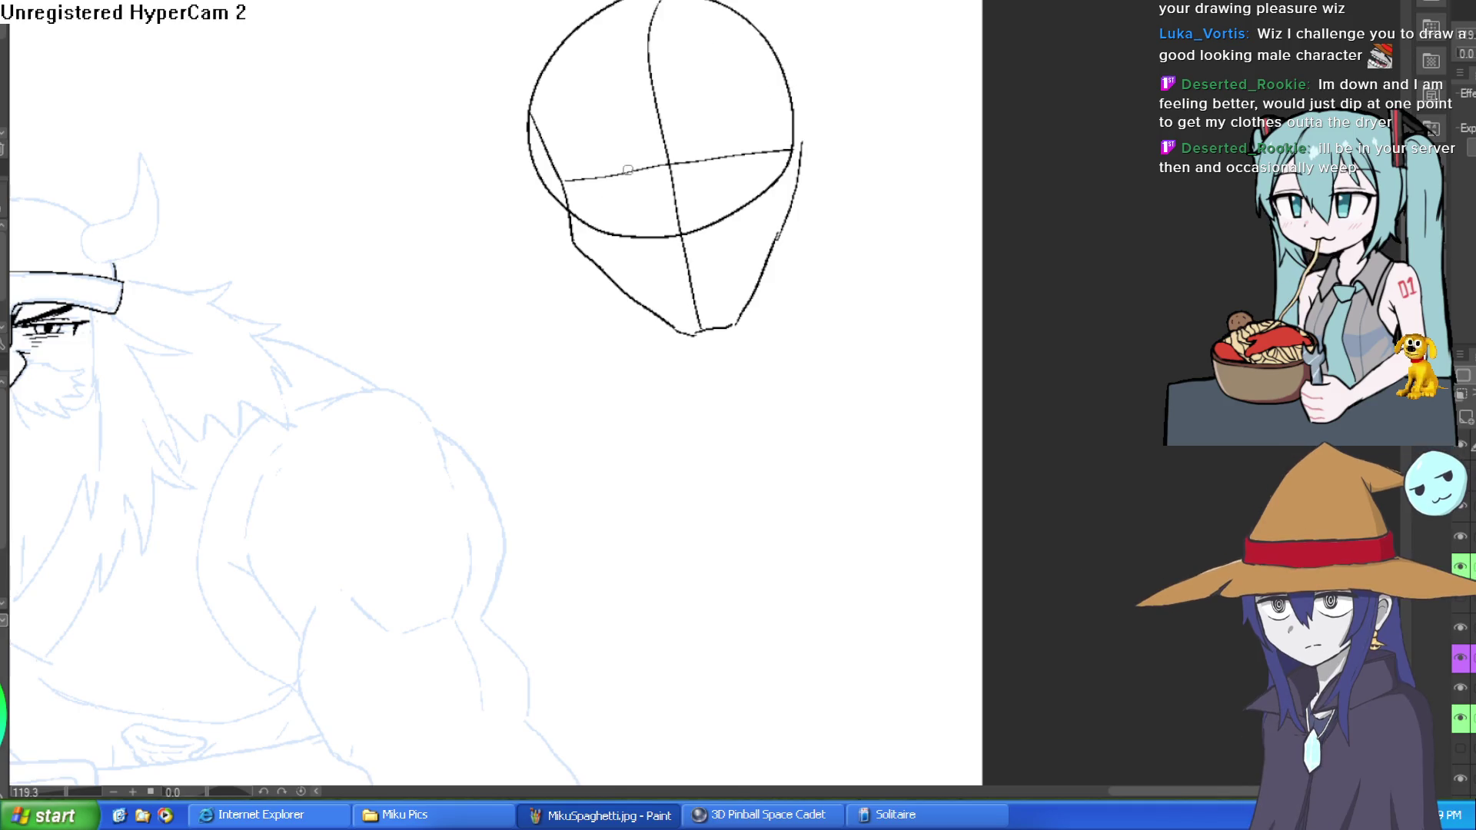
key("ctrl+z")
left_click_drag(563, 183, 780, 145)
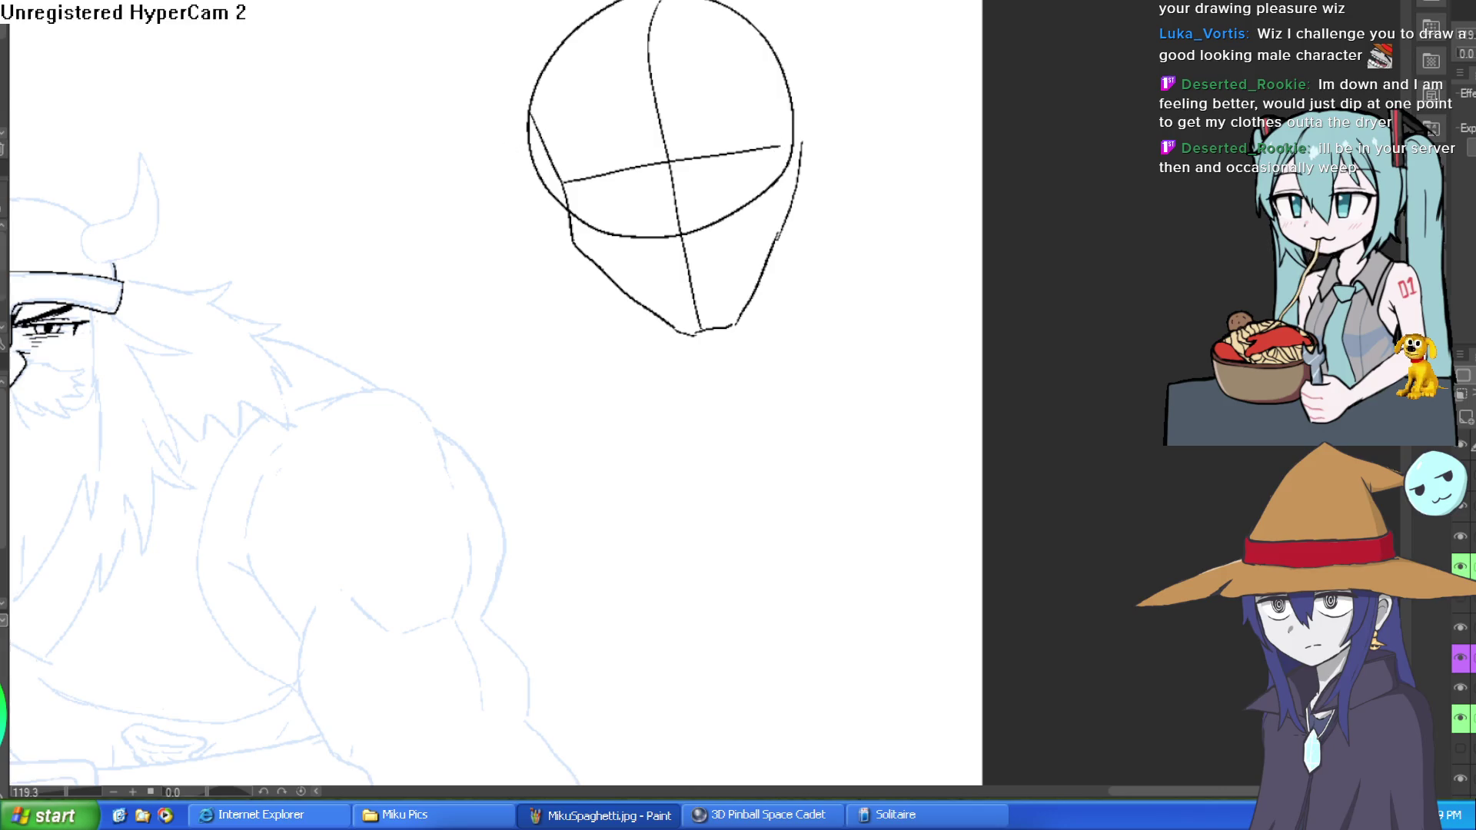
Lasso the head sketch and cut and paste it onto its own layer.
mouse_move(540, 3)
left_mouse_down()
mouse_move(511, 28)
mouse_move(791, 339)
mouse_move(788, 4)
mouse_move(541, 2)
left_mouse_up()
key("ctrl+x")
key("ctrl+v")
key("ctrl+d")
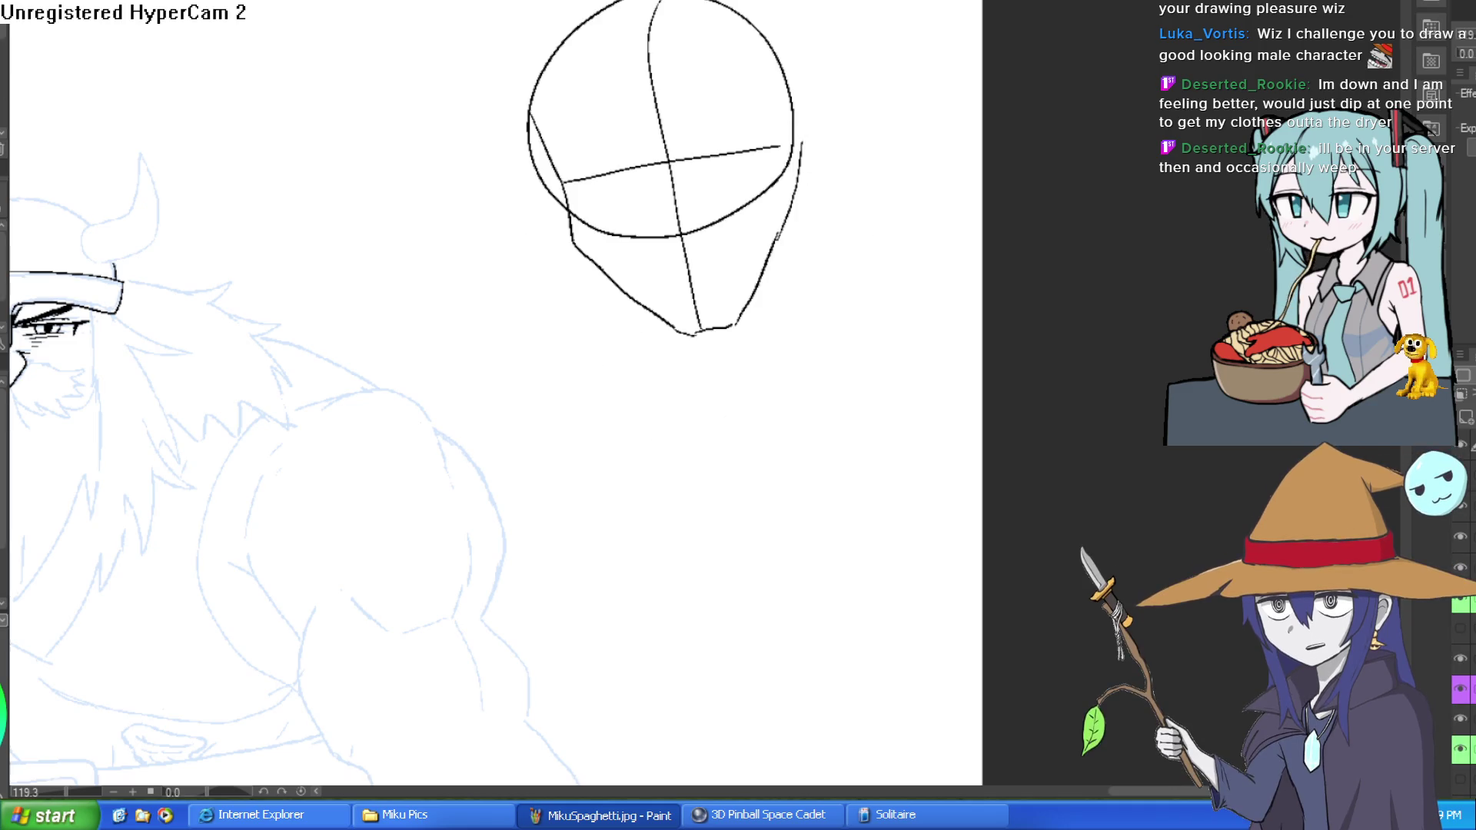
Rotate the canvas and sketch the neck, shoulders and collarbones below the head.
mouse_move(830, 125)
left_mouse_down()
mouse_move(800, 154)
mouse_move(779, 136)
left_mouse_up()
scroll(777, 182, "up", 3)
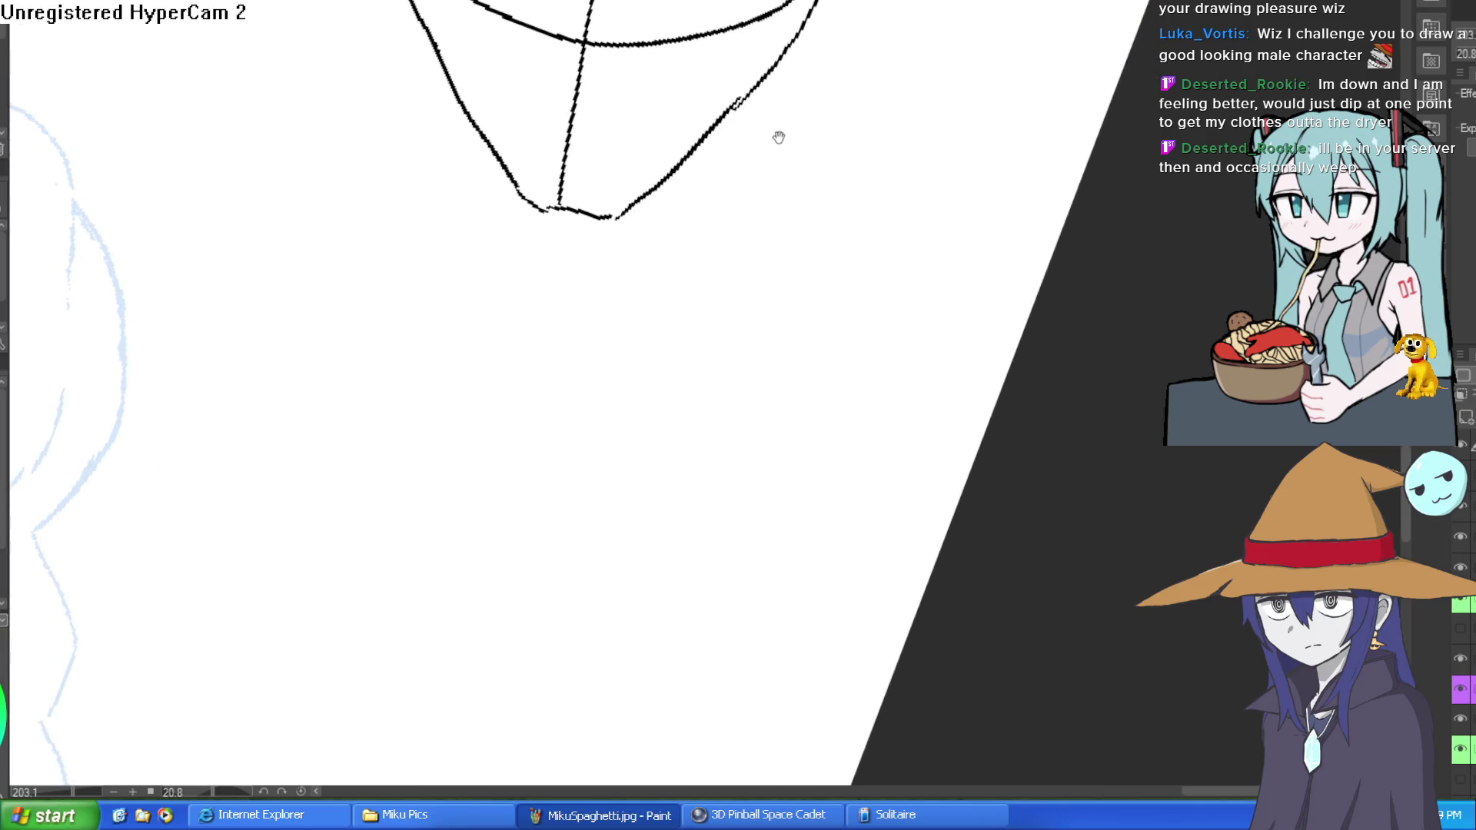
scroll(767, 171, "down", 2)
left_click_drag(799, 53, 791, 327)
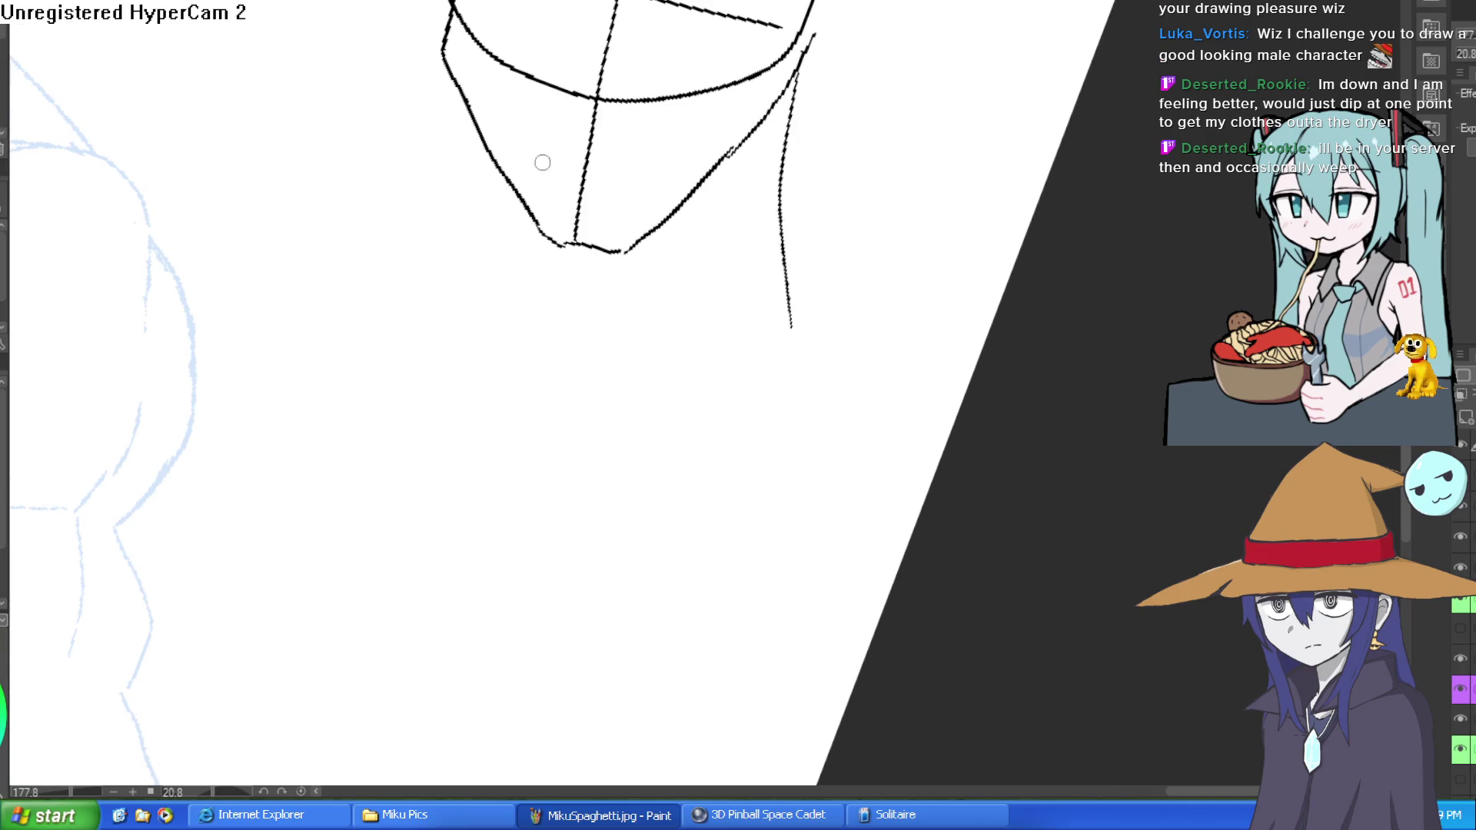
left_click_drag(464, 100, 392, 296)
left_click_drag(515, 198, 416, 425)
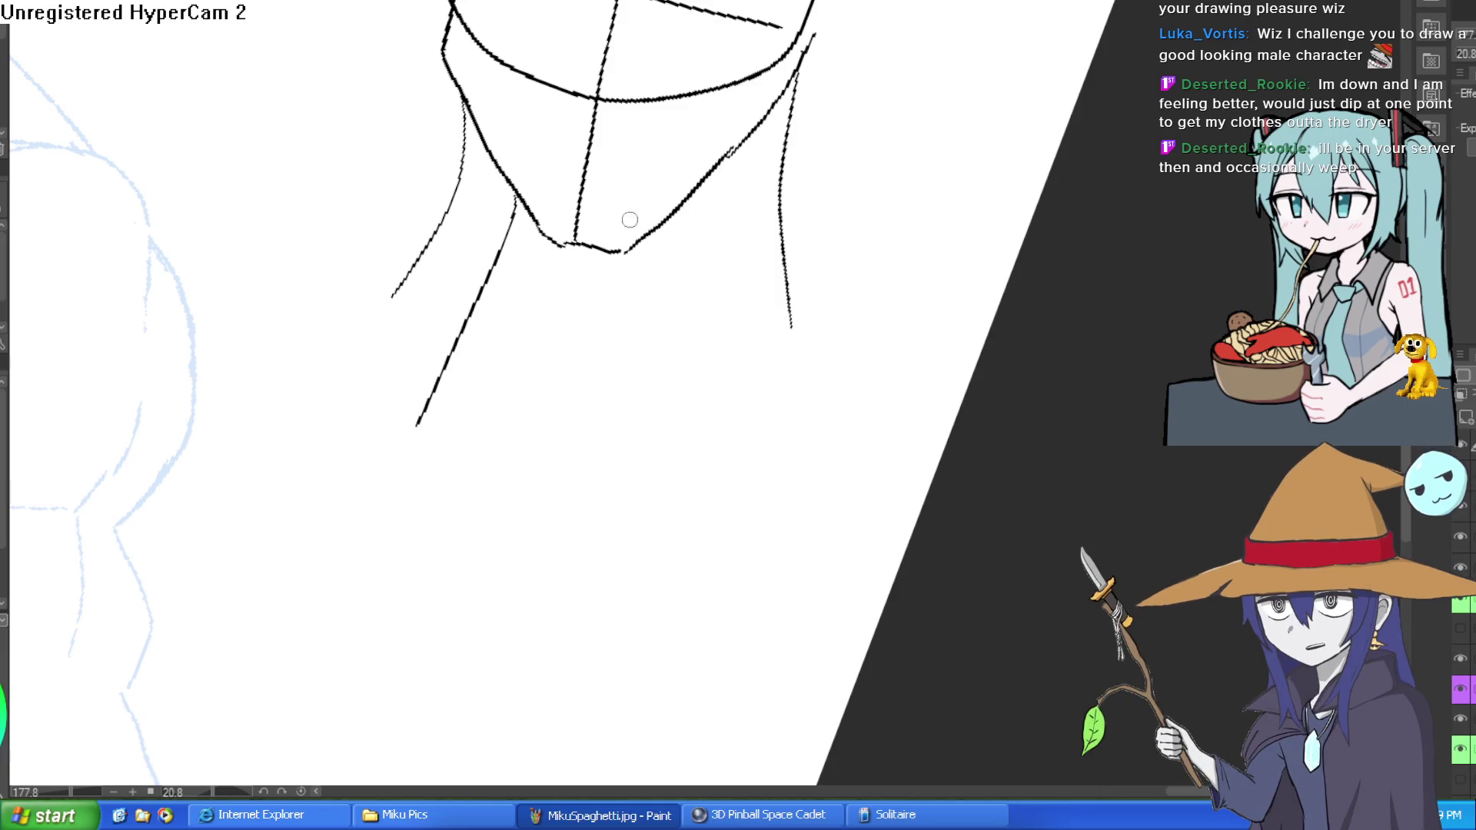
key("ctrl+z")
left_click_drag(506, 181, 532, 362)
left_click_drag(729, 151, 565, 473)
mouse_move(848, 422)
left_mouse_down()
mouse_move(557, 500)
mouse_move(511, 540)
mouse_move(514, 472)
mouse_move(391, 384)
left_mouse_up()
left_click_drag(384, 301, 278, 298)
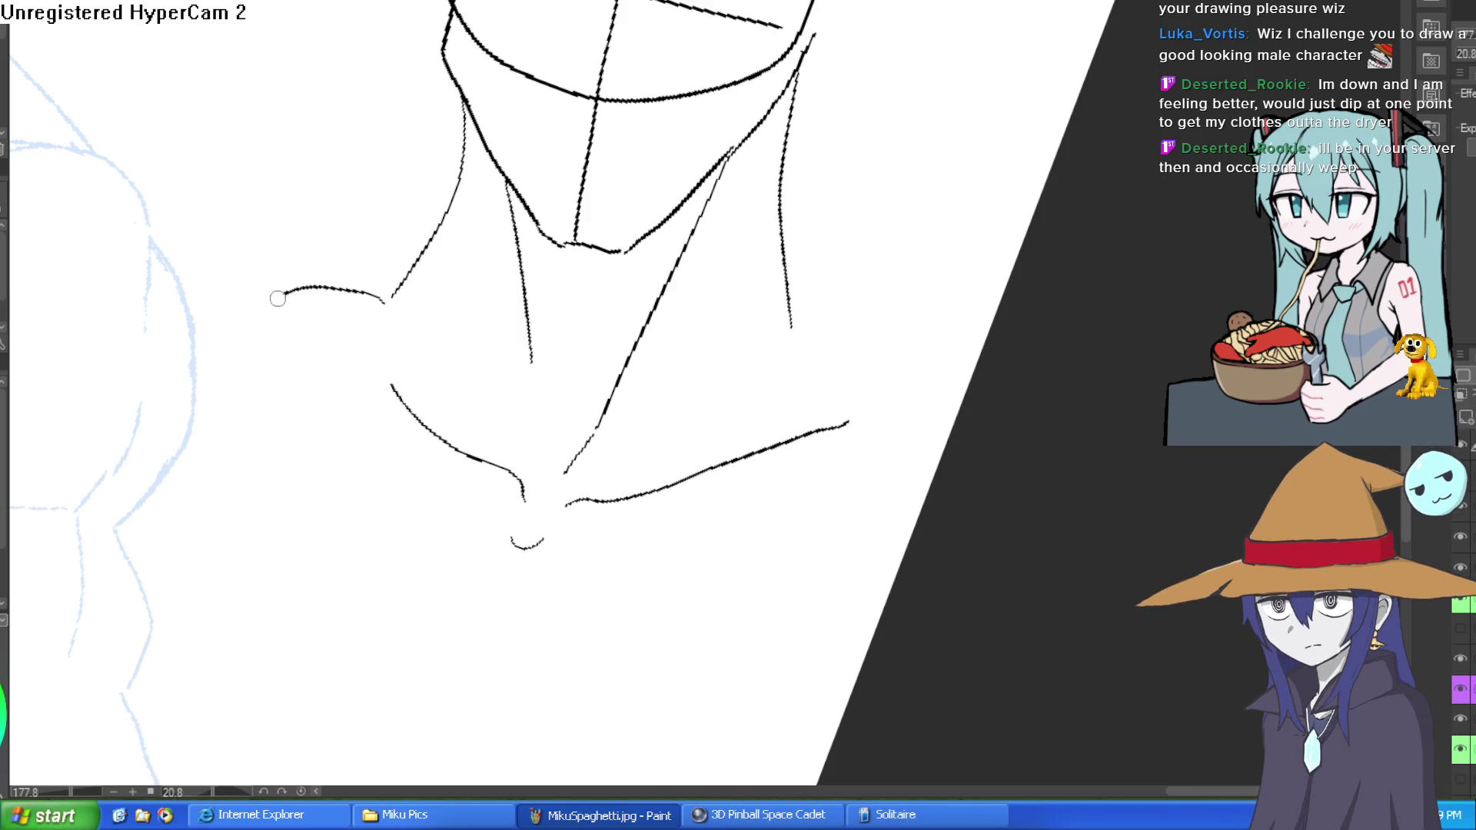
mouse_move(953, 270)
left_mouse_down()
mouse_move(890, 106)
mouse_move(1217, 15)
left_mouse_up()
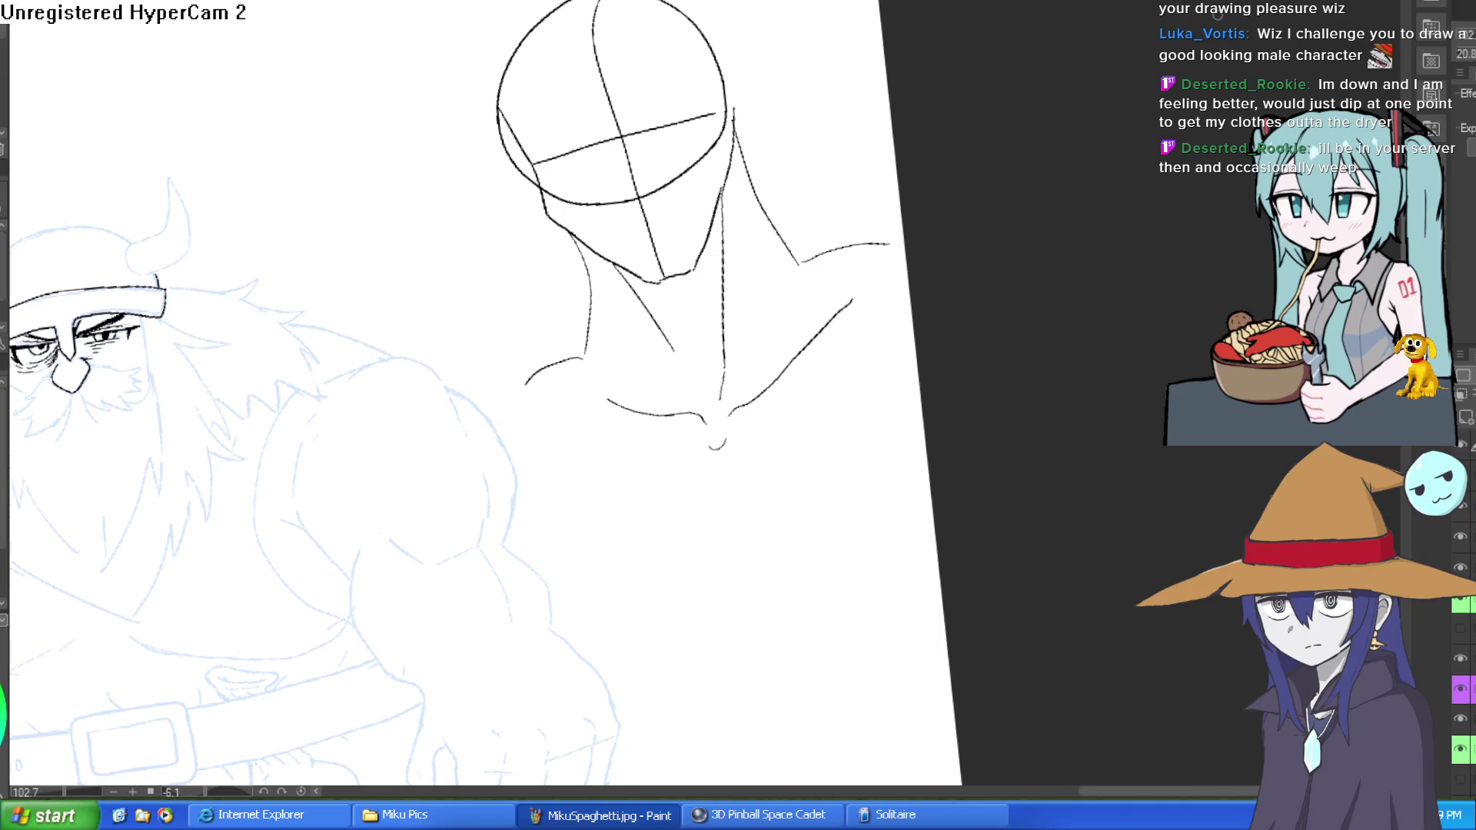
Tint the head sketch light blue and begin inking the jaw and left face line.
left_click(1432, 127)
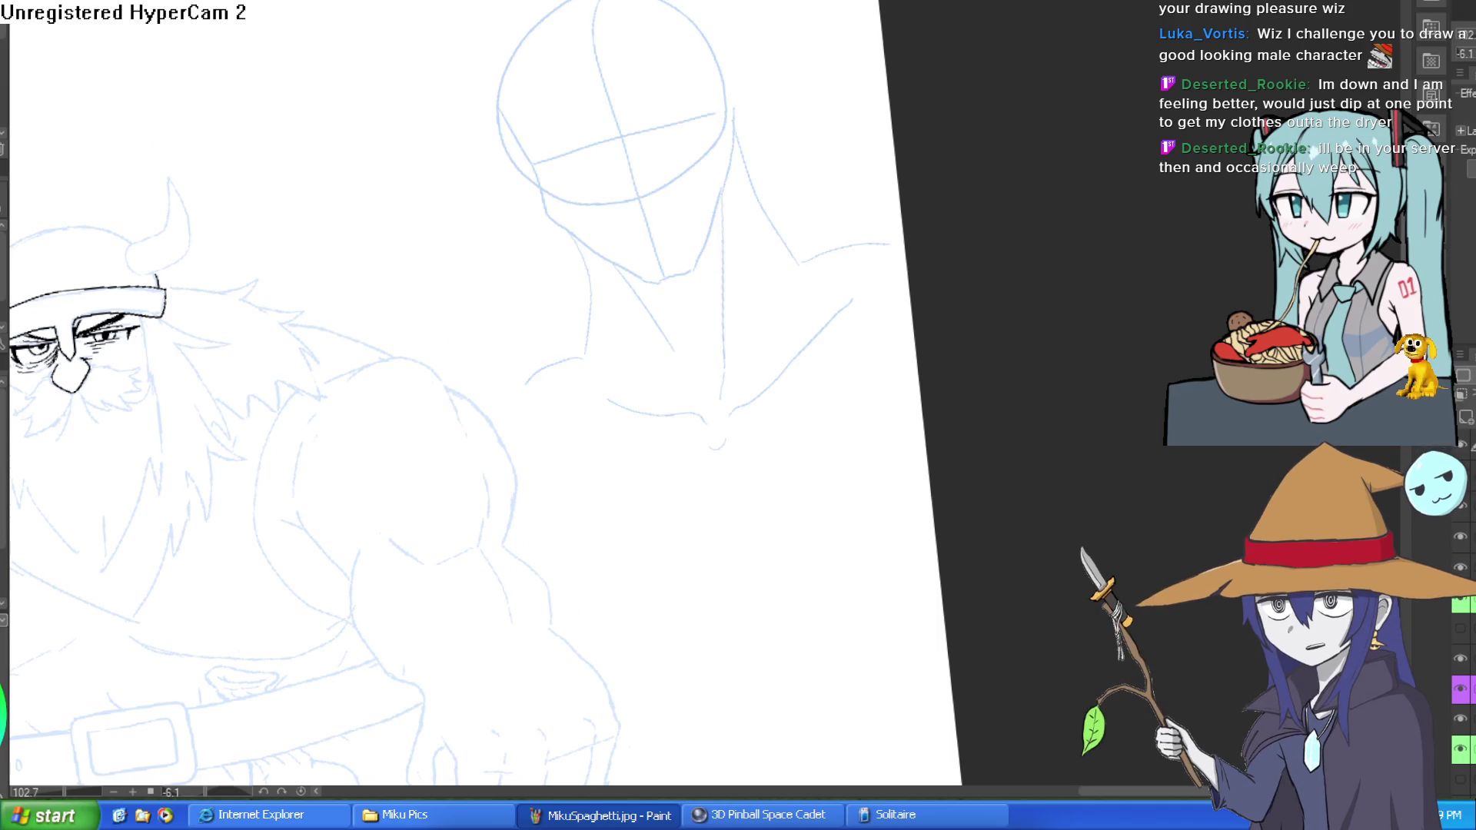
mouse_move(956, 343)
left_mouse_down()
mouse_move(645, 82)
mouse_move(617, 21)
mouse_move(675, 66)
left_mouse_up()
mouse_move(613, 21)
left_mouse_down()
mouse_move(615, 232)
mouse_move(712, 363)
left_mouse_up()
key("ctrl+z")
mouse_move(897, 181)
left_mouse_down()
mouse_move(874, 122)
mouse_move(498, 35)
mouse_move(530, 234)
left_mouse_up()
key("ctrl+z")
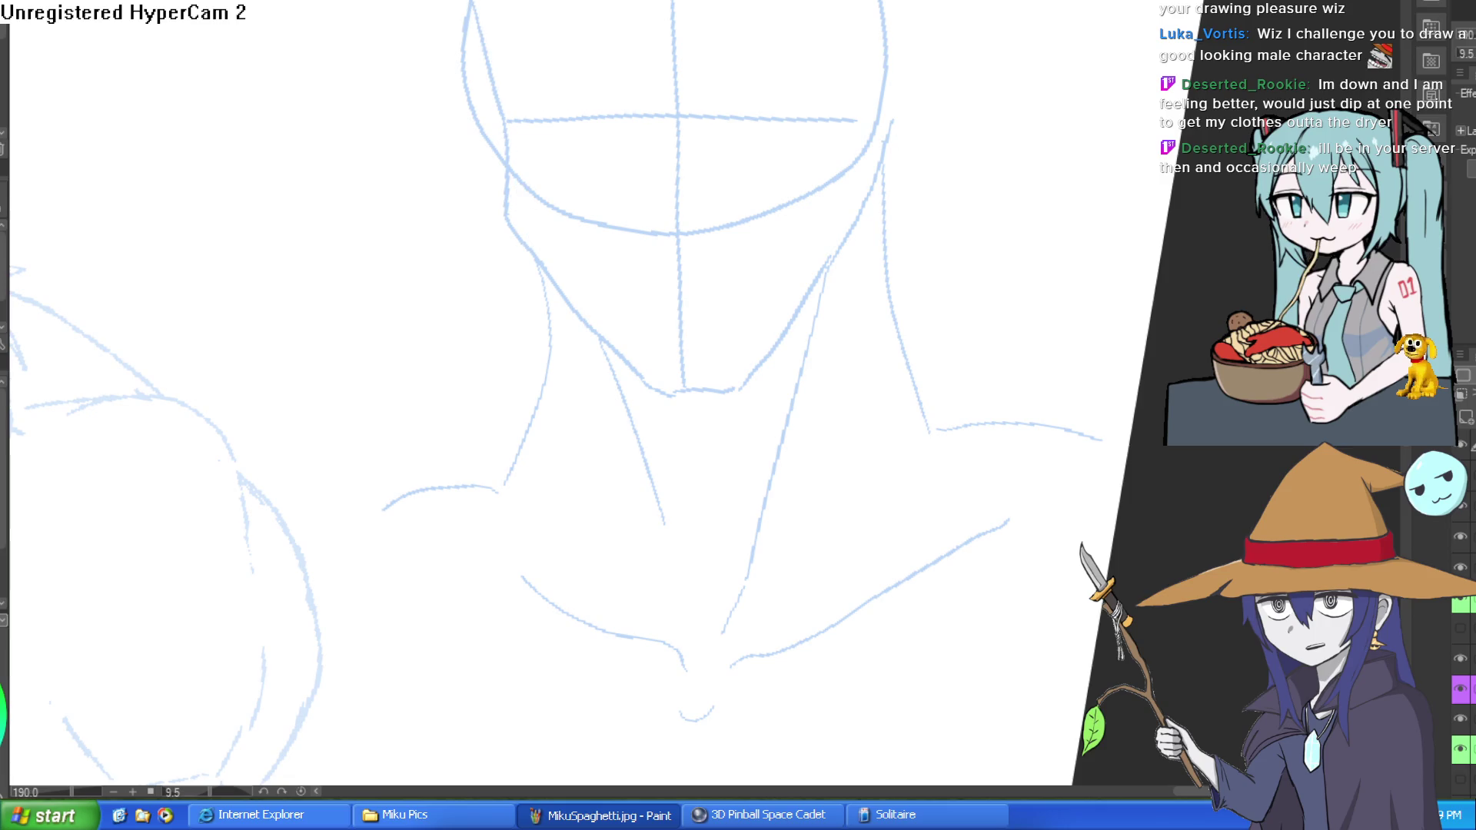
left_click_drag(773, 152, 749, 201)
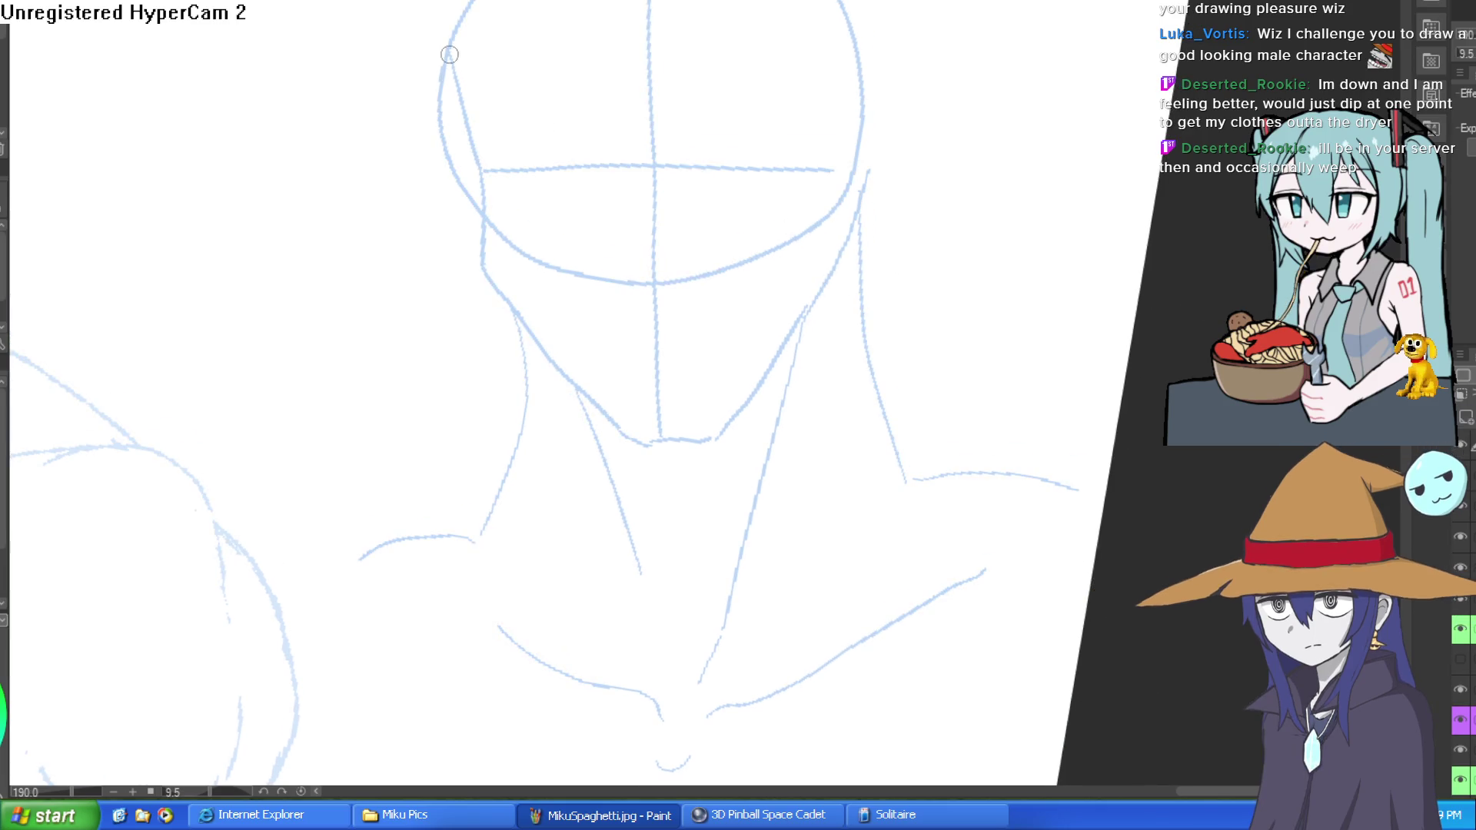
mouse_move(450, 52)
left_mouse_down()
mouse_move(489, 197)
mouse_move(567, 289)
mouse_move(653, 317)
left_mouse_up()
key("ctrl+z")
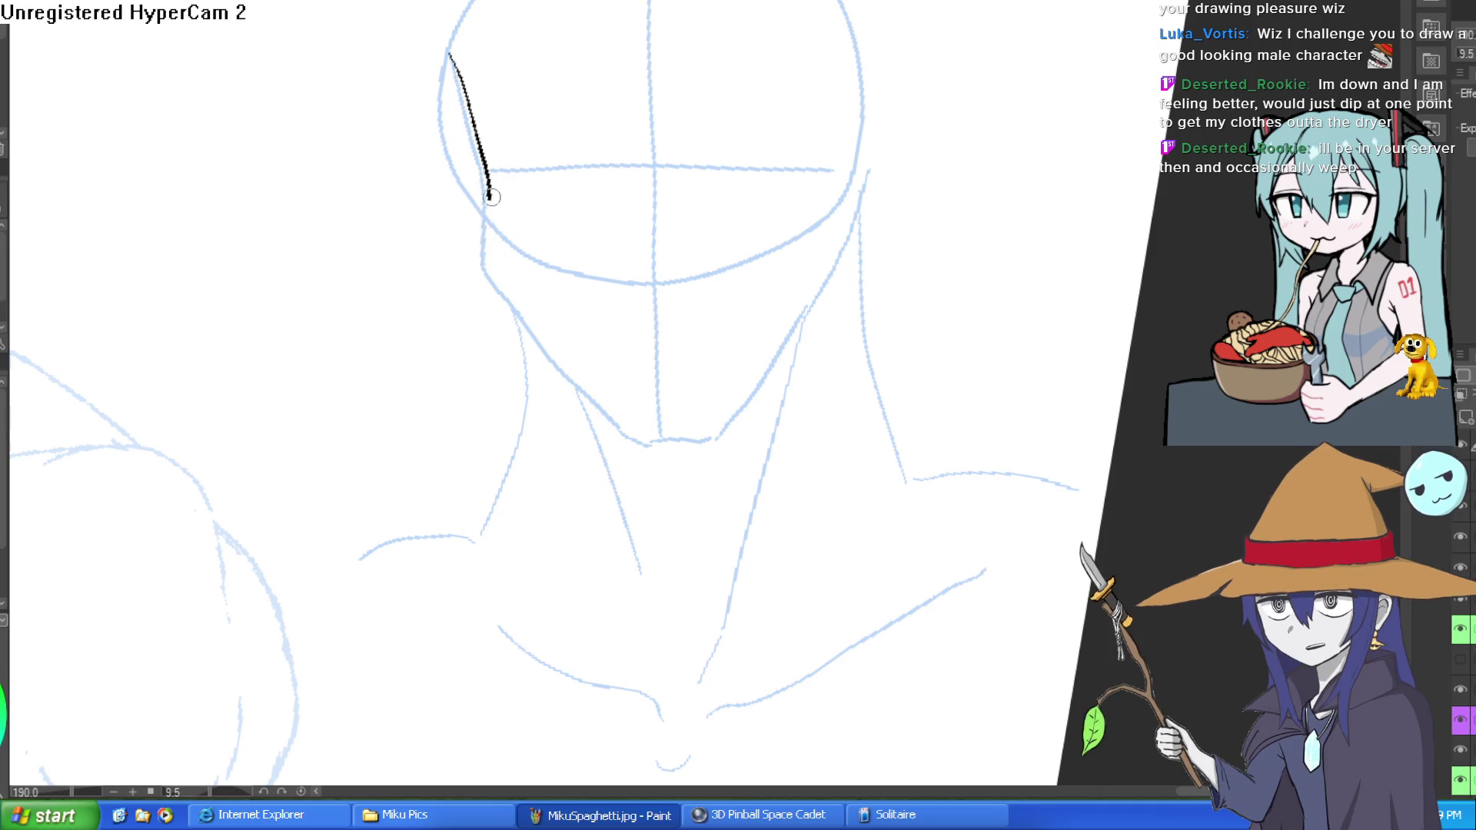
mouse_move(484, 189)
left_mouse_down()
mouse_move(494, 244)
mouse_move(643, 343)
mouse_move(674, 346)
mouse_move(761, 289)
mouse_move(874, 98)
left_mouse_up()
Ink both sides of the face, extend the cheek and add curved eyebrow strokes.
scroll(875, 98, "up", 3)
left_click_drag(875, 217, 869, 135)
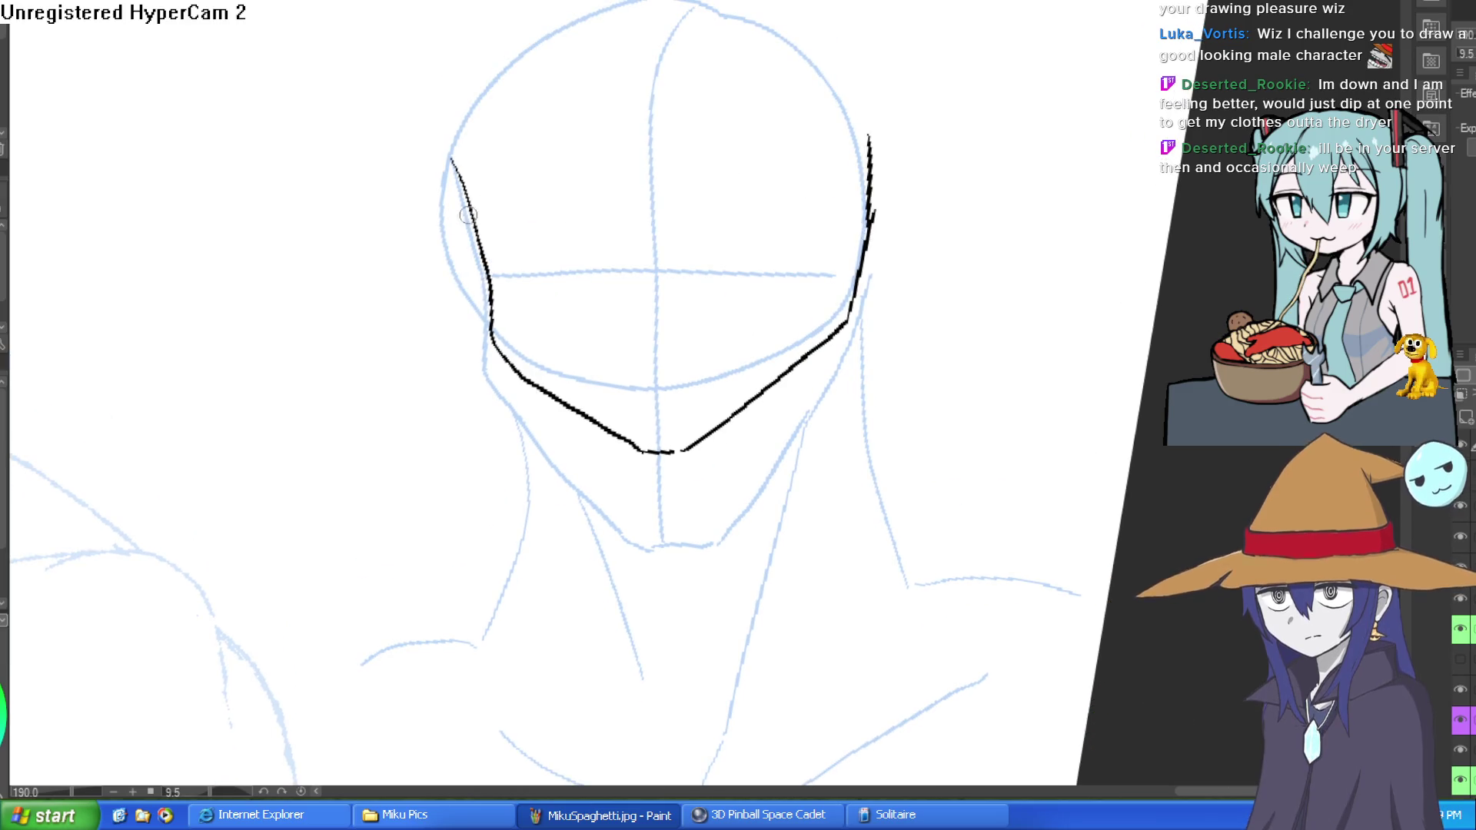
left_click_drag(470, 198, 489, 27)
mouse_move(451, 163)
left_mouse_down()
mouse_move(469, 203)
mouse_move(719, 105)
mouse_move(586, 275)
mouse_move(451, 306)
mouse_move(444, 347)
mouse_move(457, 356)
left_mouse_up()
left_click_drag(470, 298, 538, 264)
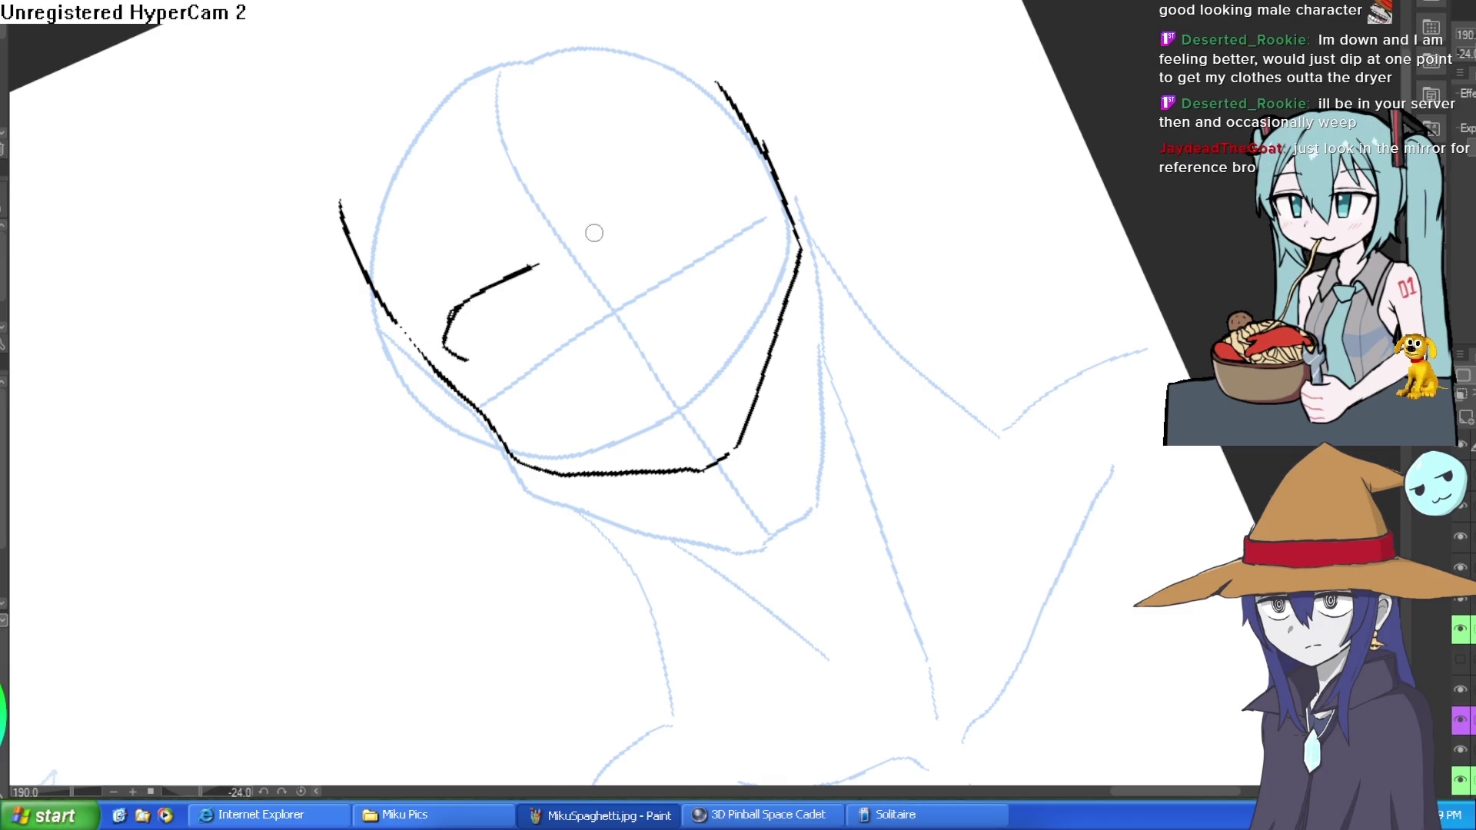
mouse_move(610, 228)
left_mouse_down()
mouse_move(626, 192)
mouse_move(708, 151)
mouse_move(743, 175)
mouse_move(661, 170)
mouse_move(621, 220)
mouse_move(692, 149)
mouse_move(853, 259)
left_mouse_up()
key("ctrl+z")
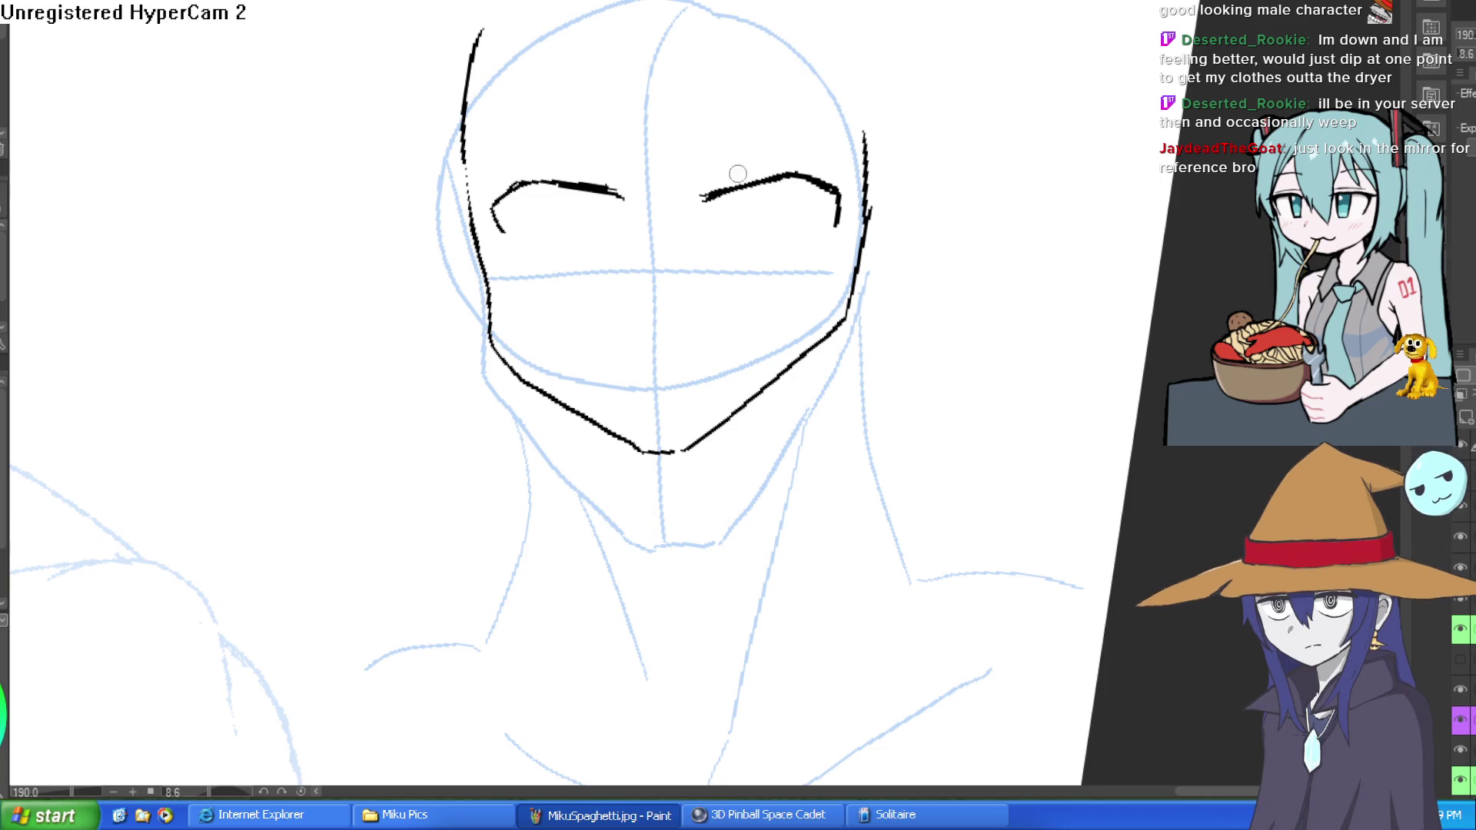
Draw box-shaped eyes under both eyebrows.
scroll(738, 219, "up", 3)
mouse_move(742, 149)
left_mouse_down()
mouse_move(745, 231)
mouse_move(827, 230)
mouse_move(846, 127)
left_mouse_up()
mouse_move(372, 156)
left_mouse_down()
mouse_move(379, 231)
mouse_move(454, 238)
mouse_move(462, 152)
left_mouse_up()
scroll(866, 83, "down", 2)
scroll(832, 109, "down", 1)
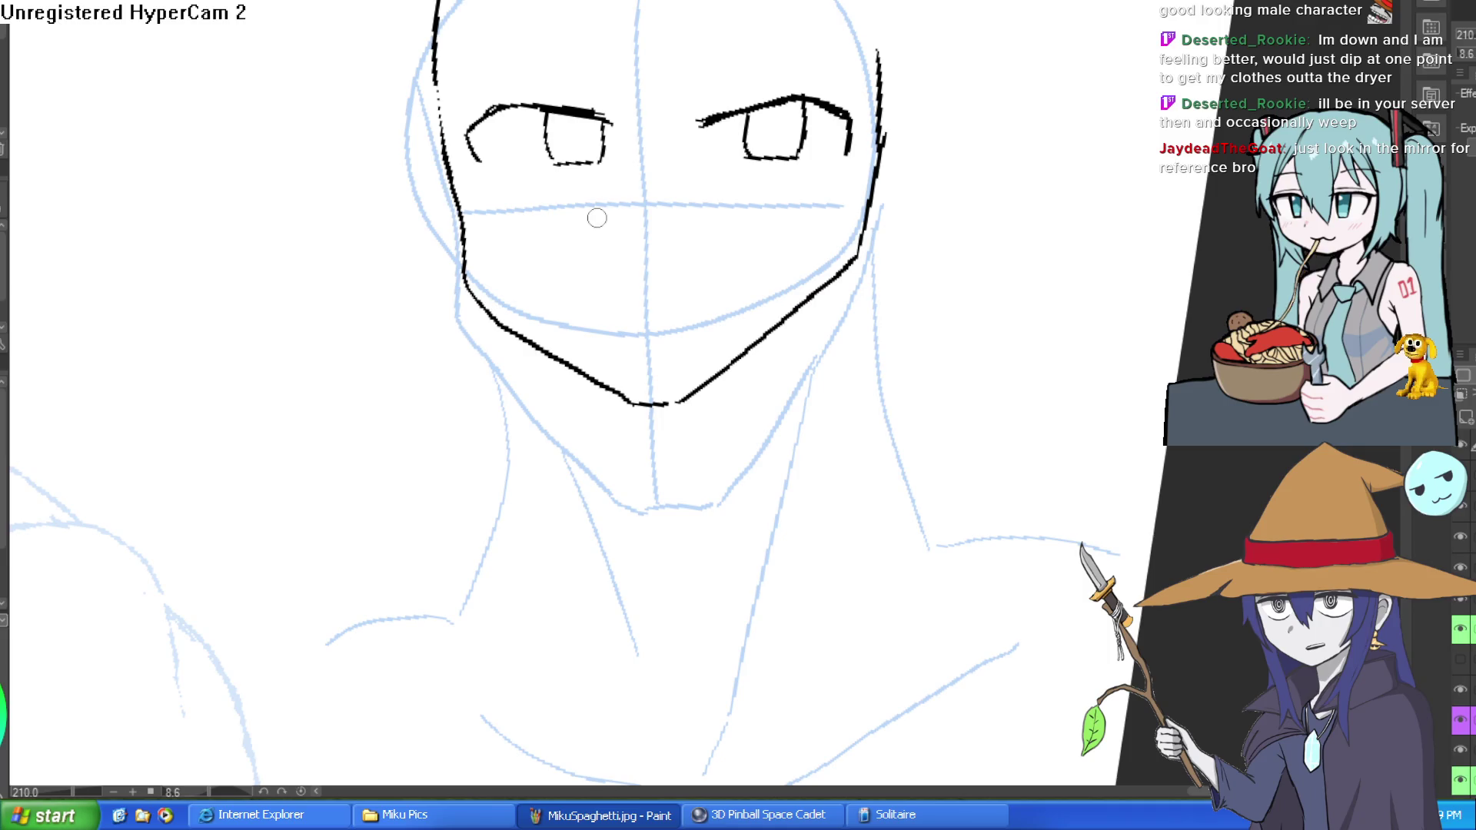
Ink a bold nose line, the mouth, a left cheek line and small accents around the brows.
mouse_move(615, 98)
left_mouse_down()
mouse_move(596, 217)
mouse_move(619, 257)
left_mouse_up()
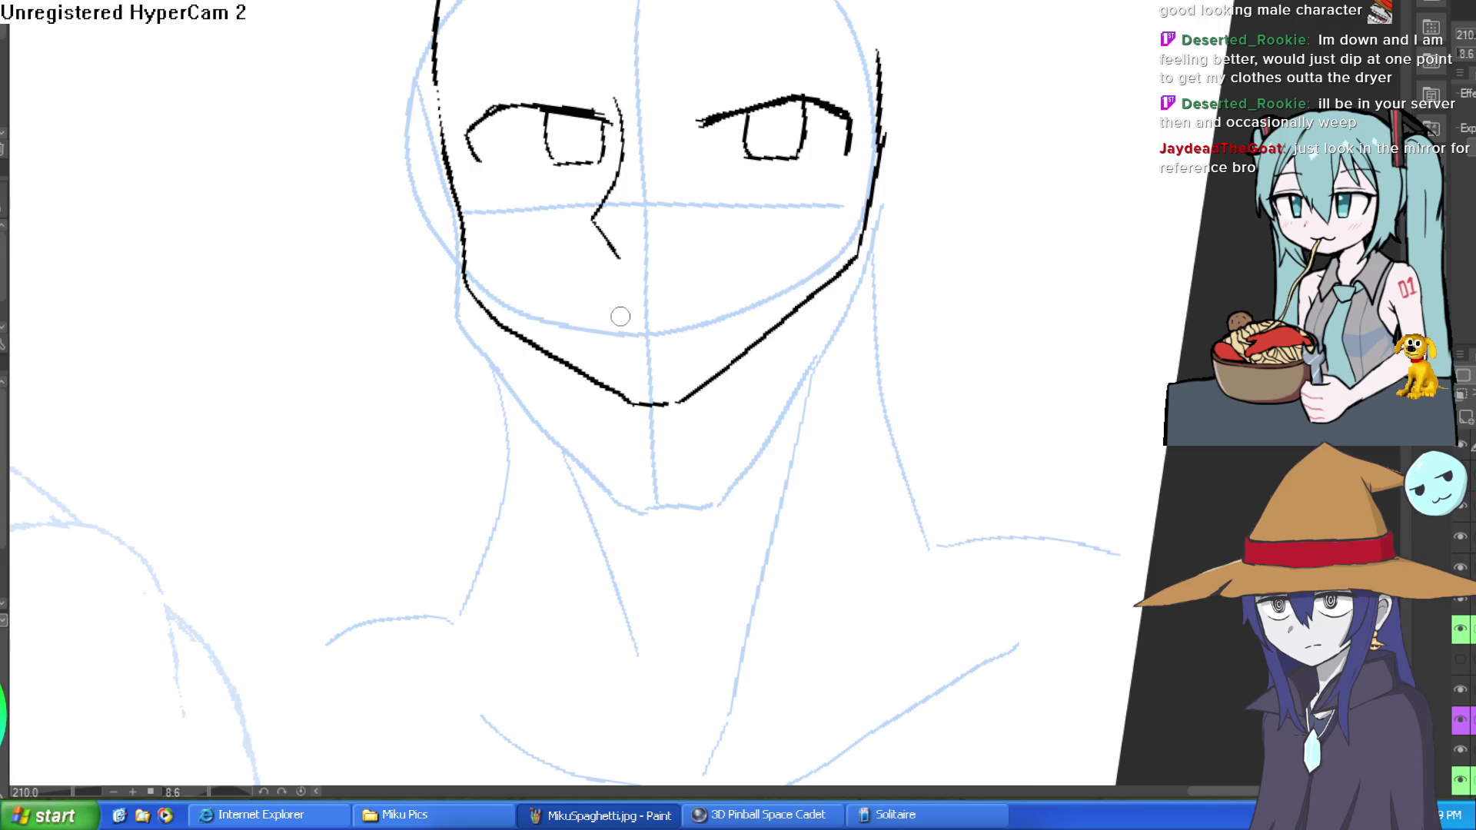
left_click_drag(632, 315, 700, 309)
mouse_move(429, 111)
left_mouse_down()
mouse_move(513, 323)
mouse_move(634, 403)
mouse_move(680, 400)
mouse_move(825, 277)
left_mouse_up()
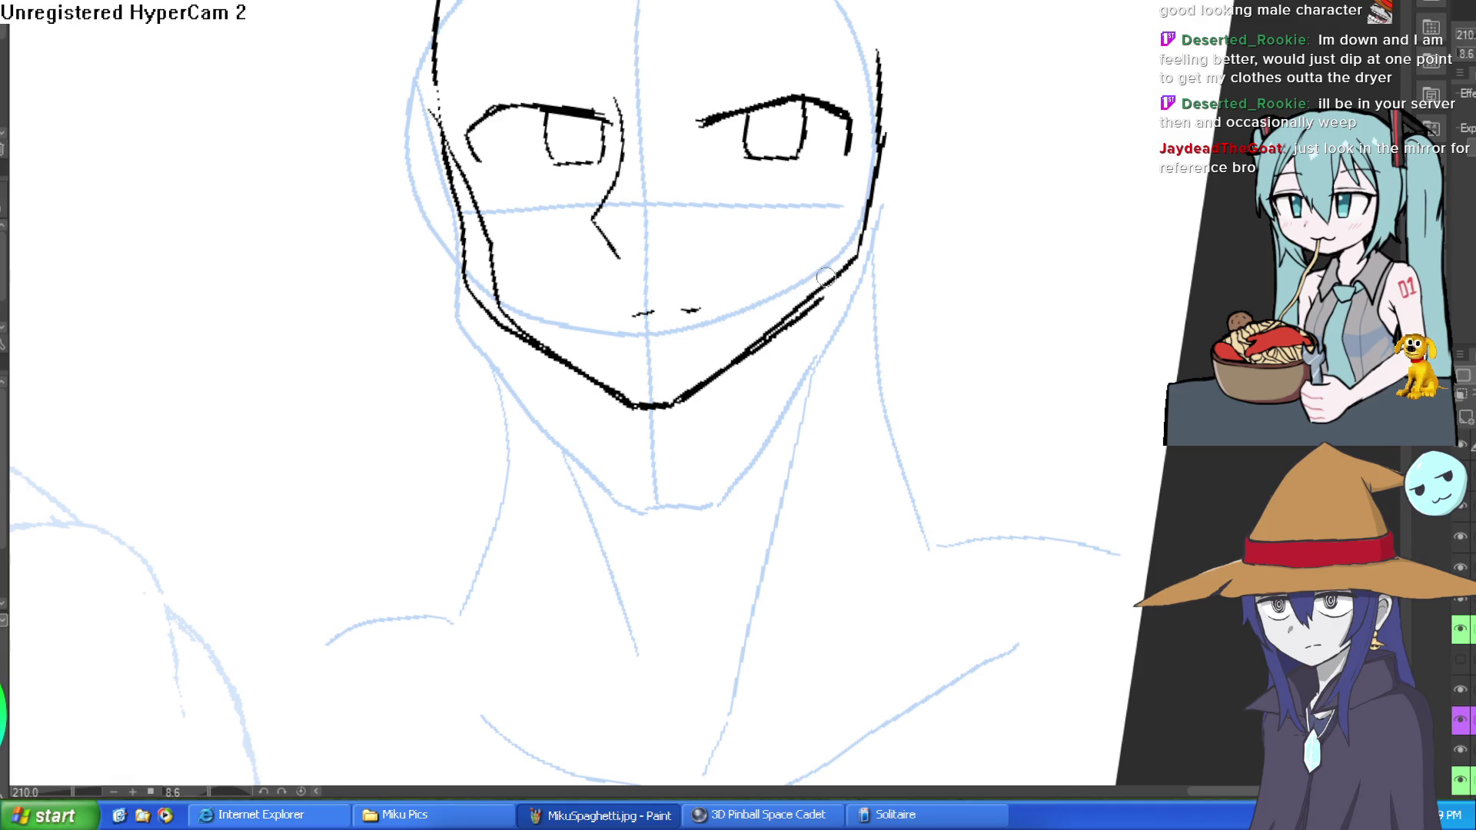
mouse_move(615, 100)
left_mouse_down()
mouse_move(589, 210)
mouse_move(620, 257)
left_mouse_up()
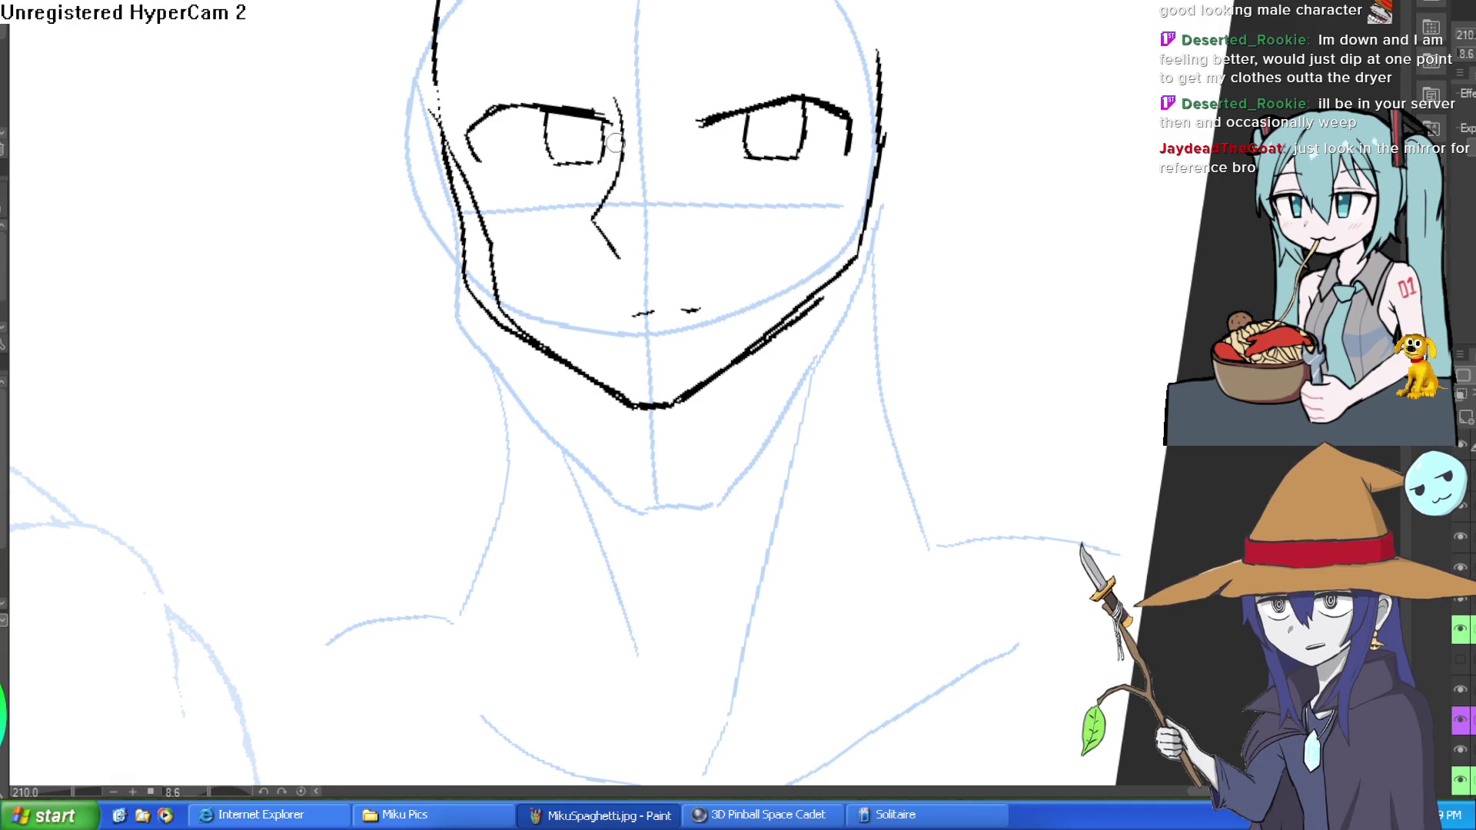
mouse_move(617, 119)
left_mouse_down()
mouse_move(597, 202)
mouse_move(619, 256)
left_mouse_up()
left_click_drag(705, 105, 754, 97)
left_click_drag(594, 98, 566, 92)
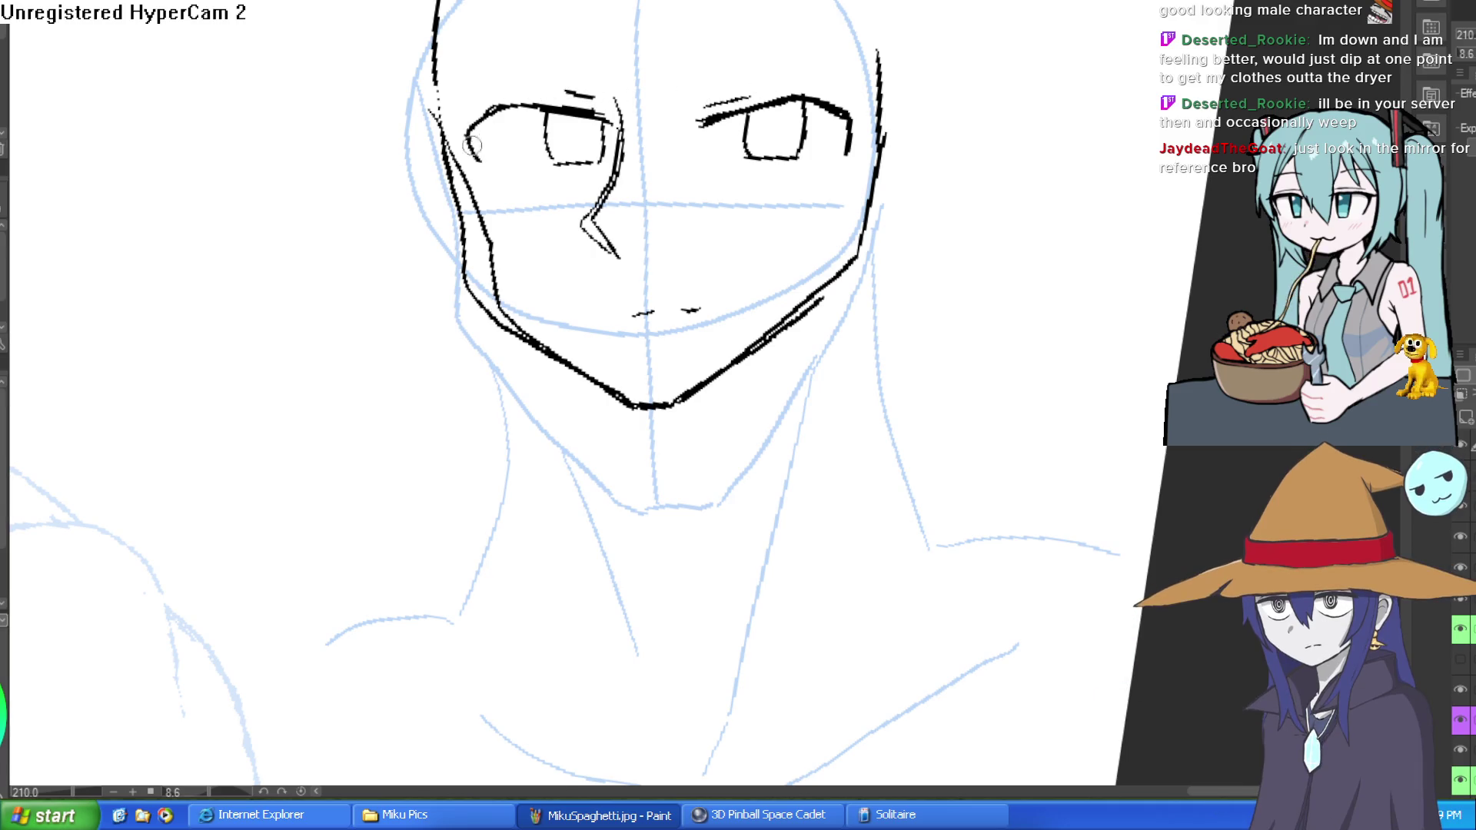
mouse_move(472, 145)
left_mouse_down()
mouse_move(538, 192)
mouse_move(638, 161)
mouse_move(690, 125)
left_mouse_up()
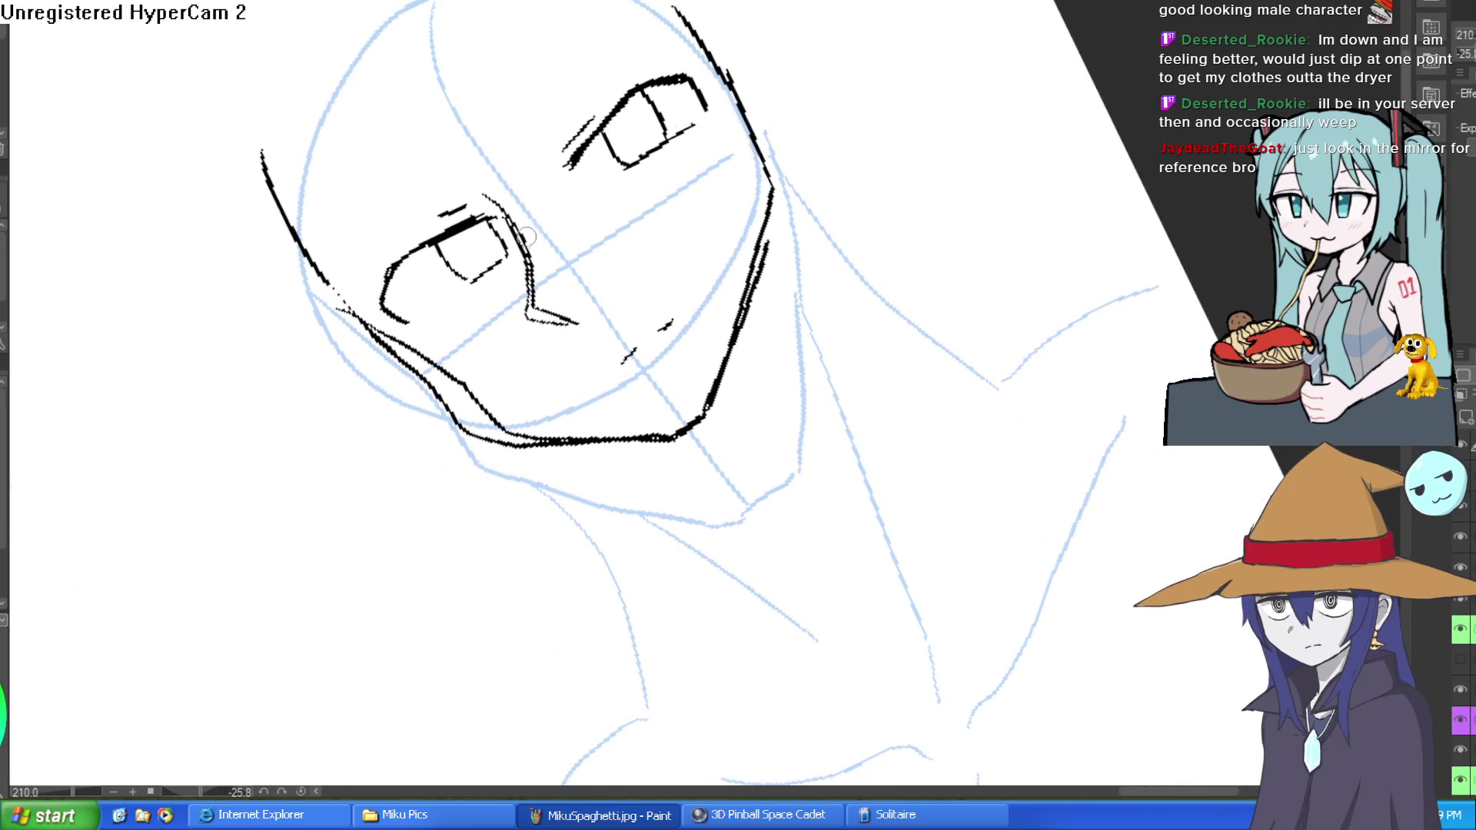
Rotate the canvas upright and erase the outer left cheek contour.
left_click_drag(586, 175, 962, 202)
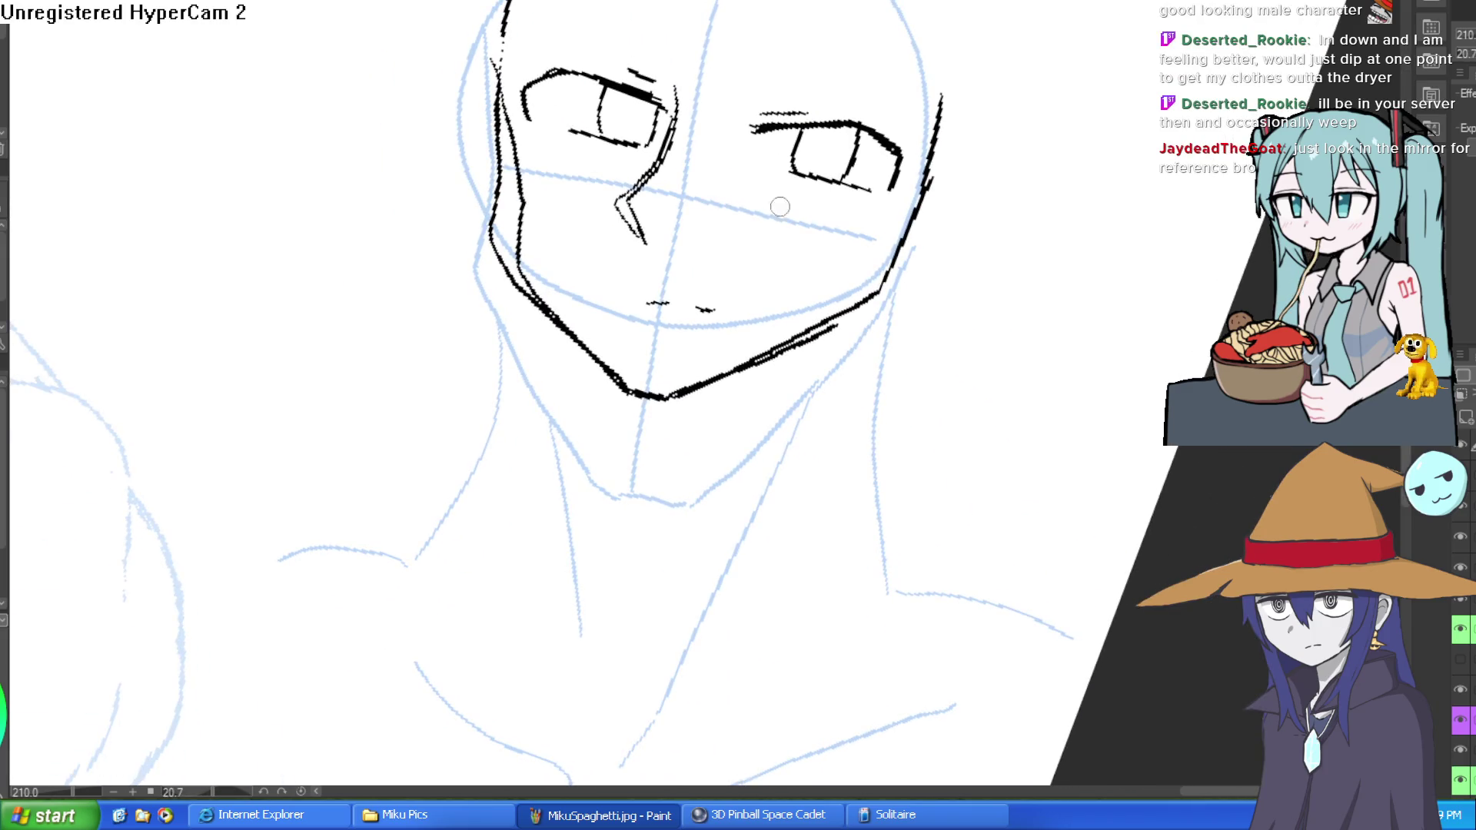
mouse_move(496, 173)
left_mouse_down()
mouse_move(486, 85)
mouse_move(507, 138)
mouse_move(488, 218)
mouse_move(500, 273)
mouse_move(530, 300)
left_mouse_up()
scroll(623, 265, "down", 2)
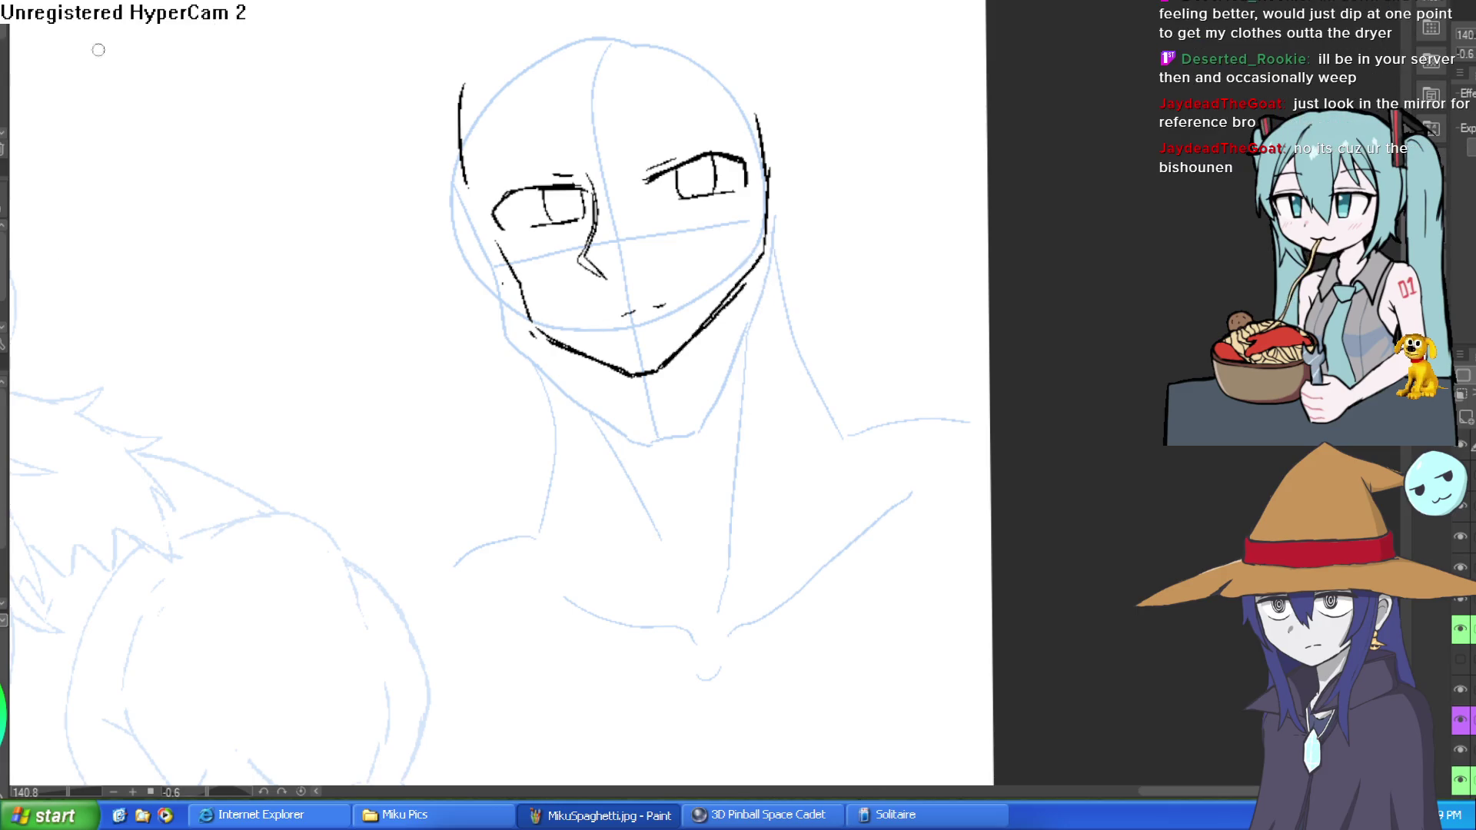
Erase the stray upper-left stroke on the head outline, then zoom toward the eyes.
mouse_move(863, 91)
left_mouse_down()
mouse_move(897, 162)
mouse_move(662, 143)
left_mouse_up()
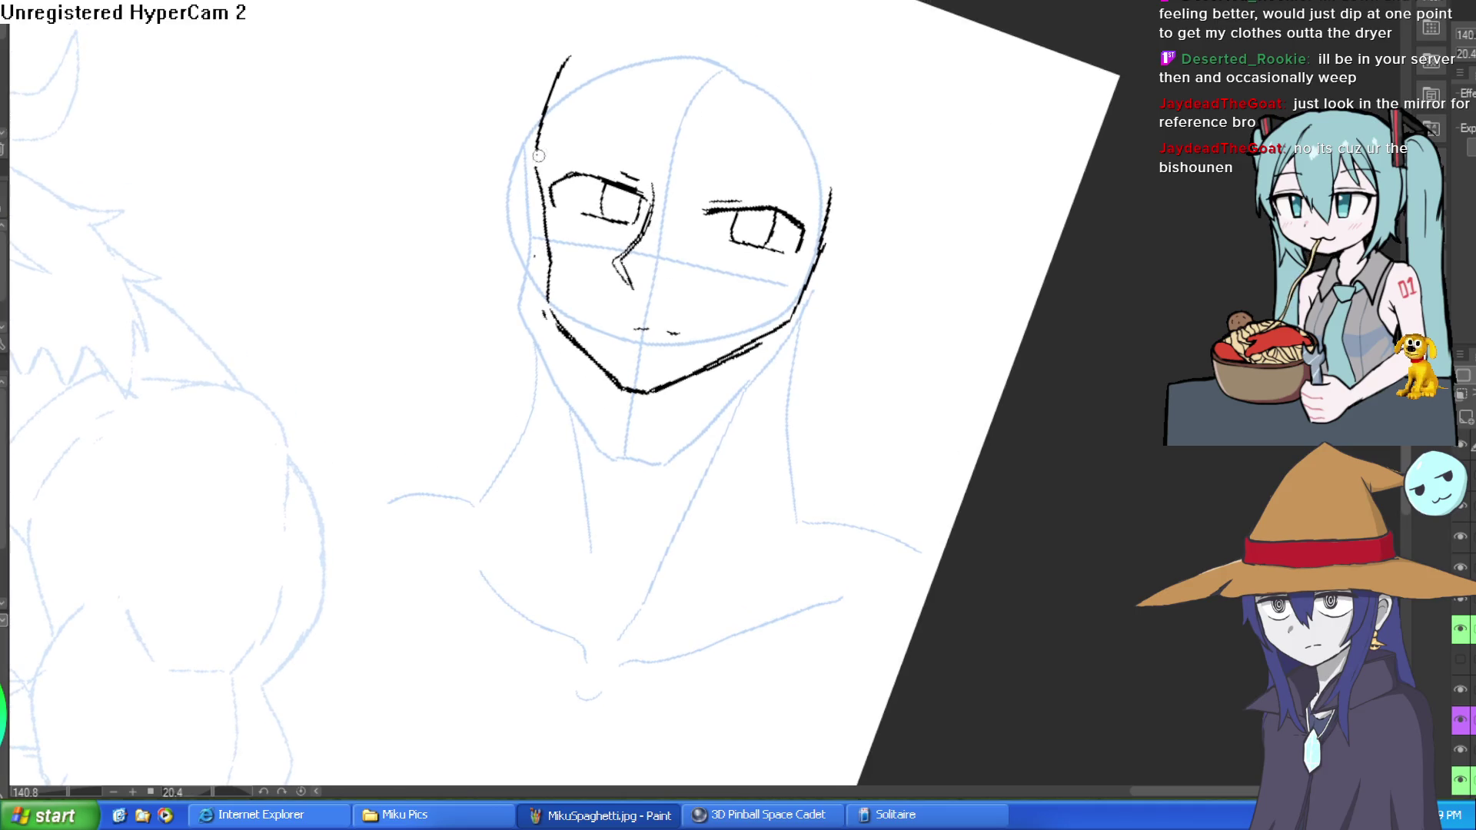
left_click_drag(537, 165, 557, 83)
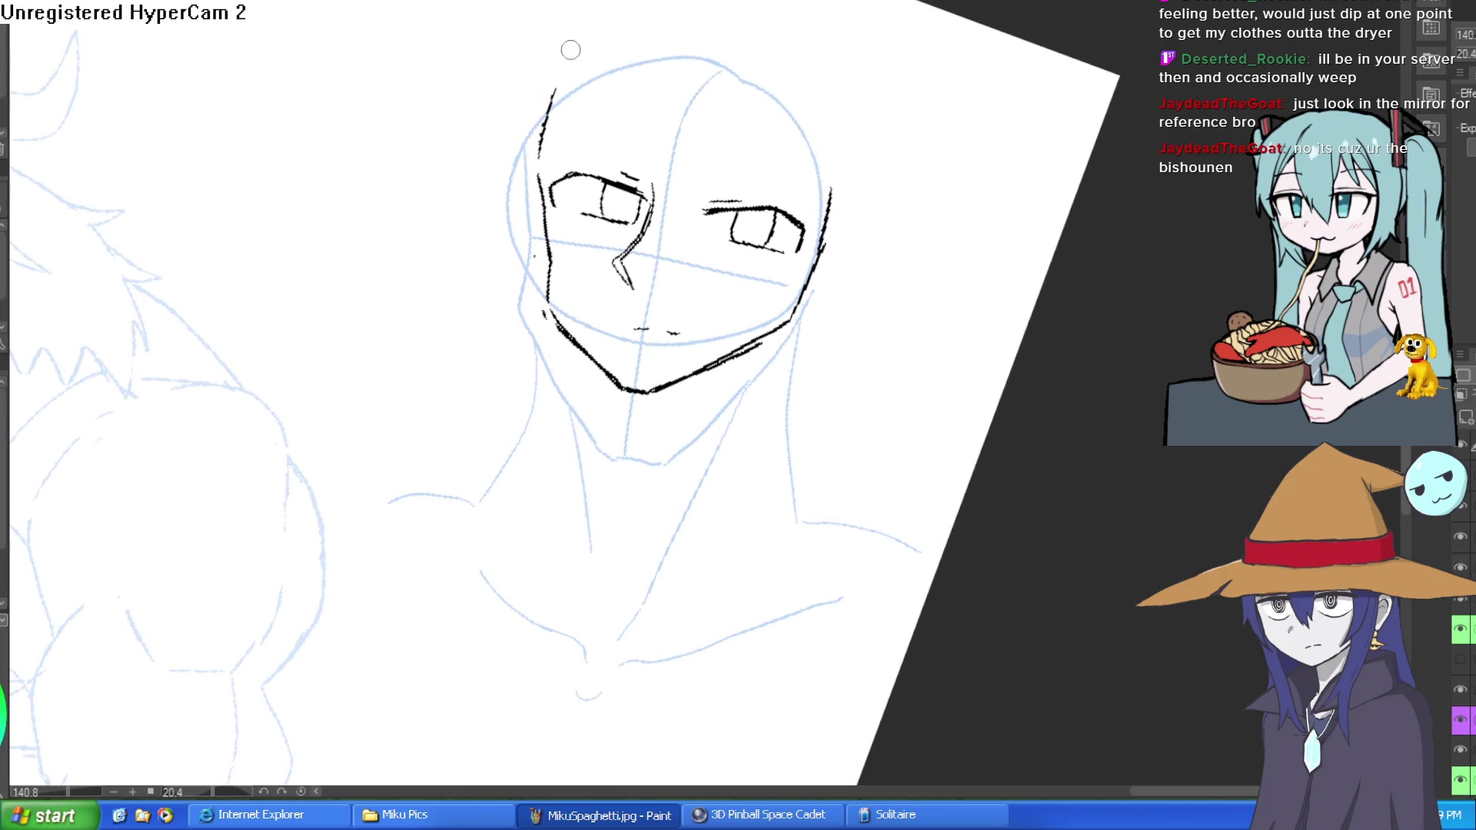
left_click_drag(701, 96, 797, 131)
Ink pupils in both eyes with a curved stroke in the right eye.
scroll(744, 231, "up", 5)
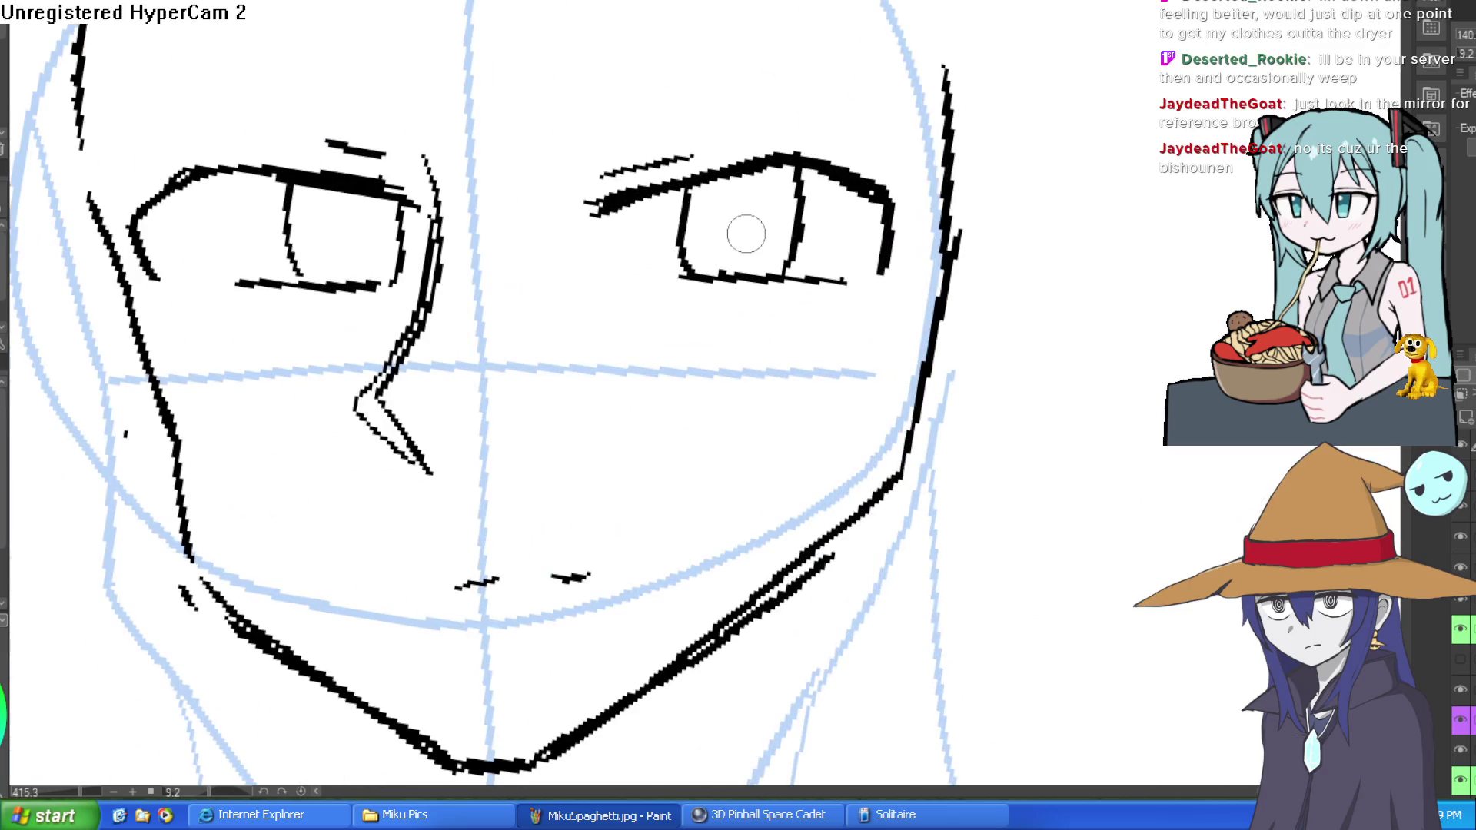
mouse_move(738, 201)
left_mouse_down()
mouse_move(741, 231)
mouse_move(736, 209)
left_mouse_up()
mouse_move(346, 215)
left_mouse_down()
mouse_move(349, 246)
mouse_move(290, 230)
left_mouse_up()
left_click_drag(717, 185, 686, 217)
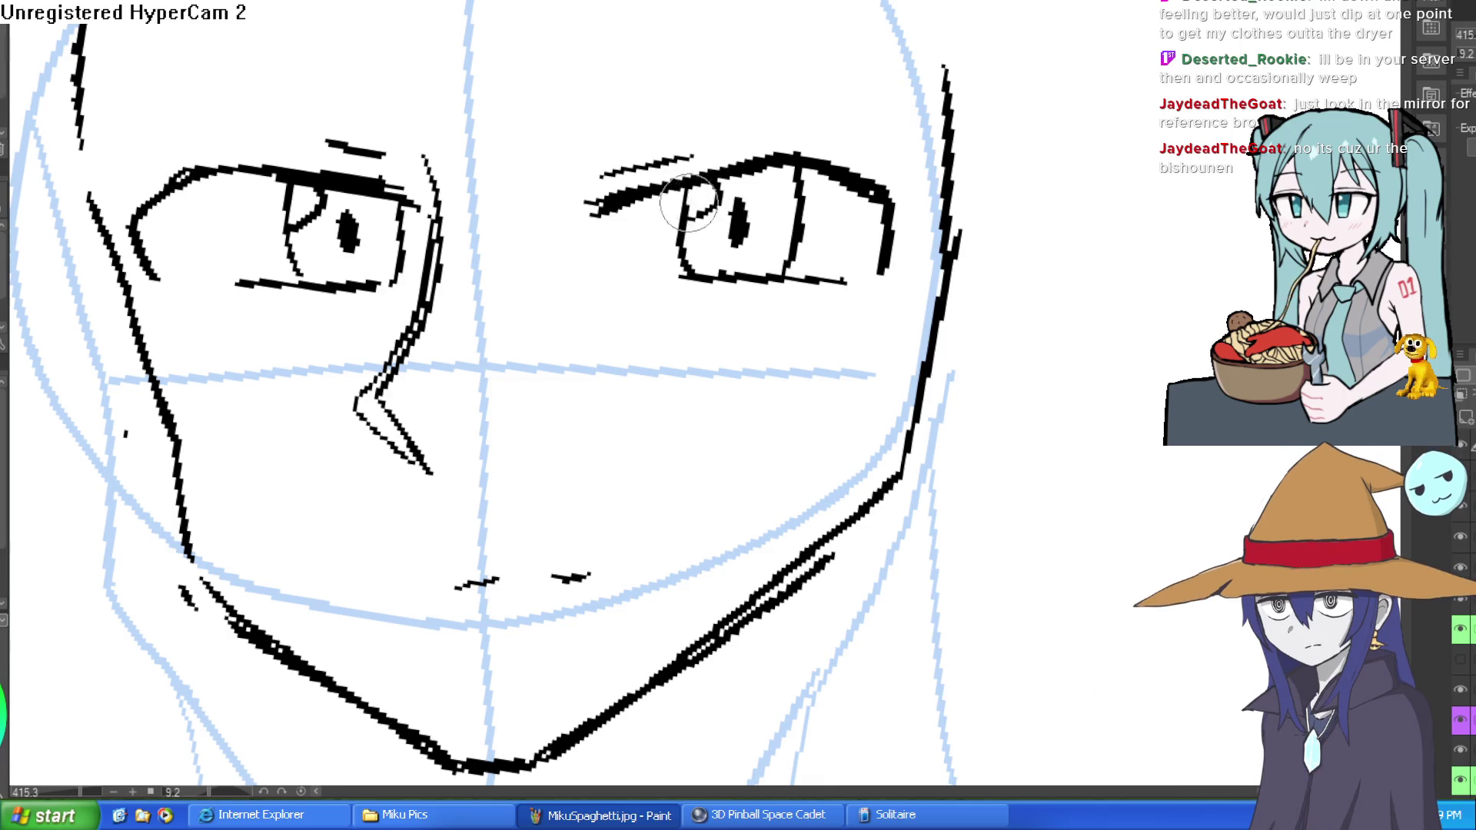
Ink the left and right neck and shoulder lines below the chin.
scroll(857, 189, "down", 5)
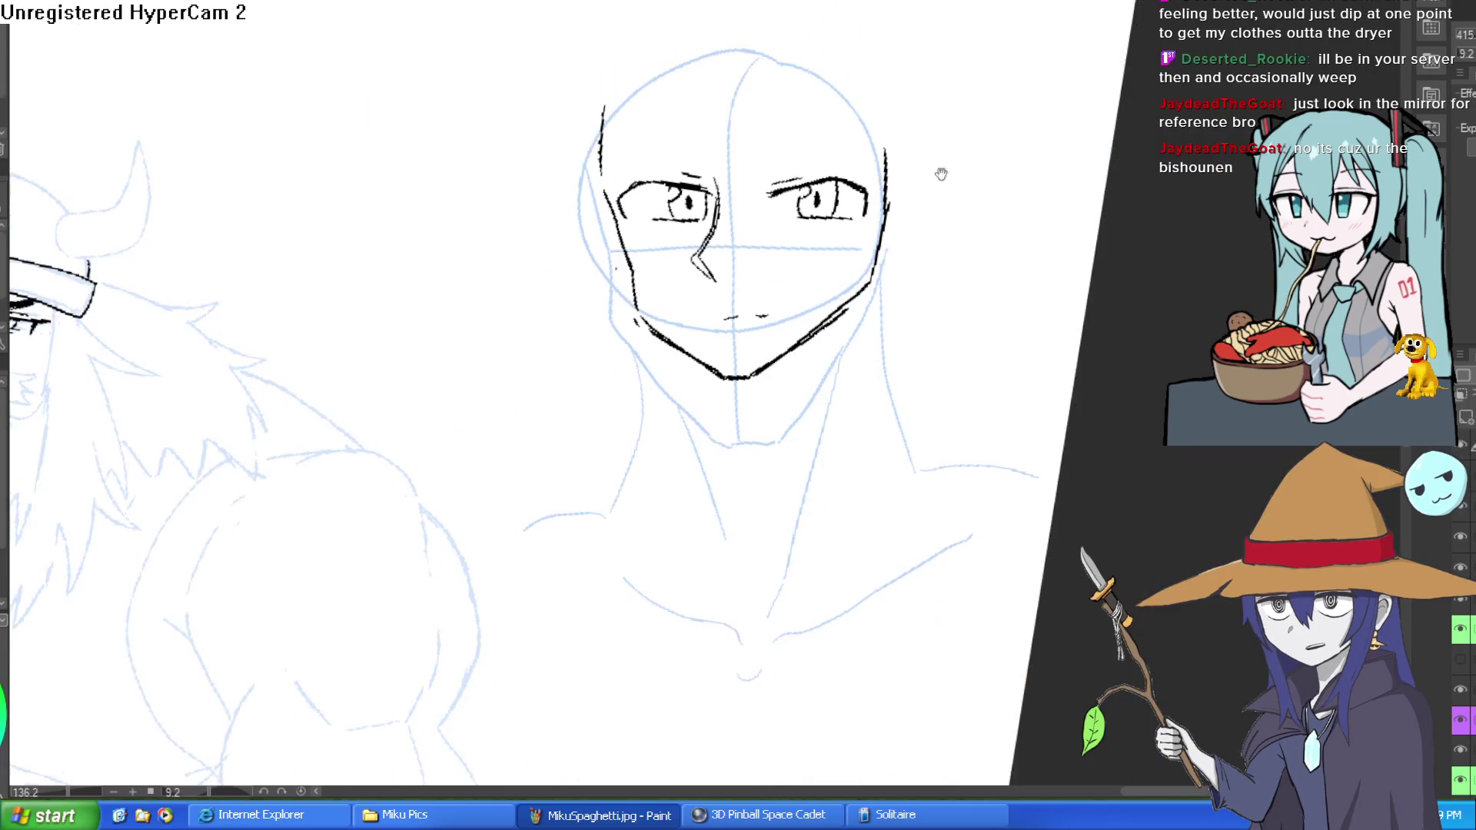
mouse_move(938, 171)
left_mouse_down()
mouse_move(872, 180)
mouse_move(844, 166)
left_mouse_up()
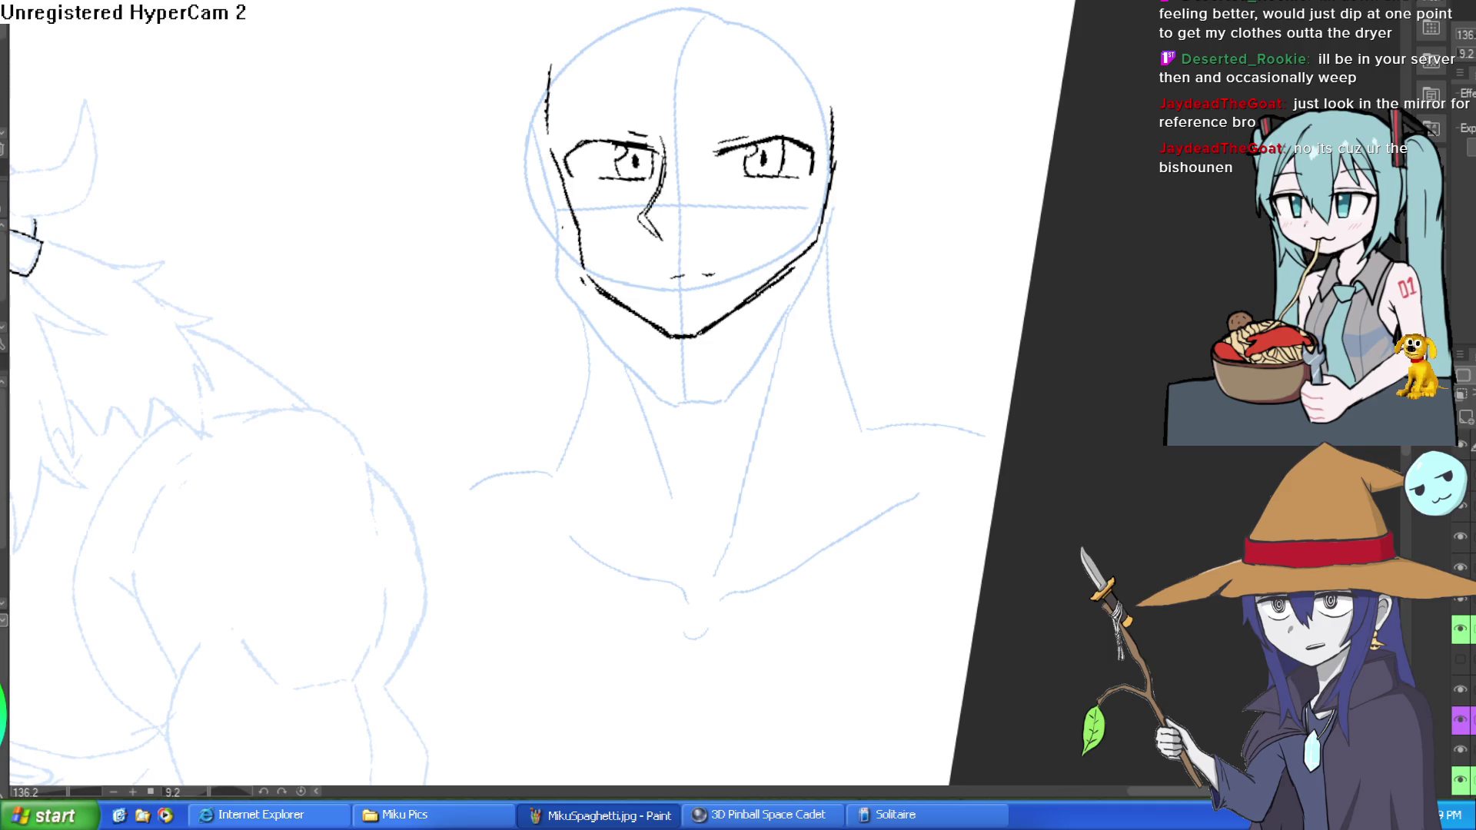
scroll(764, 194, "up", 3)
scroll(769, 196, "down", 4)
scroll(799, 204, "up", 6)
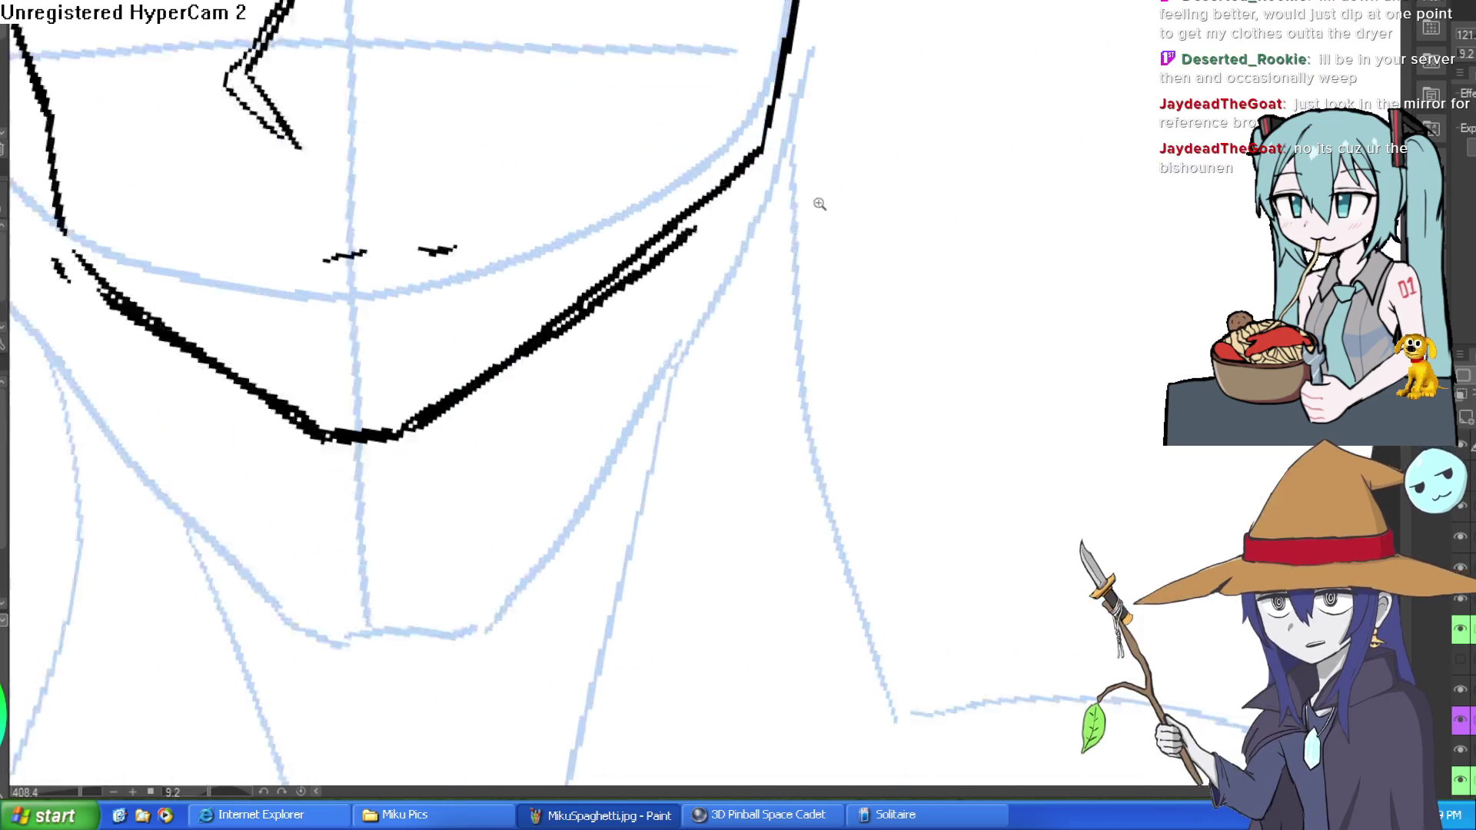
scroll(799, 204, "down", 3)
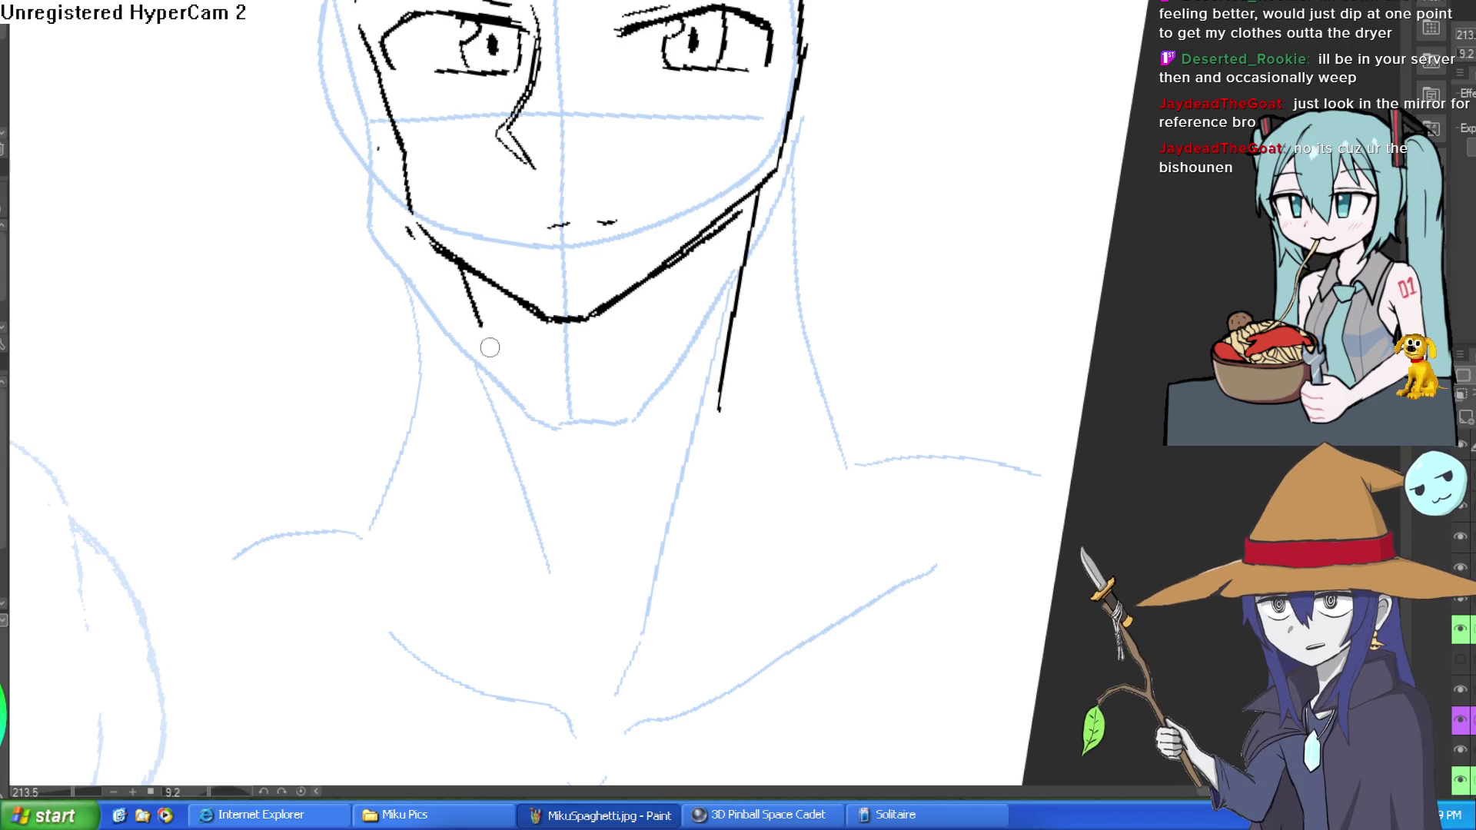
left_click_drag(481, 327, 498, 365)
mouse_move(447, 263)
left_mouse_down()
mouse_move(458, 312)
mouse_move(431, 481)
left_mouse_up()
mouse_move(743, 215)
left_mouse_down()
mouse_move(785, 381)
mouse_move(882, 449)
left_mouse_up()
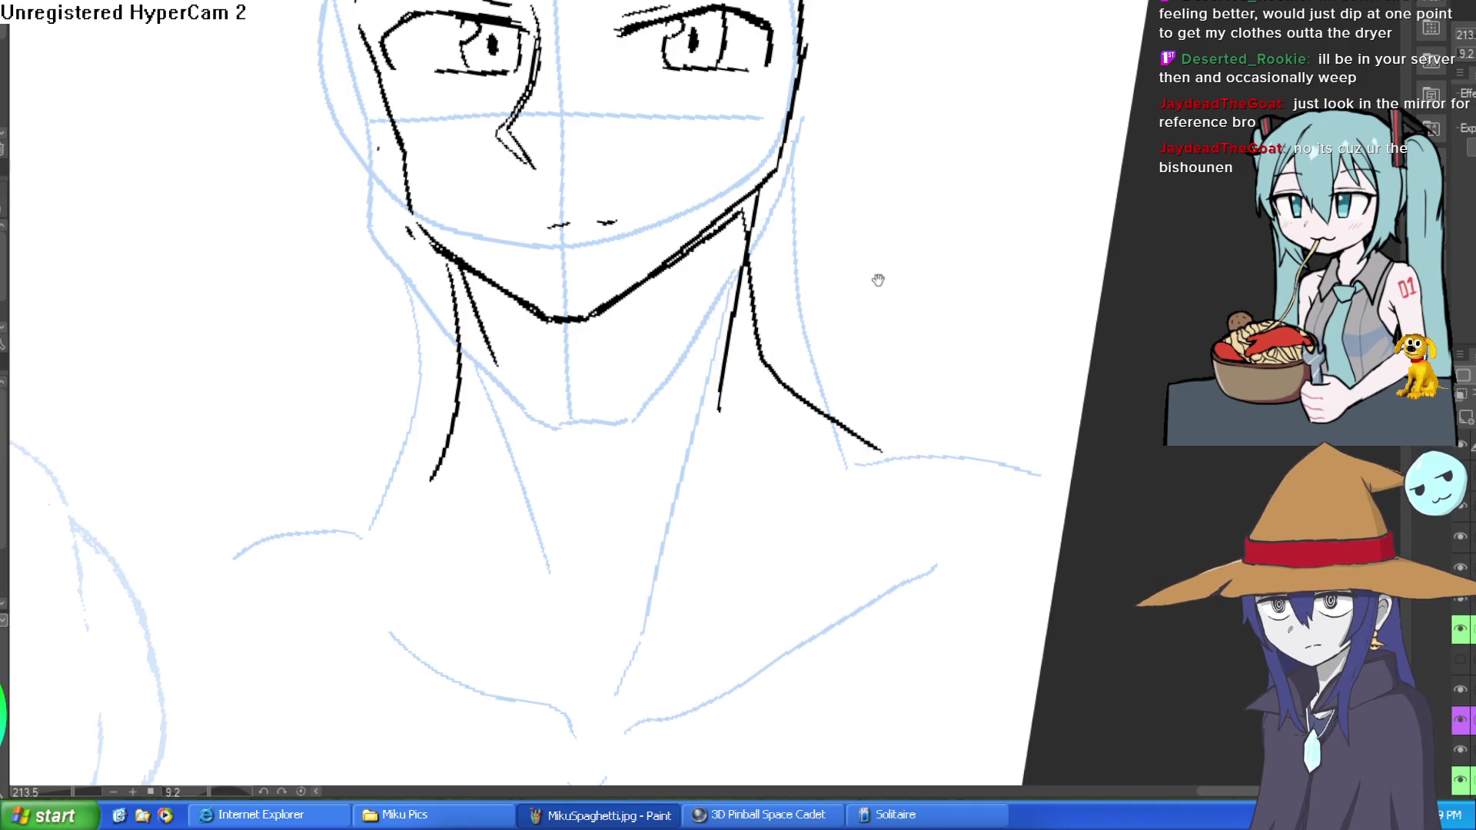
left_click_drag(862, 215, 904, 339)
Erase the nose and stray dot, redraw the left jaw and add a right ear outline.
mouse_move(573, 296)
left_mouse_down()
mouse_move(555, 235)
mouse_move(578, 182)
left_mouse_up()
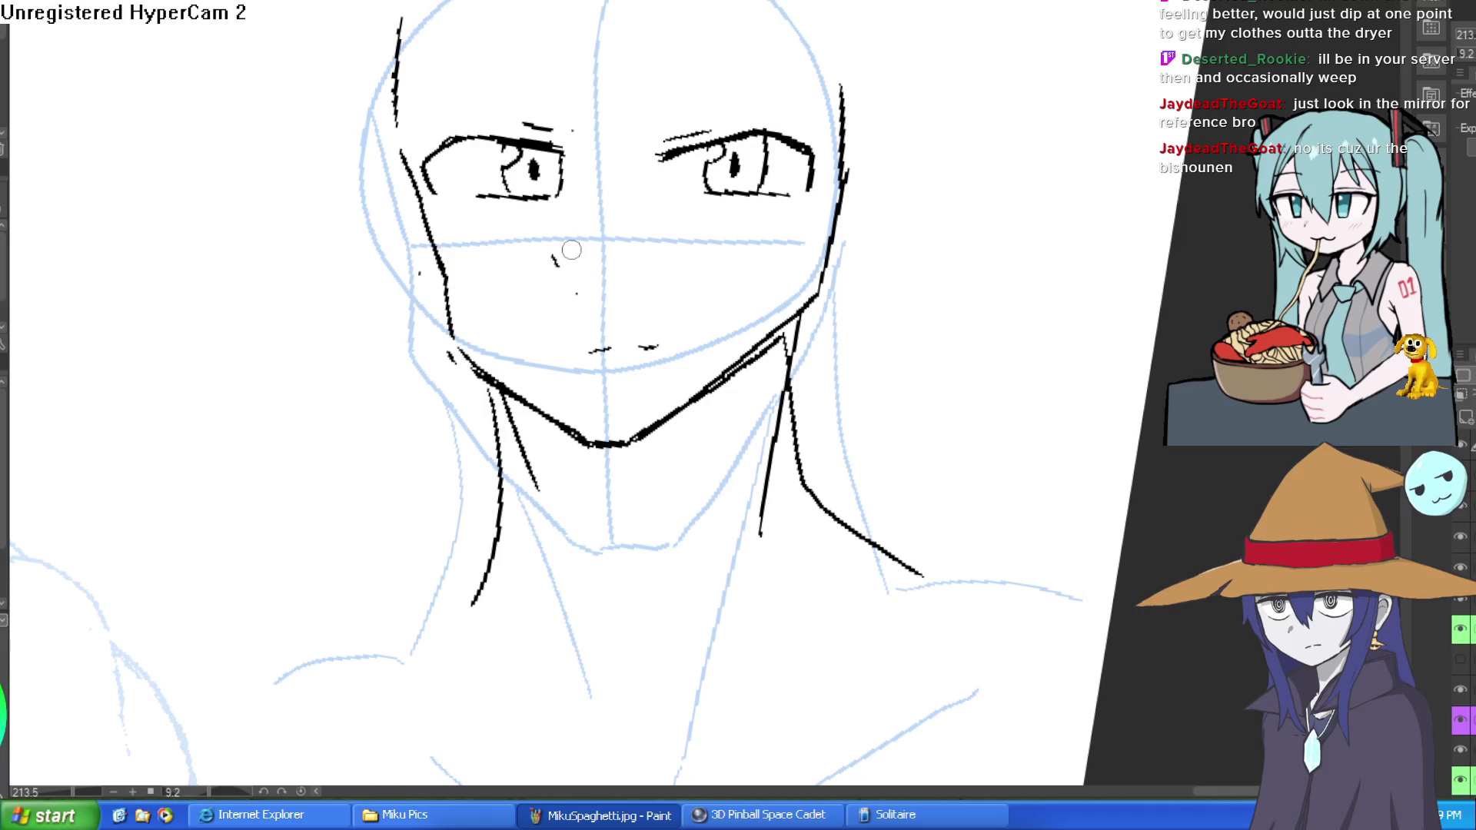
left_click(578, 292)
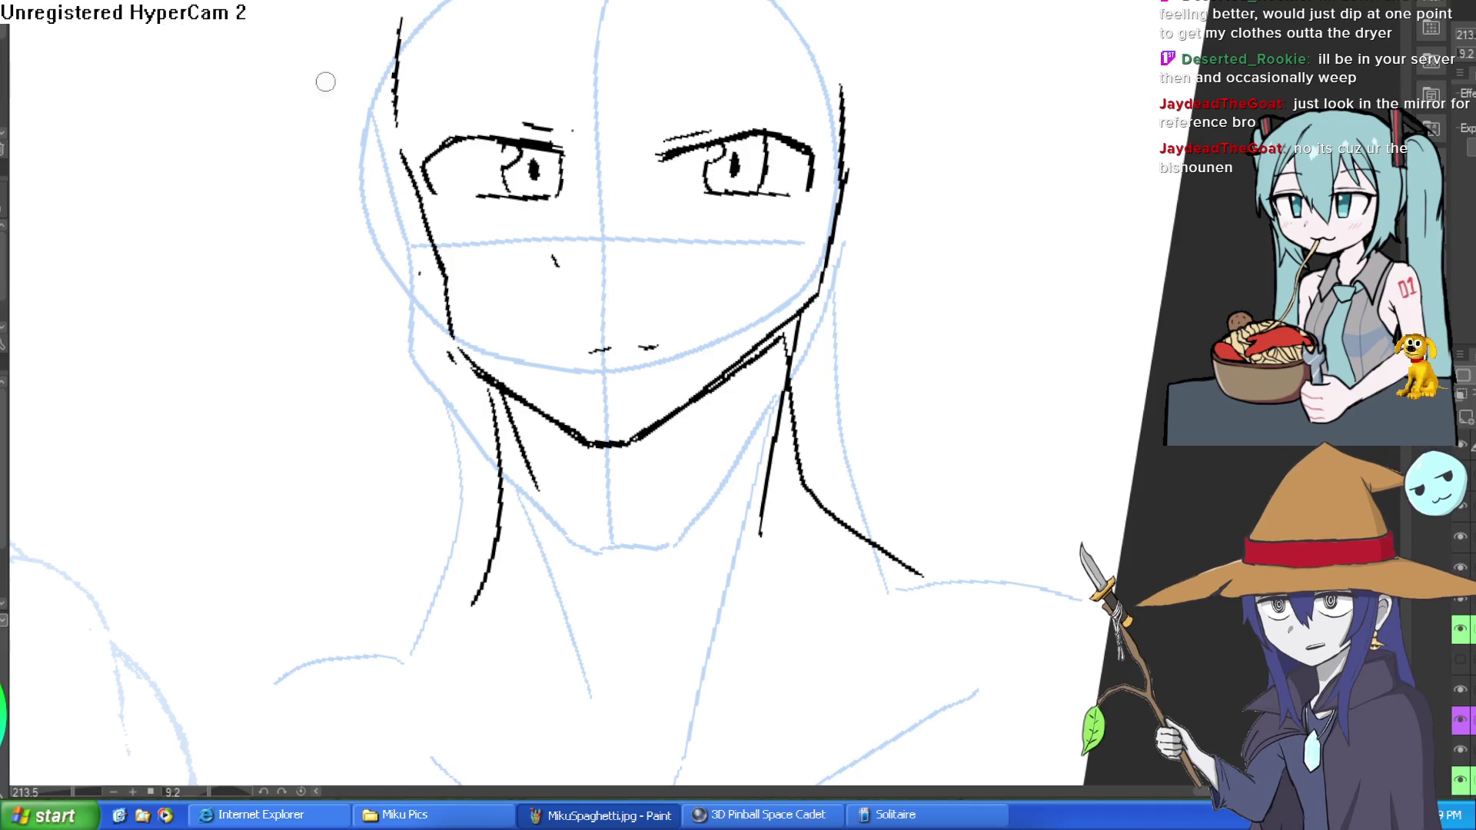
mouse_move(388, 137)
left_mouse_down()
mouse_move(460, 281)
mouse_move(471, 339)
mouse_move(617, 452)
mouse_move(729, 381)
left_mouse_up()
left_click_drag(845, 153, 826, 279)
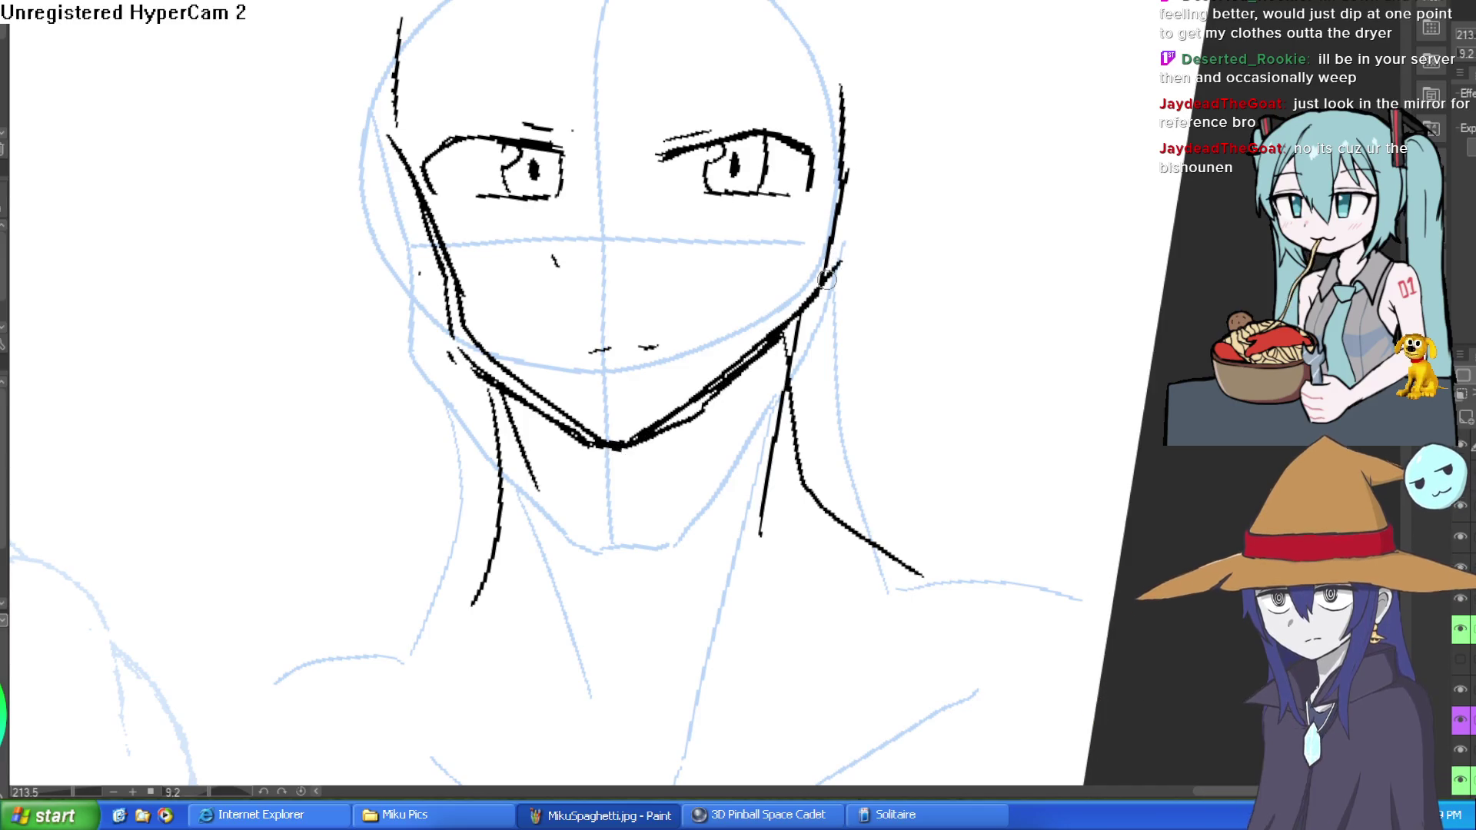
mouse_move(867, 127)
left_mouse_down()
mouse_move(907, 146)
mouse_move(892, 234)
mouse_move(836, 265)
left_mouse_up()
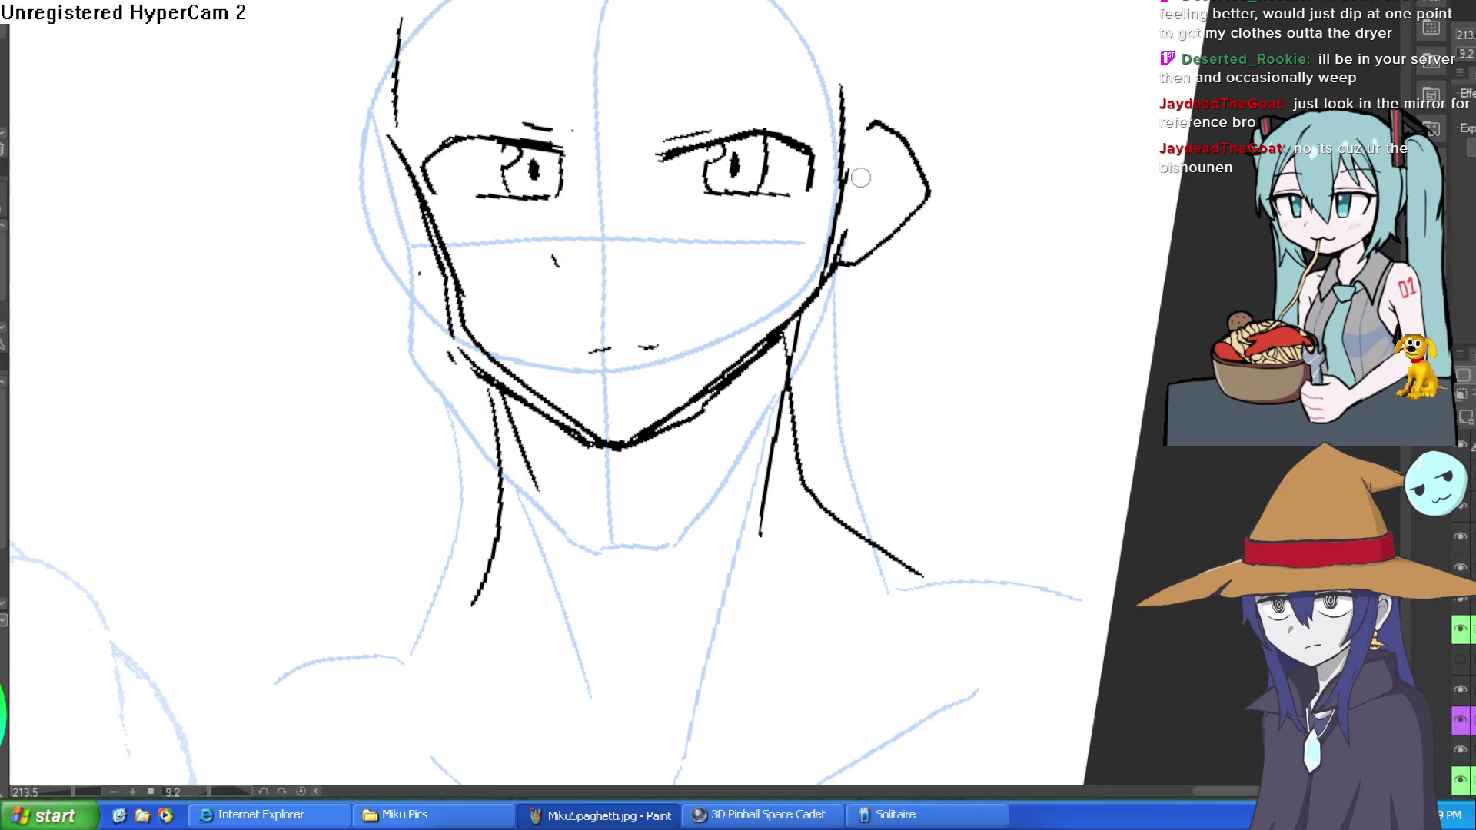
Erase the extra right face outline and ink the left side of the face to the chin.
mouse_move(860, 177)
left_mouse_down()
mouse_move(842, 173)
mouse_move(837, 227)
mouse_move(707, 382)
mouse_move(738, 361)
mouse_move(669, 422)
mouse_move(638, 434)
mouse_move(586, 405)
mouse_move(560, 433)
mouse_move(599, 452)
mouse_move(457, 349)
mouse_move(392, 119)
left_mouse_up()
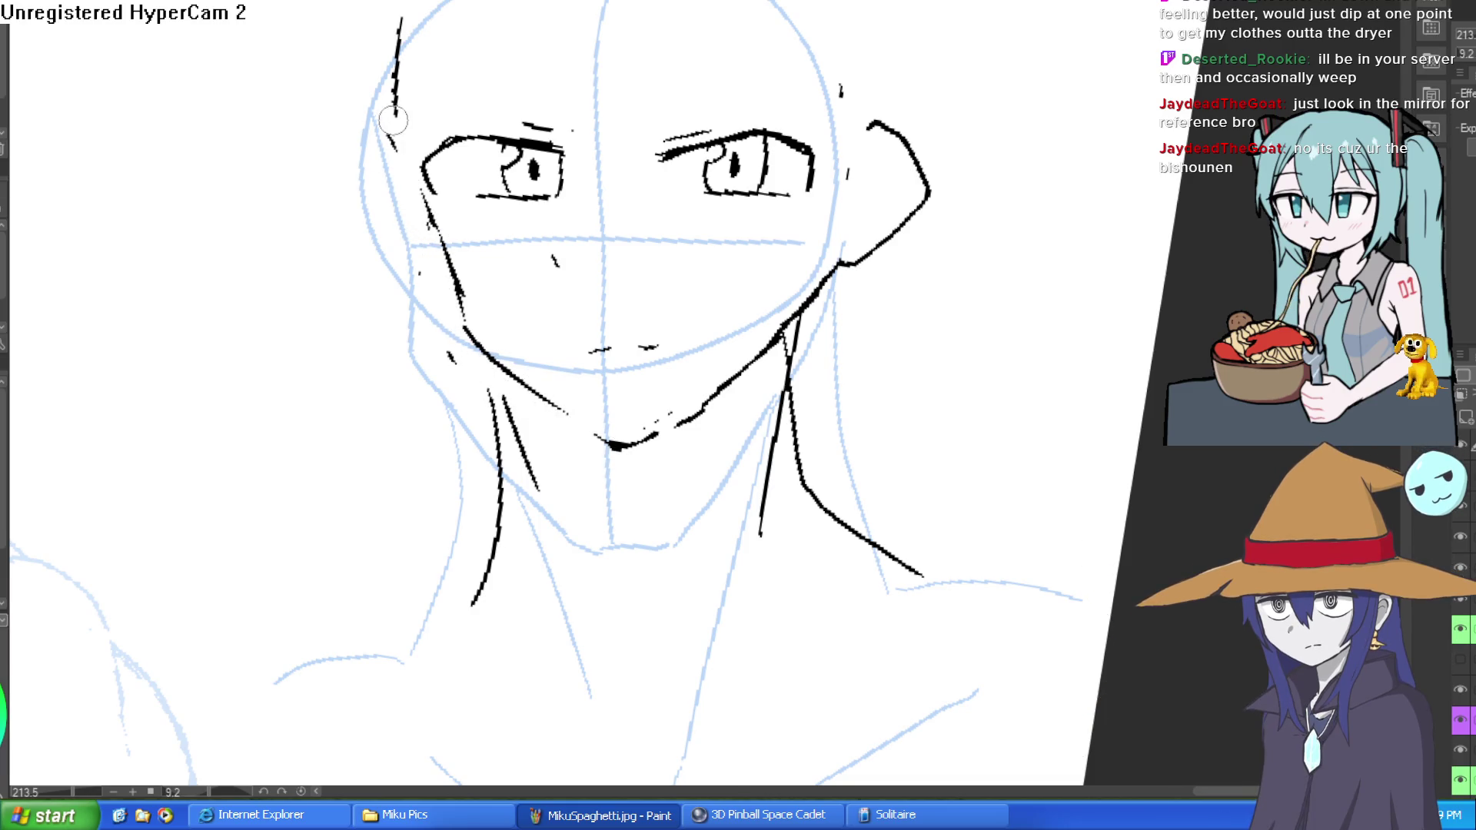
scroll(553, 143, "down", 2)
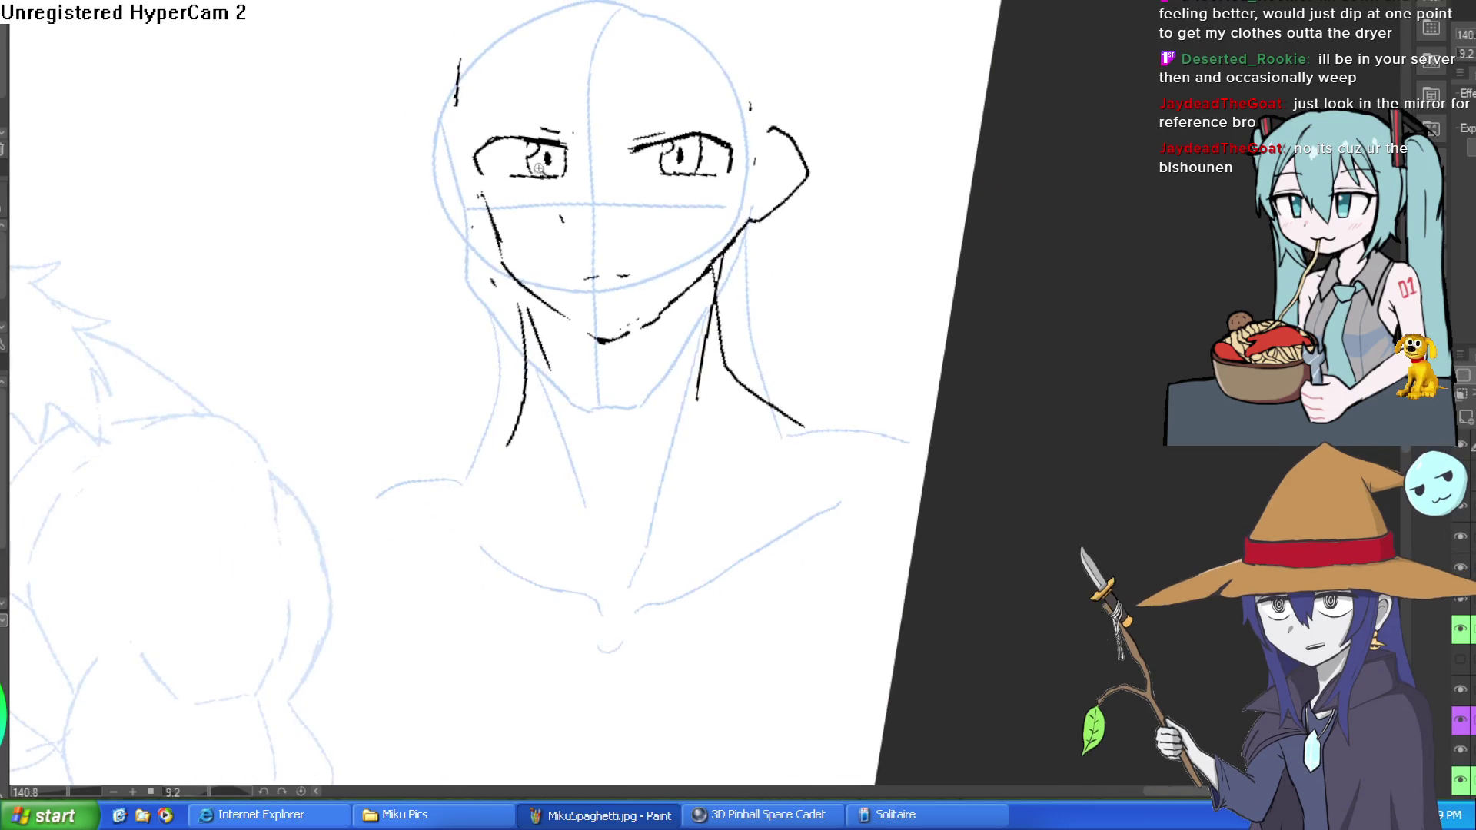
scroll(539, 168, "up", 5)
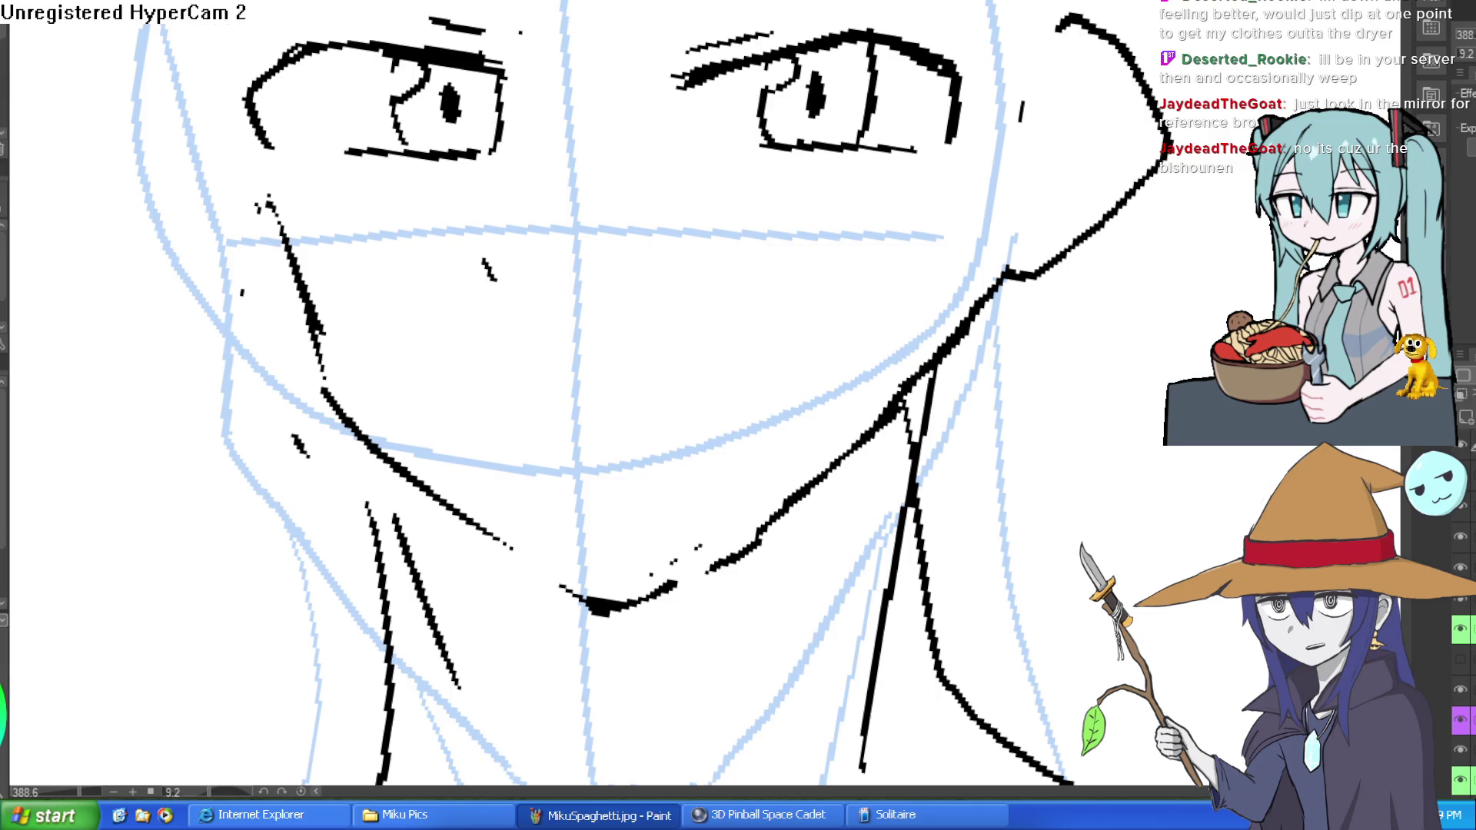
scroll(586, 244, "down", 4)
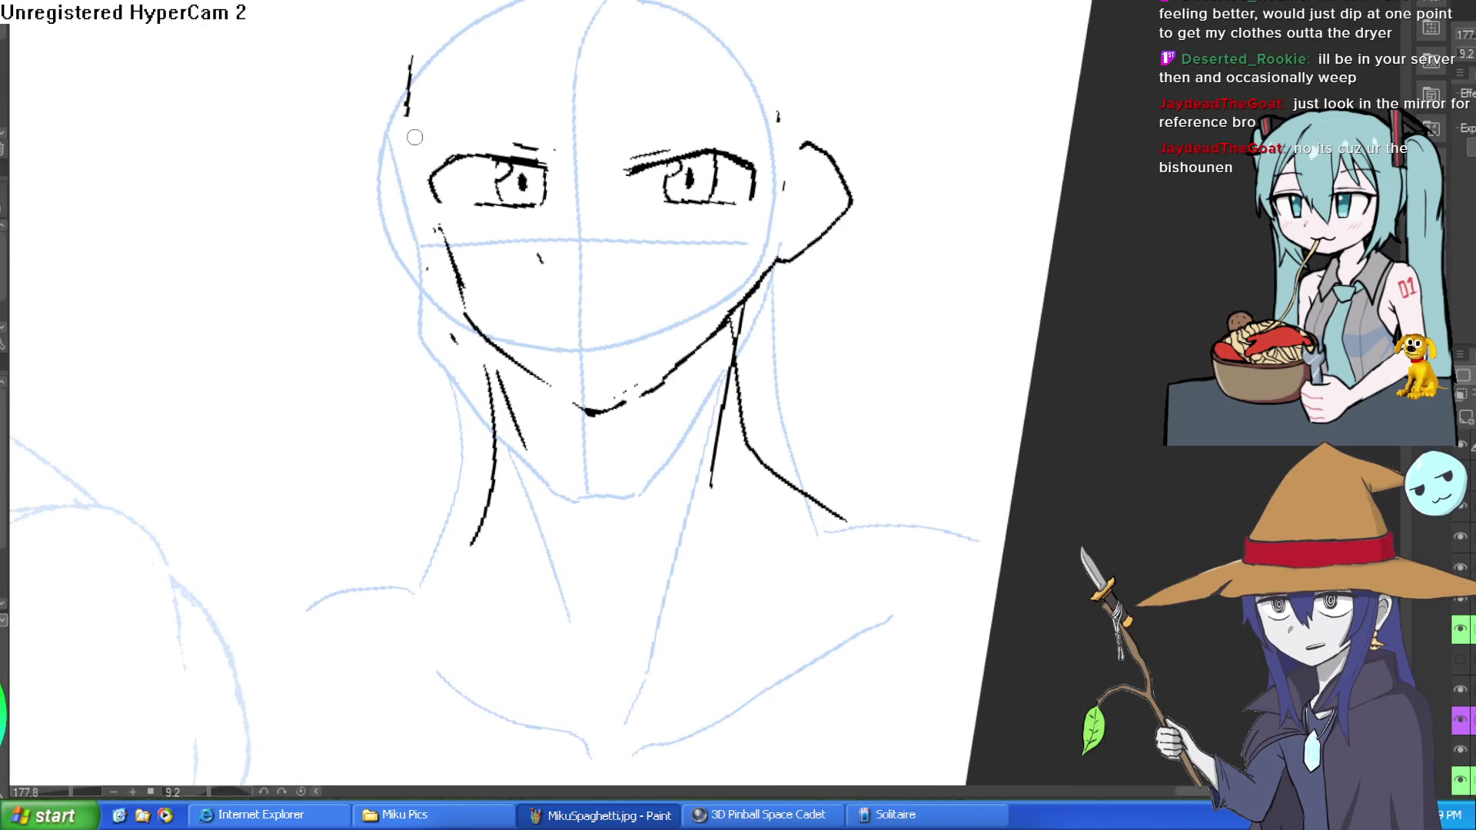
mouse_move(407, 94)
left_mouse_down()
mouse_move(461, 306)
mouse_move(575, 405)
mouse_move(642, 393)
mouse_move(778, 260)
left_mouse_up()
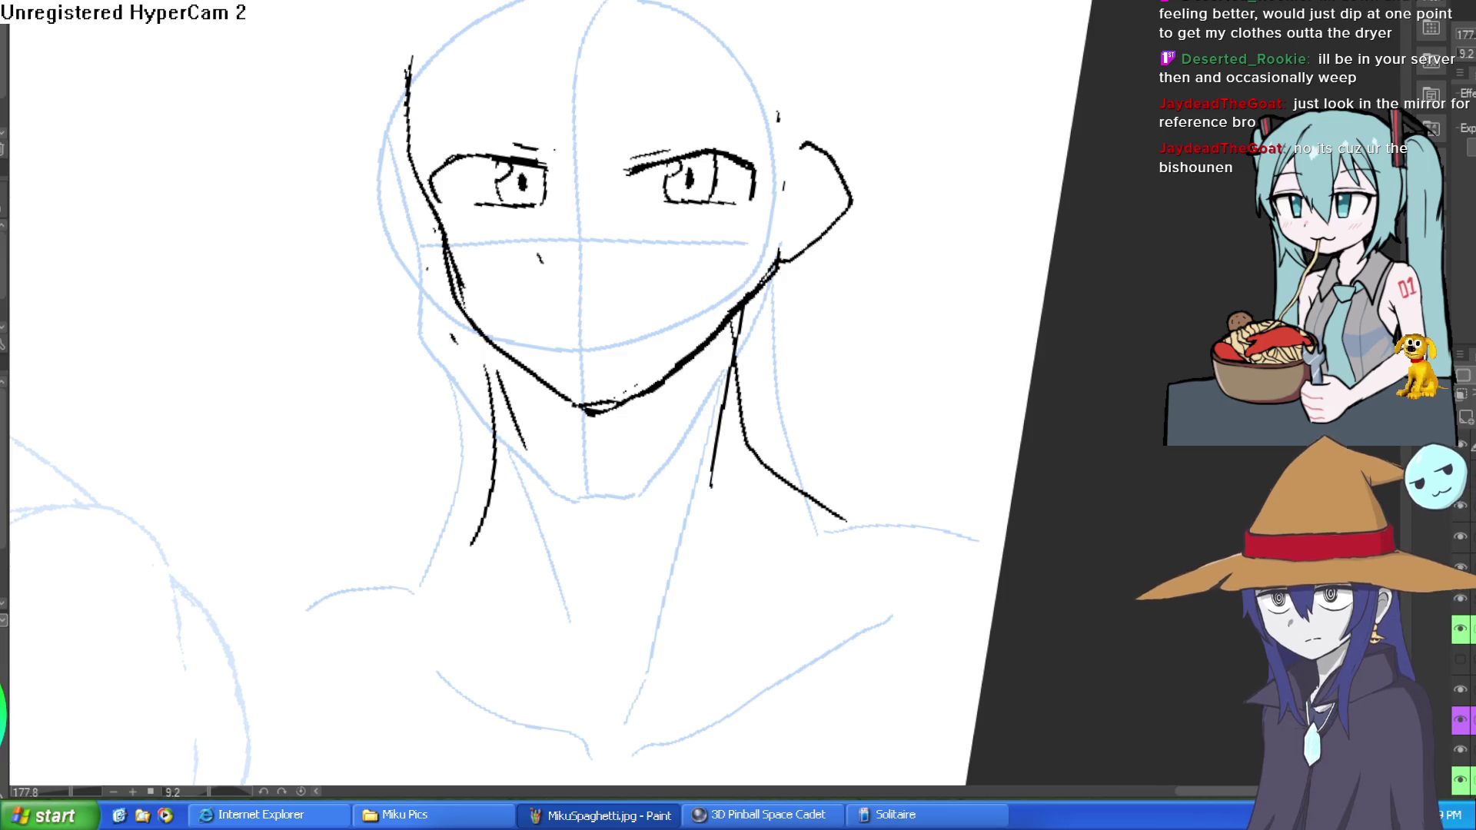
Draw a small nose mark and darken the head's upper-left outline.
scroll(563, 316, "up", 3)
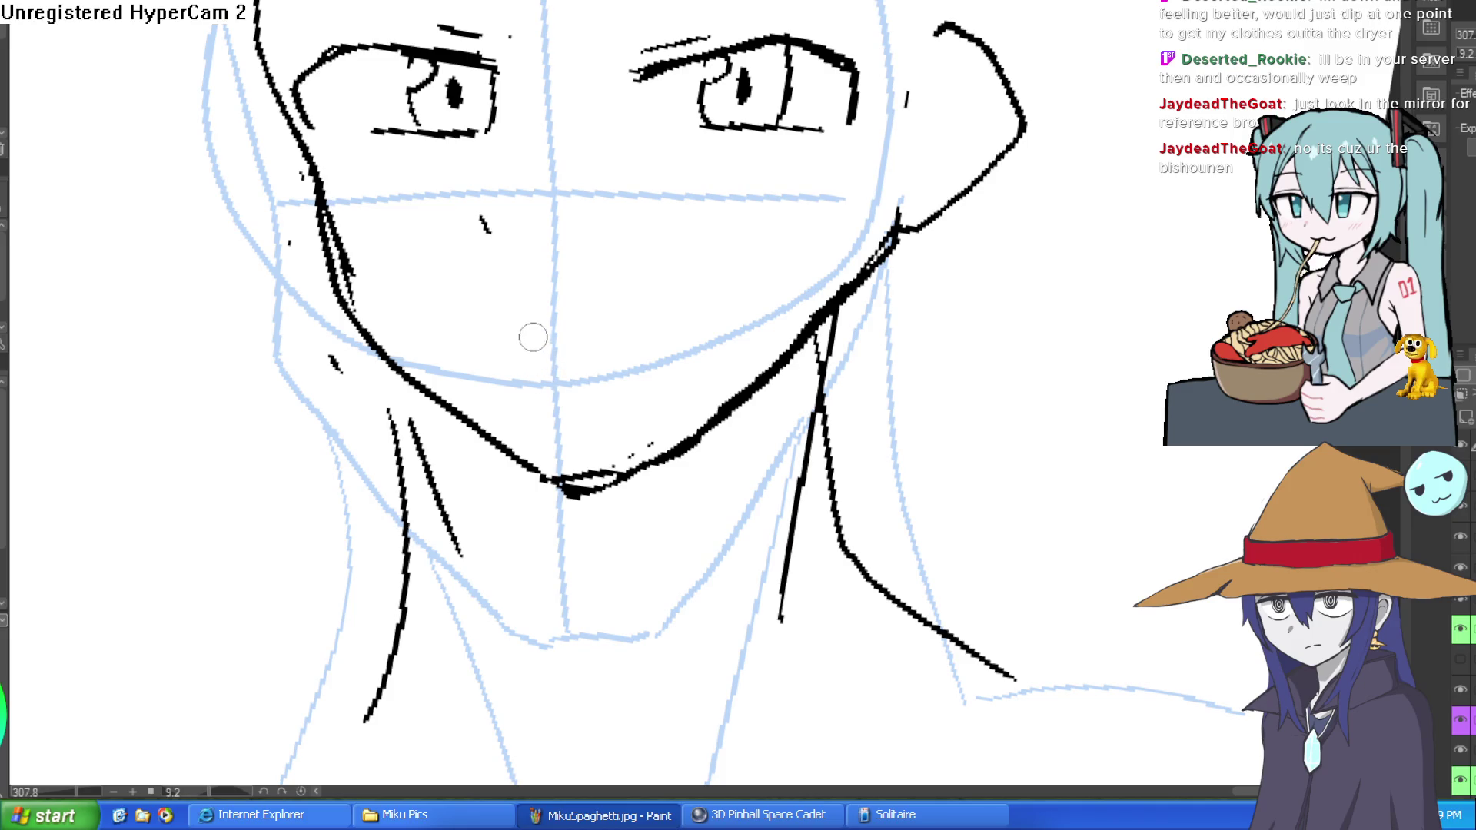
left_click_drag(530, 333, 619, 327)
scroll(626, 328, "down", 5)
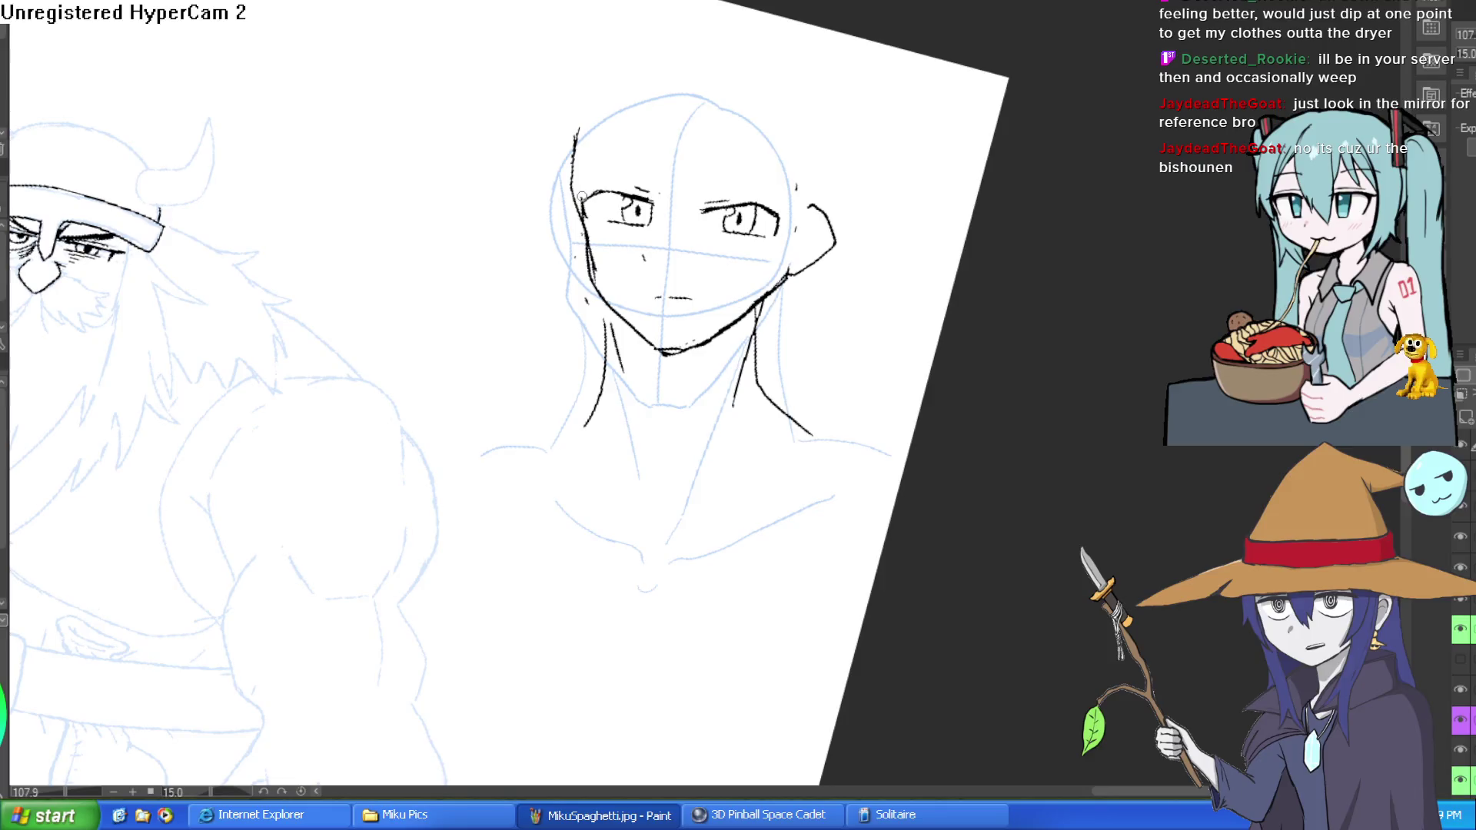
left_click_drag(579, 107, 572, 174)
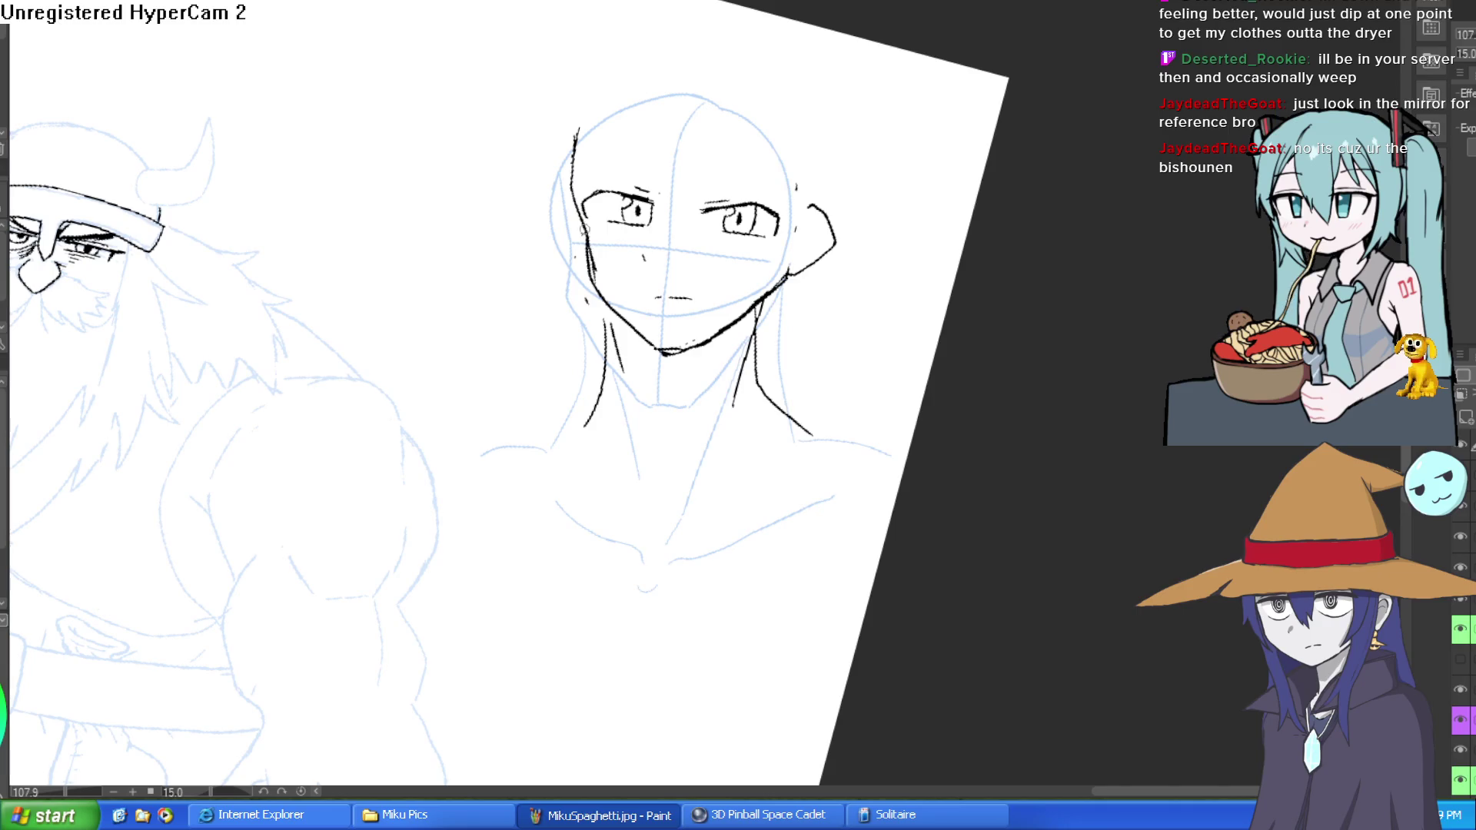
left_click_drag(577, 185, 581, 135)
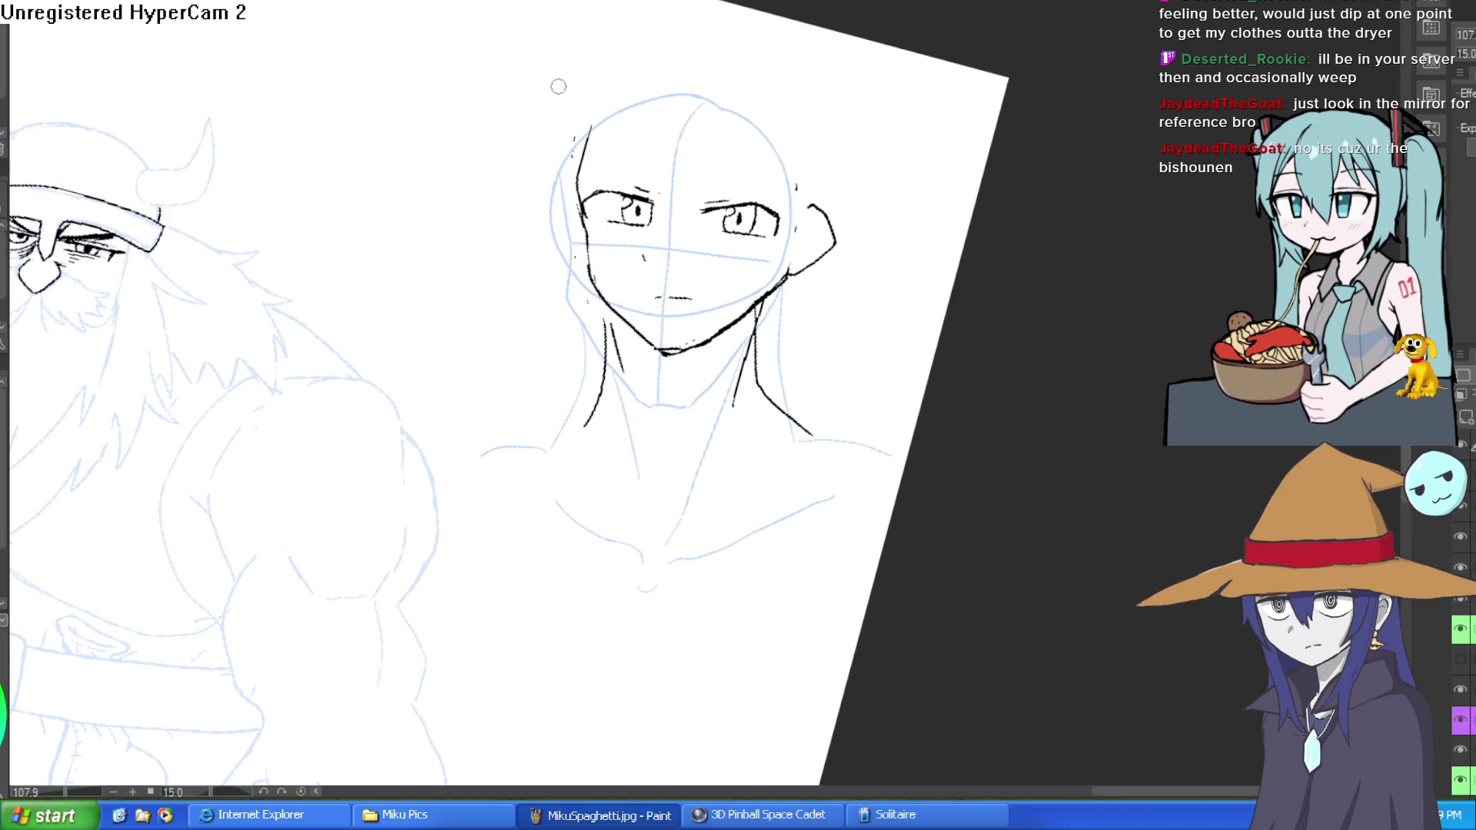
Zoom in and ink hair strands over the forehead and down the left side of the head.
key("ctrl+plus")
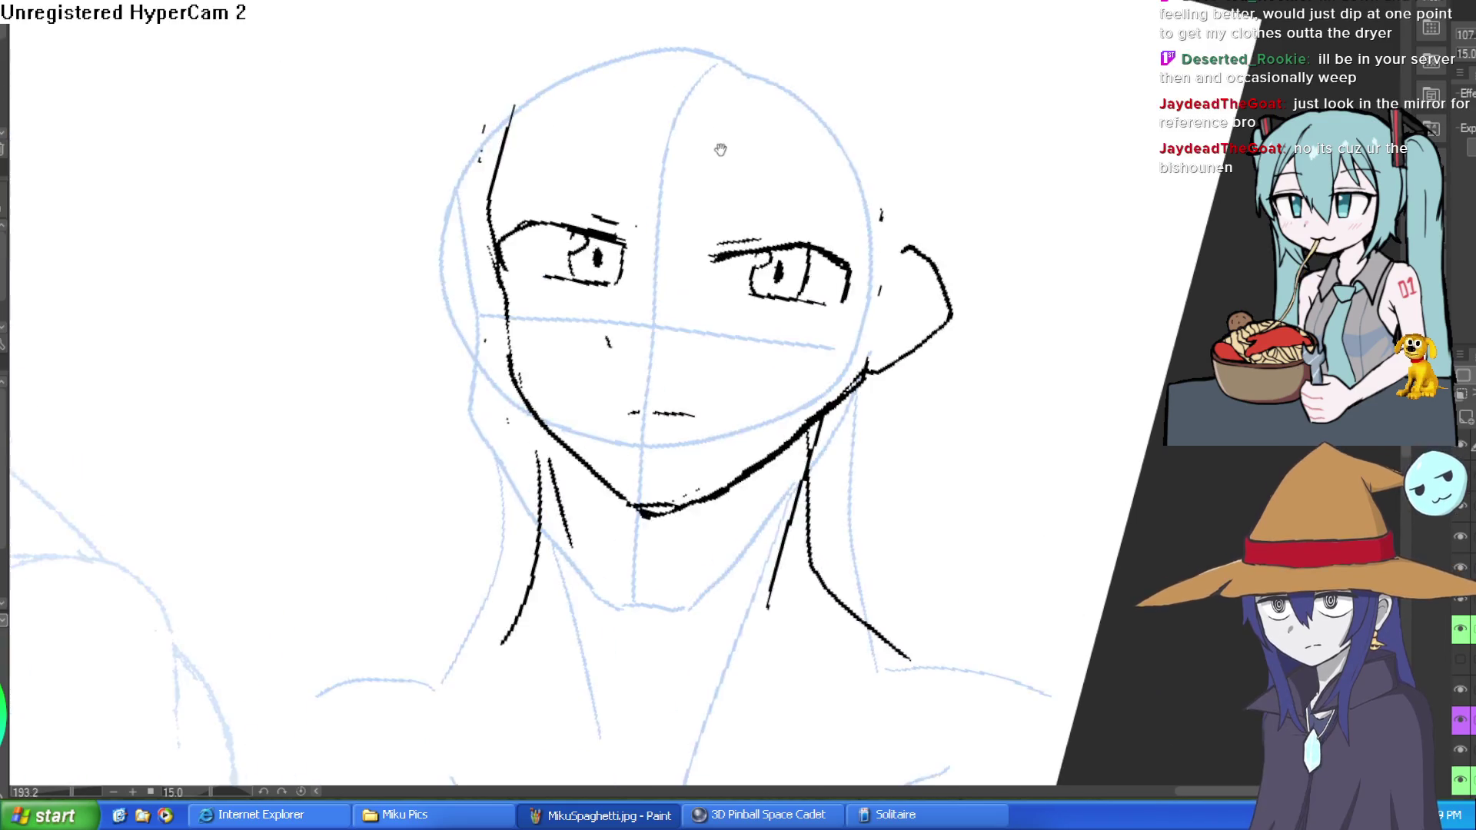
left_click_drag(604, 19, 650, 260)
left_click_drag(573, 11, 609, 231)
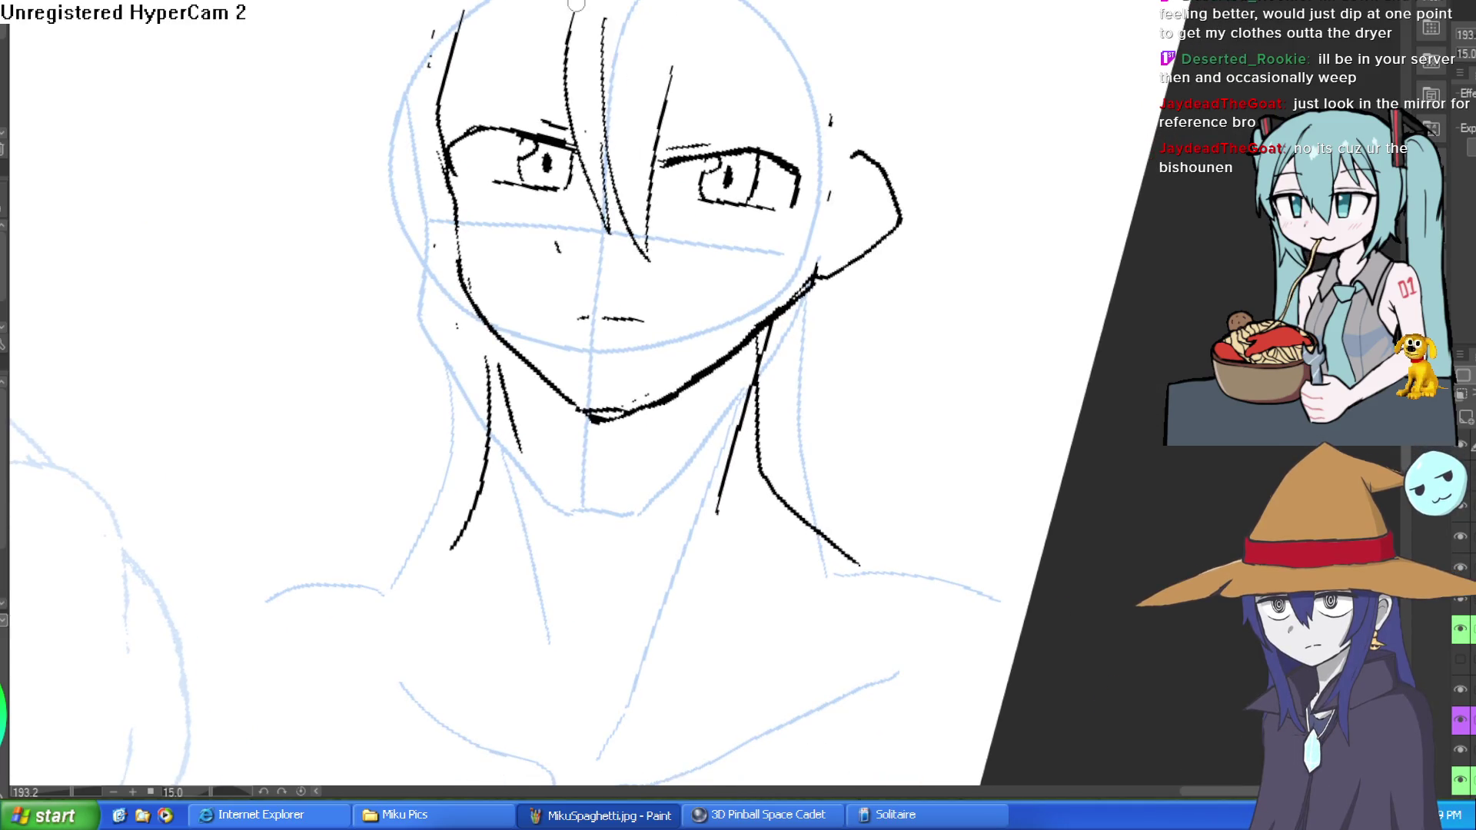
left_click_drag(565, 55, 546, 101)
left_click_drag(455, 11, 482, 260)
left_click_drag(400, 47, 479, 258)
left_click_drag(461, 7, 449, 188)
Ink right-side hair strands, the right neck line and locks down the left of the face.
left_click_drag(805, 57, 761, 294)
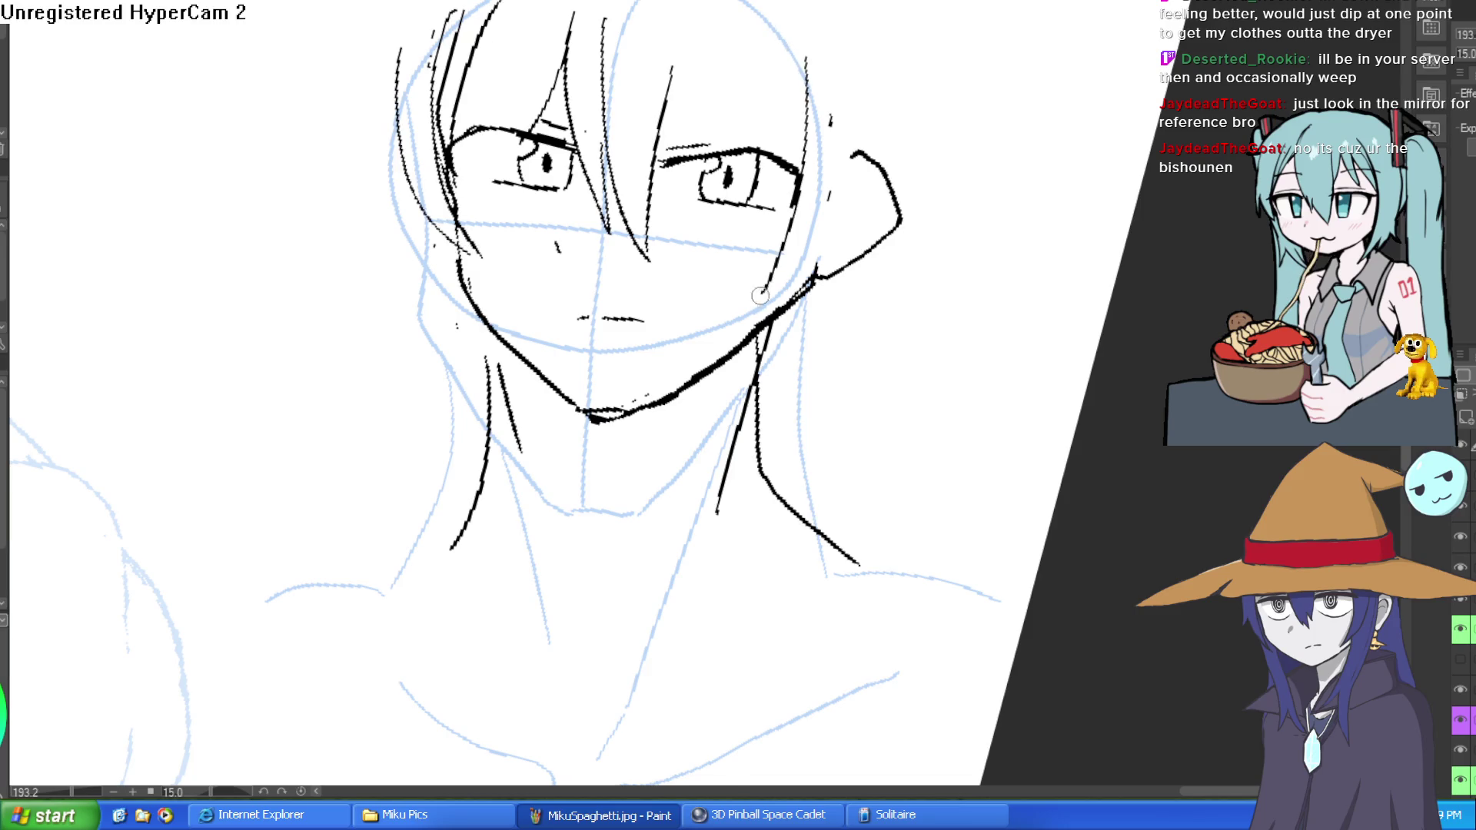
left_click_drag(813, 234, 849, 119)
left_click_drag(827, 282, 776, 393)
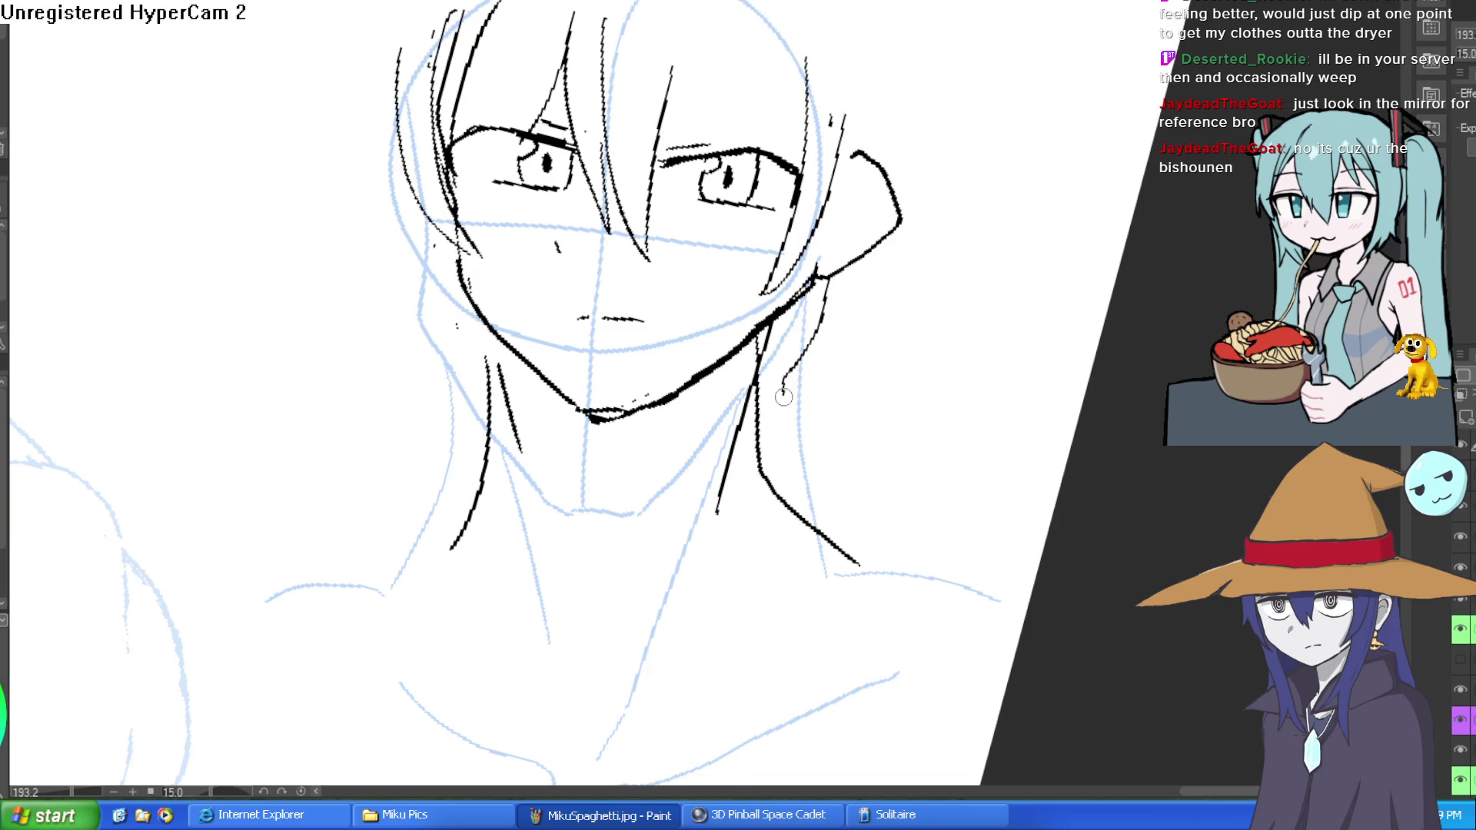
mouse_move(438, 249)
left_mouse_down()
mouse_move(476, 373)
mouse_move(504, 384)
left_mouse_up()
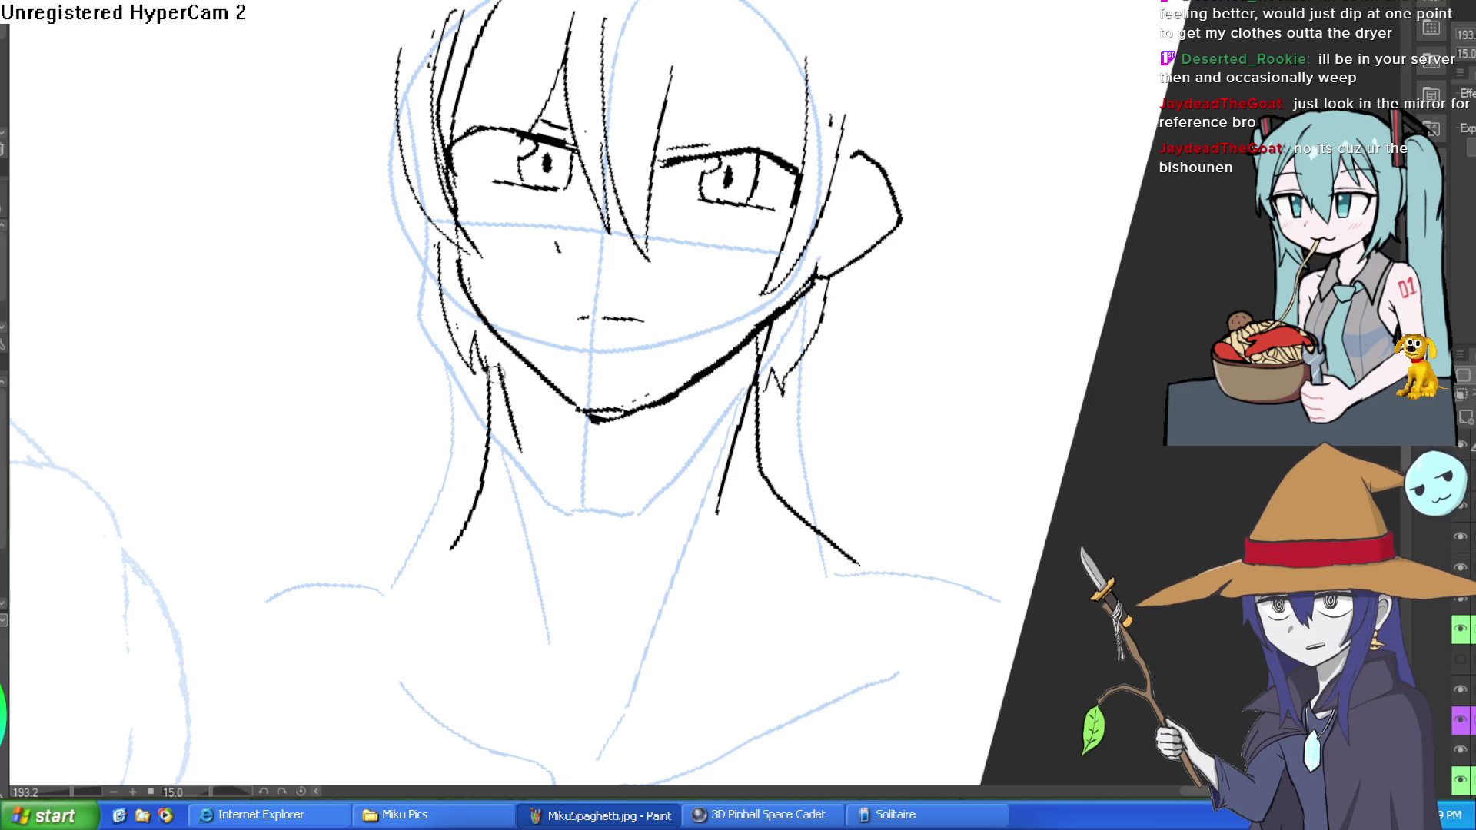
left_click_drag(477, 313, 496, 411)
left_click_drag(894, 194, 858, 210)
key("ctrl+z")
key("ctrl+z")
key("ctrl+z")
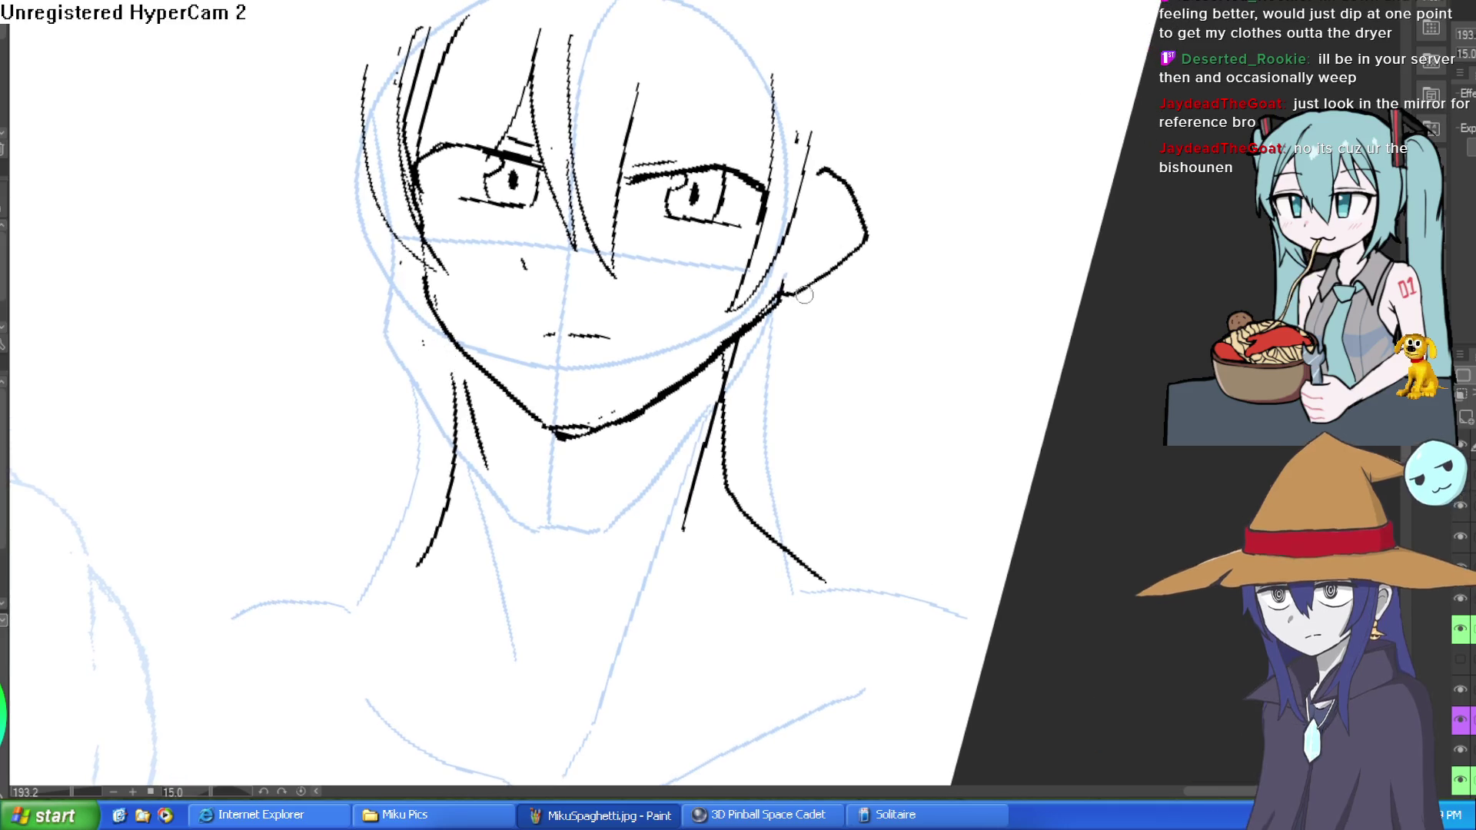
key("ctrl+y")
key("ctrl+y")
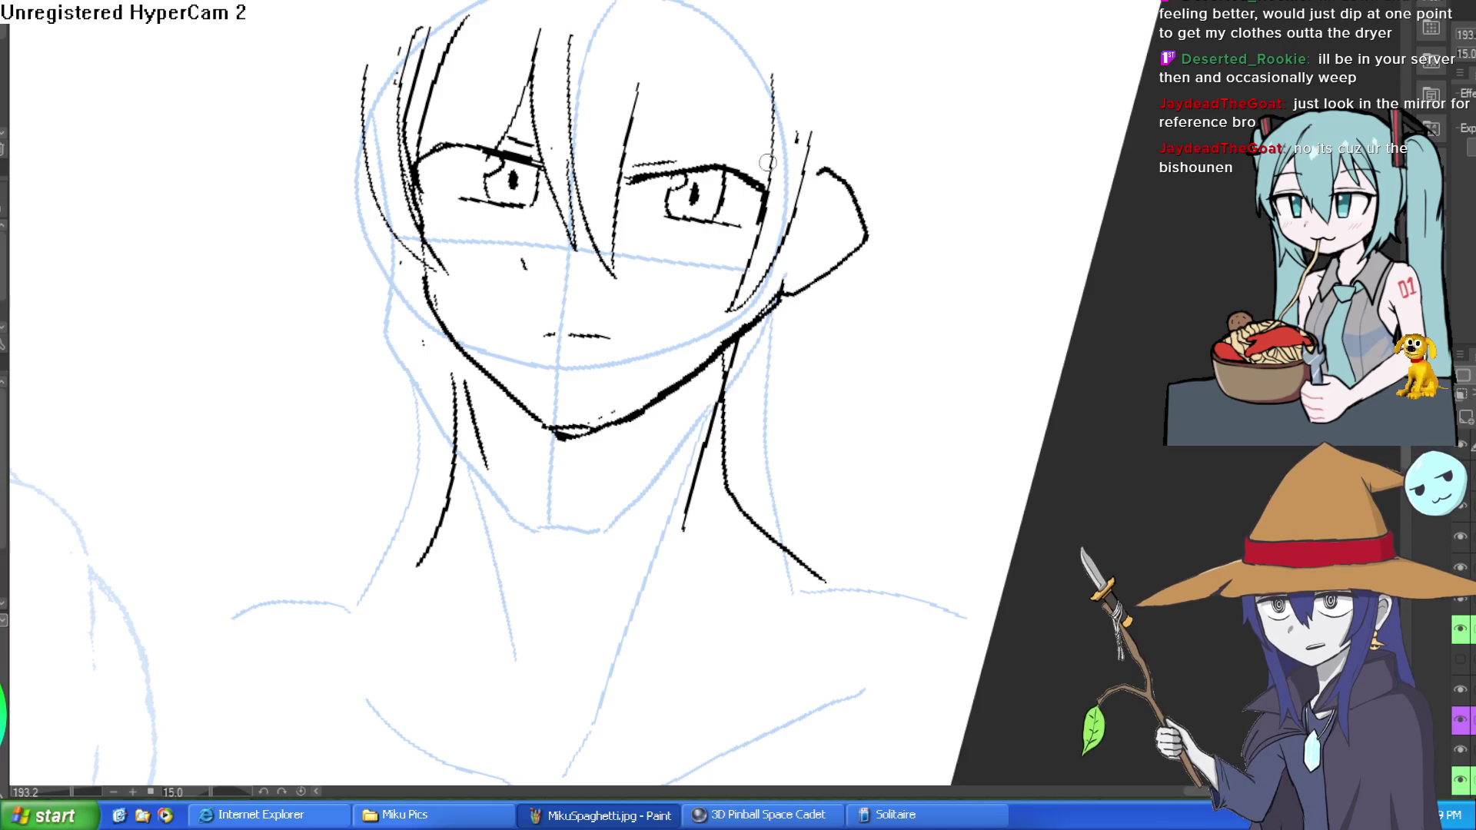
Ink hair strands on the upper right of the head.
left_click_drag(729, 71, 739, 178)
left_click_drag(684, 67, 726, 166)
left_click_drag(683, 69, 642, 163)
left_click_drag(638, 84, 624, 180)
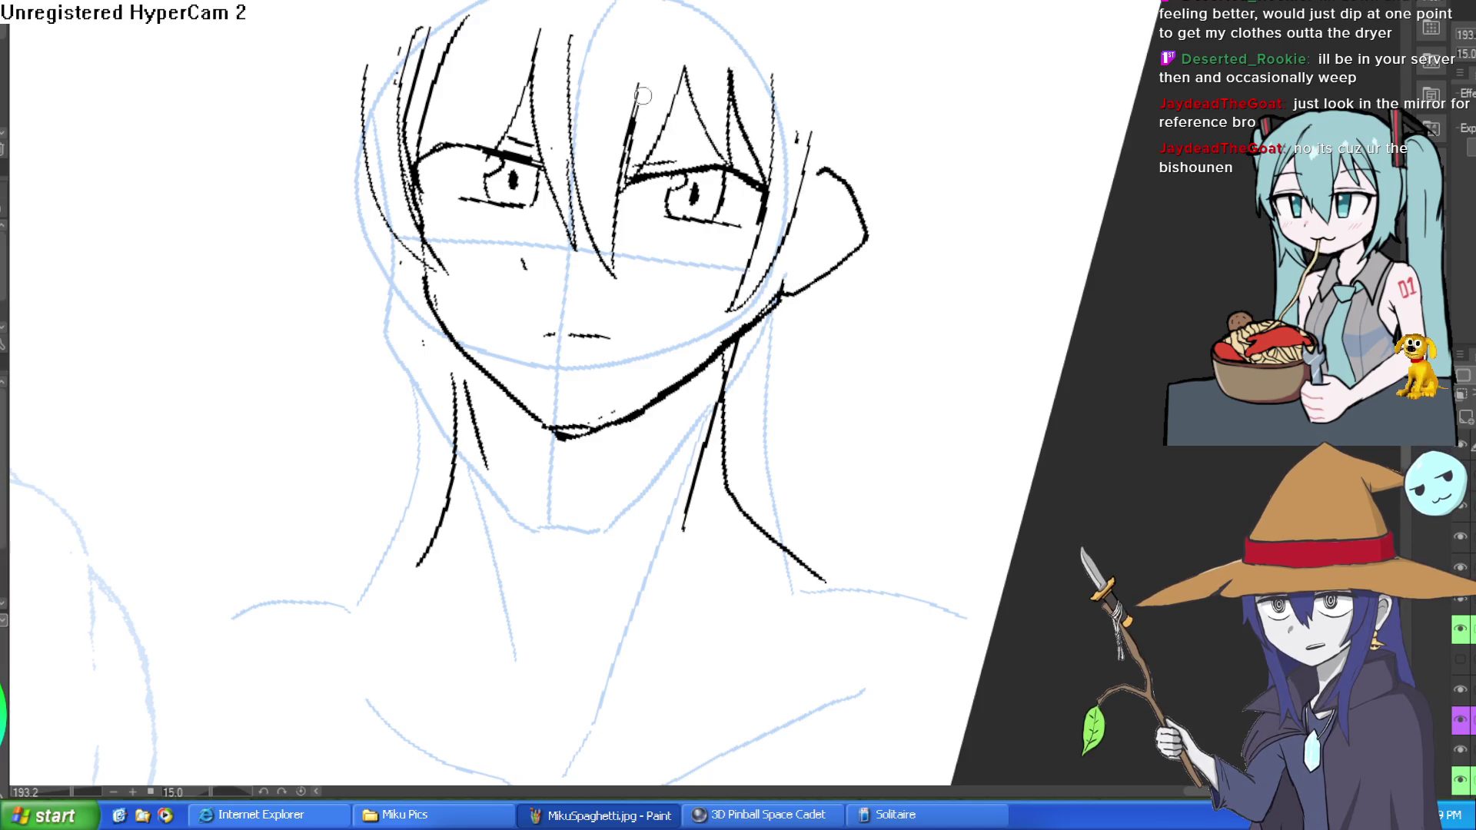
Outline the top of the head and its right side down to the ear.
scroll(794, 85, "up", 3)
left_click_drag(613, 40, 360, 158)
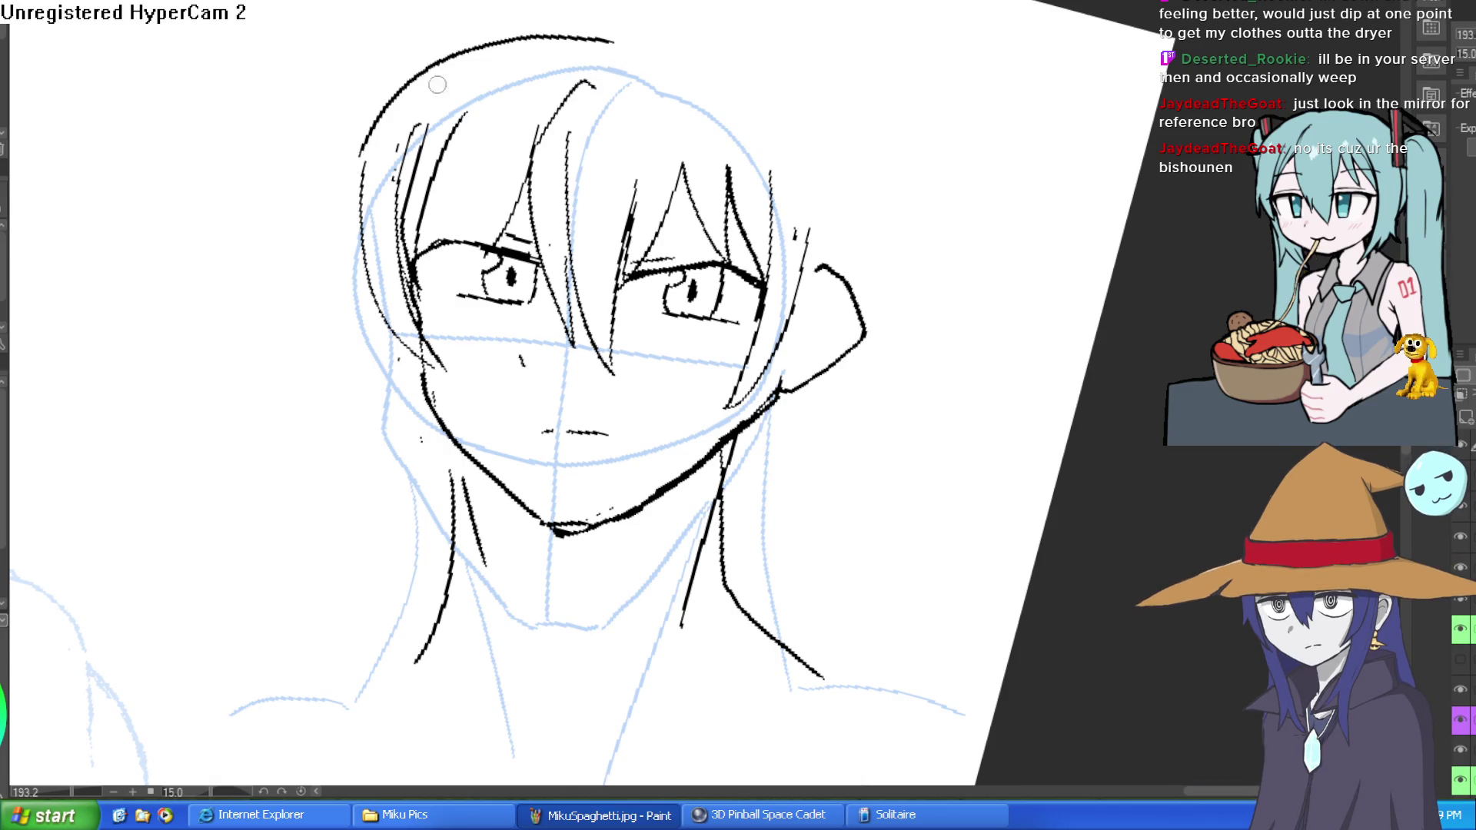
key("ctrl+z")
mouse_move(611, 17)
left_mouse_down()
mouse_move(389, 122)
mouse_move(567, 14)
mouse_move(438, 58)
mouse_move(358, 181)
left_mouse_up()
mouse_move(503, 27)
left_mouse_down()
mouse_move(338, 246)
mouse_move(323, 311)
left_mouse_up()
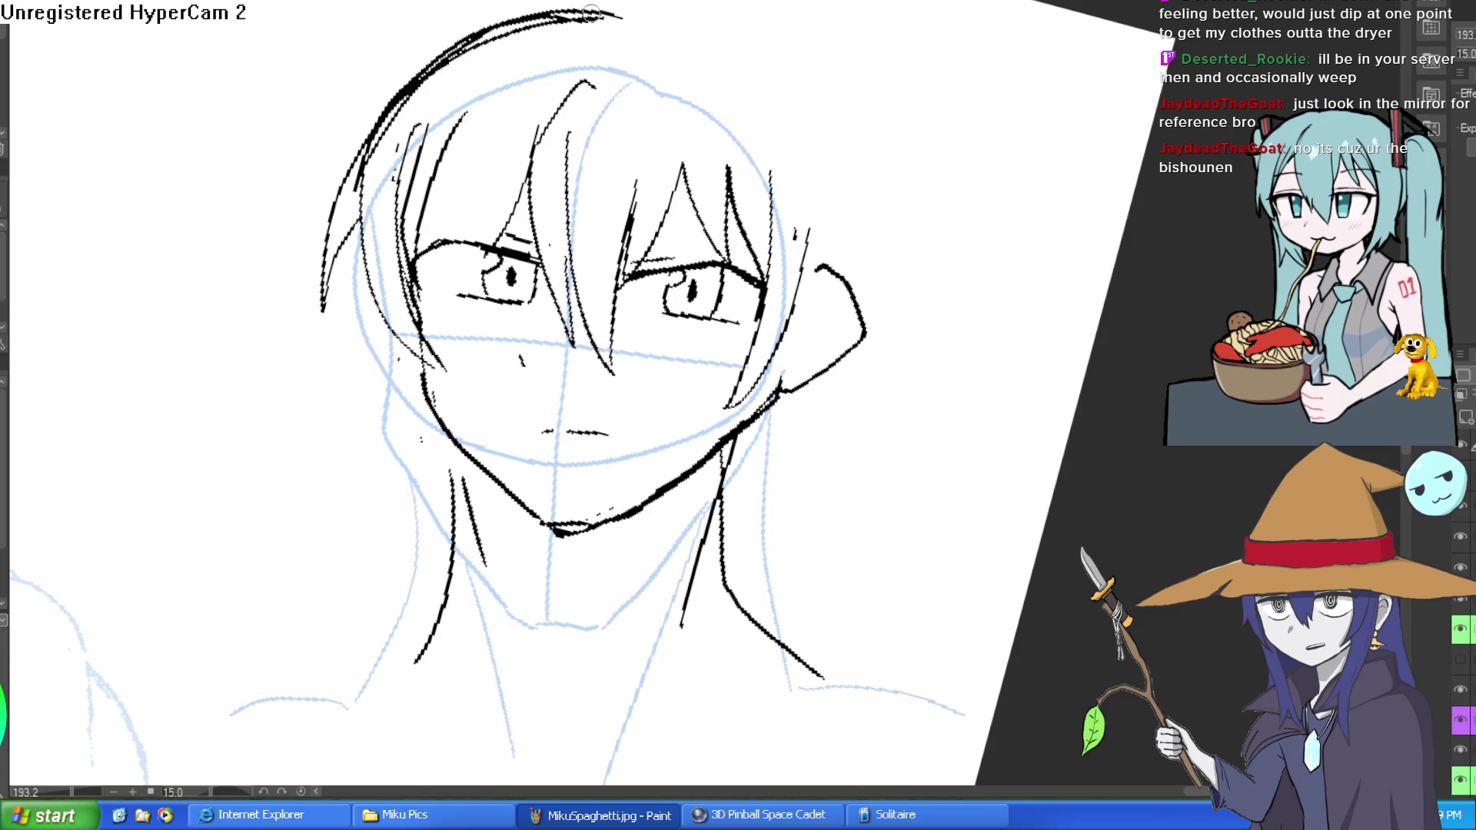
mouse_move(590, 14)
left_mouse_down()
mouse_move(691, 23)
mouse_move(861, 192)
mouse_move(869, 315)
left_mouse_up()
Ink the neck lines below the ear and chin, with neck hatching and cheek strokes.
scroll(841, 287, "down", 4)
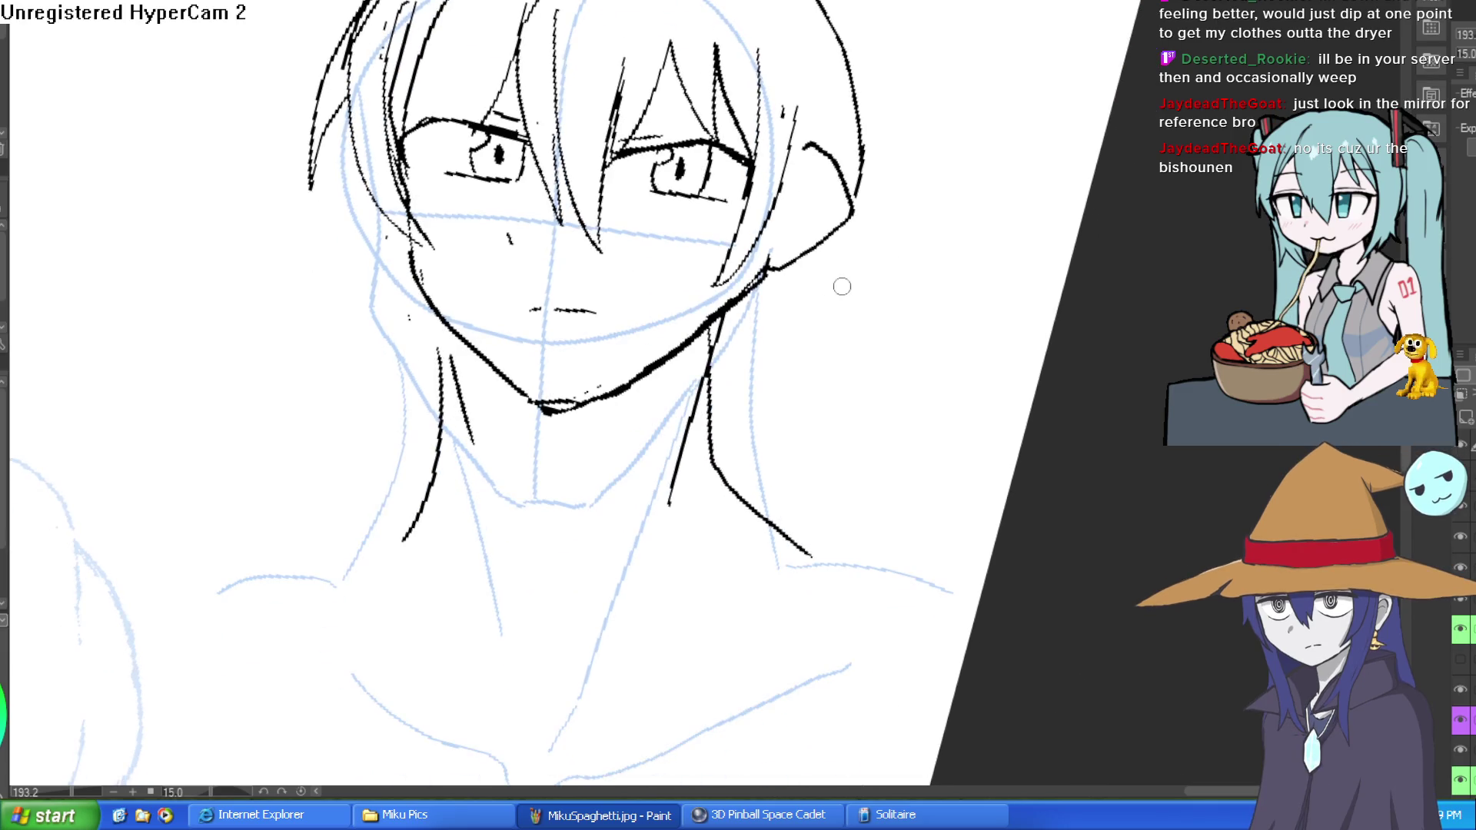
mouse_move(819, 259)
left_mouse_down()
mouse_move(796, 323)
mouse_move(757, 357)
left_mouse_up()
key("ctrl+z")
left_click_drag(815, 252, 710, 401)
left_click_drag(434, 319, 498, 501)
left_click_drag(671, 499, 675, 402)
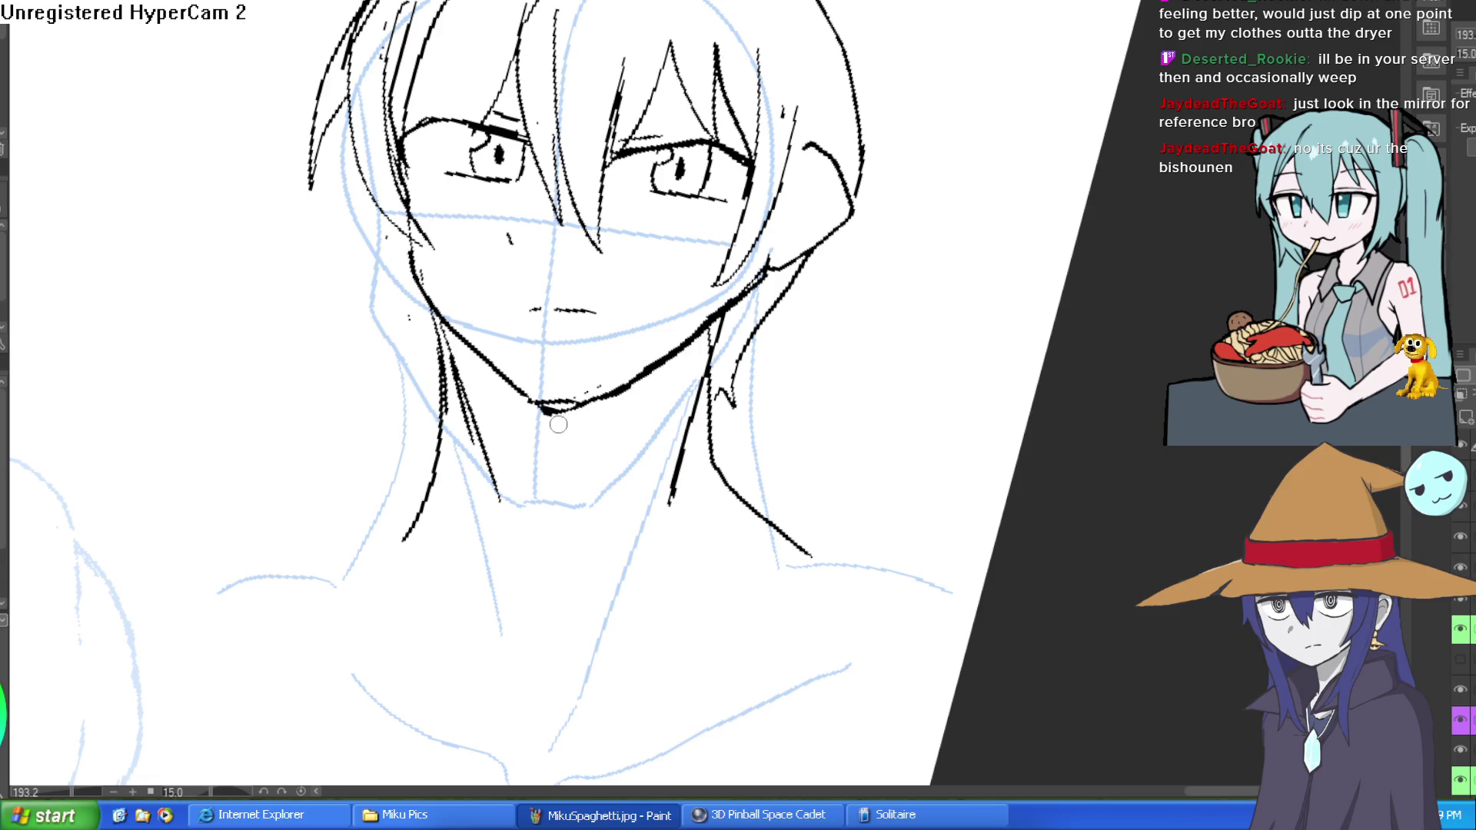
left_click_drag(558, 425, 558, 494)
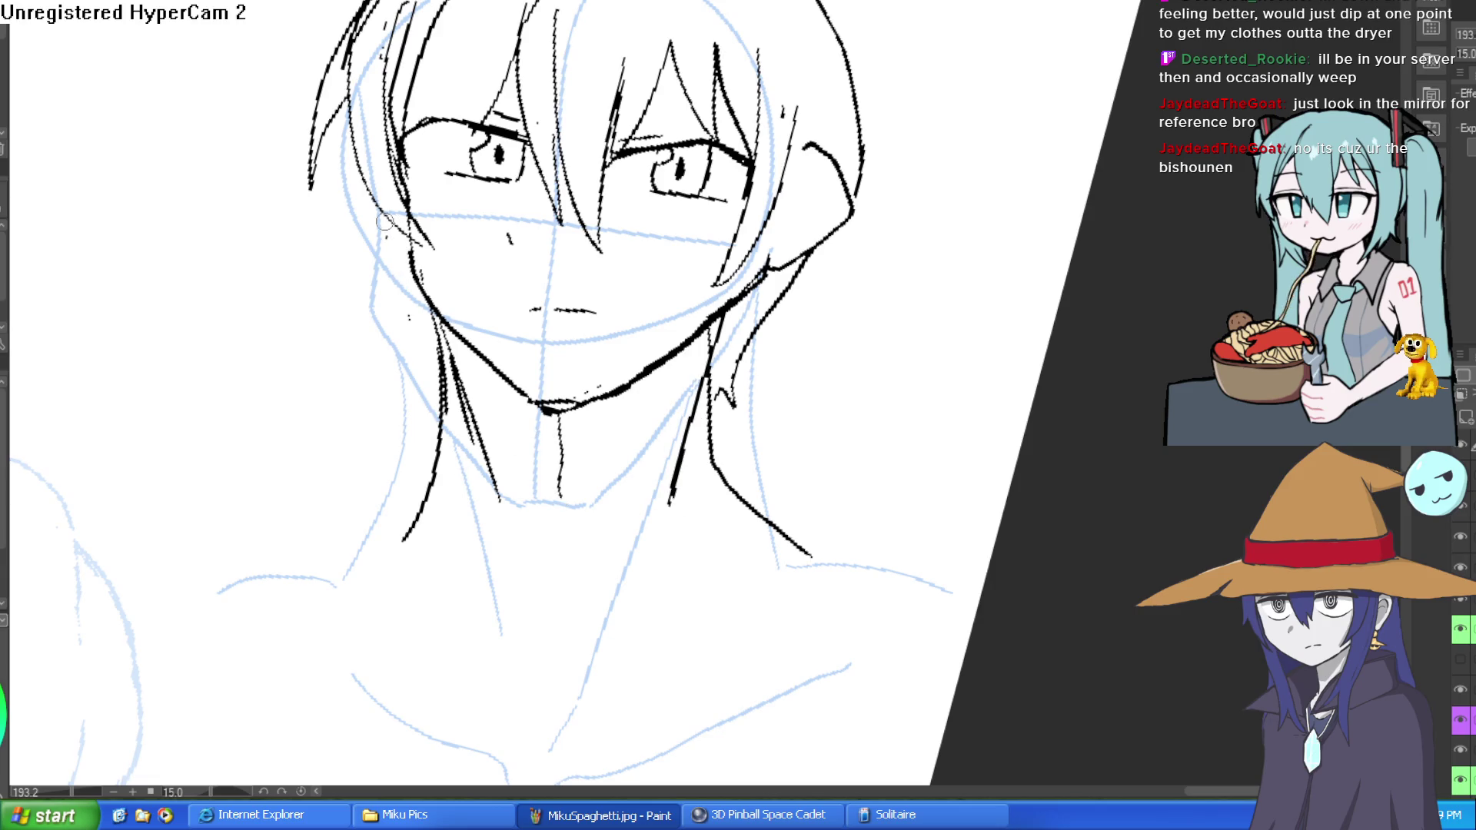
left_click_drag(384, 221, 431, 330)
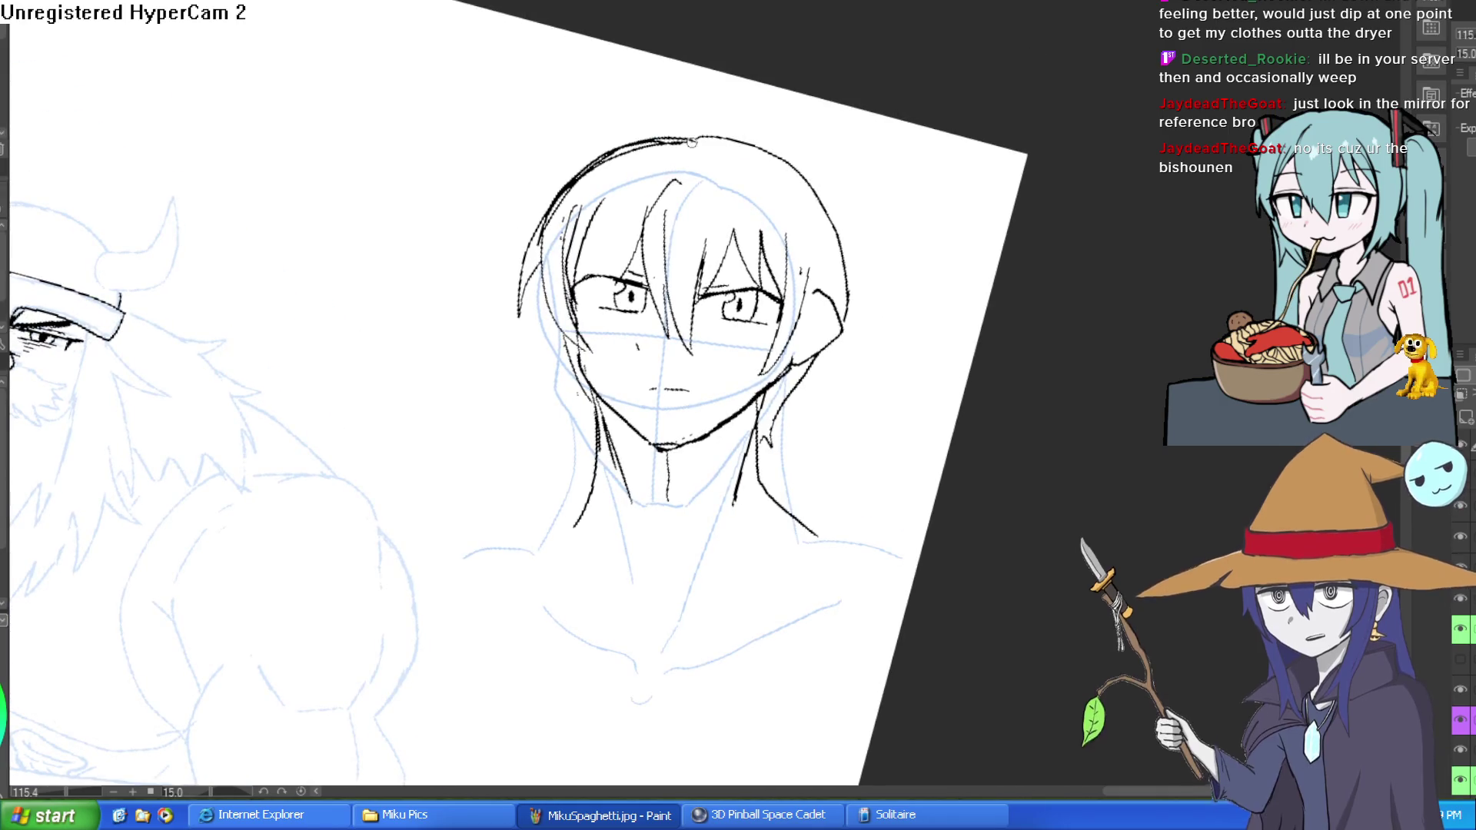
Add the curled top strand, a forehead strand, and strands beside the neck and shoulders.
mouse_move(622, 105)
left_mouse_down()
mouse_move(685, 88)
mouse_move(695, 137)
left_mouse_up()
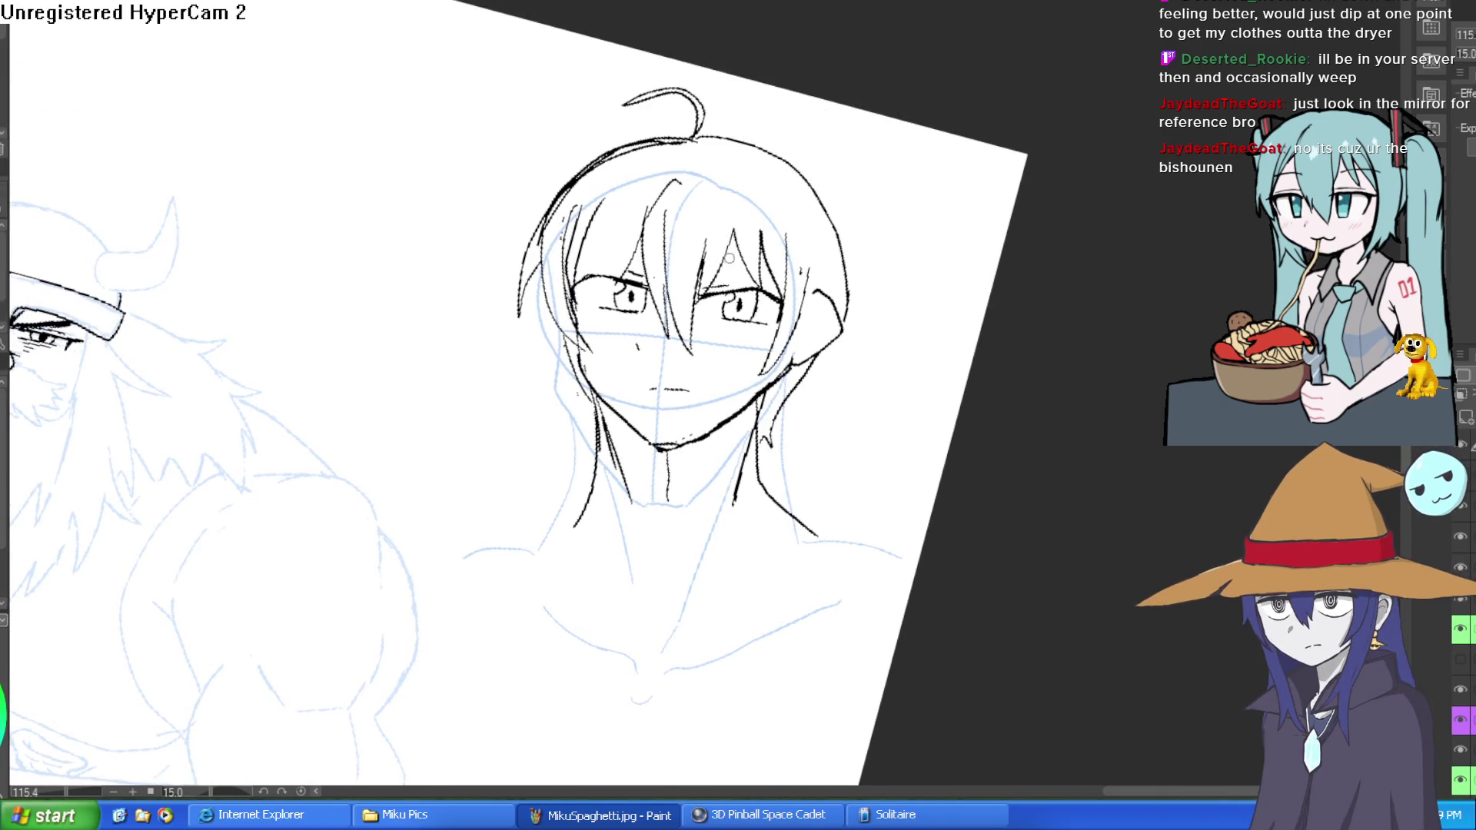
left_click_drag(701, 269, 771, 244)
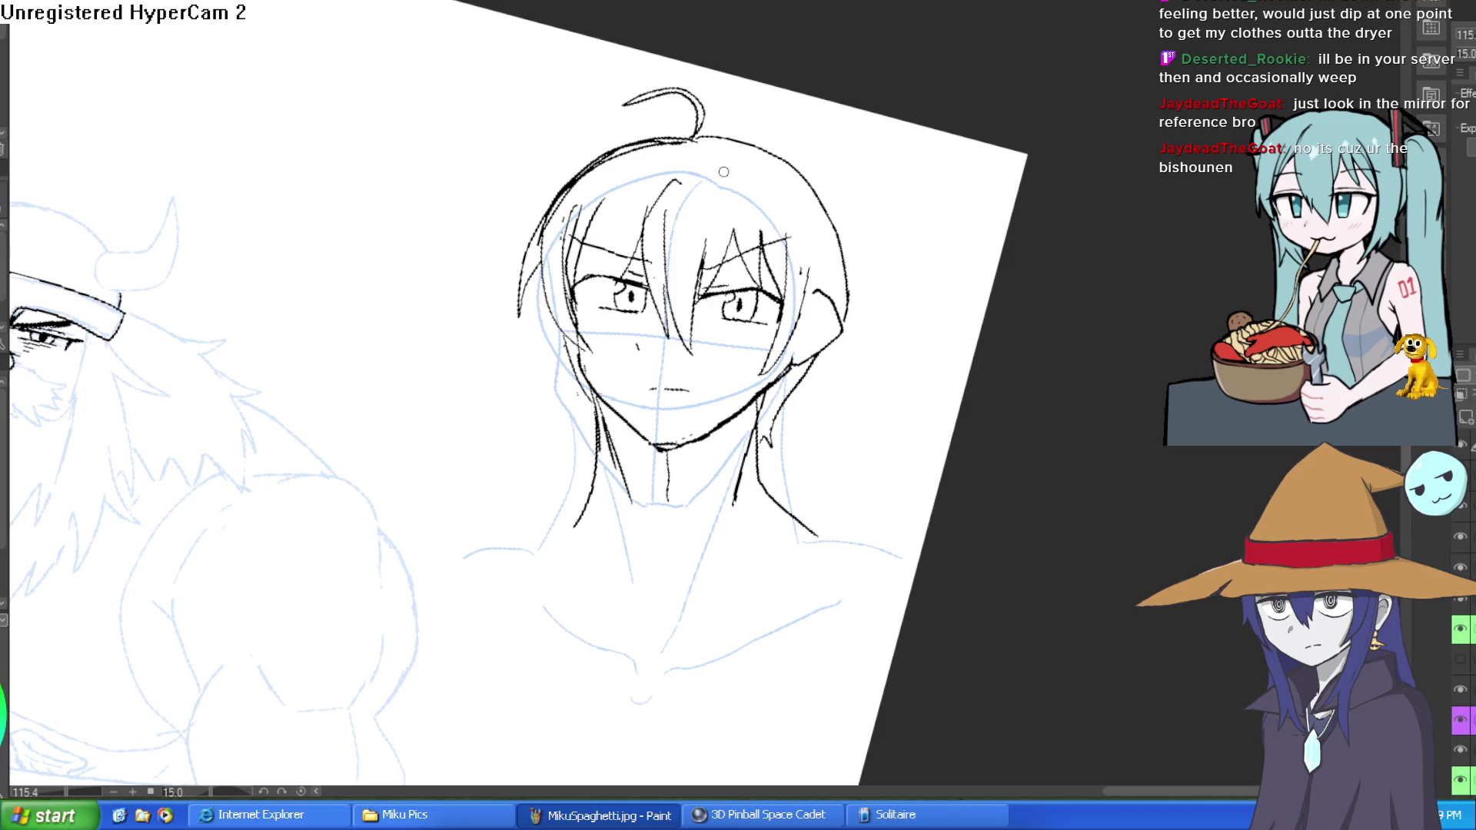
scroll(999, 346, "down", 3)
left_click_drag(1022, 499, 1054, 346)
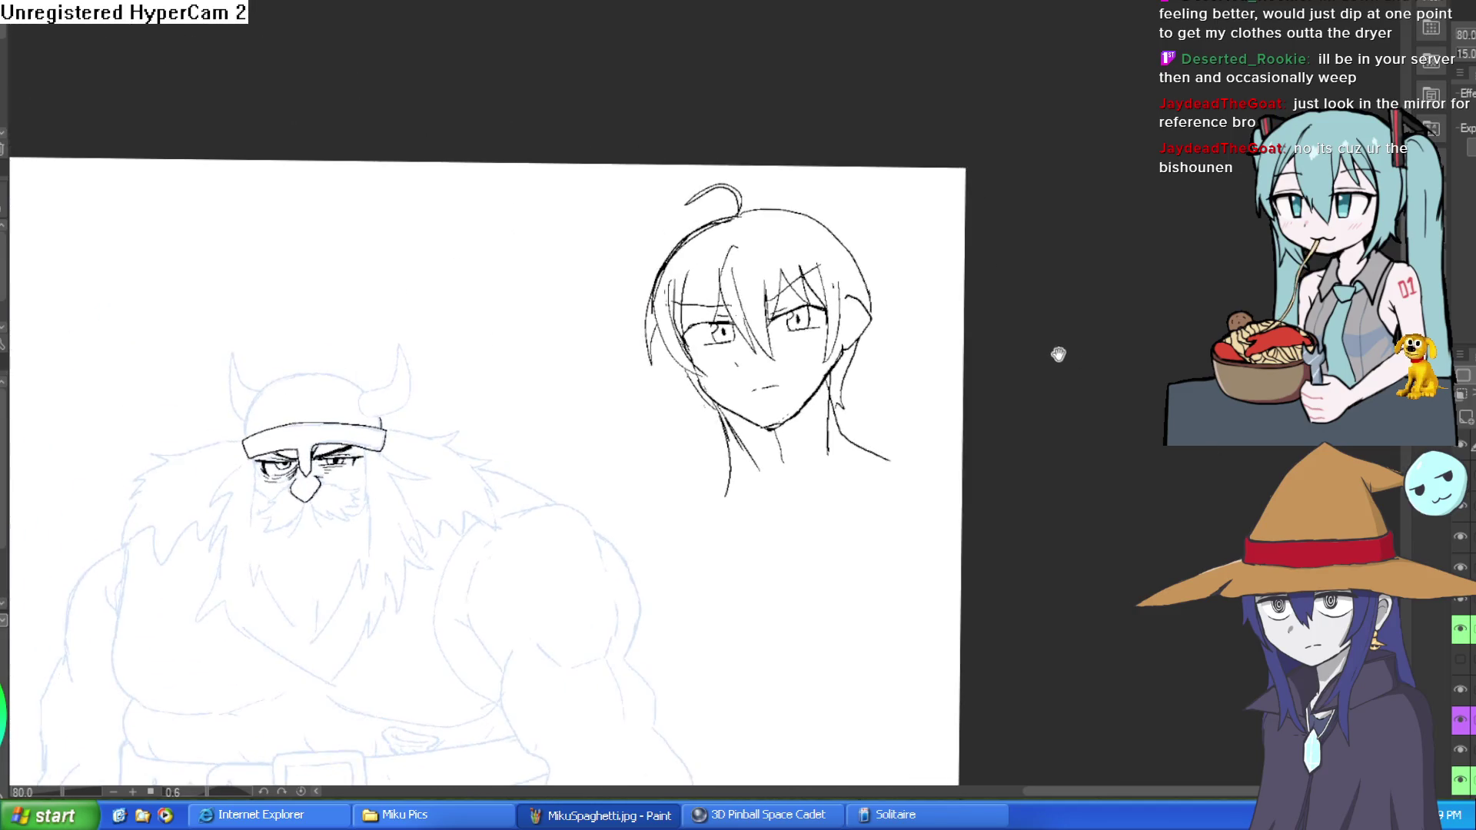
scroll(743, 375, "up", 5)
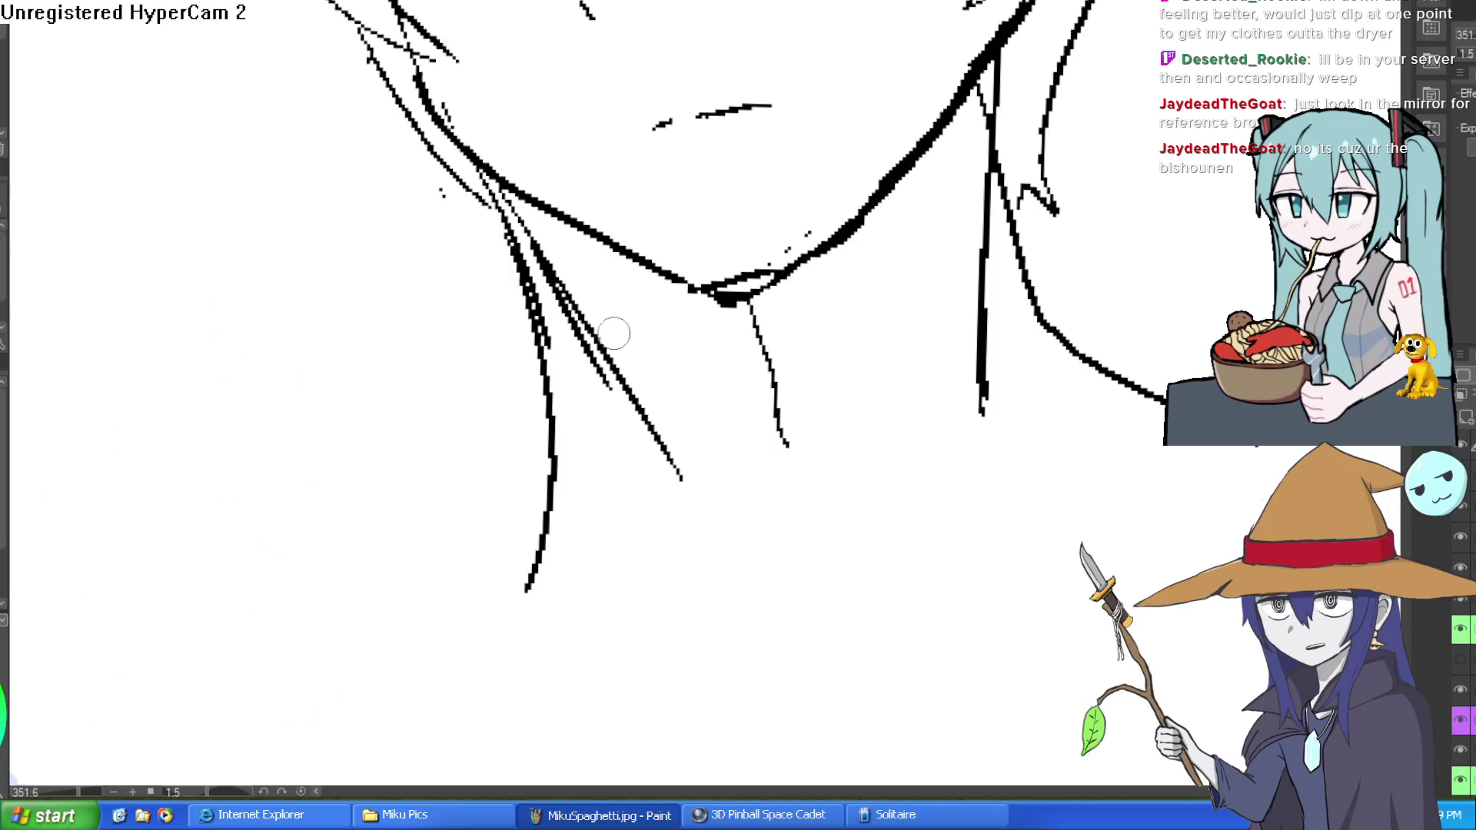
mouse_move(524, 240)
left_mouse_down()
mouse_move(589, 452)
mouse_move(473, 604)
left_mouse_up()
left_click_drag(1007, 326, 1099, 375)
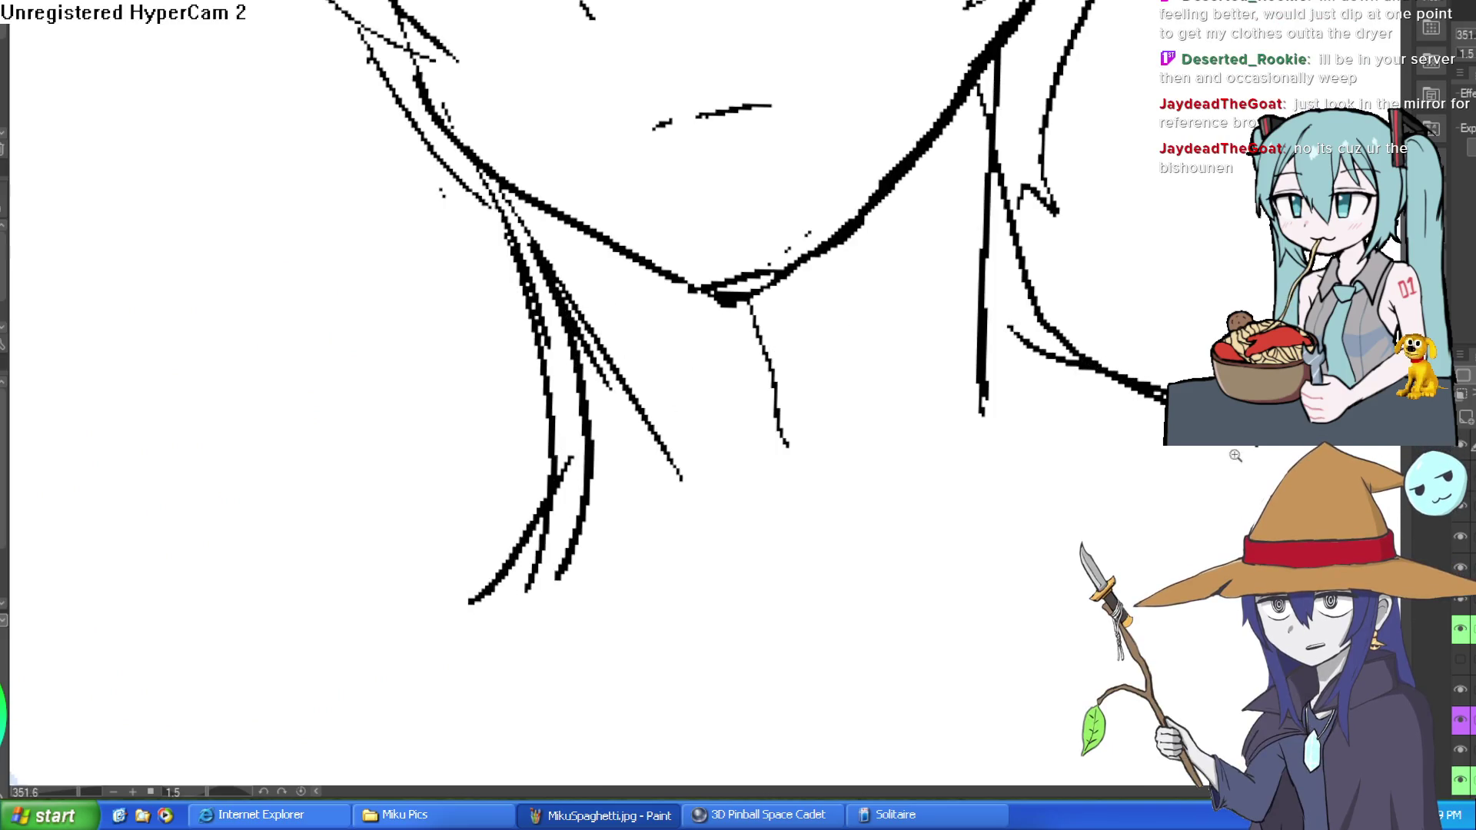
scroll(1074, 455, "down", 3)
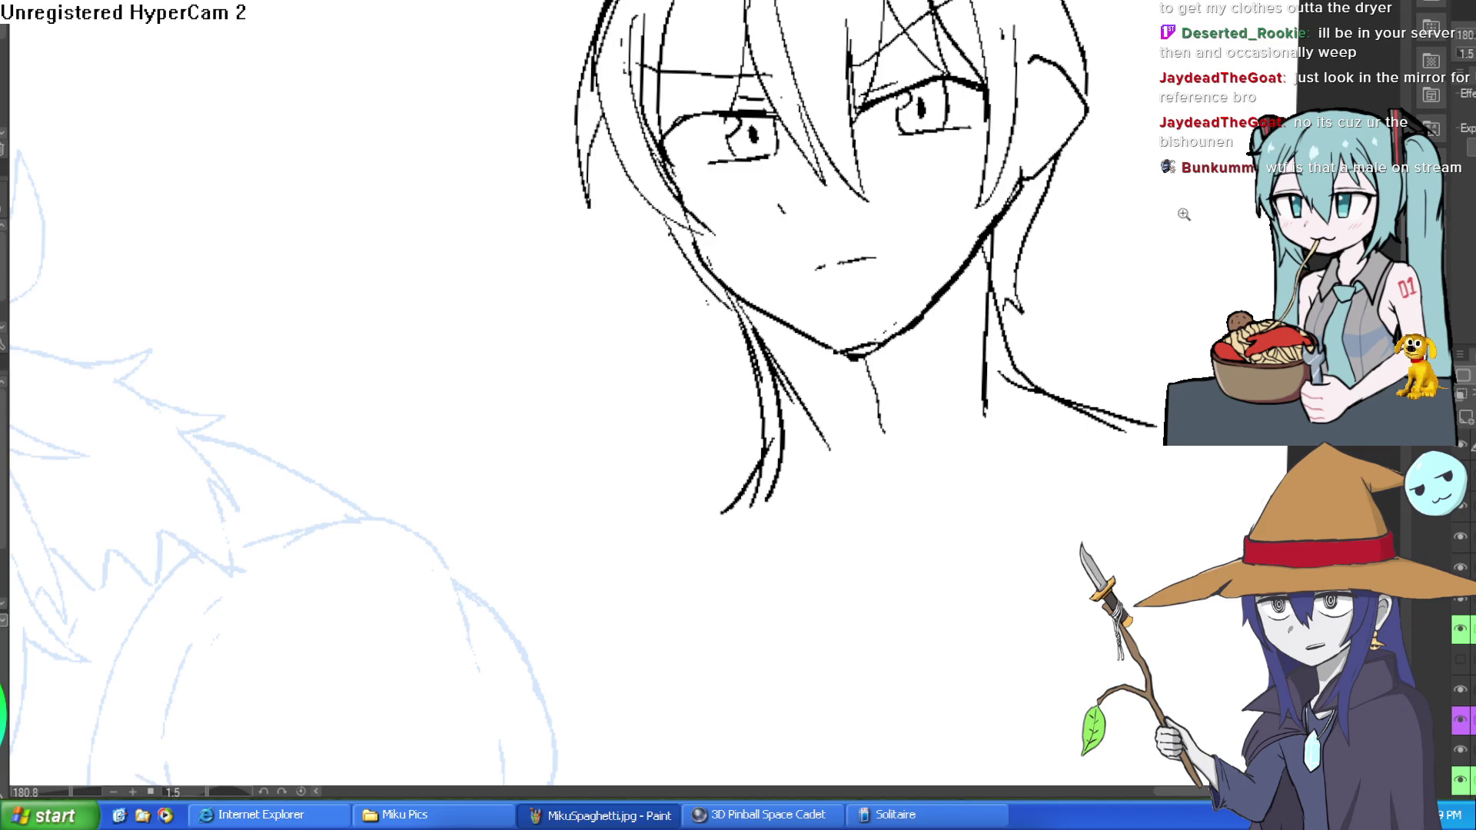
Review the drawing by zooming, tilting and panning, then ink the young man's rounded torso outline.
scroll(1074, 187, "down", 5)
scroll(1045, 97, "up", 8)
mouse_move(1045, 97)
left_mouse_down()
mouse_move(1077, 85)
mouse_move(1115, 109)
left_mouse_up()
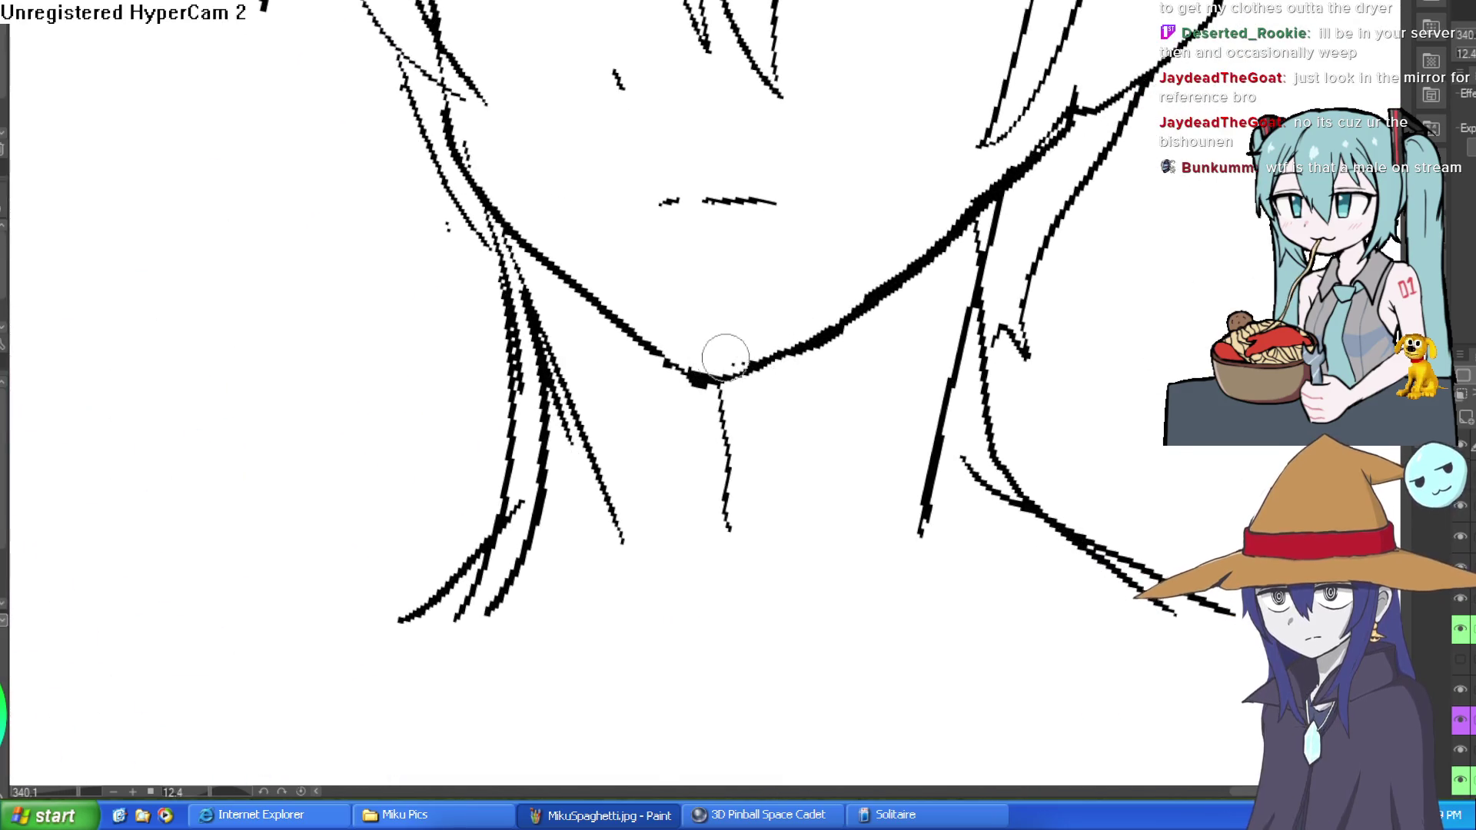
scroll(983, 206, "down", 5)
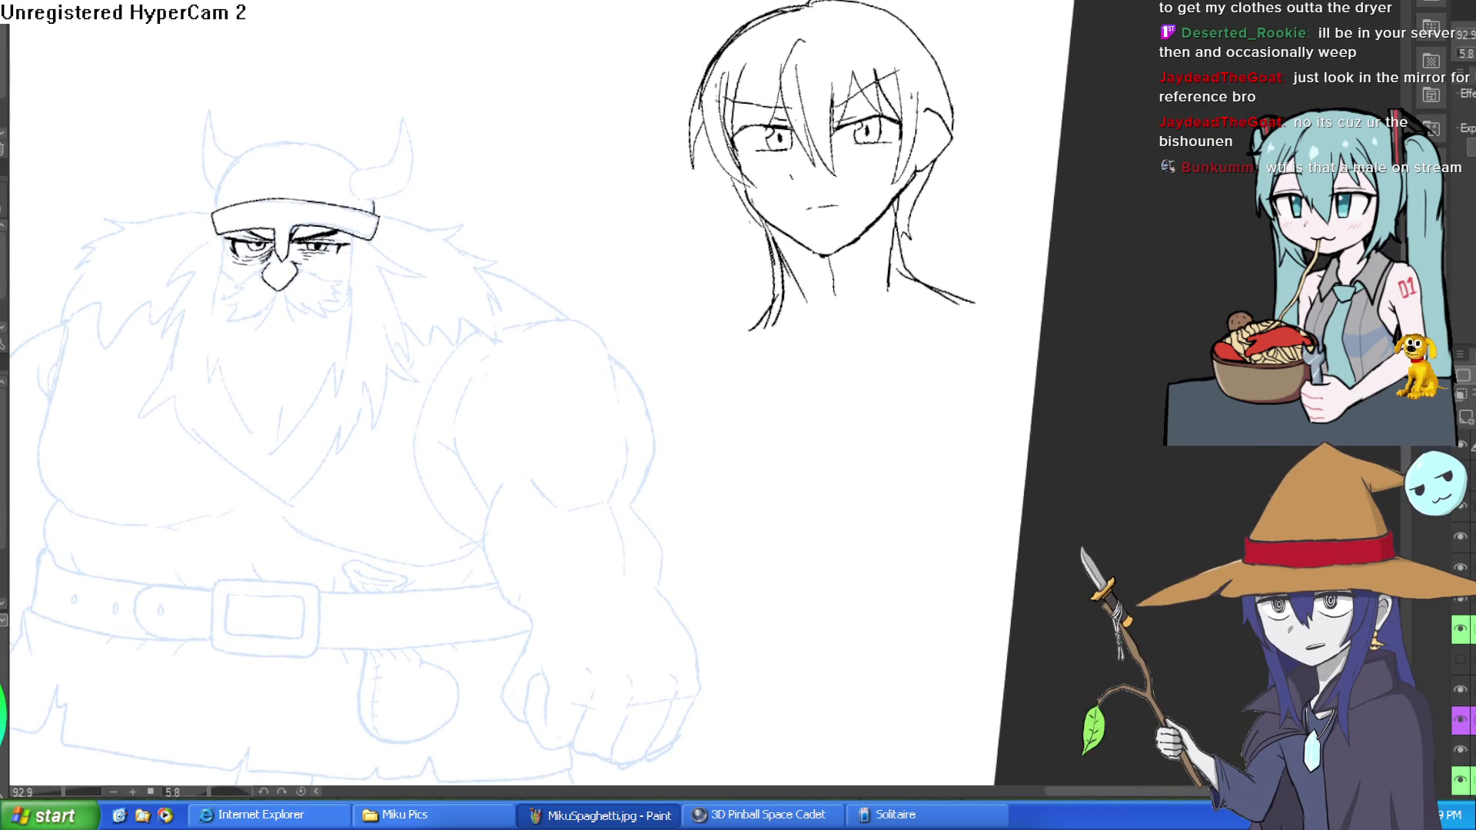
scroll(884, 266, "up", 5)
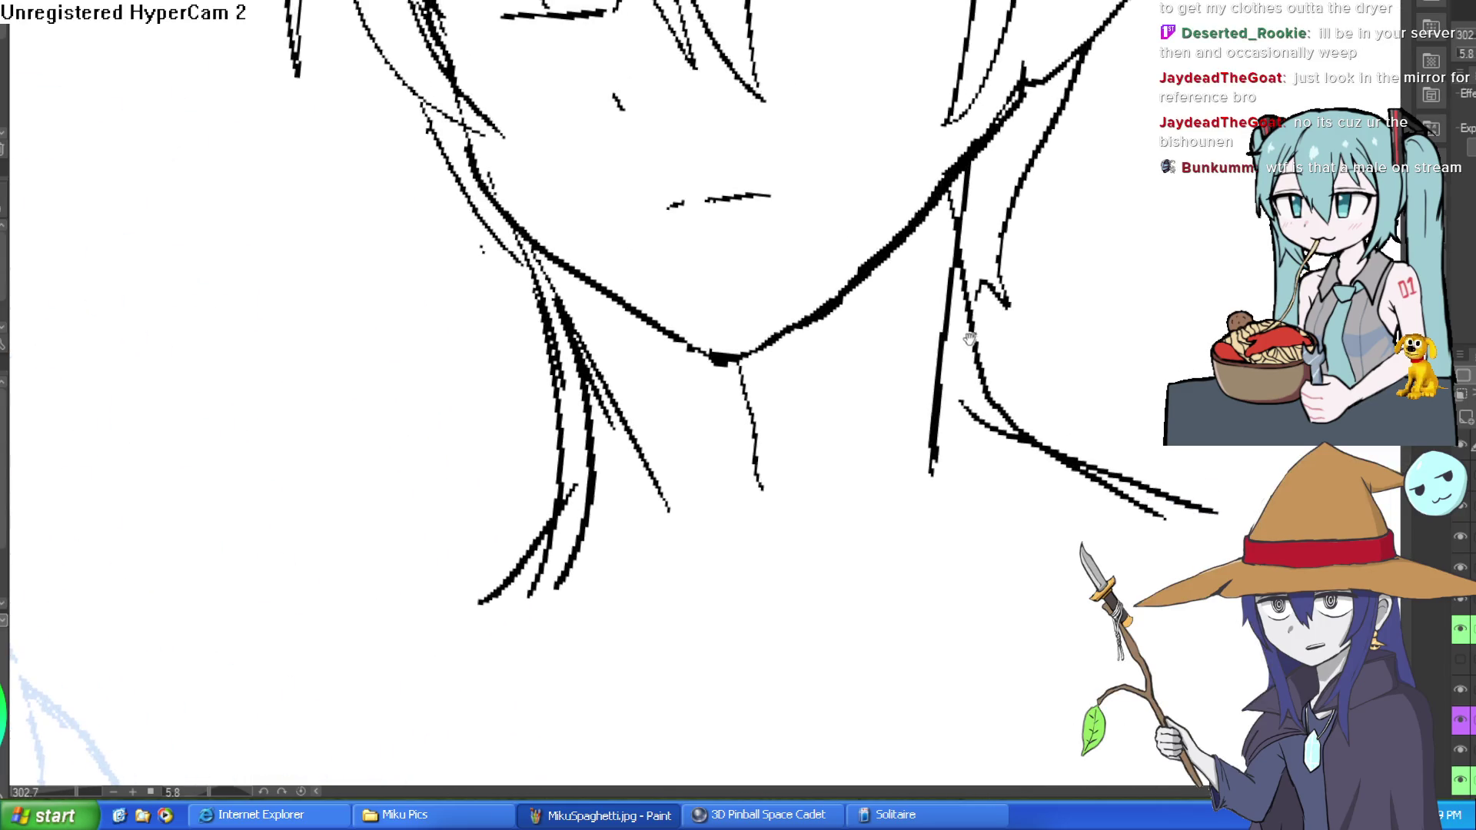
scroll(999, 304, "down", 2)
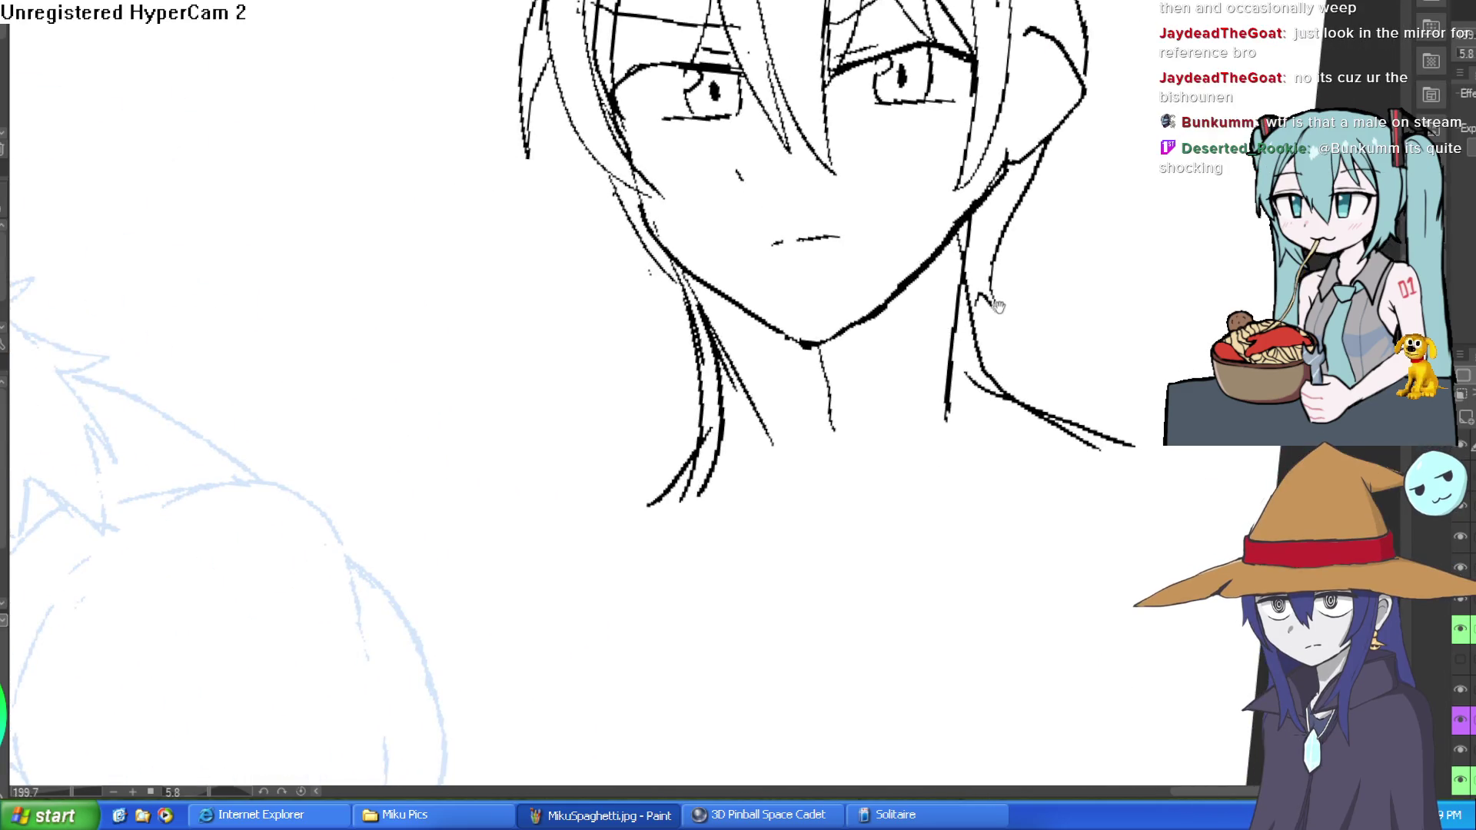
mouse_move(997, 306)
left_mouse_down()
mouse_move(976, 339)
mouse_move(1005, 277)
left_mouse_up()
scroll(1004, 274, "down", 3)
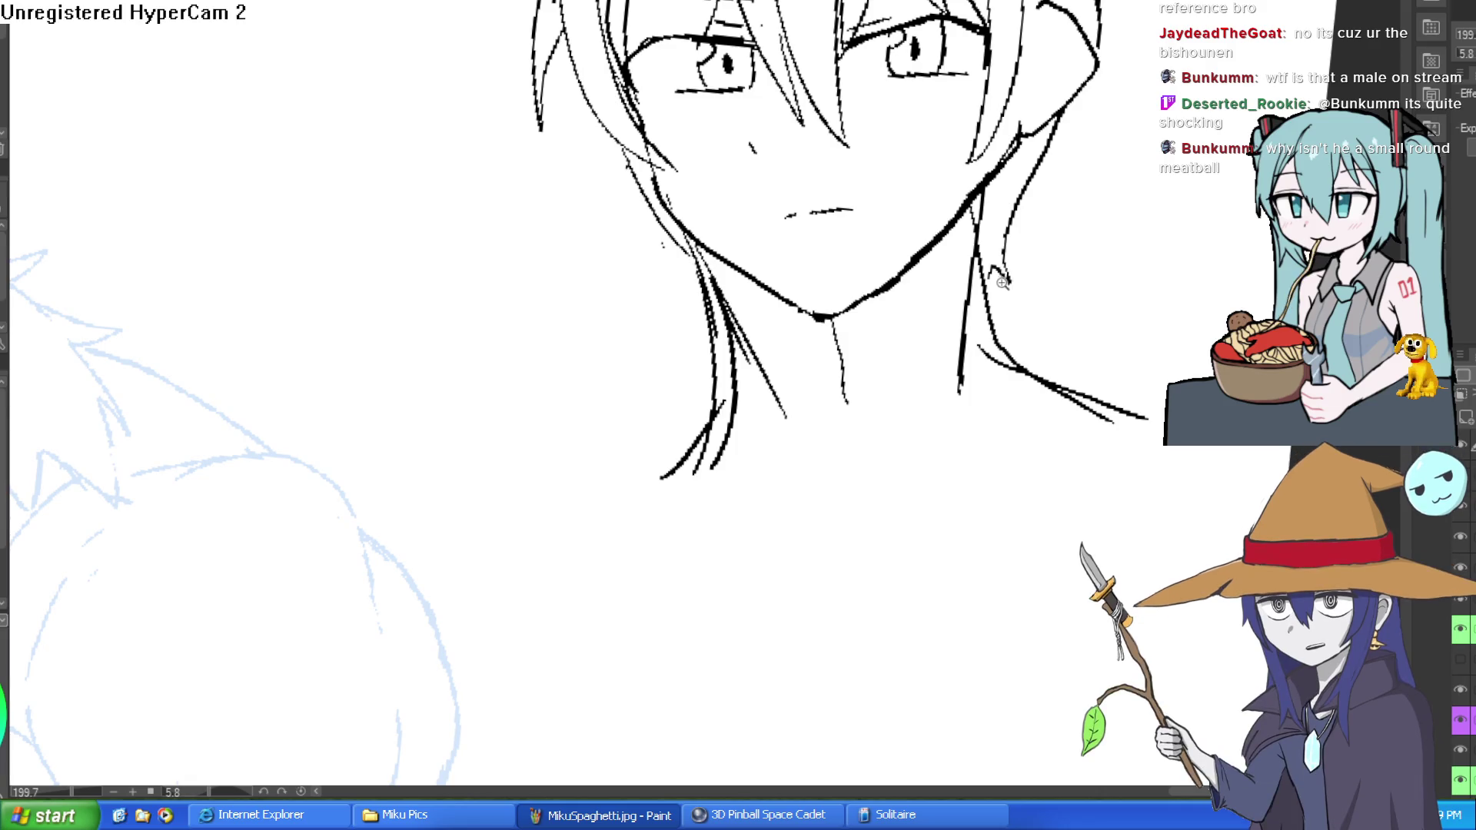
scroll(1134, 170, "down", 2)
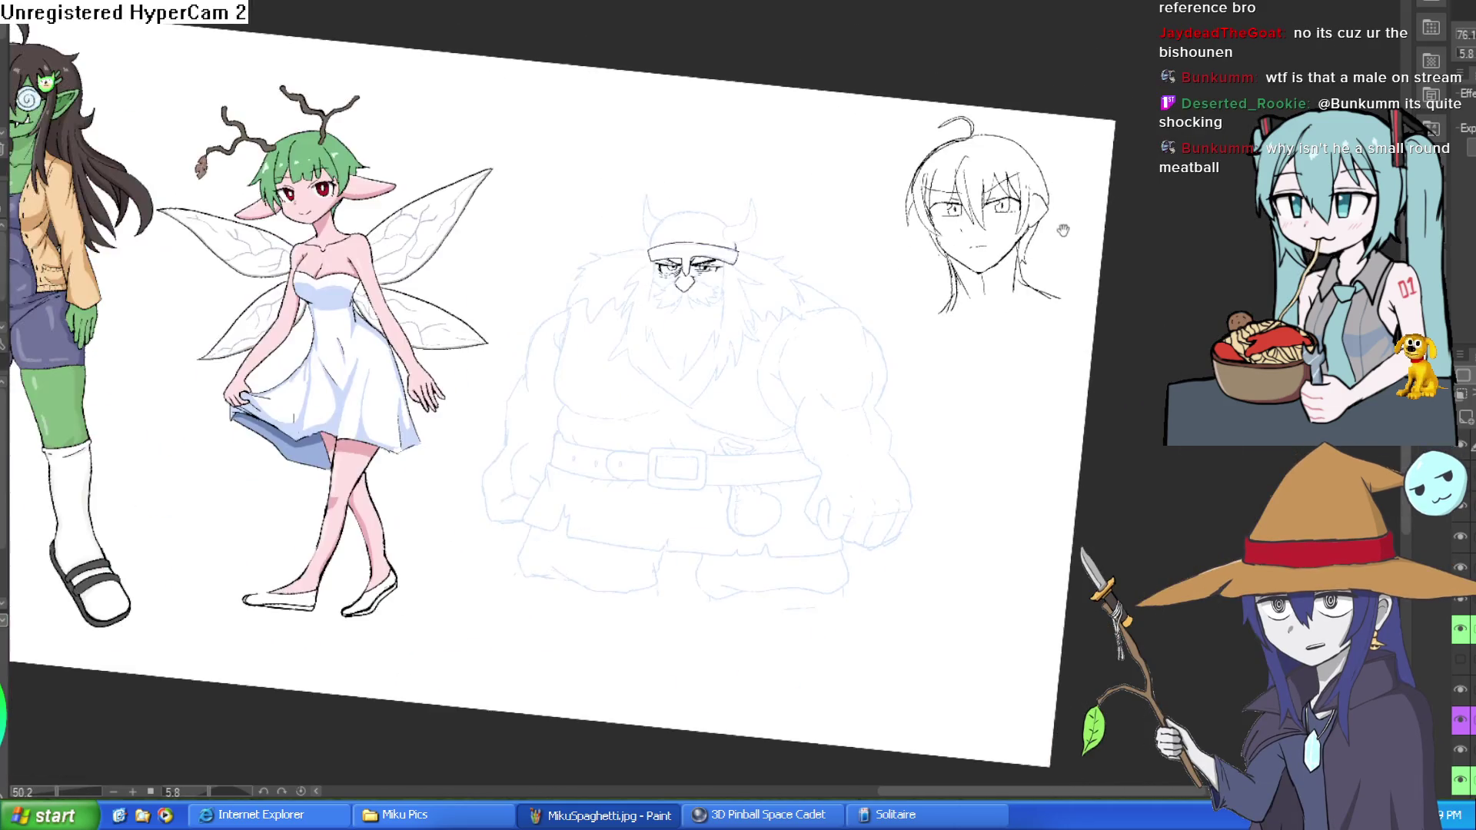
mouse_move(989, 254)
left_mouse_down()
mouse_move(973, 171)
mouse_move(891, 119)
left_mouse_up()
scroll(973, 171, "up", 1)
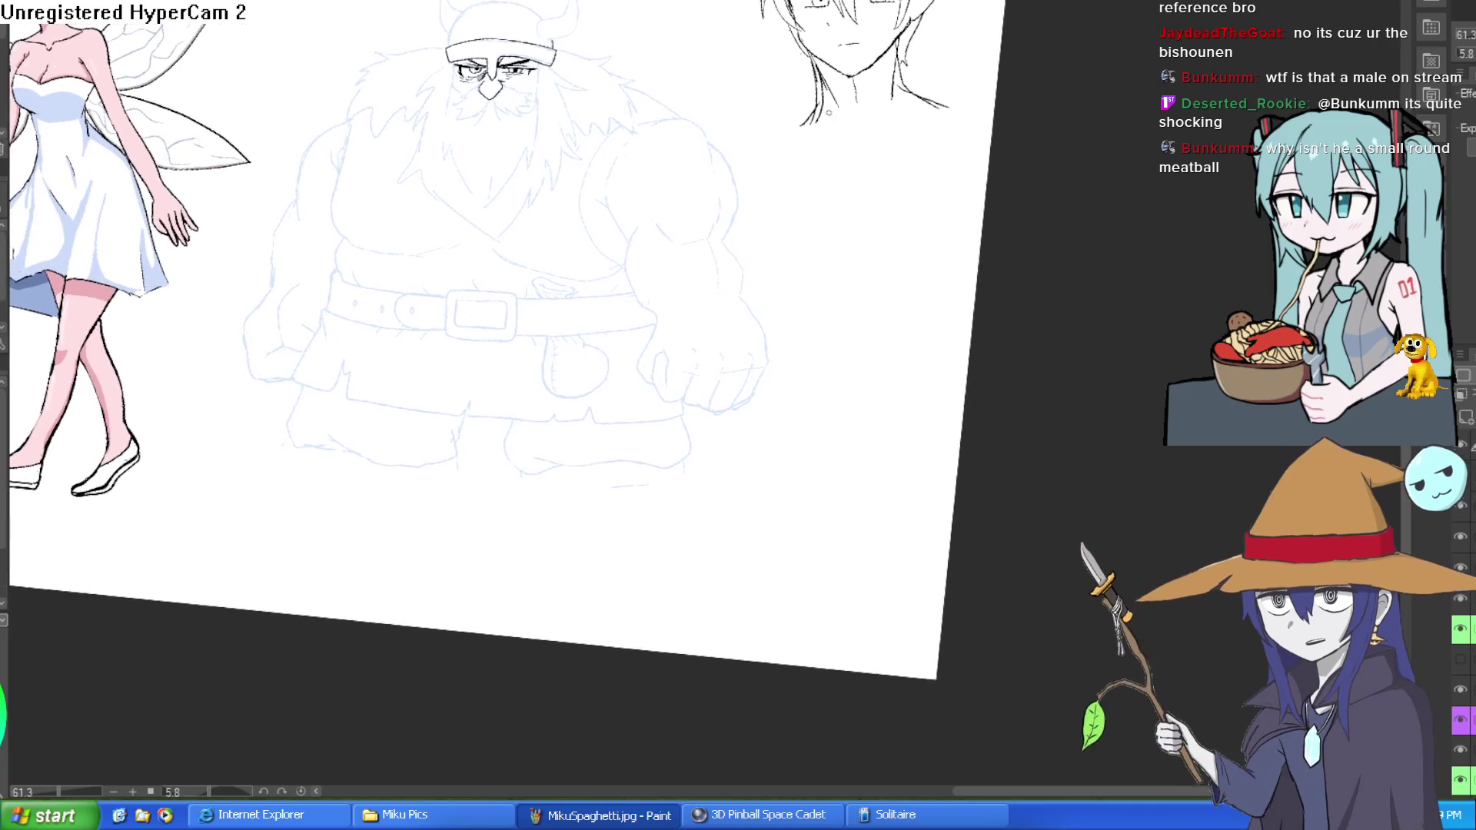
mouse_move(744, 180)
left_mouse_down()
mouse_move(731, 246)
mouse_move(863, 320)
mouse_move(980, 256)
left_mouse_up()
Add short muscle-detail strokes inside the chest outline and along its right and top edges.
scroll(863, 192, "up", 5)
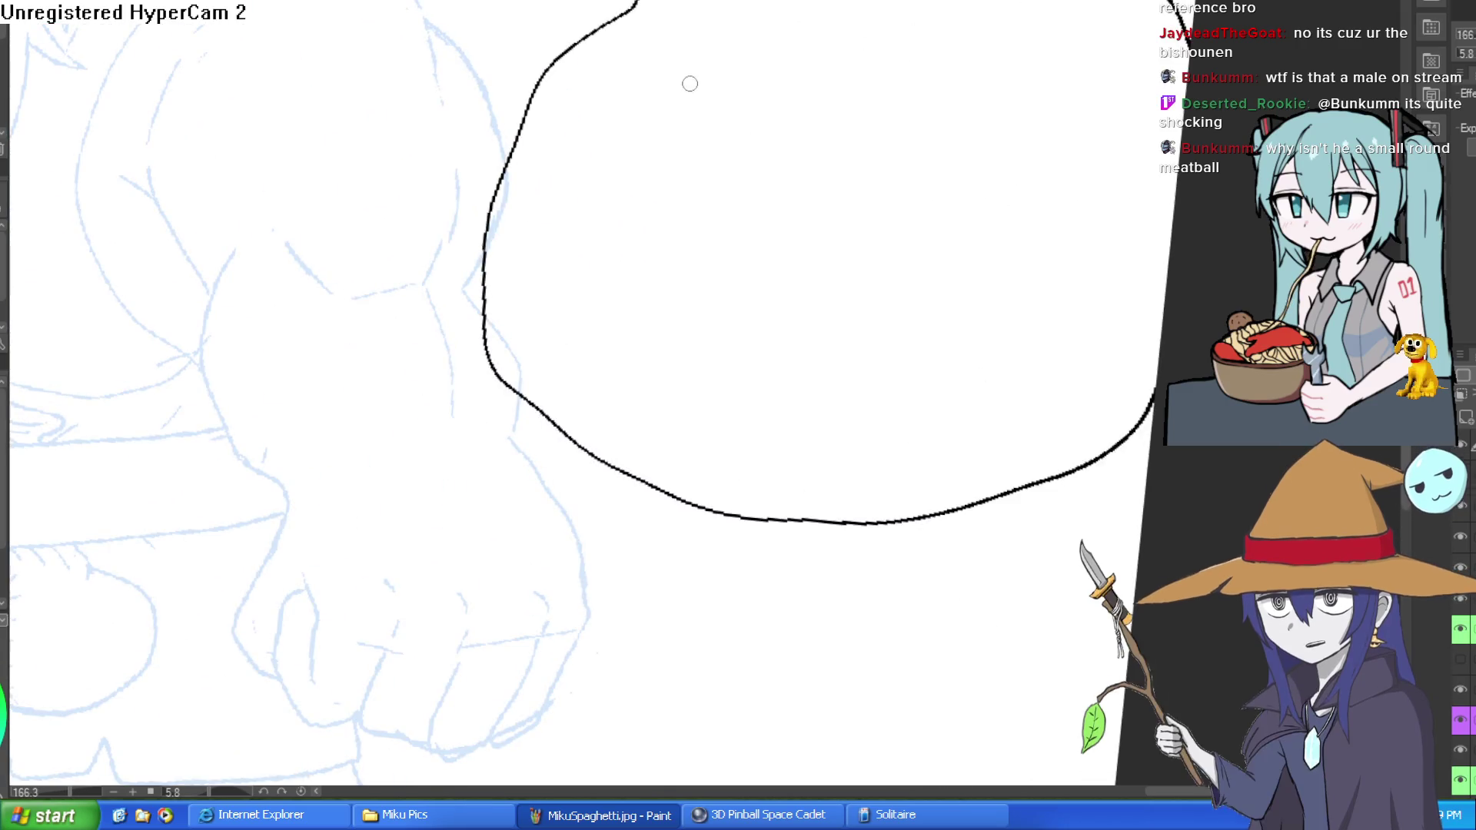
left_click_drag(689, 82, 668, 136)
left_click_drag(648, 221, 644, 246)
left_click_drag(593, 303, 601, 323)
left_click_drag(638, 368, 717, 403)
left_click_drag(804, 316, 896, 328)
left_click_drag(1039, 231, 1107, 188)
mouse_move(1107, 122)
left_mouse_down()
mouse_move(1081, 62)
mouse_move(1041, 136)
left_mouse_up()
left_click_drag(921, 92, 840, 94)
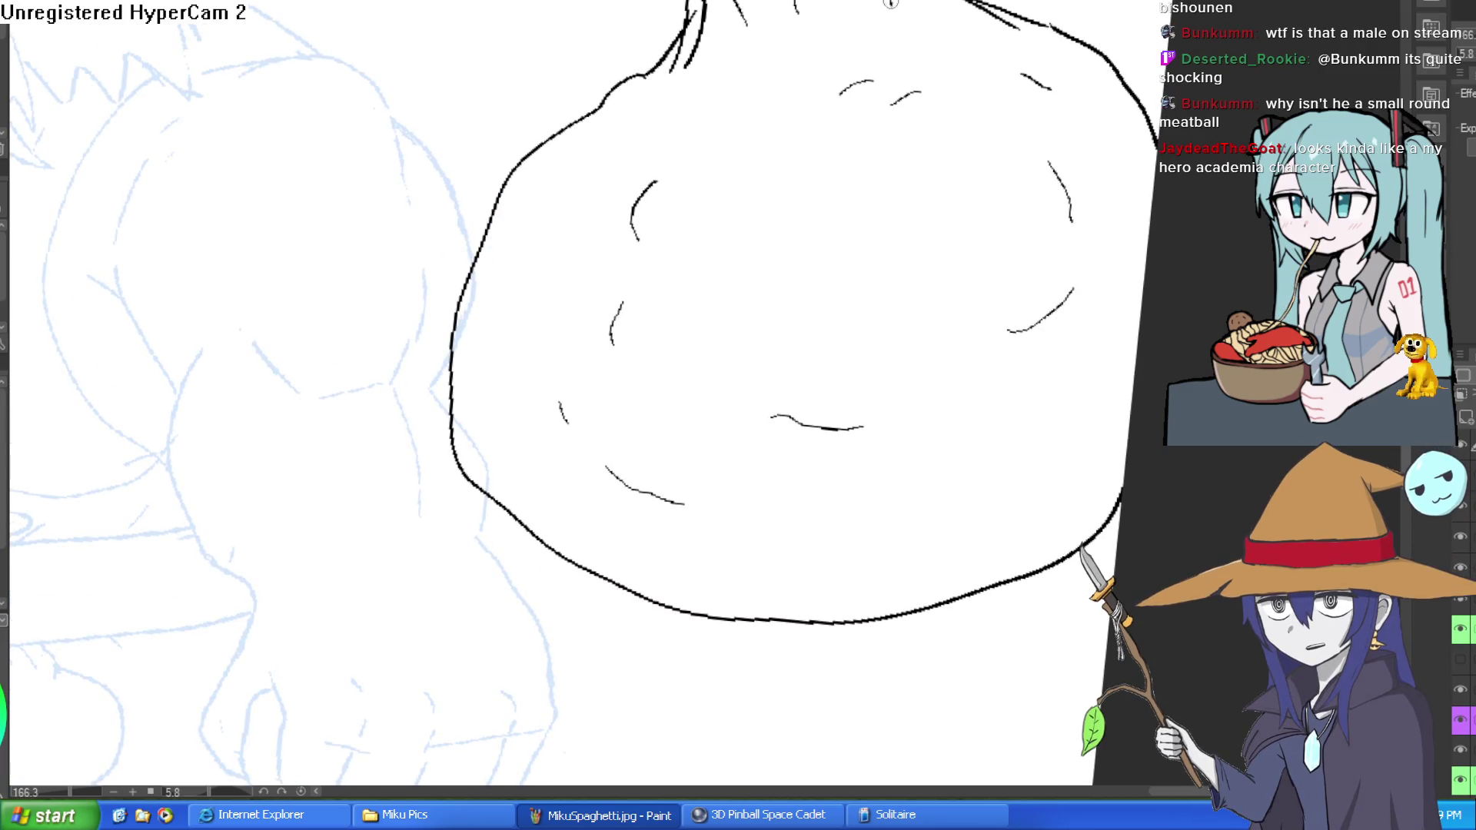
left_click_drag(970, 14, 1014, 44)
Ink the lines where the neck meets the chest.
left_click_drag(796, 15, 769, 112)
left_click_drag(778, 47, 724, 123)
mouse_move(744, 18)
left_mouse_down()
mouse_move(721, 83)
mouse_move(649, 123)
left_mouse_up()
mouse_move(678, 35)
left_mouse_down()
mouse_move(630, 115)
mouse_move(604, 123)
left_mouse_up()
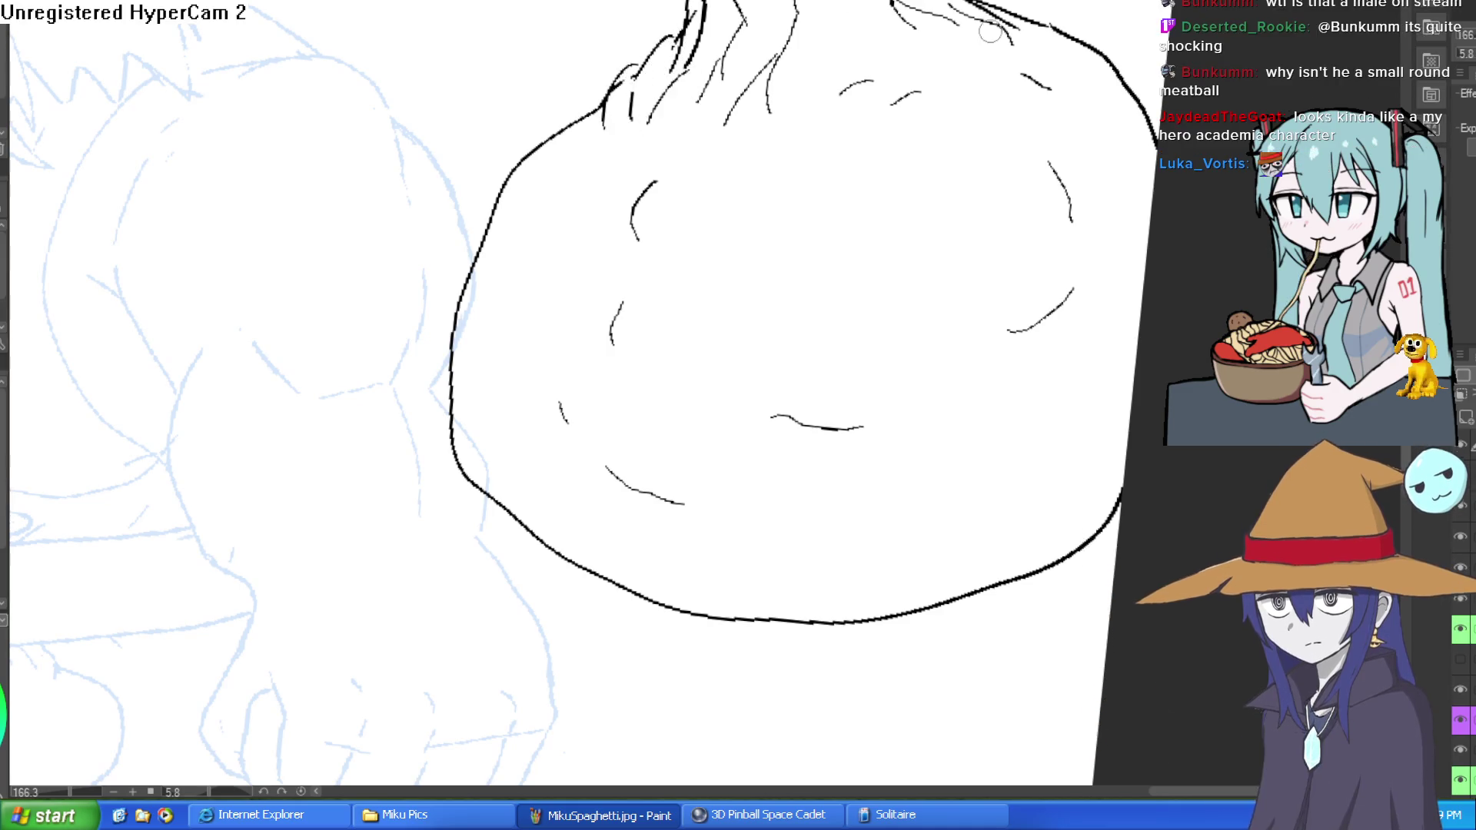
Add more muscle-definition strokes across the lower chest.
scroll(977, 164, "down", 3)
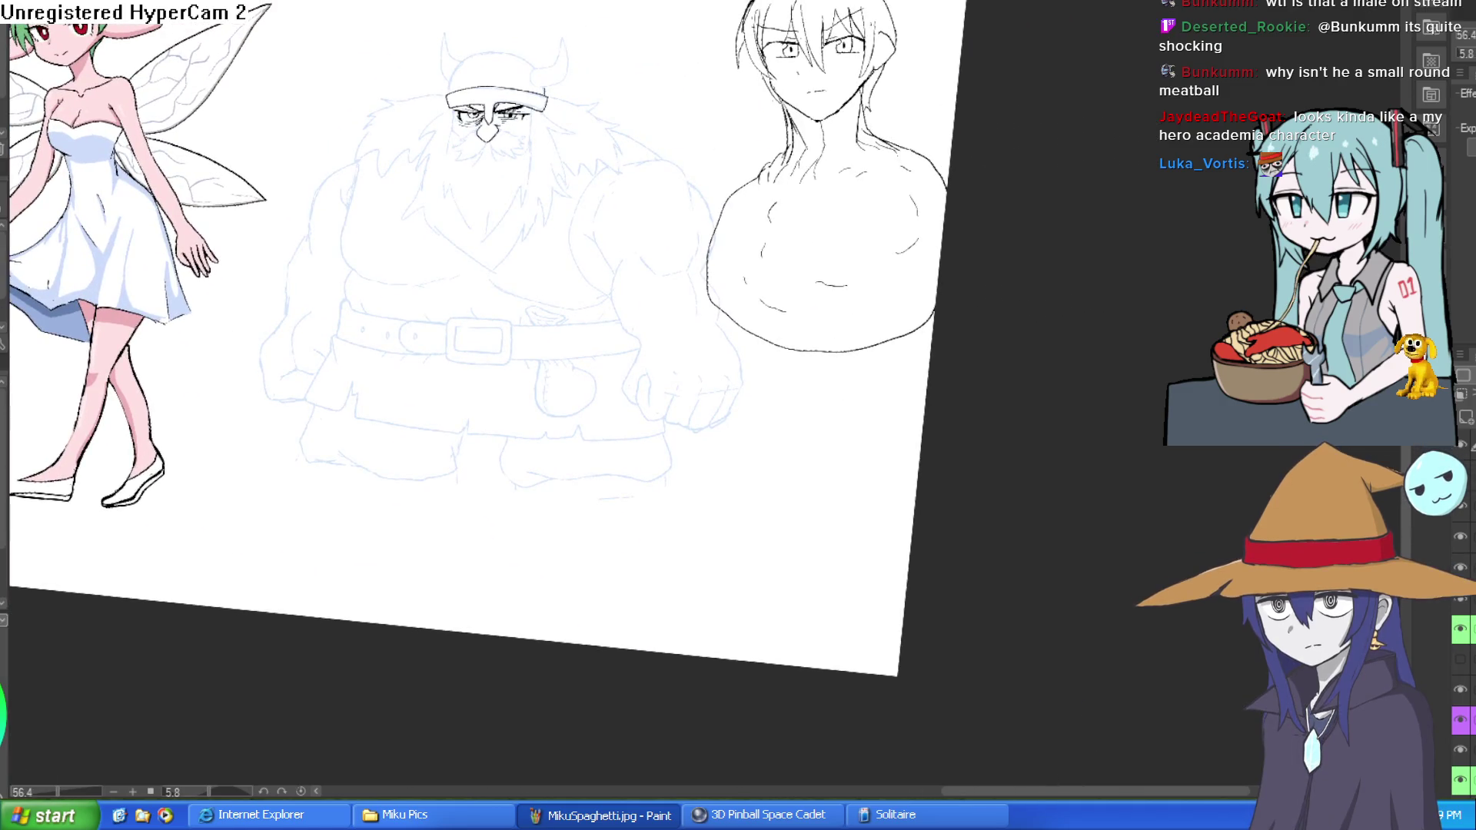
scroll(862, 154, "up", 3)
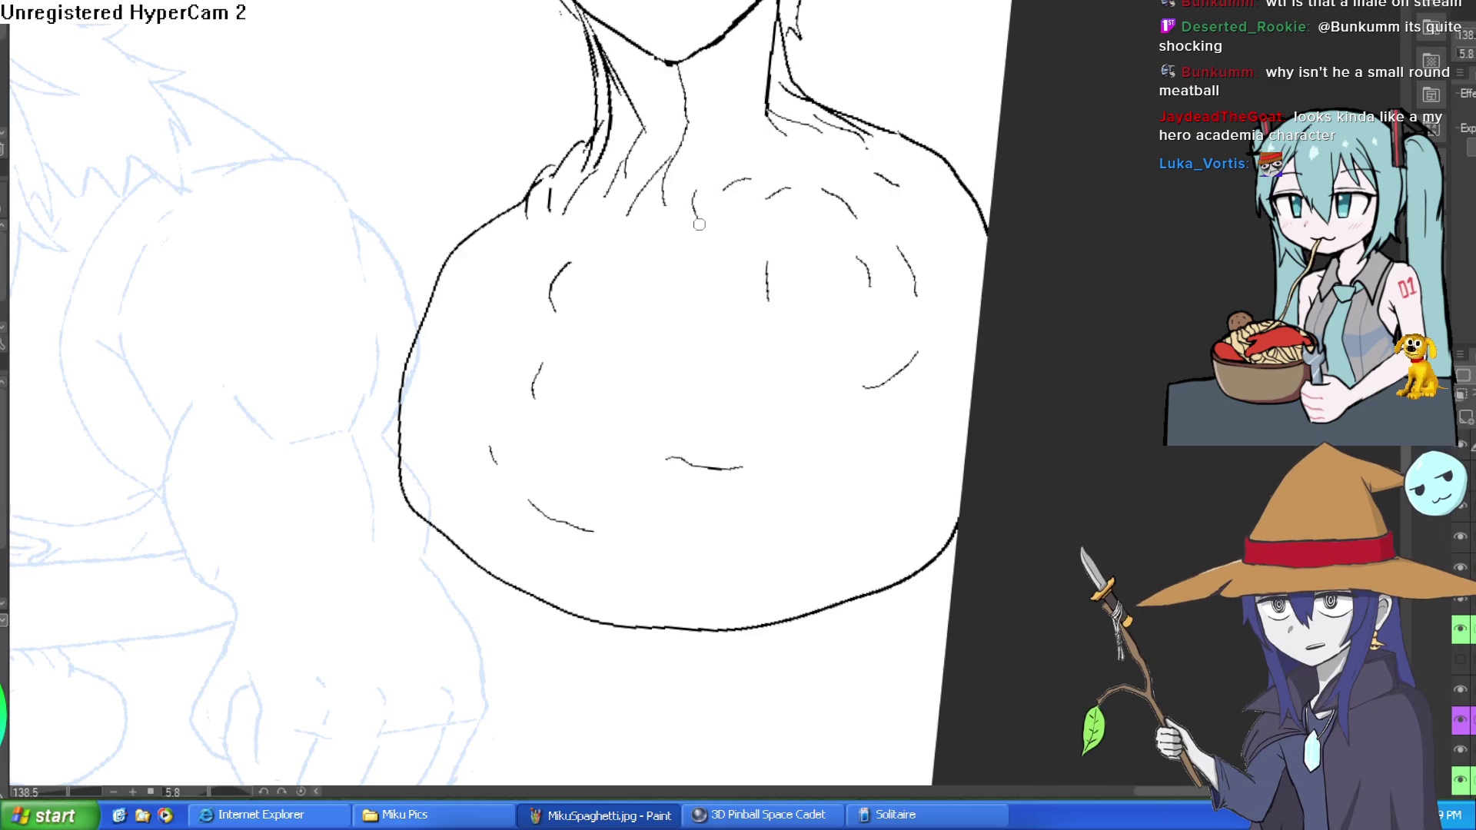
left_click_drag(681, 335, 680, 359)
left_click_drag(844, 442, 816, 495)
left_click_drag(926, 452, 922, 484)
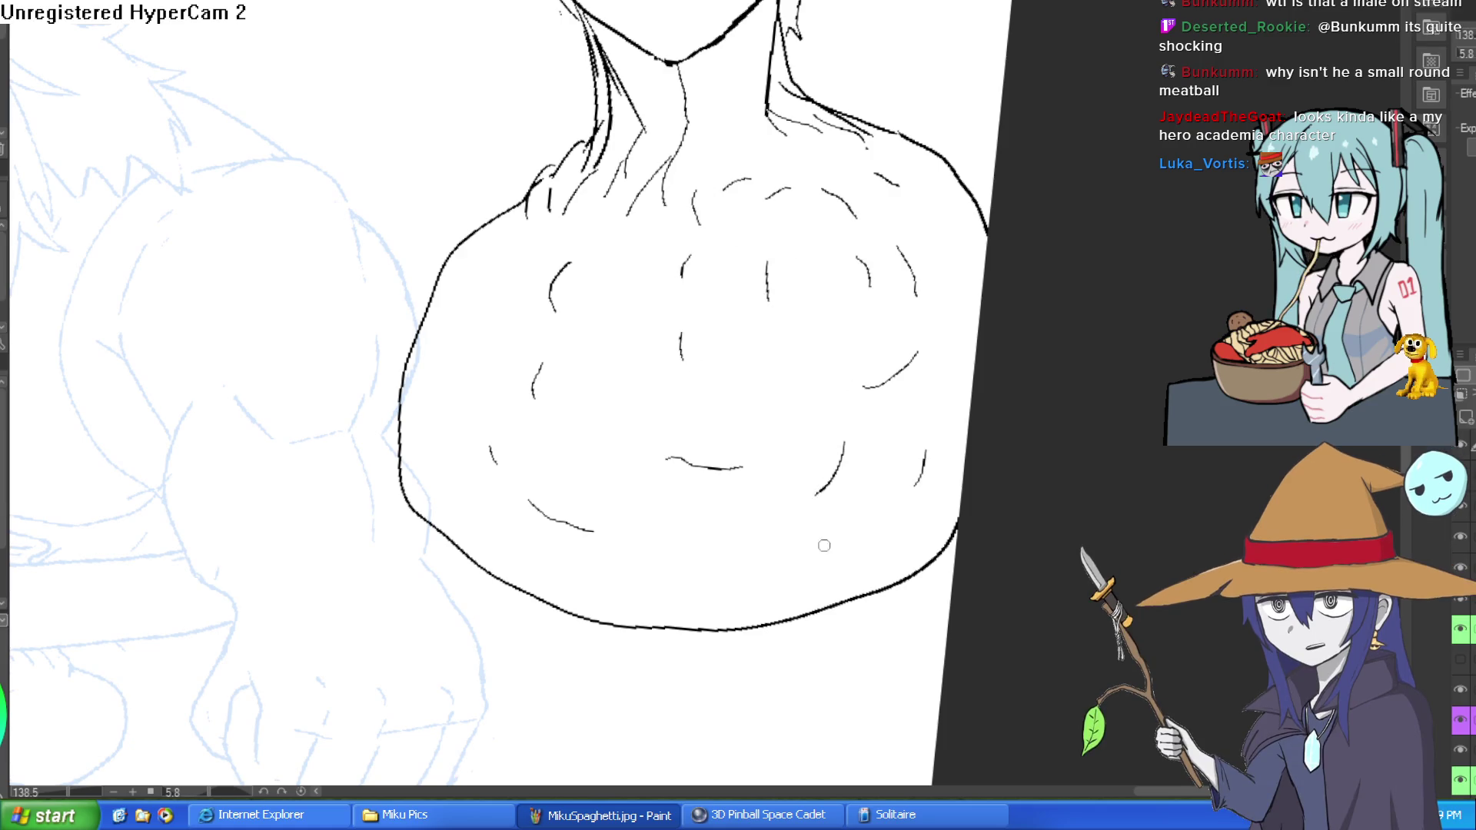
left_click_drag(822, 545, 780, 555)
left_click_drag(741, 552, 720, 559)
Add a short stroke to the chest outline, then frame the character's whole head.
scroll(720, 558, "down", 2)
left_click_drag(872, 547, 825, 460)
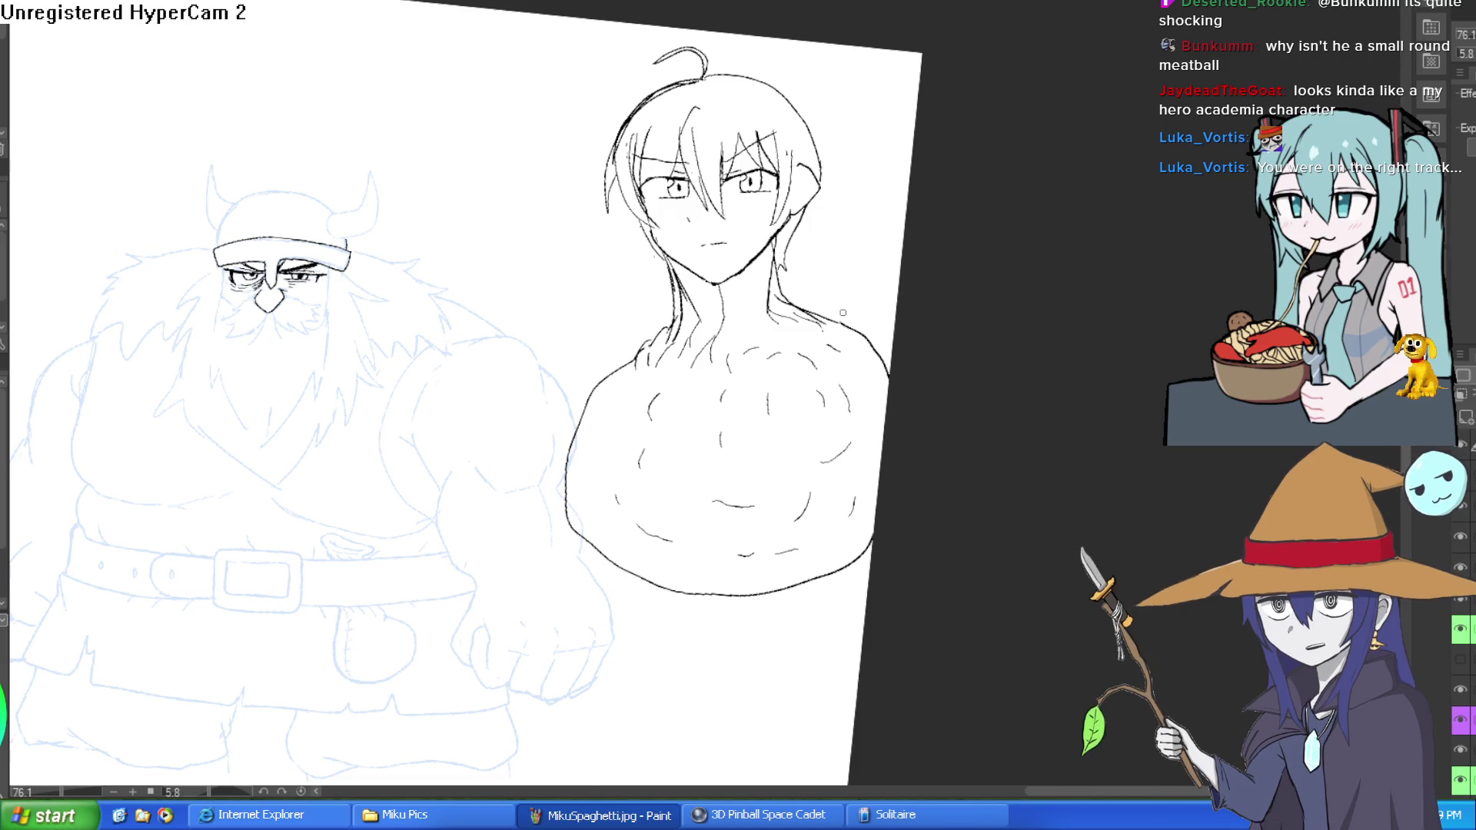
scroll(843, 313, "up", 3)
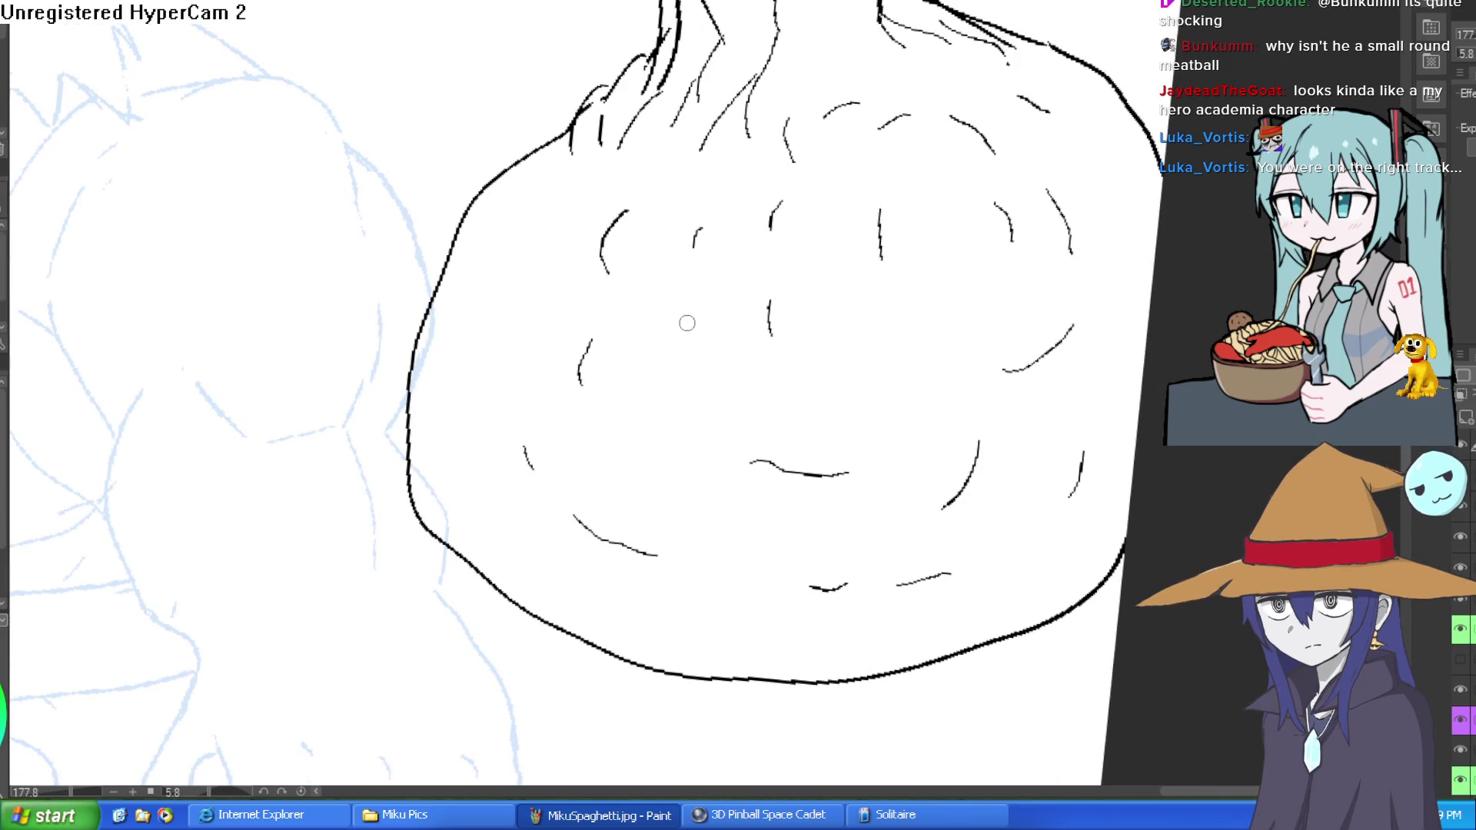
left_click_drag(495, 177, 500, 206)
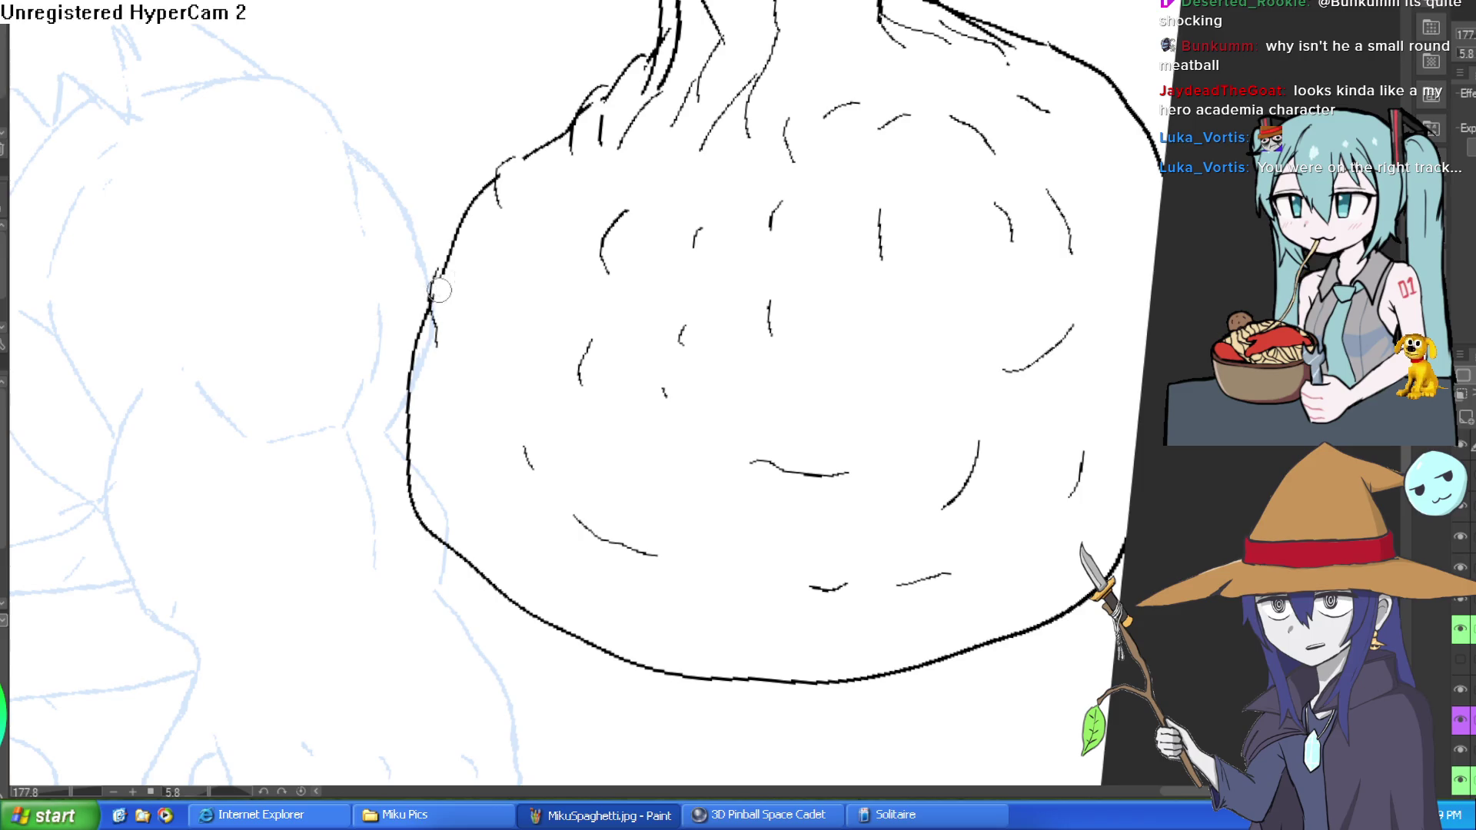
scroll(610, 265, "down", 3)
left_click_drag(673, 284, 663, 357)
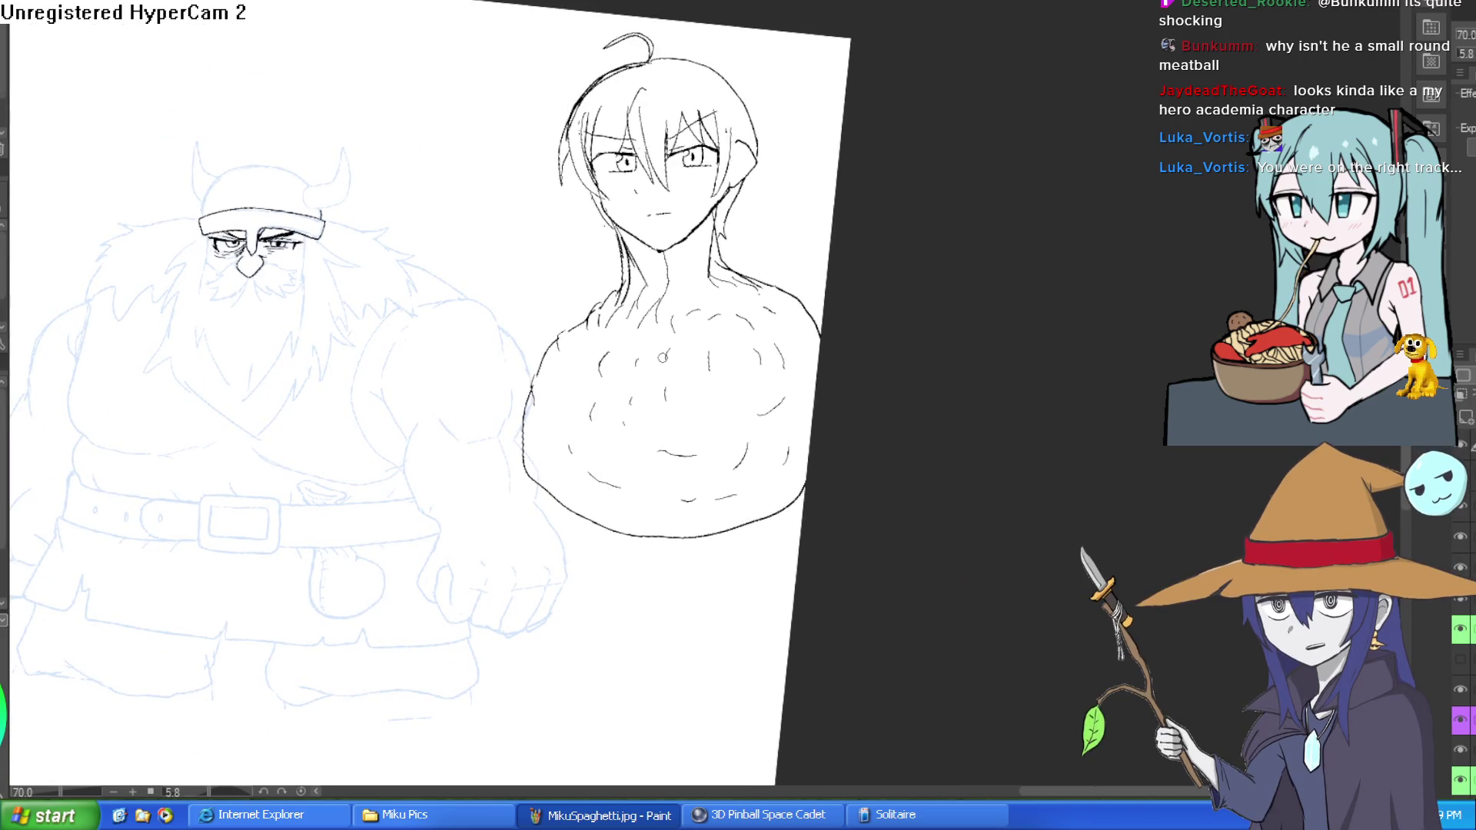
scroll(733, 159, "up", 5)
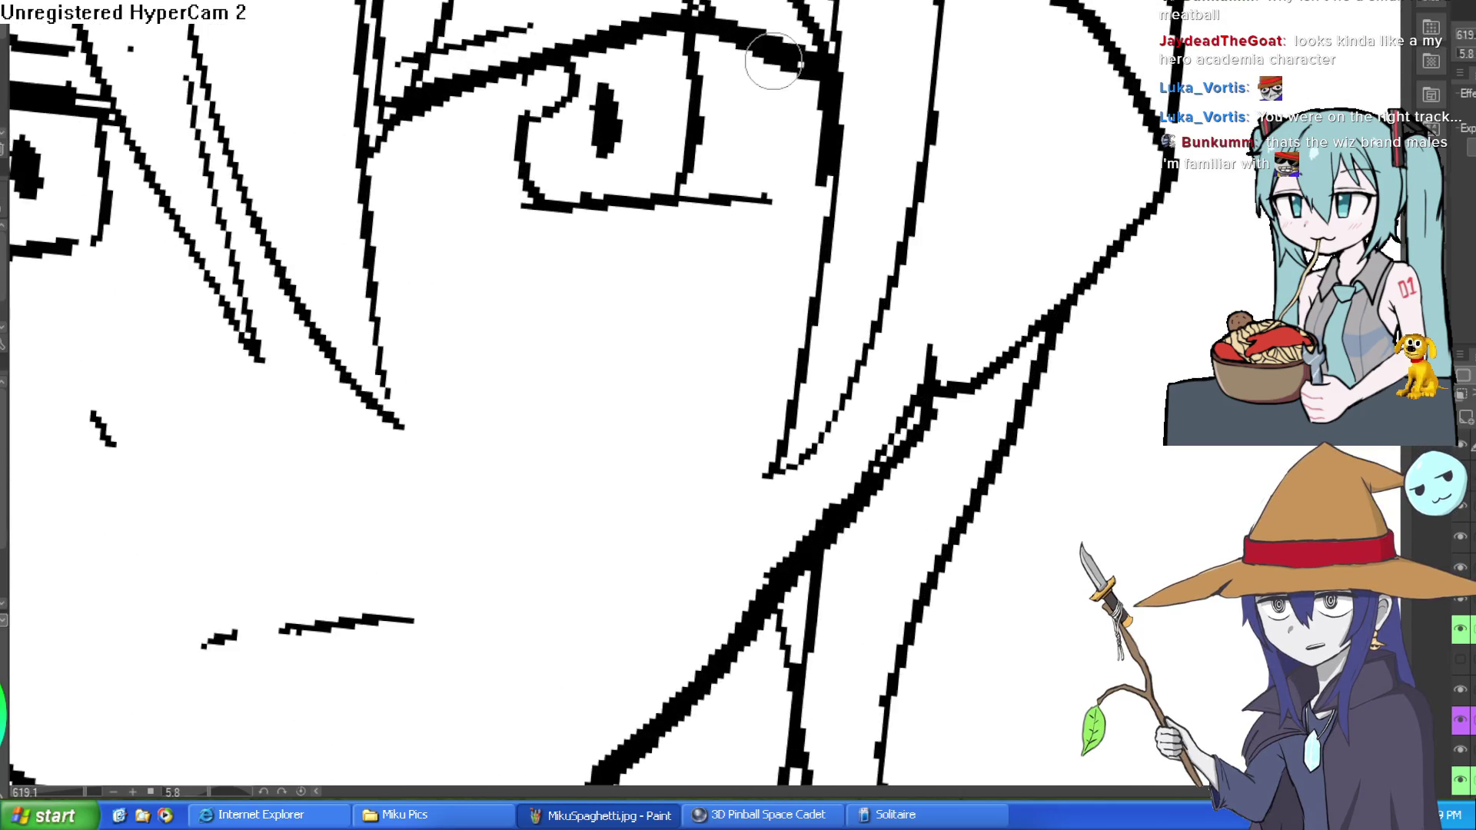
Refine the left eye with an inner pupil outline and an extended upper eye line.
scroll(685, 111, "up", 3)
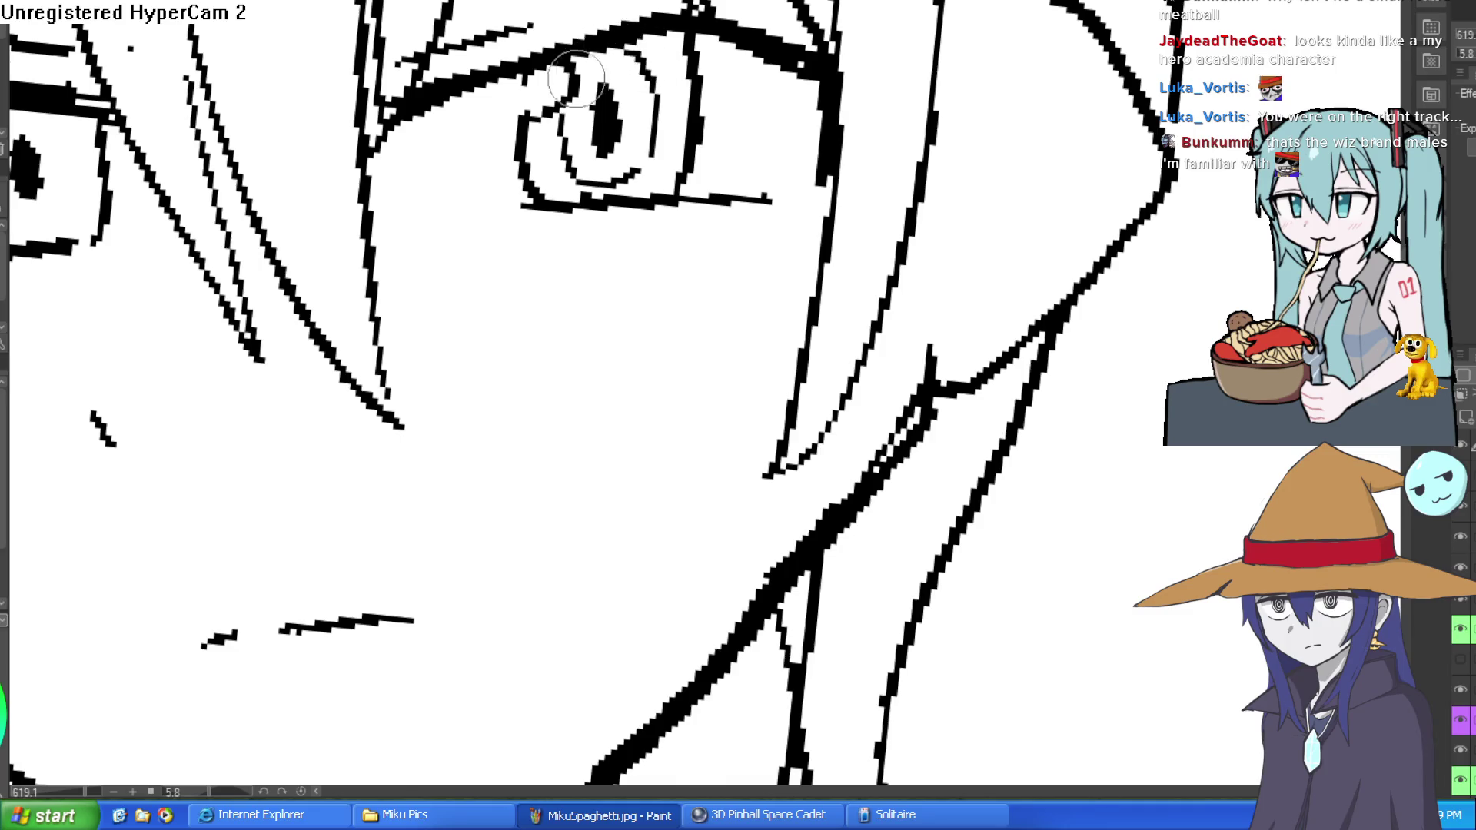
left_click_drag(489, 218, 738, 117)
mouse_move(273, 97)
left_mouse_down()
mouse_move(284, 185)
mouse_move(361, 123)
mouse_move(293, 77)
left_mouse_up()
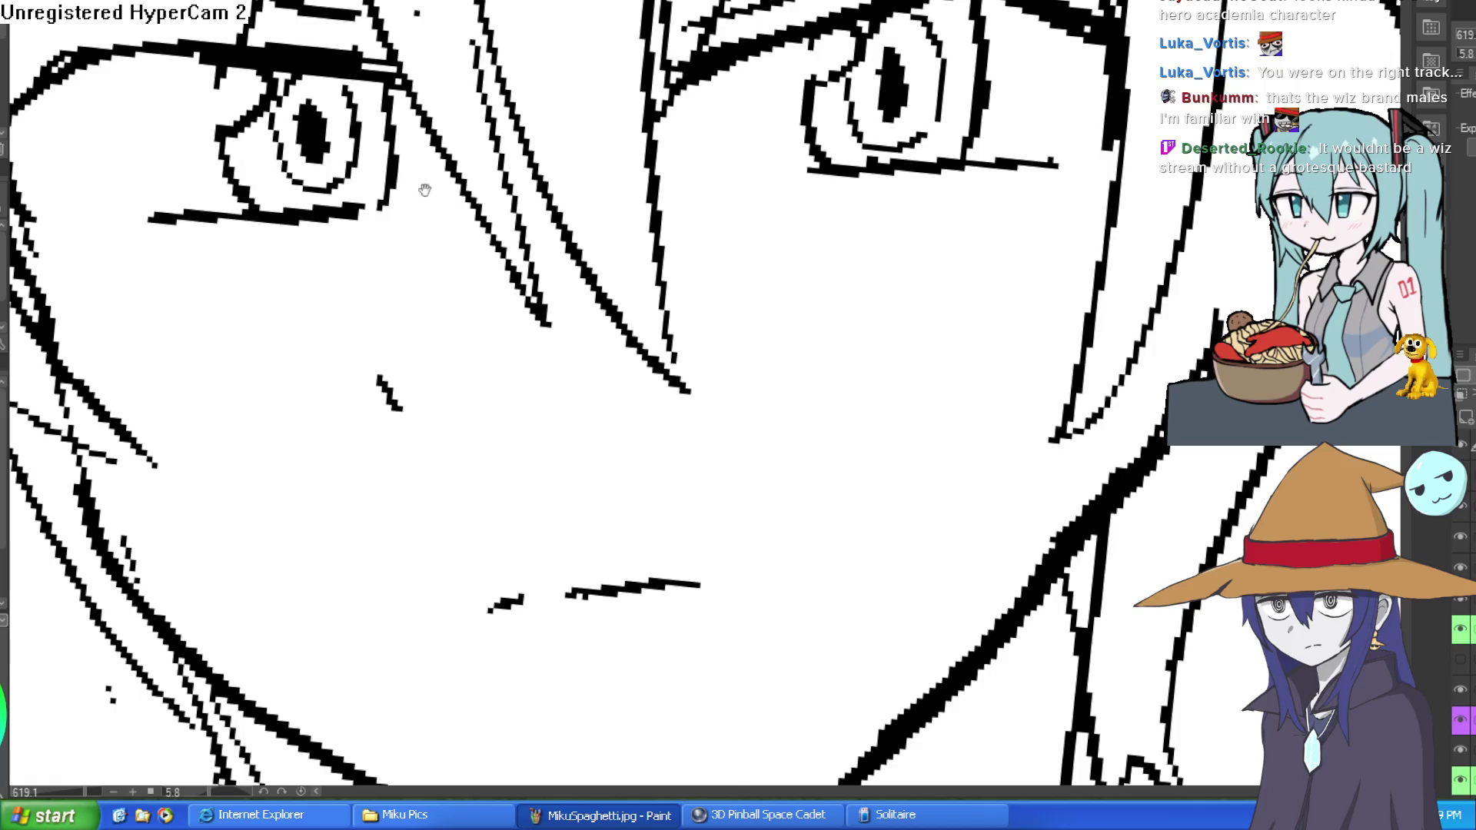
mouse_move(742, 186)
left_mouse_down()
mouse_move(692, 131)
mouse_move(594, 191)
left_mouse_up()
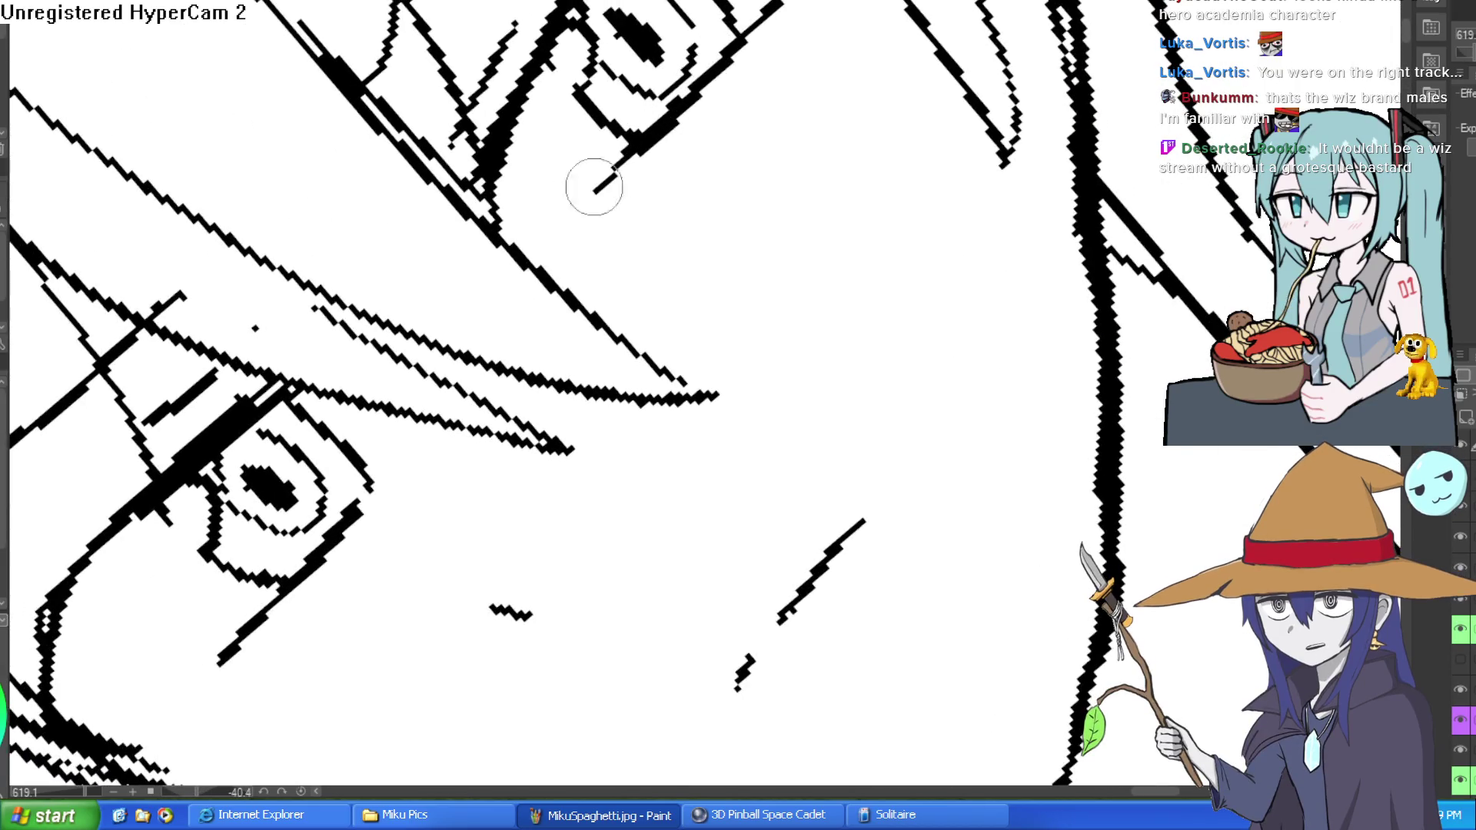
left_click_drag(333, 528, 384, 434)
scroll(332, 528, "down", 5)
mouse_move(333, 528)
left_mouse_down()
mouse_move(810, 80)
mouse_move(715, 135)
left_mouse_up()
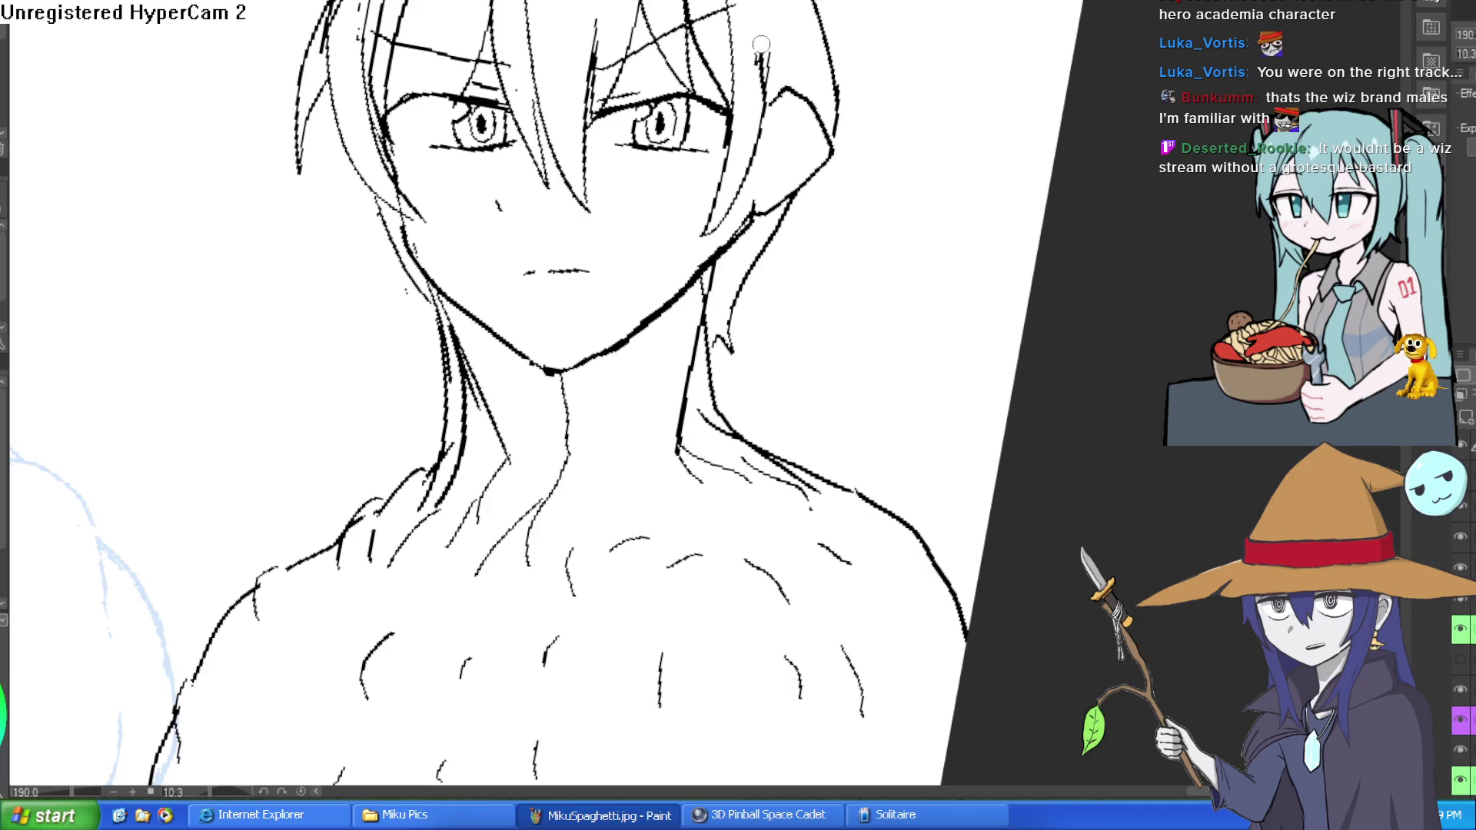
Add a new hair strand and redraw the curl on top of the head.
scroll(783, 229, "up", 2)
scroll(783, 228, "down", 2)
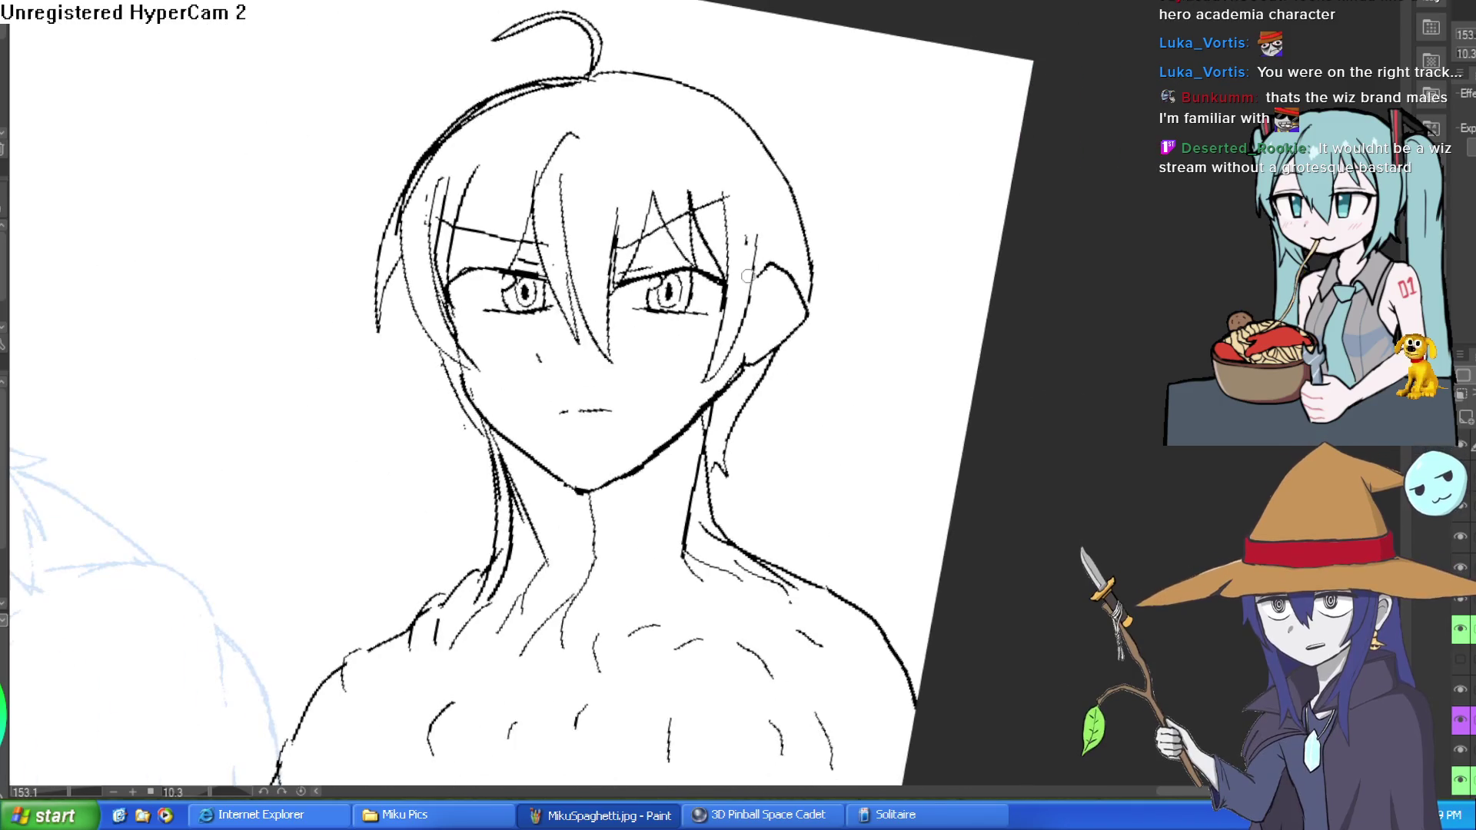
left_click_drag(732, 154, 707, 117)
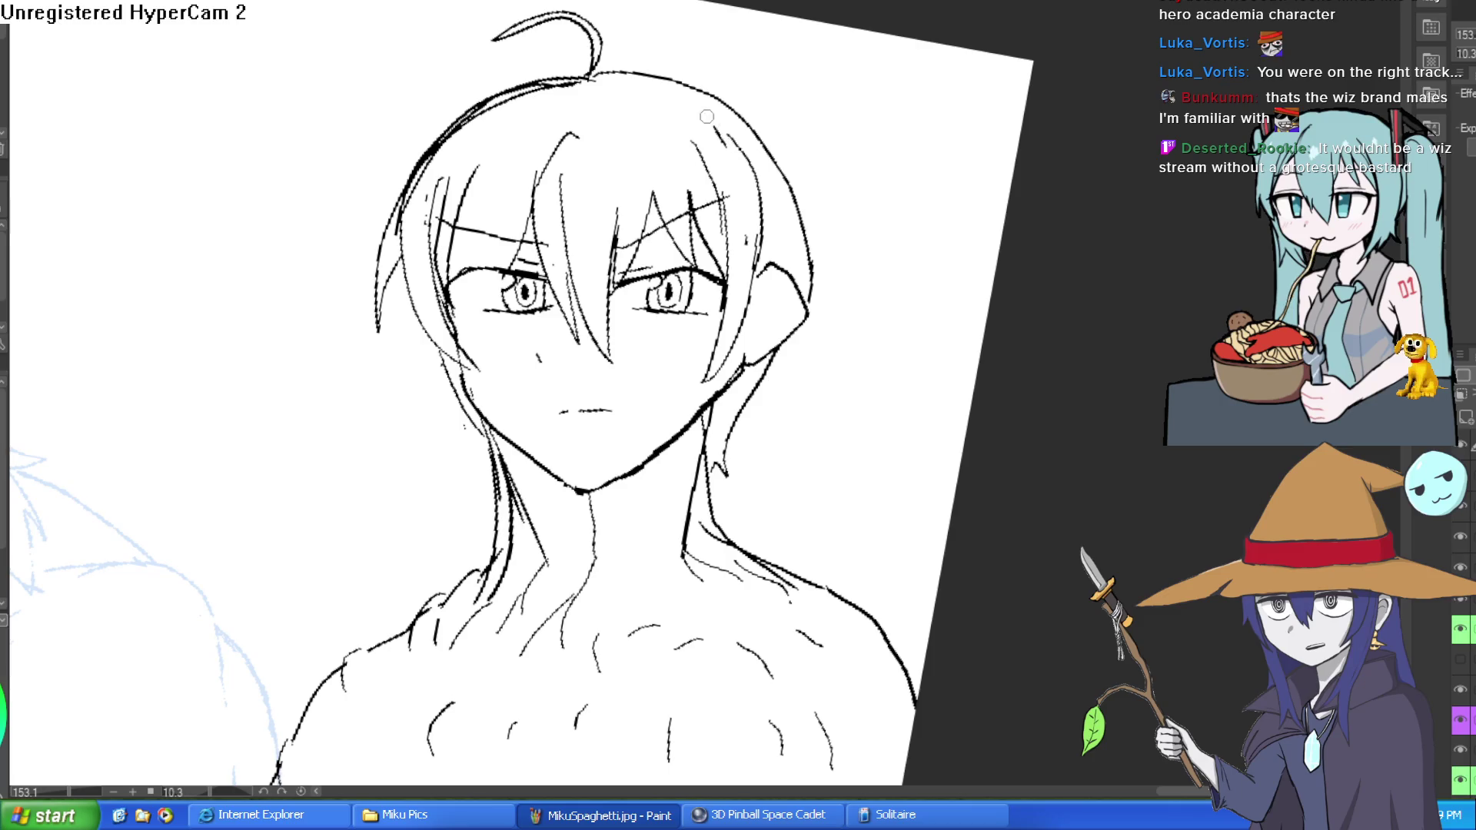
mouse_move(588, 75)
left_mouse_down()
mouse_move(601, 60)
mouse_move(561, 8)
mouse_move(585, 26)
mouse_move(538, 25)
left_mouse_up()
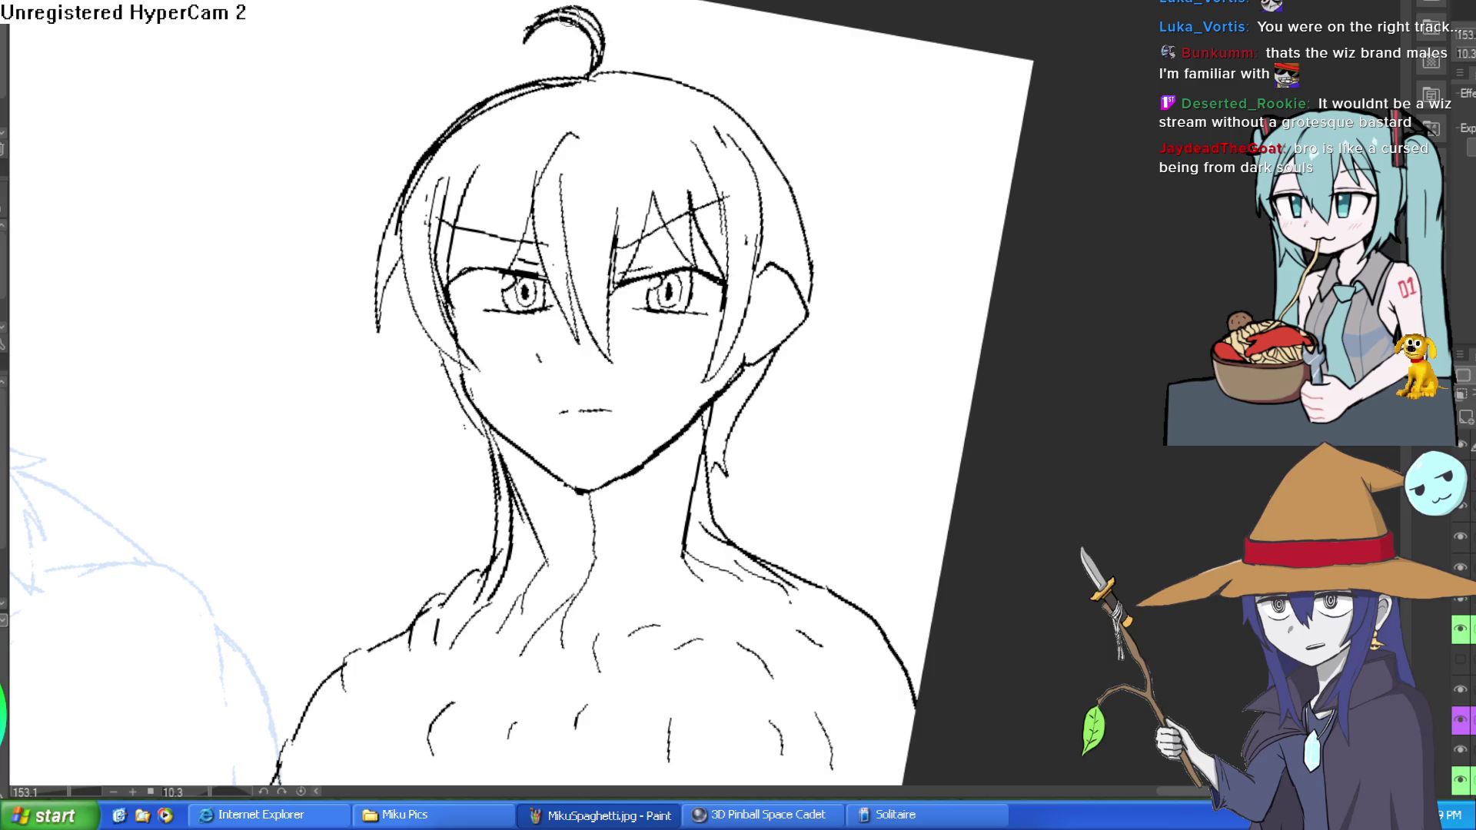
scroll(769, 53, "down", 3)
mouse_move(777, 54)
left_mouse_down()
mouse_move(803, 77)
mouse_move(767, 87)
left_mouse_up()
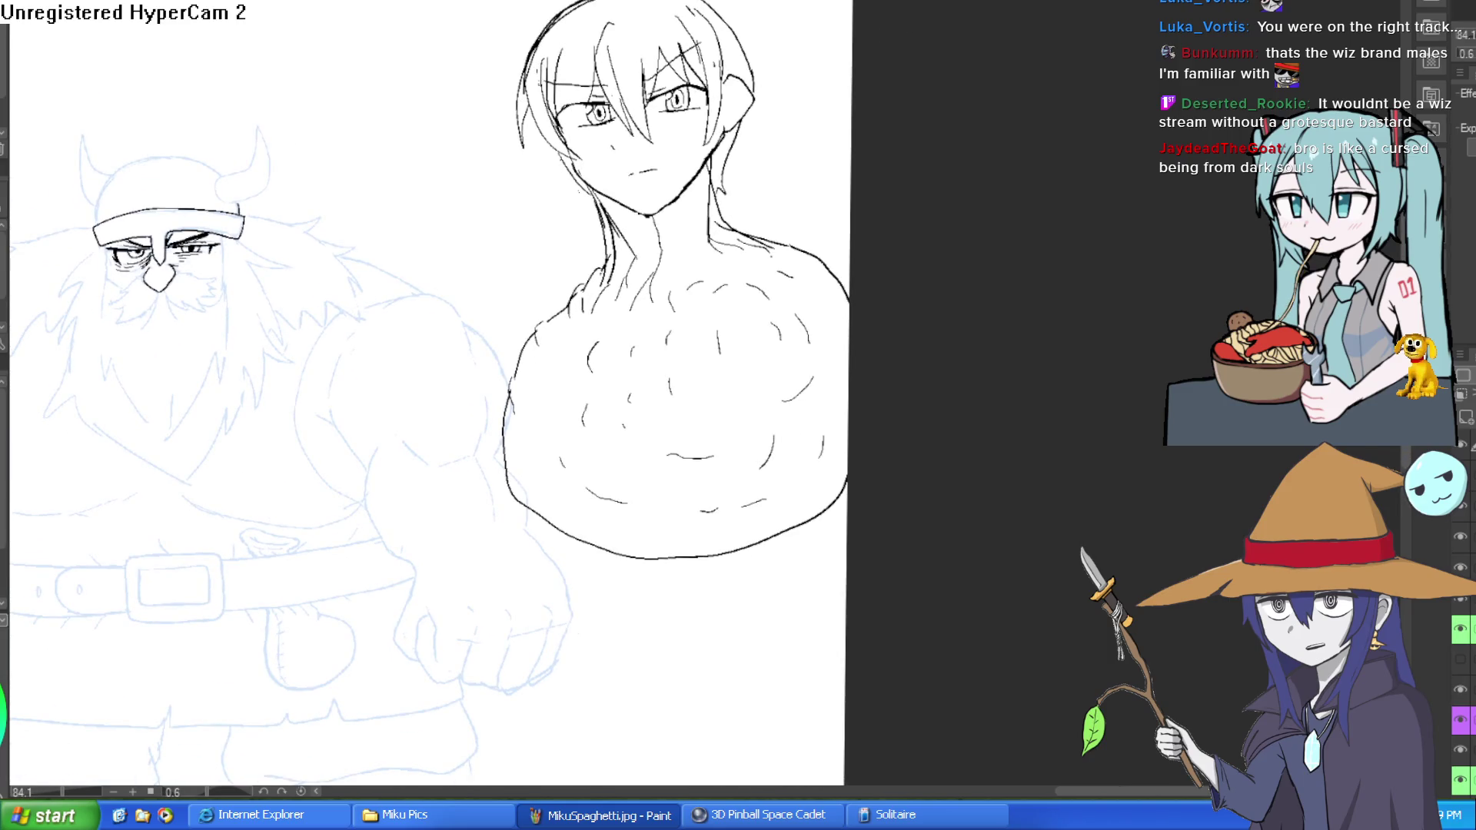
Add short curved hatch strokes inside the chest's right side and along its left side.
scroll(707, 321, "up", 3)
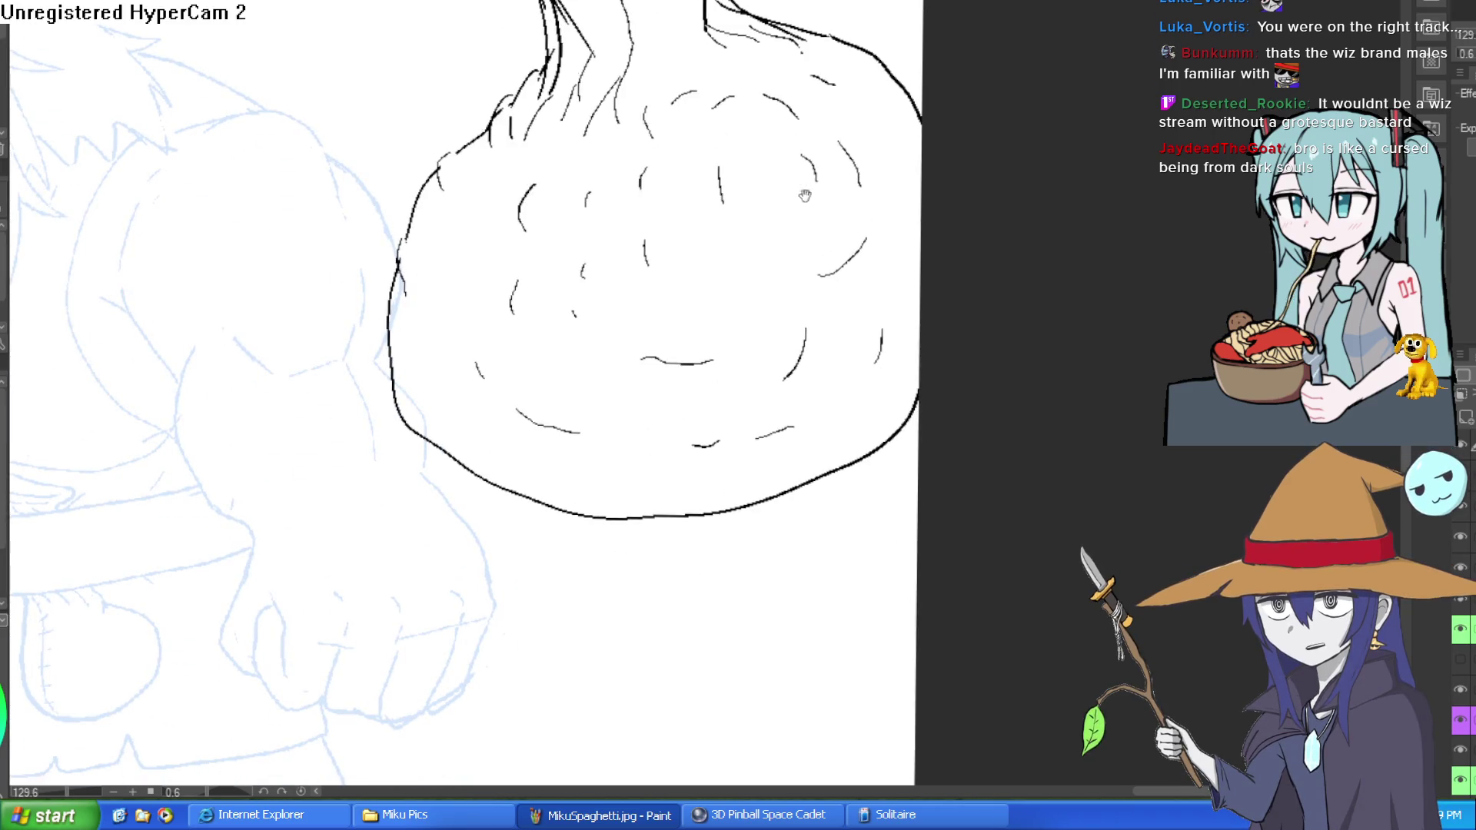
mouse_move(804, 196)
left_mouse_down()
mouse_move(777, 171)
mouse_move(800, 189)
mouse_move(770, 287)
mouse_move(772, 168)
mouse_move(734, 246)
left_mouse_up()
mouse_move(692, 264)
left_mouse_down()
mouse_move(717, 315)
mouse_move(756, 336)
left_mouse_up()
left_click_drag(461, 415, 487, 433)
left_click_drag(414, 331, 420, 384)
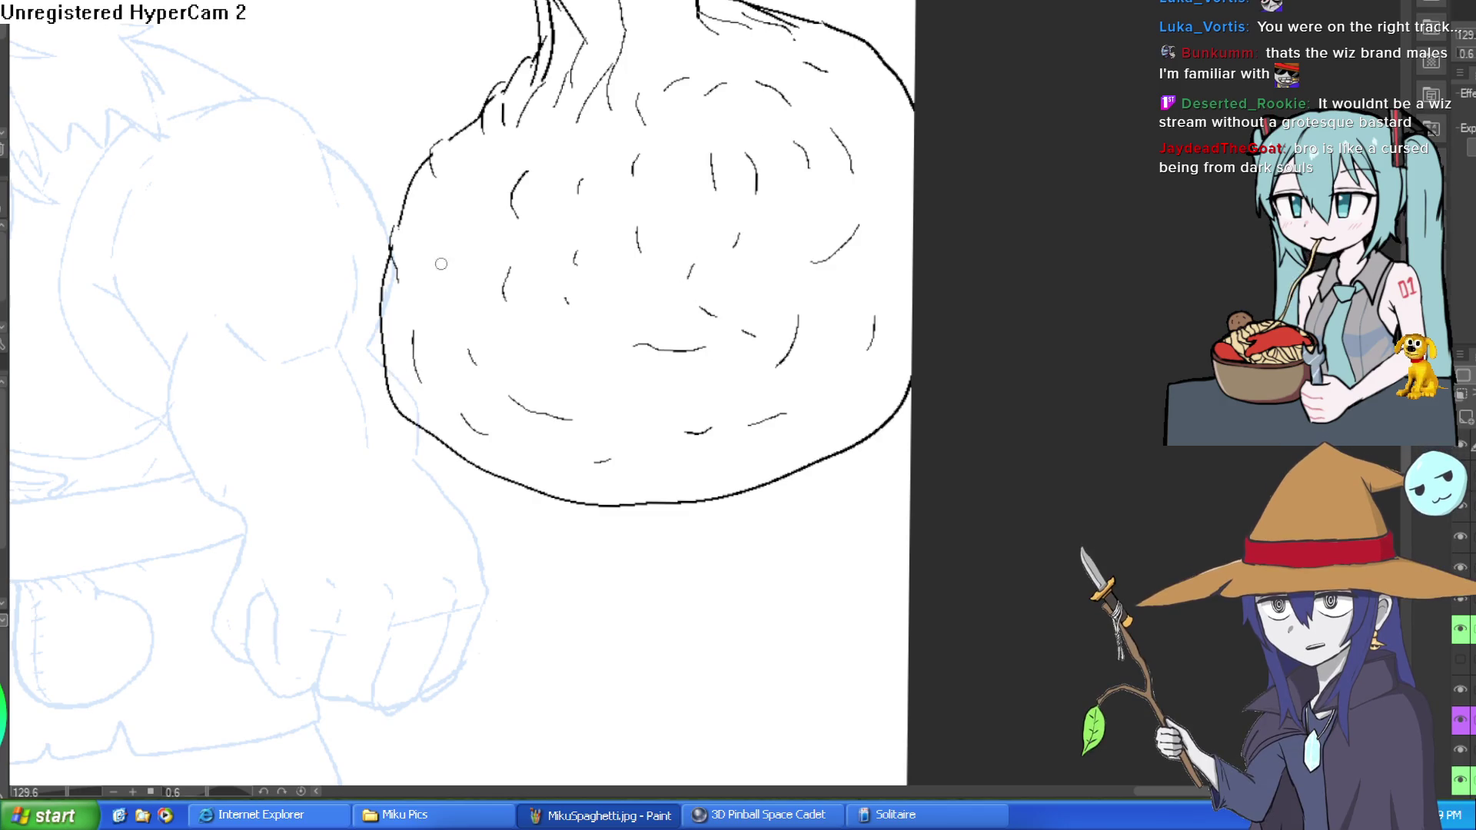
left_click_drag(452, 212, 443, 268)
left_click_drag(486, 162, 466, 184)
Draw tendon lines down the neck with strokes curving out to its right.
scroll(840, 102, "down", 3)
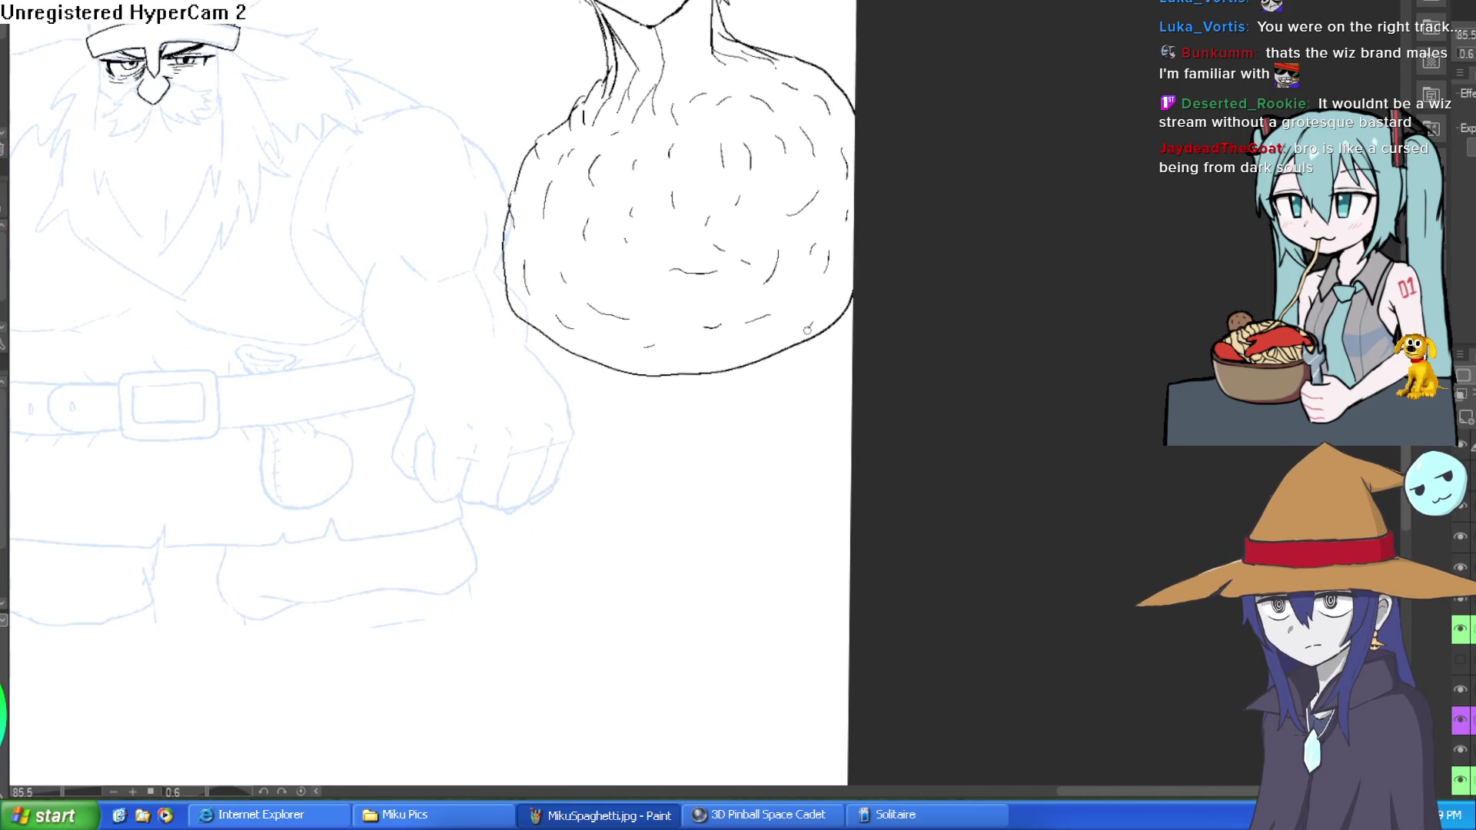
scroll(803, 384, "down", 2)
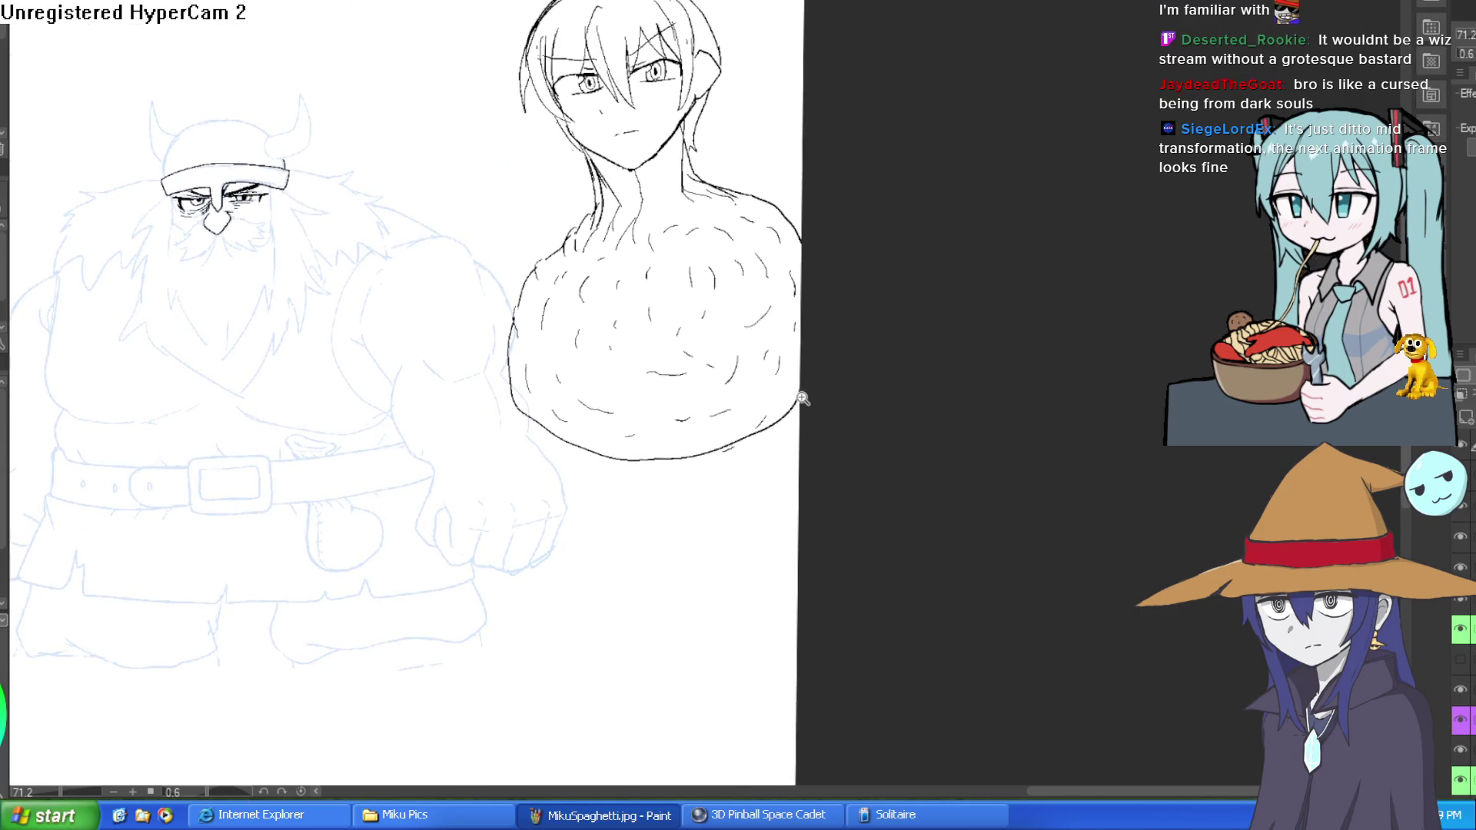
scroll(800, 369, "down", 1)
scroll(799, 369, "up", 4)
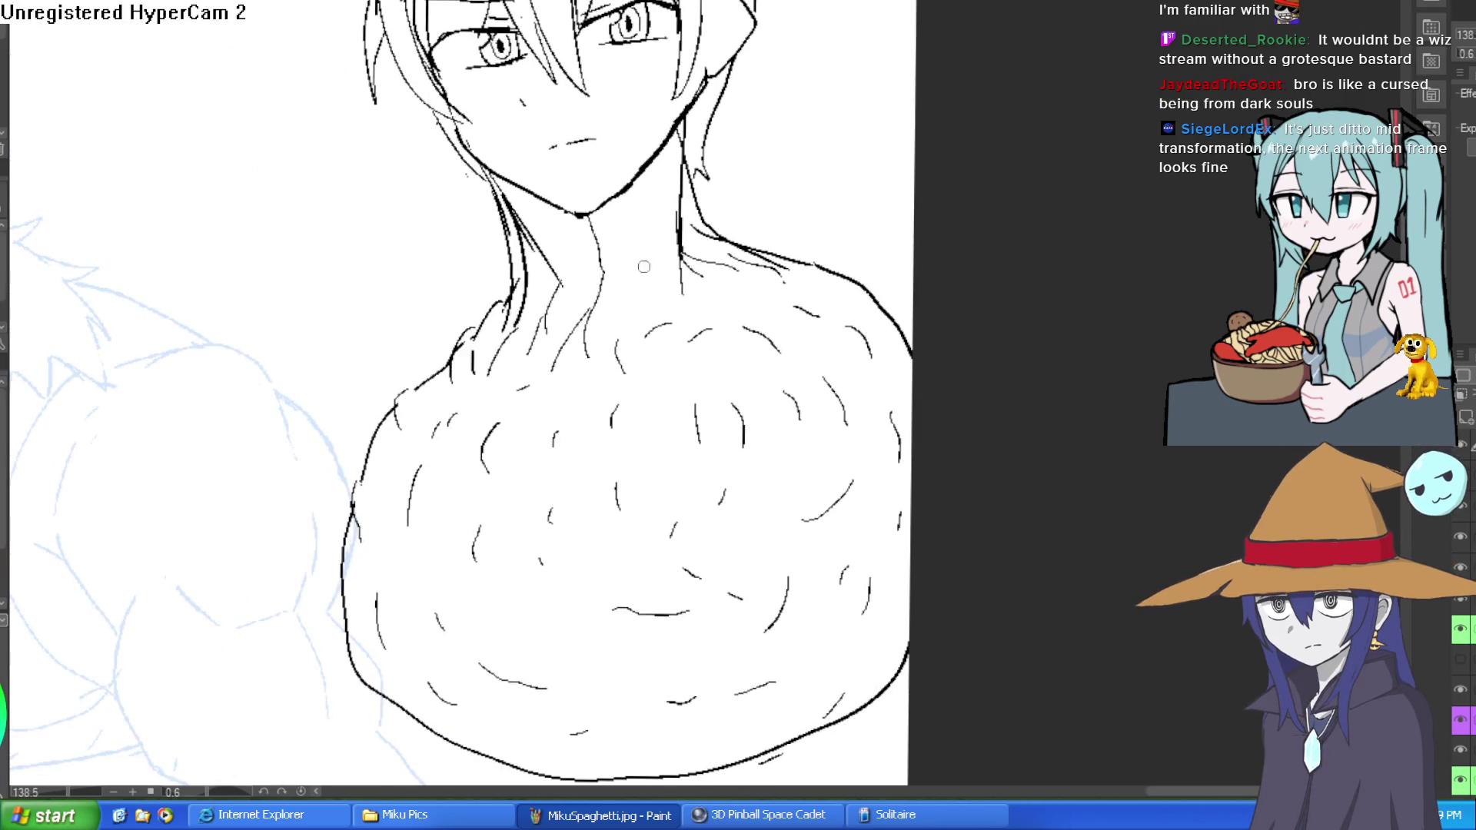
scroll(644, 267, "up", 2)
left_click_drag(646, 265, 649, 217)
left_click_drag(672, 142, 715, 265)
mouse_move(665, 228)
left_mouse_down()
mouse_move(634, 291)
mouse_move(646, 329)
mouse_move(676, 262)
mouse_move(719, 329)
mouse_move(749, 310)
mouse_move(722, 351)
mouse_move(773, 323)
mouse_move(784, 297)
left_mouse_up()
mouse_move(736, 348)
left_mouse_down()
mouse_move(803, 319)
mouse_move(815, 286)
left_mouse_up()
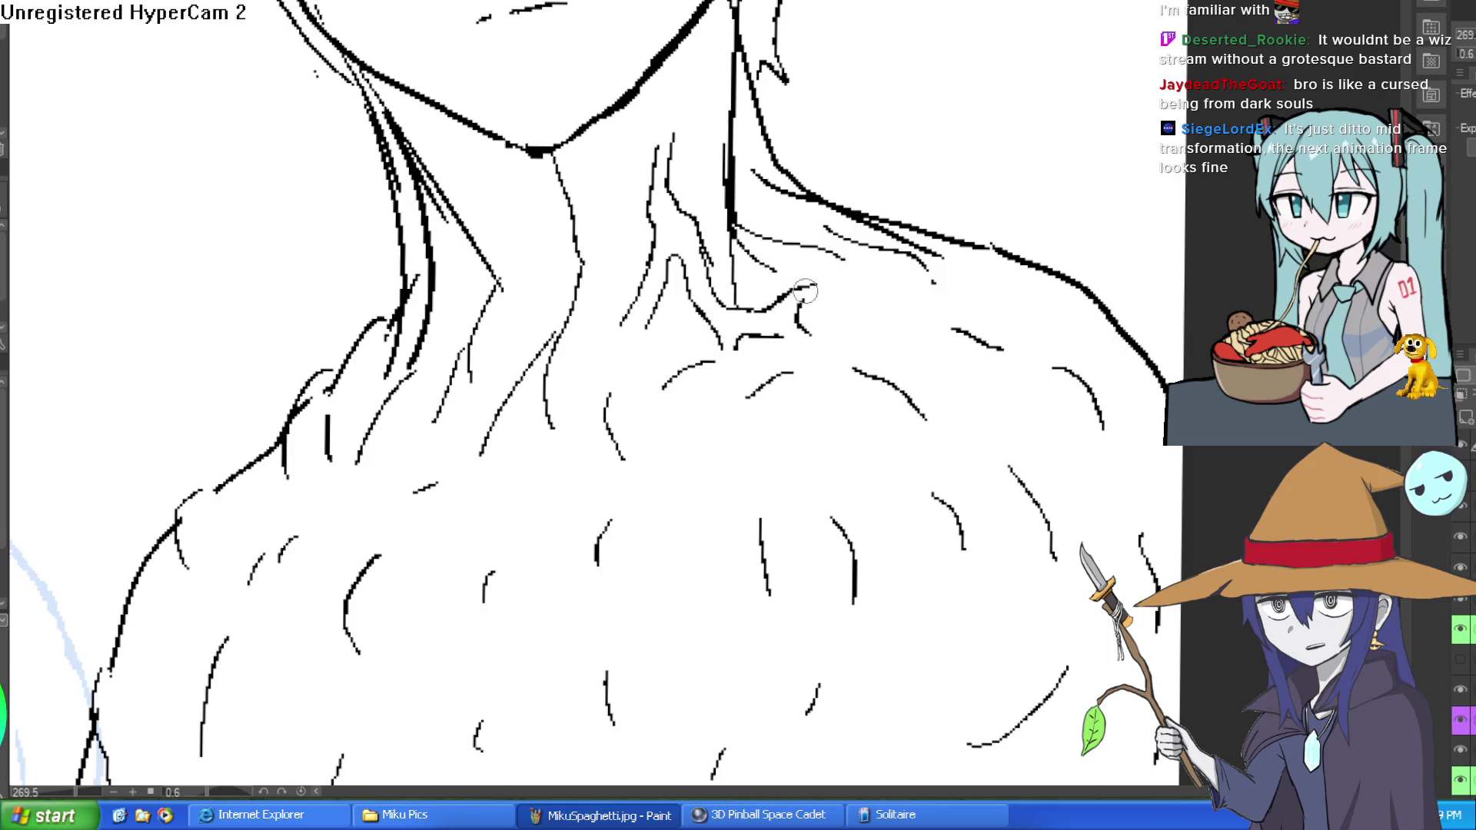
left_click_drag(654, 319, 651, 363)
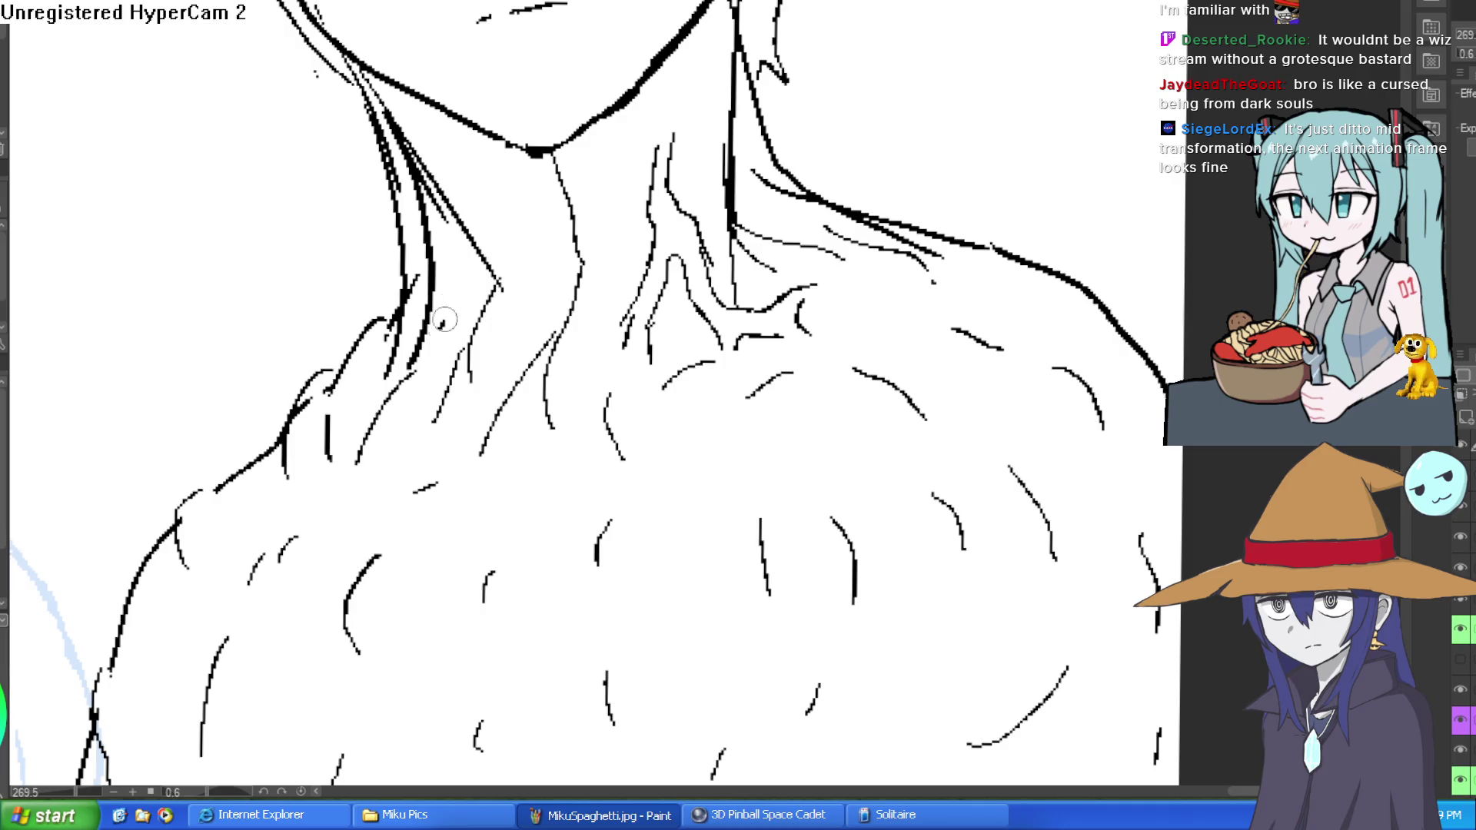
Add vertical lines along the left and right sides of the neck.
mouse_move(452, 273)
left_mouse_down()
mouse_move(439, 331)
mouse_move(461, 346)
mouse_move(430, 442)
left_mouse_up()
left_click_drag(458, 315, 421, 373)
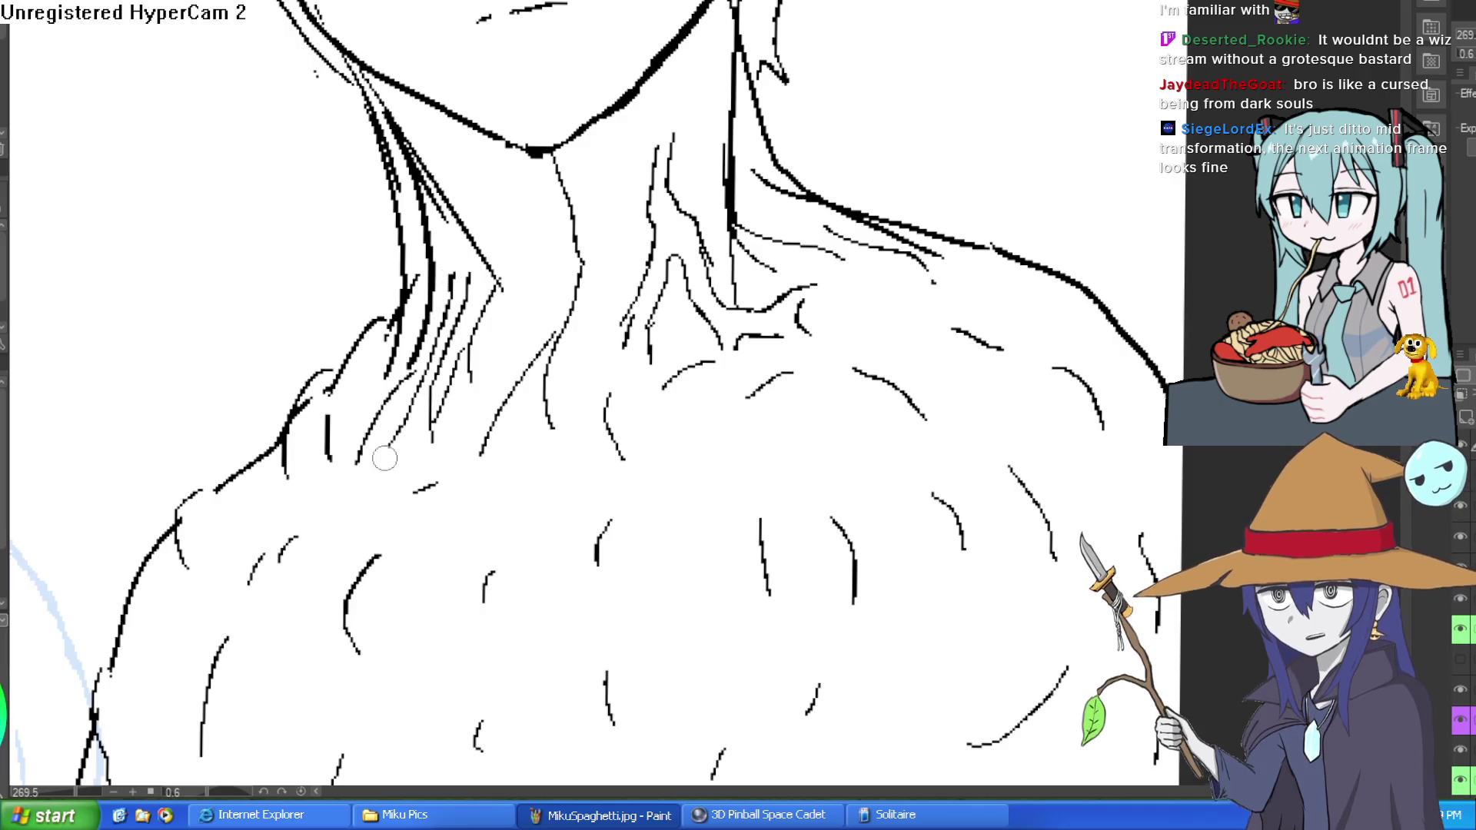
mouse_move(419, 431)
left_mouse_down()
mouse_move(377, 472)
mouse_move(456, 456)
mouse_move(457, 479)
left_mouse_up()
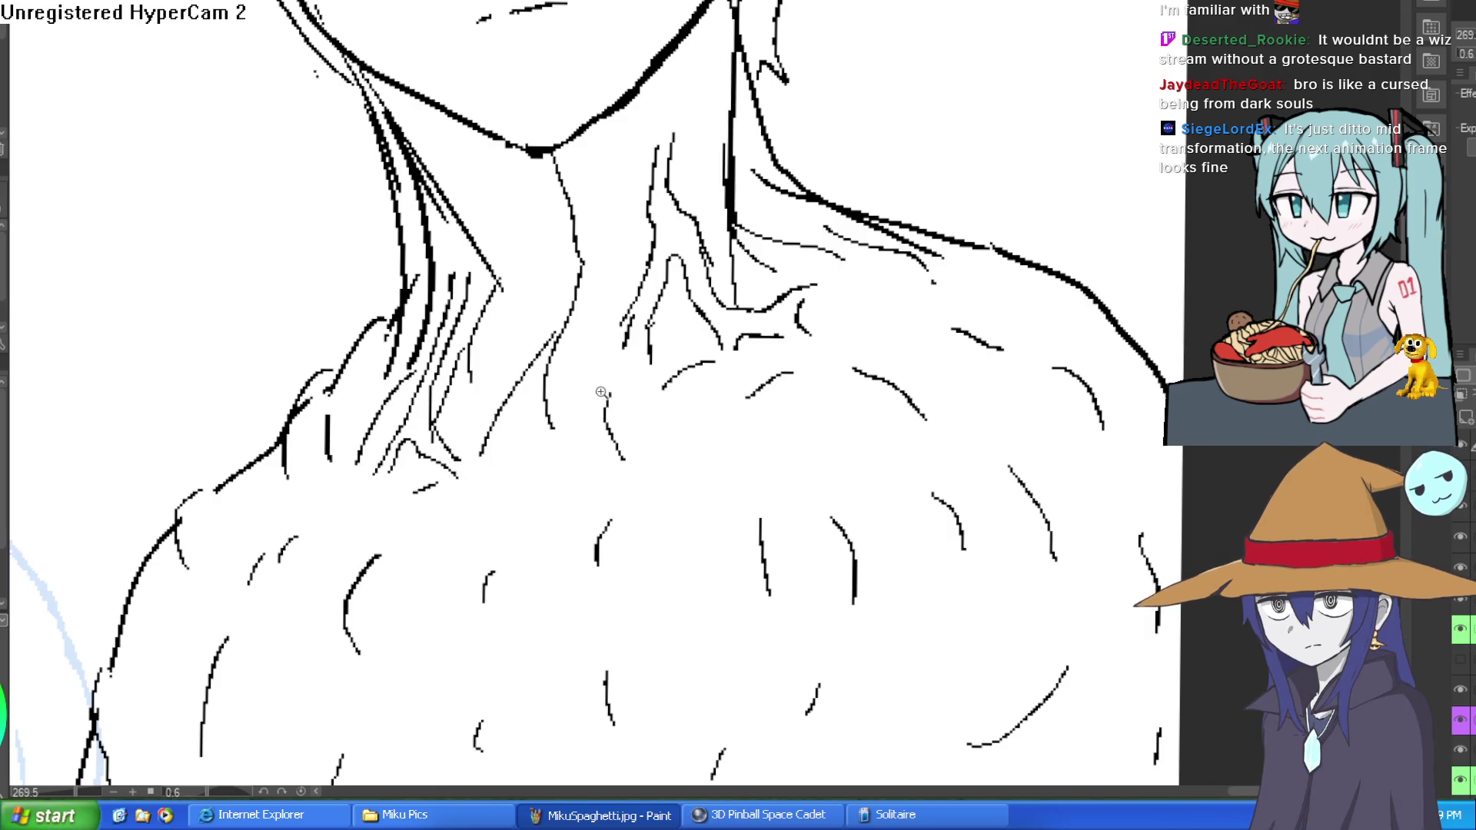
scroll(457, 478, "down", 3)
scroll(529, 311, "up", 3)
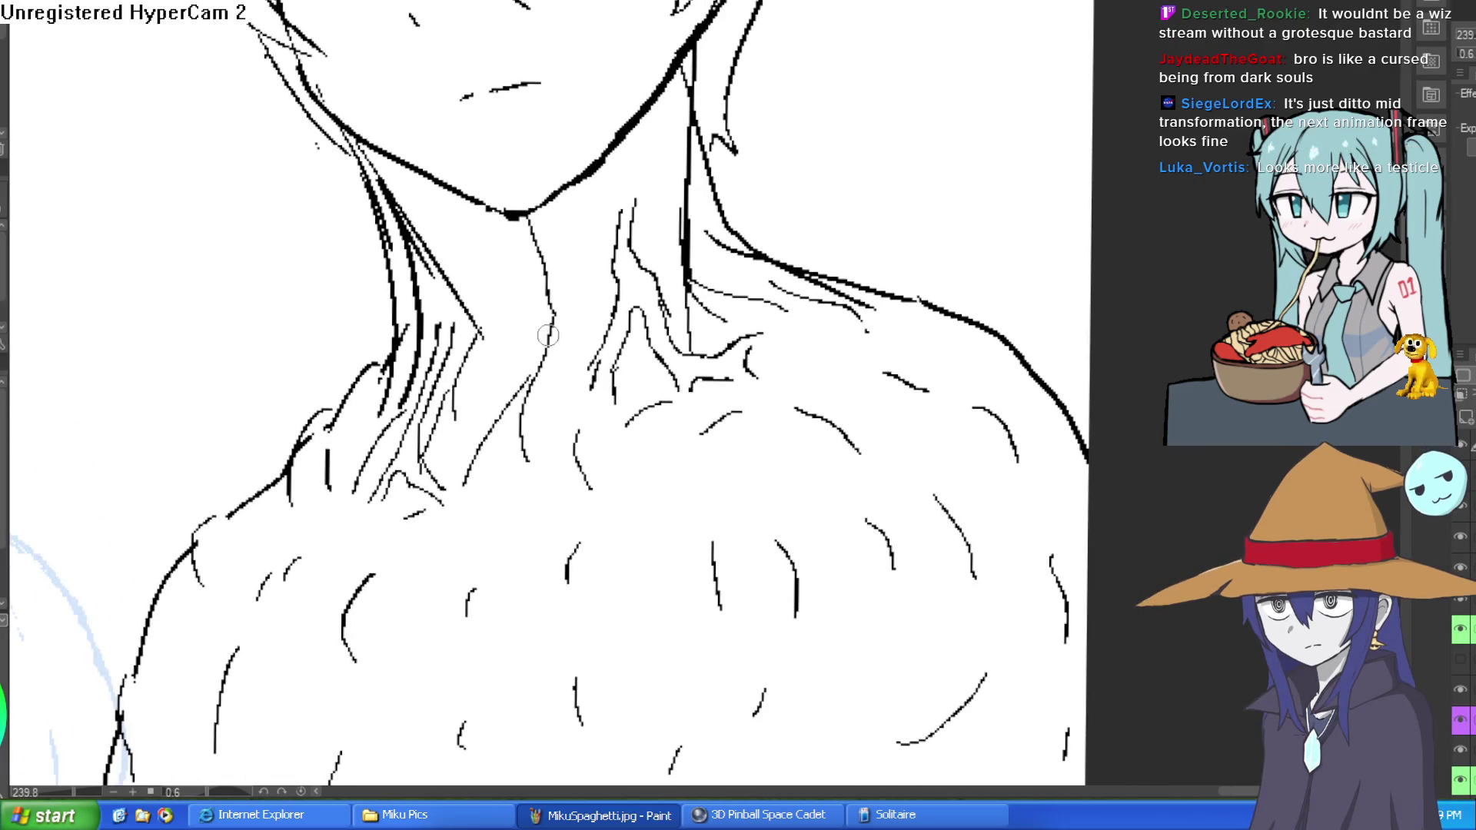
mouse_move(547, 331)
left_mouse_down()
mouse_move(572, 429)
mouse_move(567, 519)
left_mouse_up()
left_click_drag(525, 453, 522, 508)
Extend the right shoulder line and erase the lower ends of the thick neck strokes.
mouse_move(576, 449)
left_mouse_down()
mouse_move(602, 501)
mouse_move(645, 480)
left_mouse_up()
left_click_drag(749, 234, 799, 296)
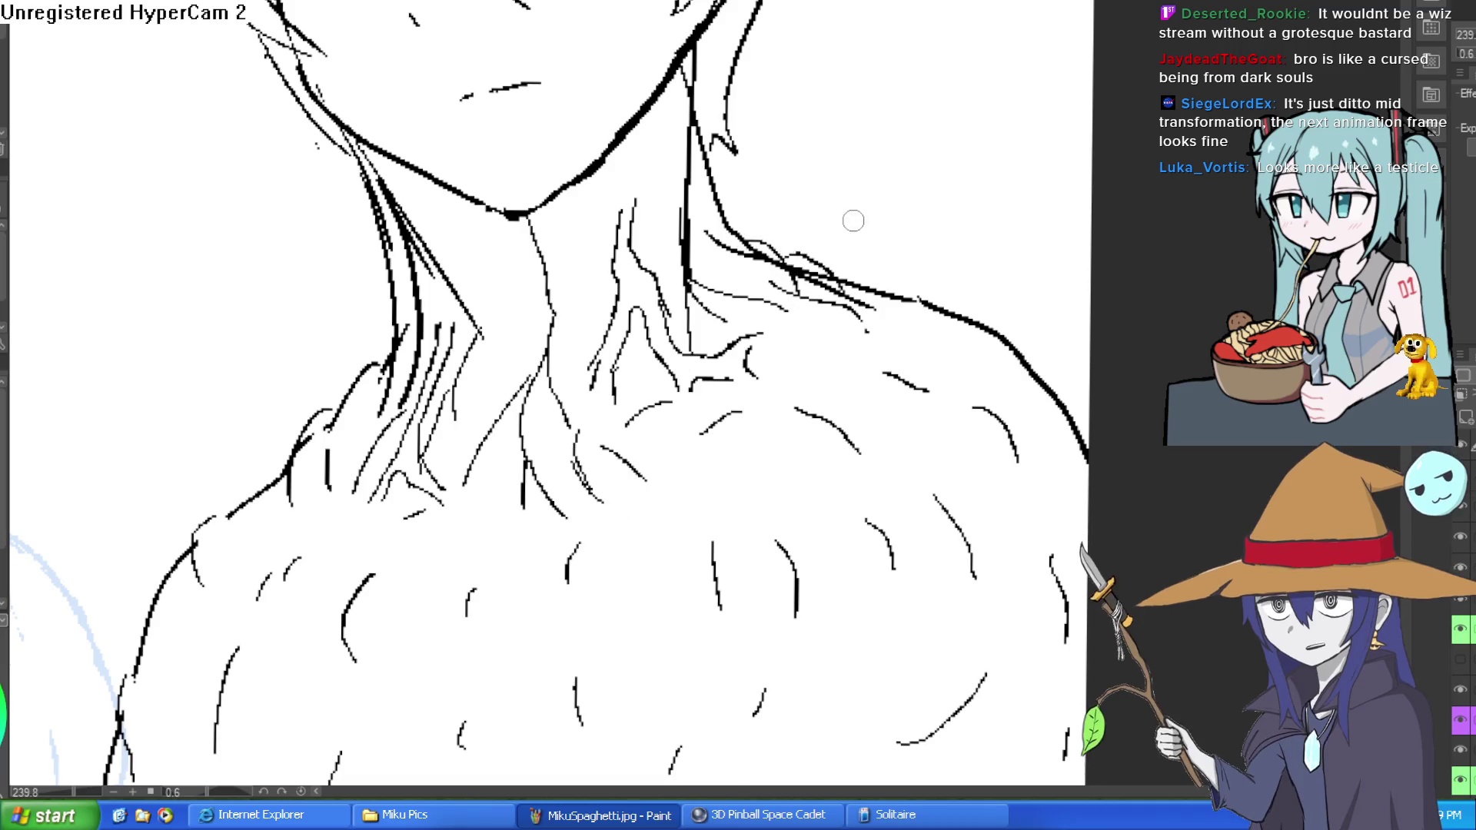
left_click_drag(750, 232, 945, 306)
mouse_move(402, 348)
left_mouse_down()
mouse_move(394, 384)
mouse_move(404, 323)
mouse_move(374, 366)
mouse_move(385, 315)
left_mouse_up()
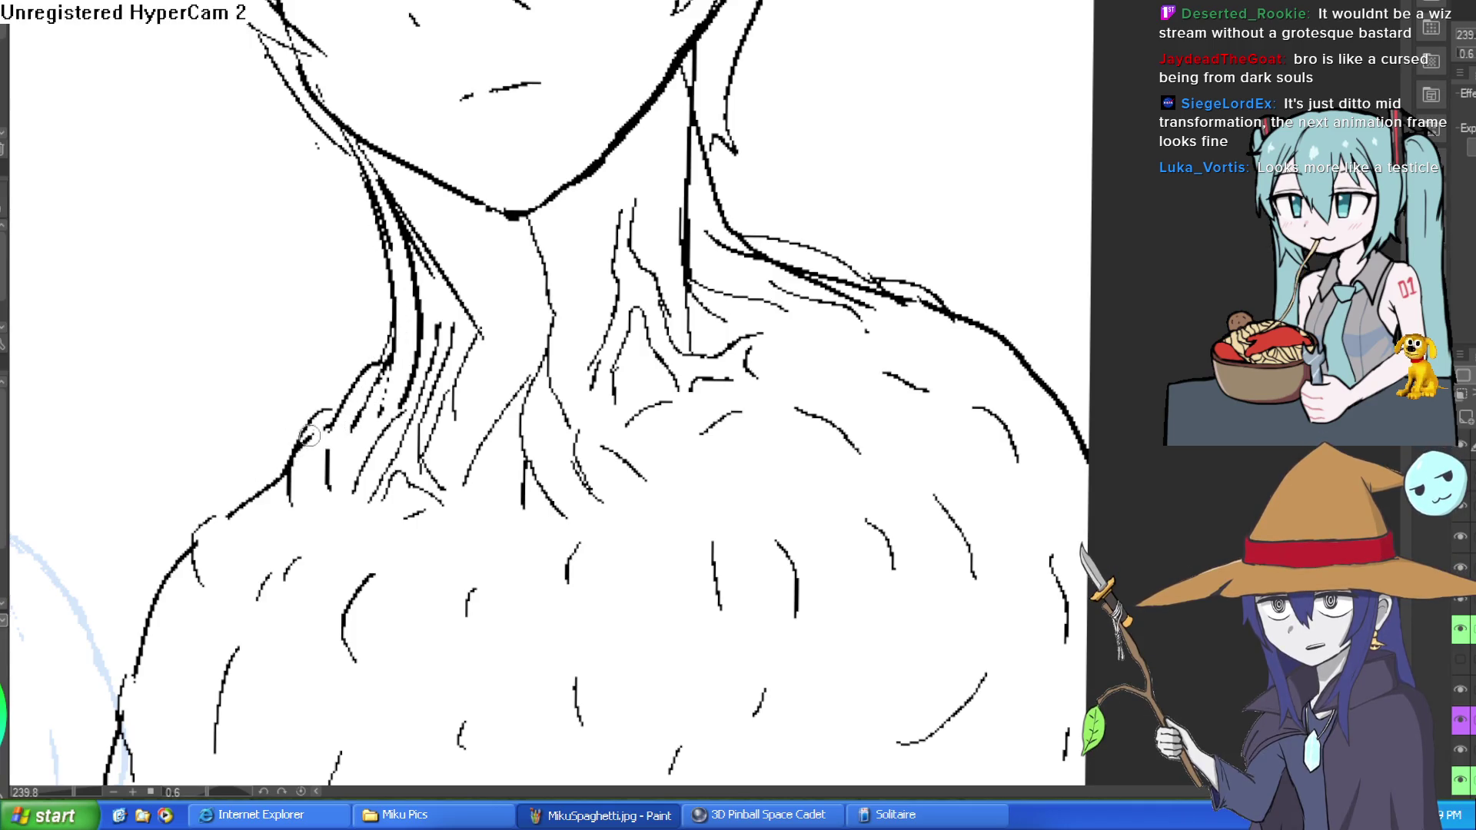
scroll(717, 172, "down", 5)
Add short hatch marks across the round chest and along its lower edge.
scroll(718, 172, "down", 4)
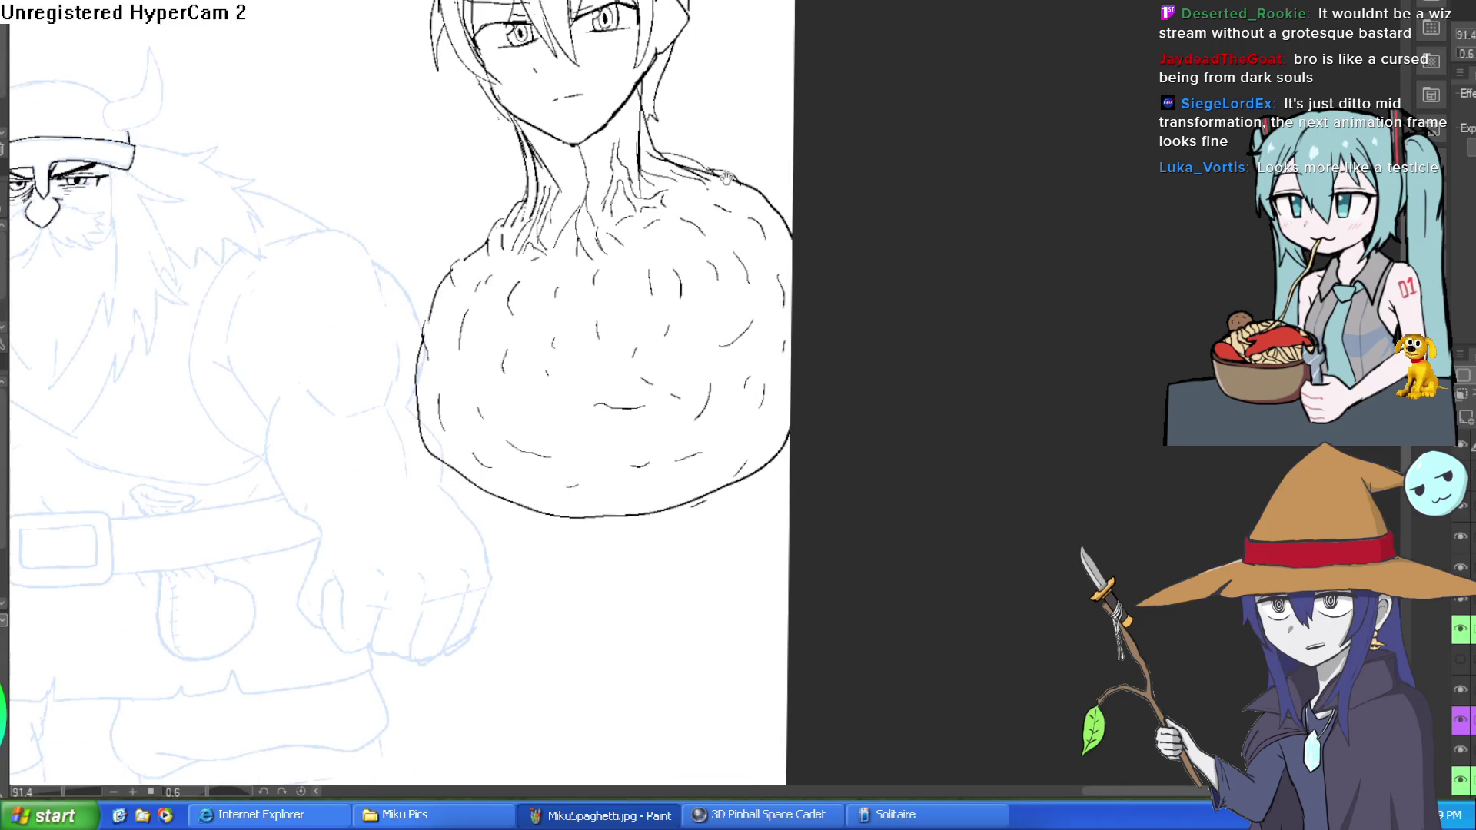
left_click_drag(753, 299, 708, 69)
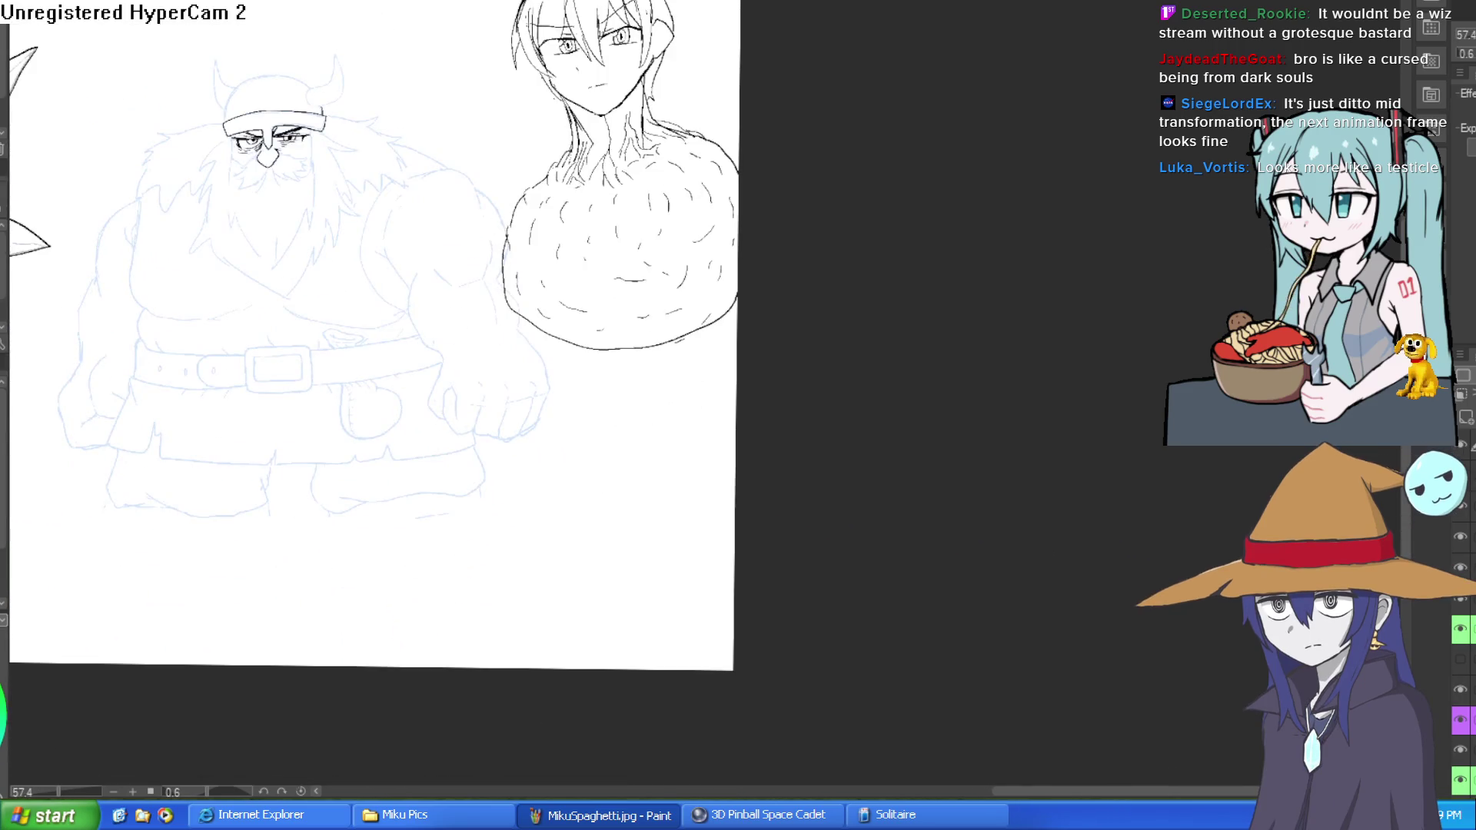
scroll(590, 359, "up", 5)
left_click_drag(576, 284, 619, 297)
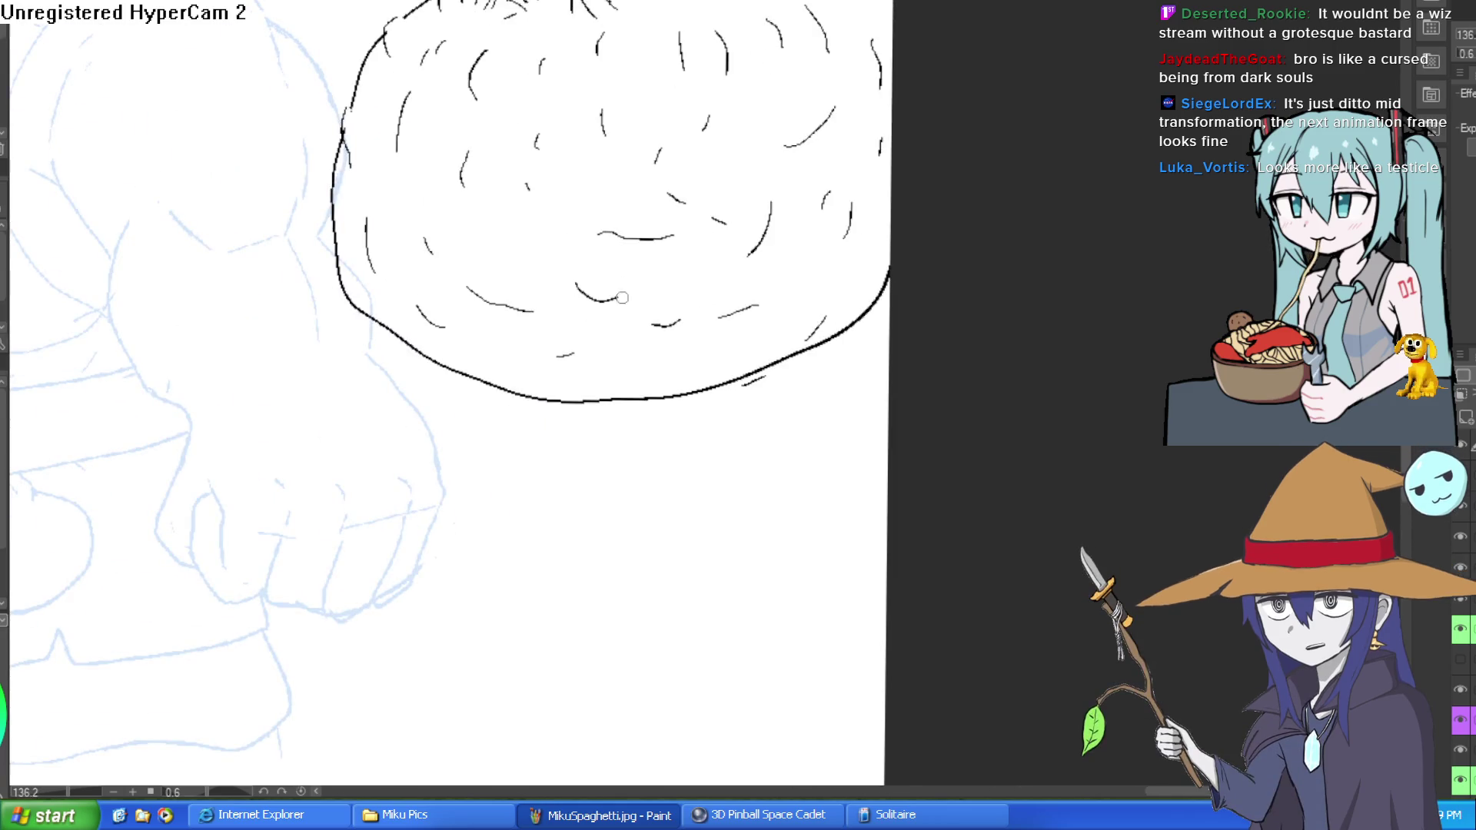
left_click_drag(512, 243, 534, 249)
left_click_drag(599, 196, 612, 200)
left_click_drag(743, 351, 632, 383)
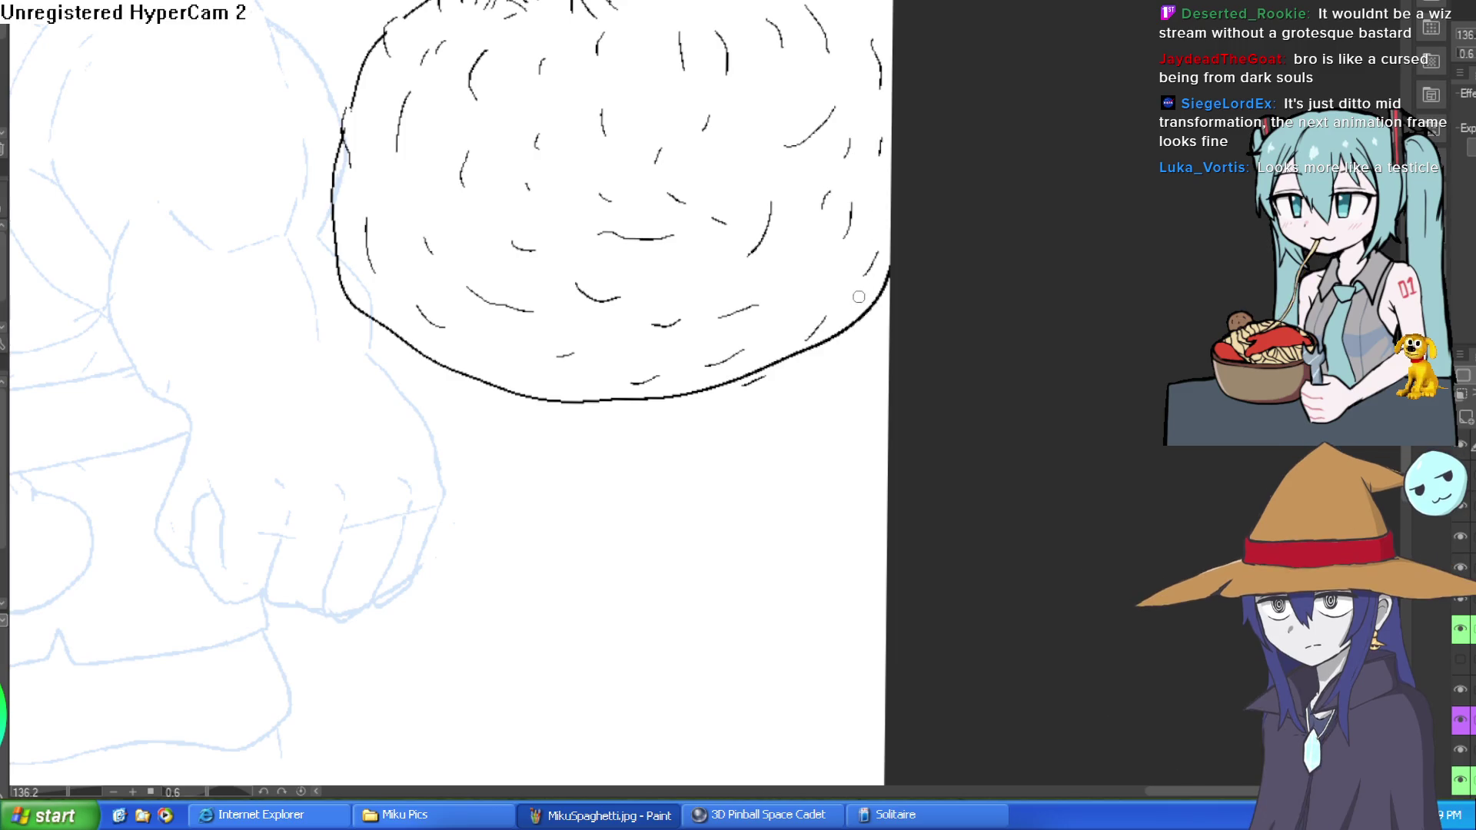
scroll(816, 418, "down", 3)
left_click_drag(816, 418, 803, 618)
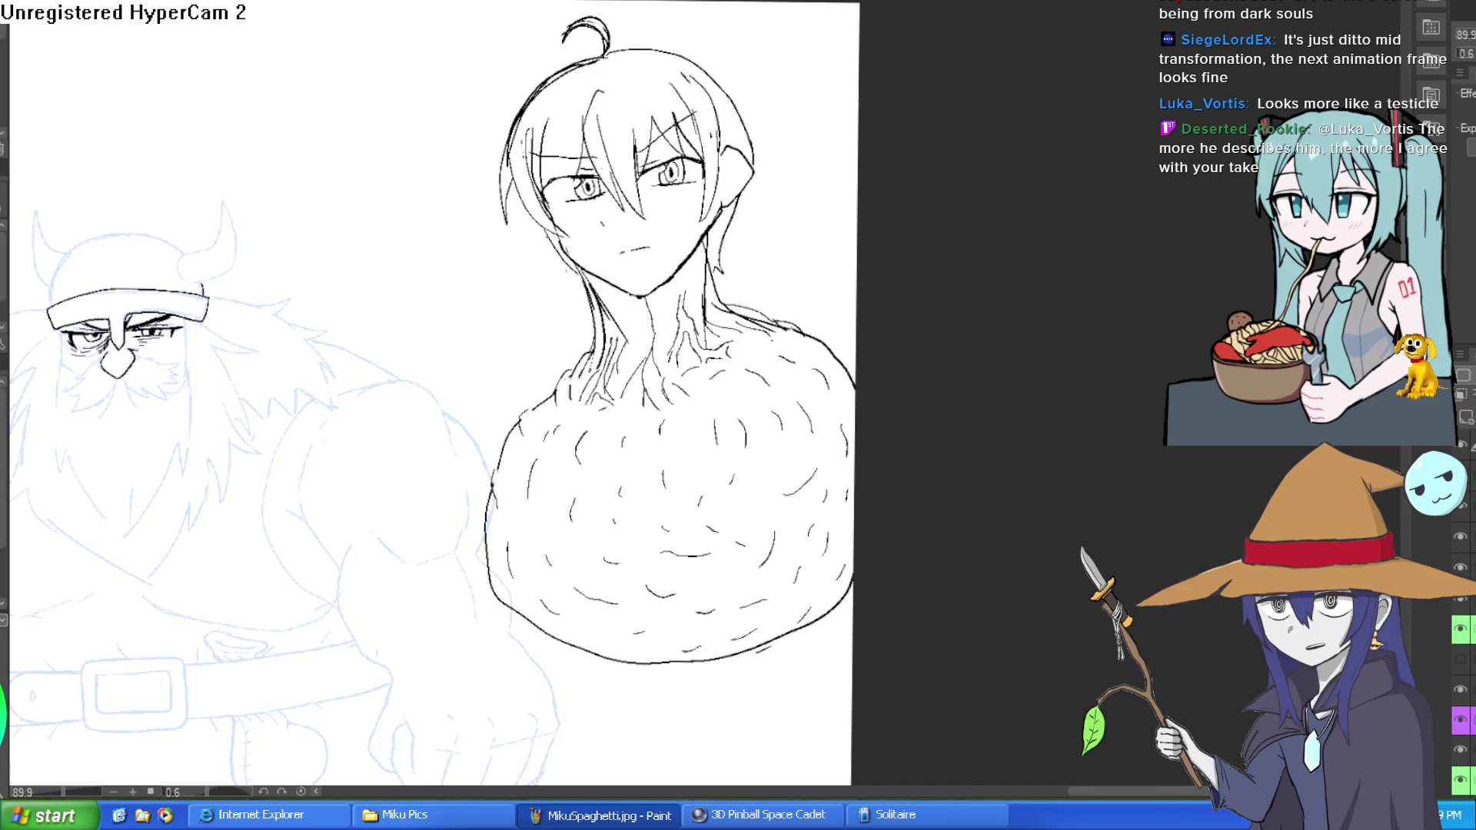
Add two short black ink lines to the furry character's neck.
mouse_move(793, 206)
left_mouse_down()
mouse_move(836, 90)
mouse_move(786, 80)
left_mouse_up()
scroll(820, 63, "down", 3)
scroll(754, 161, "up", 5)
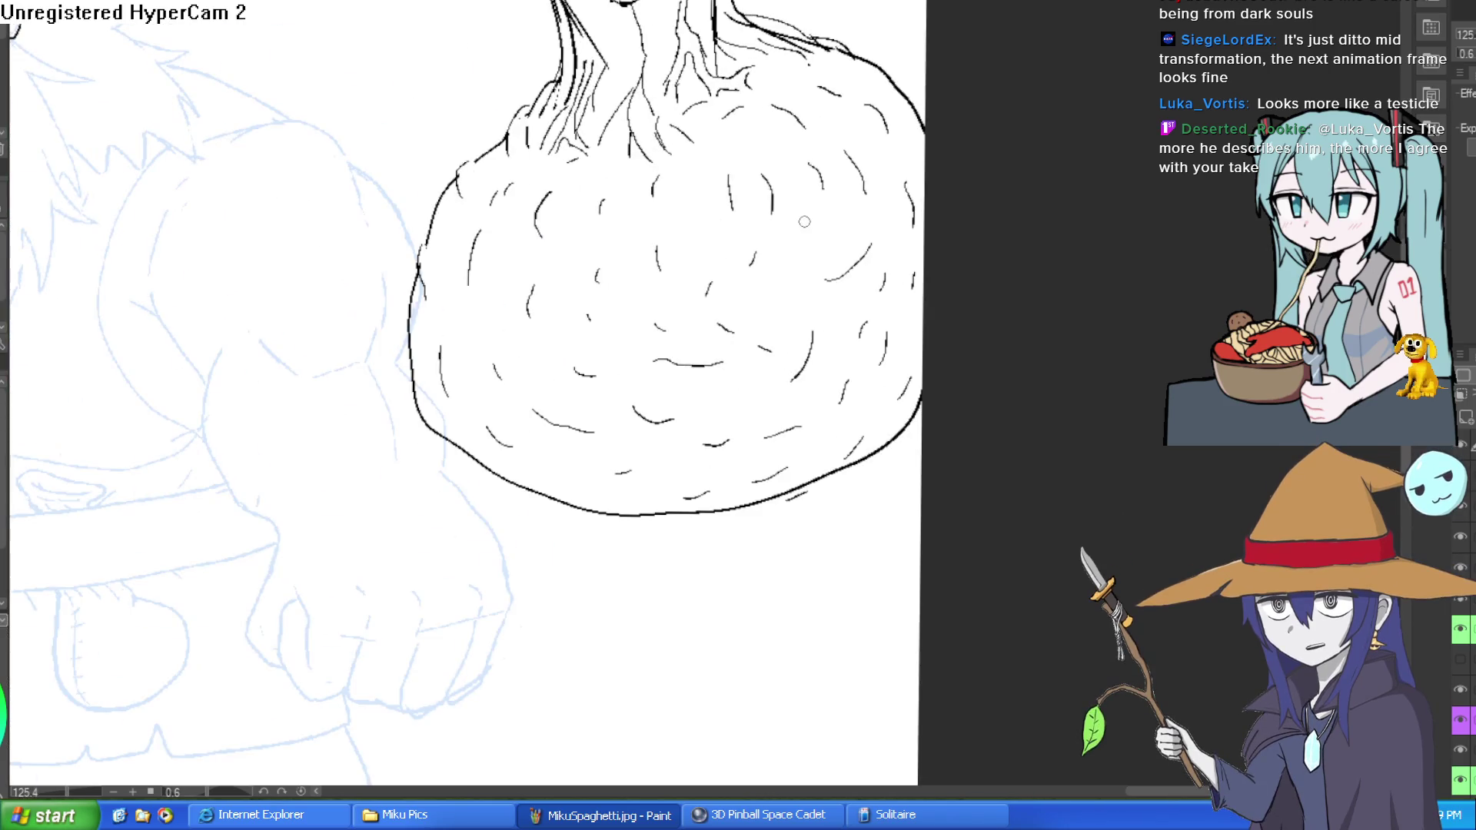
scroll(857, 165, "down", 5)
scroll(638, 157, "up", 7)
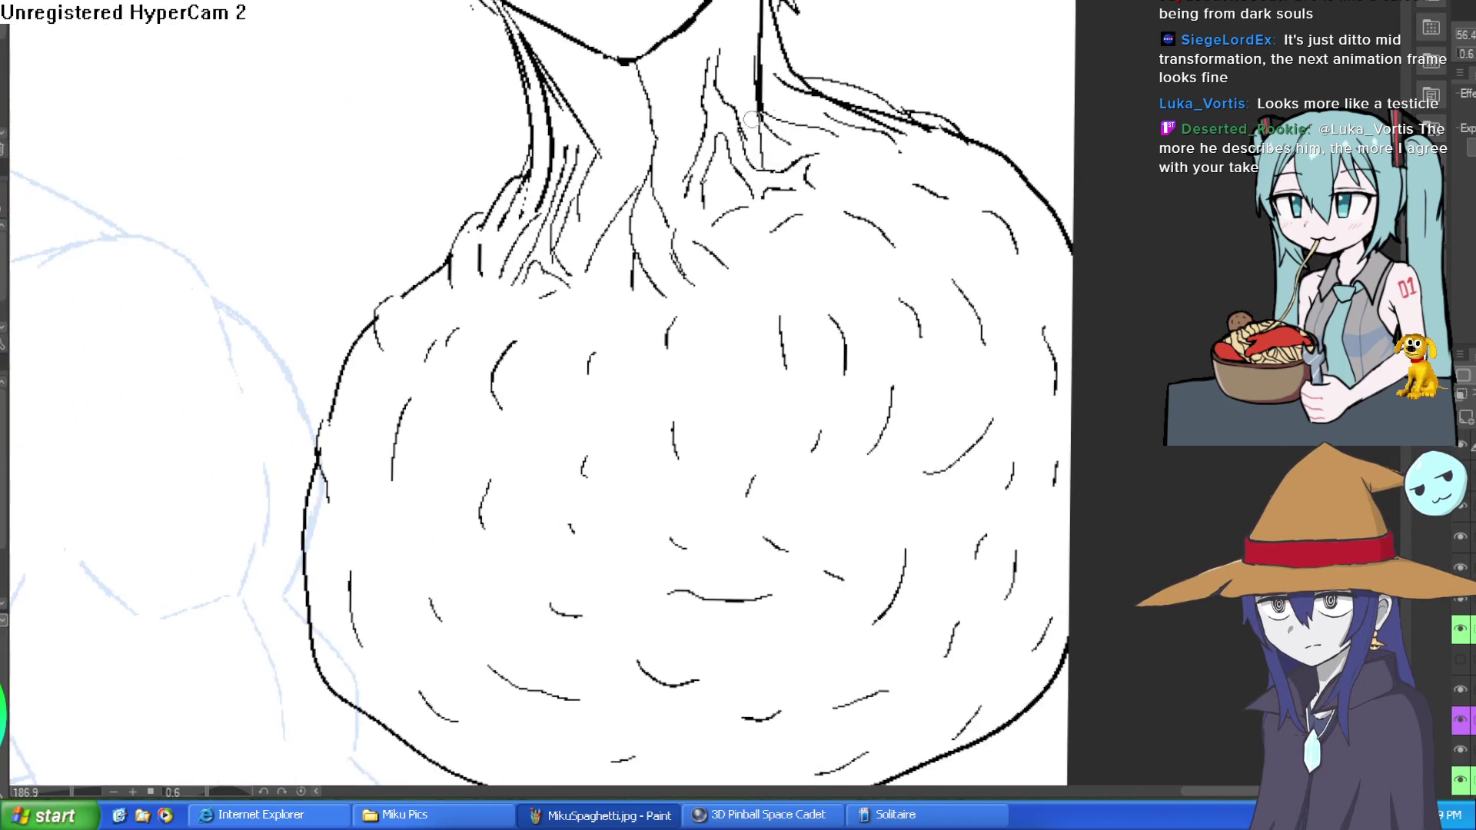
left_click_drag(615, 104, 616, 142)
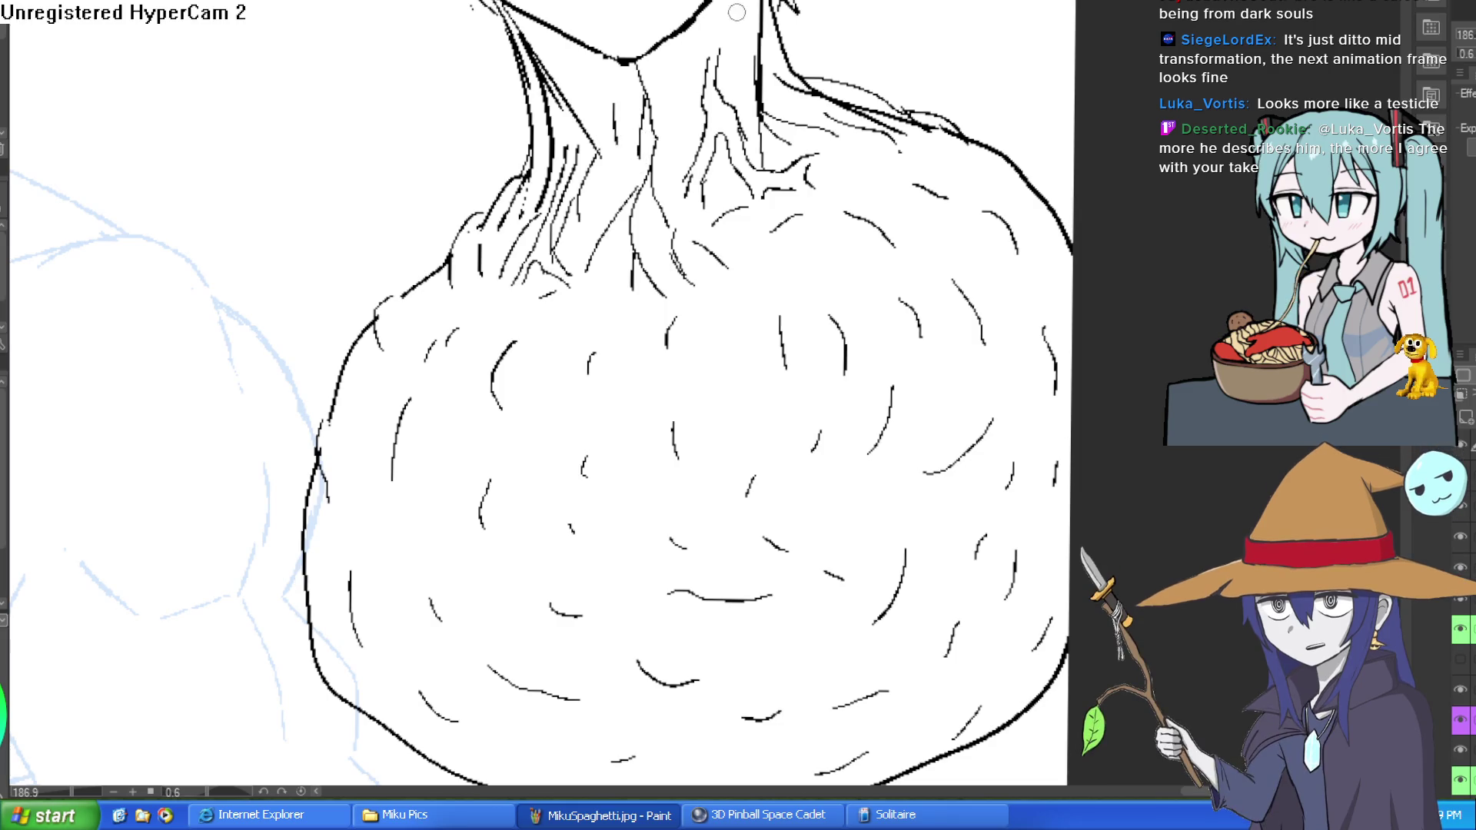
left_click_drag(737, 4, 741, 73)
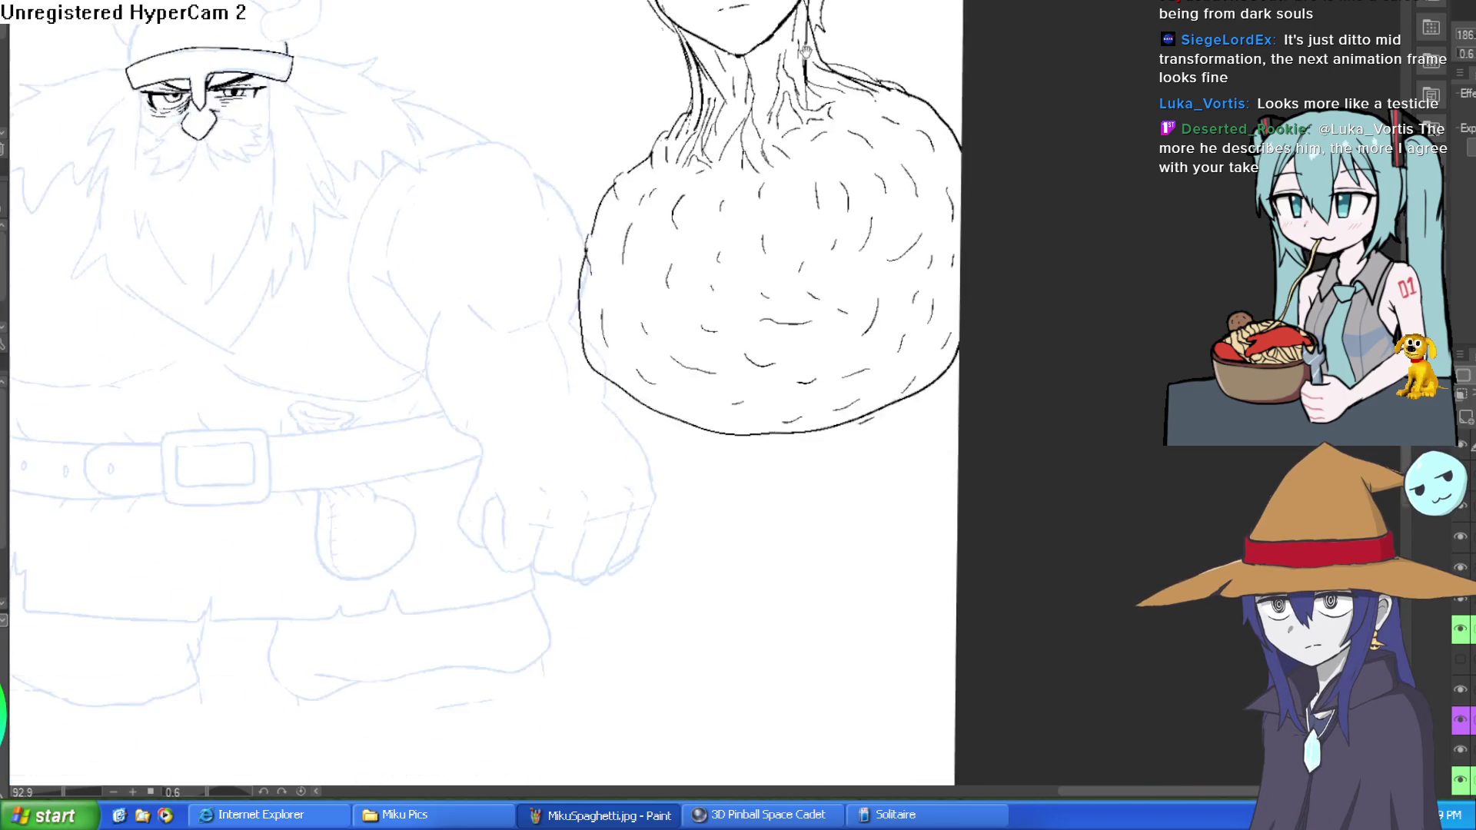
Pan the view over the character's head and neck across to the dwarf sketch.
scroll(600, 69, "down", 5)
scroll(837, 120, "up", 10)
scroll(838, 121, "down", 5)
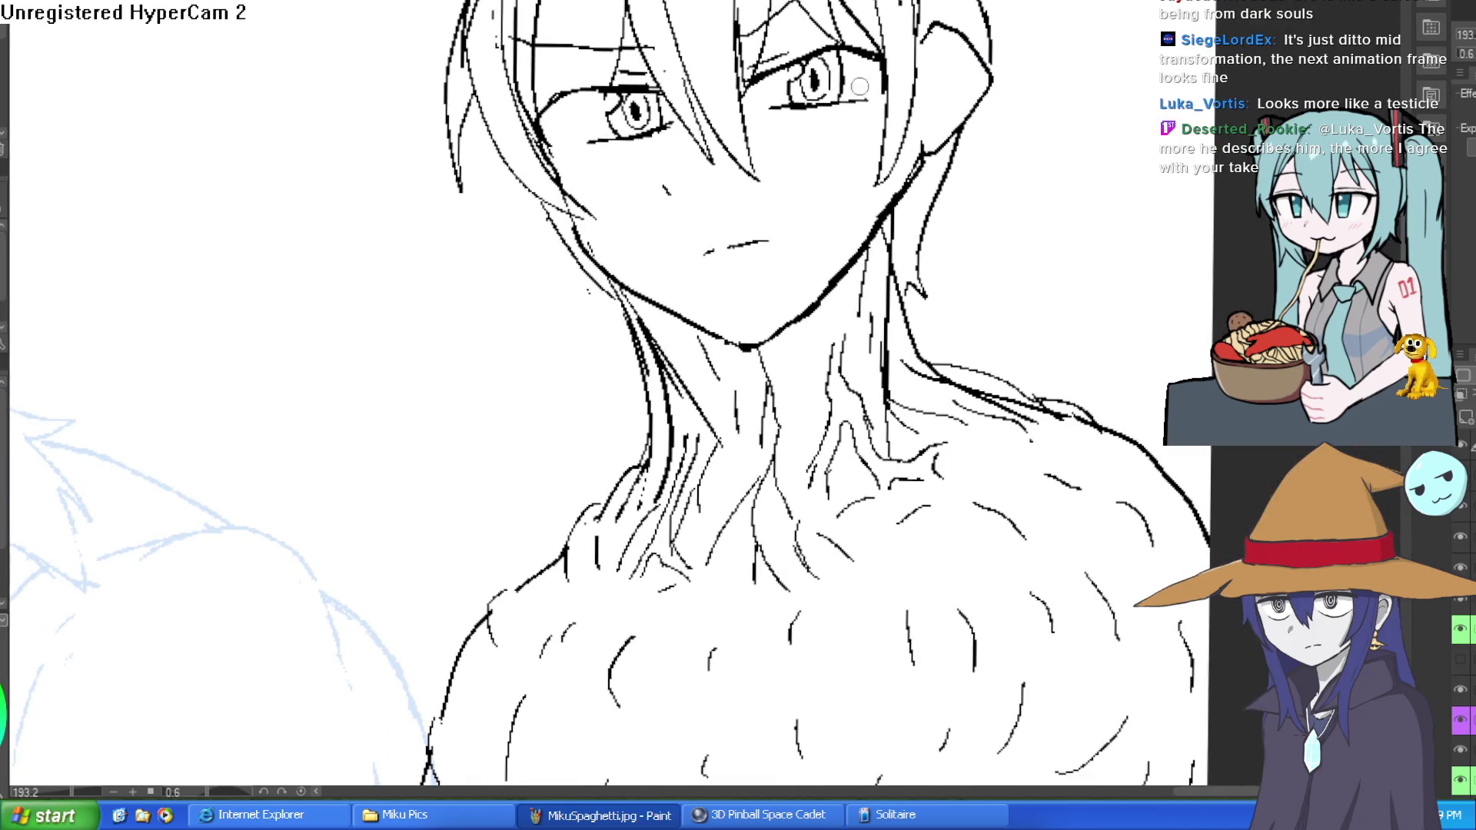
mouse_move(960, 90)
left_mouse_down()
mouse_move(875, 481)
mouse_move(731, 366)
mouse_move(782, 442)
left_mouse_up()
mouse_move(775, 391)
left_mouse_down()
mouse_move(849, 420)
mouse_move(890, 415)
left_mouse_up()
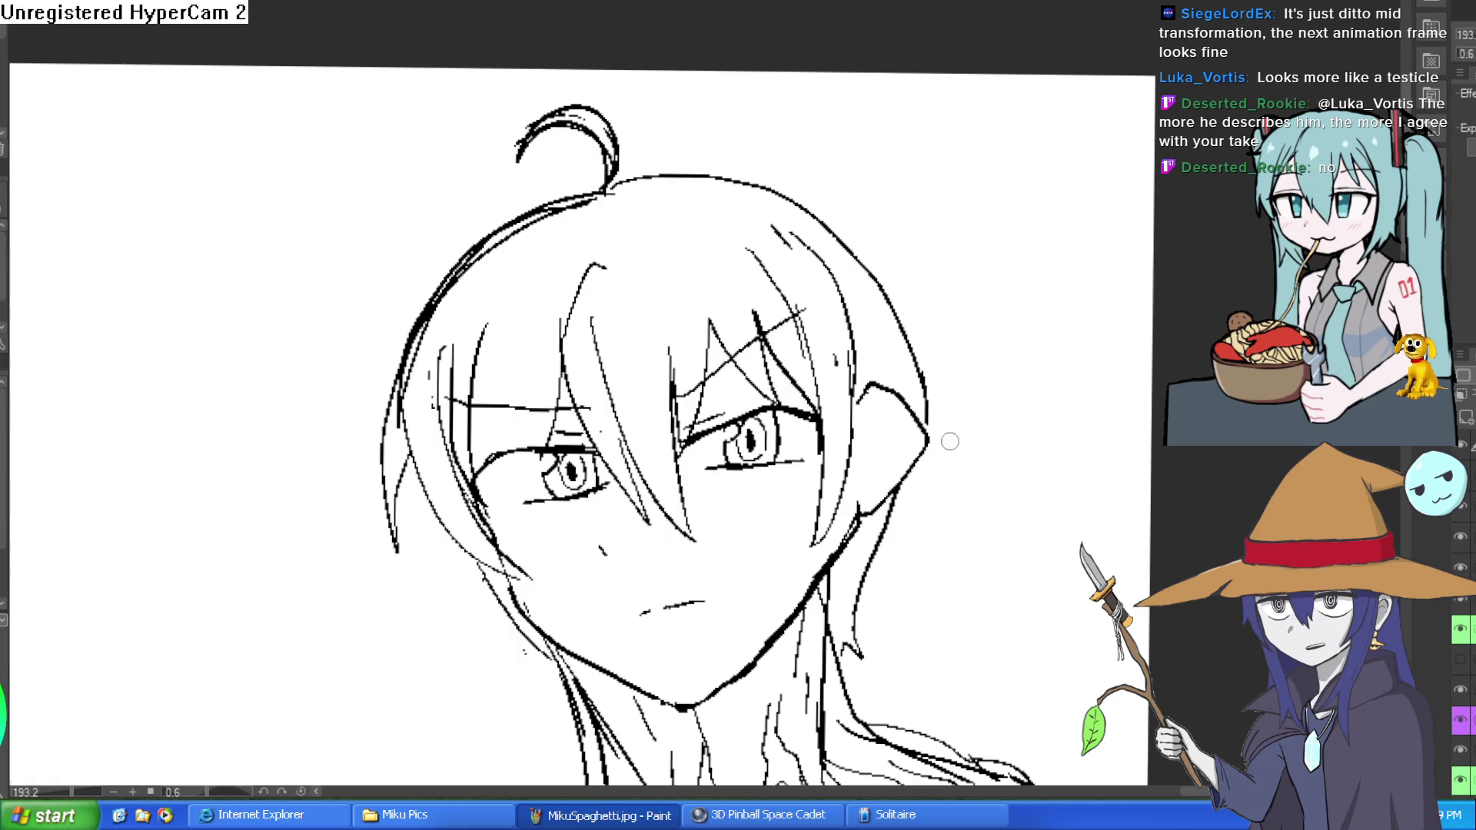
mouse_move(958, 504)
left_mouse_down()
mouse_move(958, 56)
mouse_move(953, 169)
left_mouse_up()
scroll(954, 169, "down", 3)
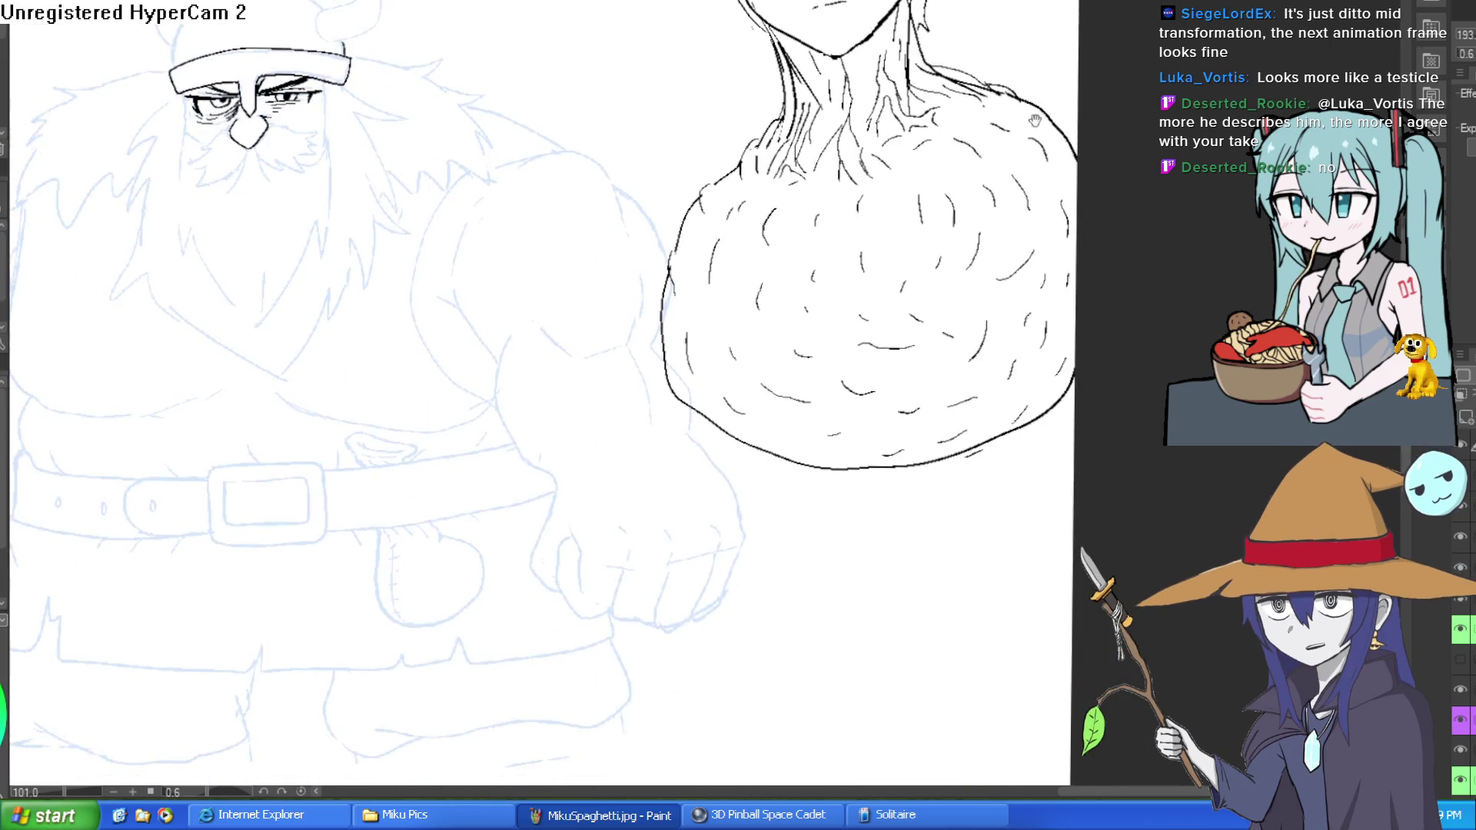
left_click_drag(1085, 103, 1030, 131)
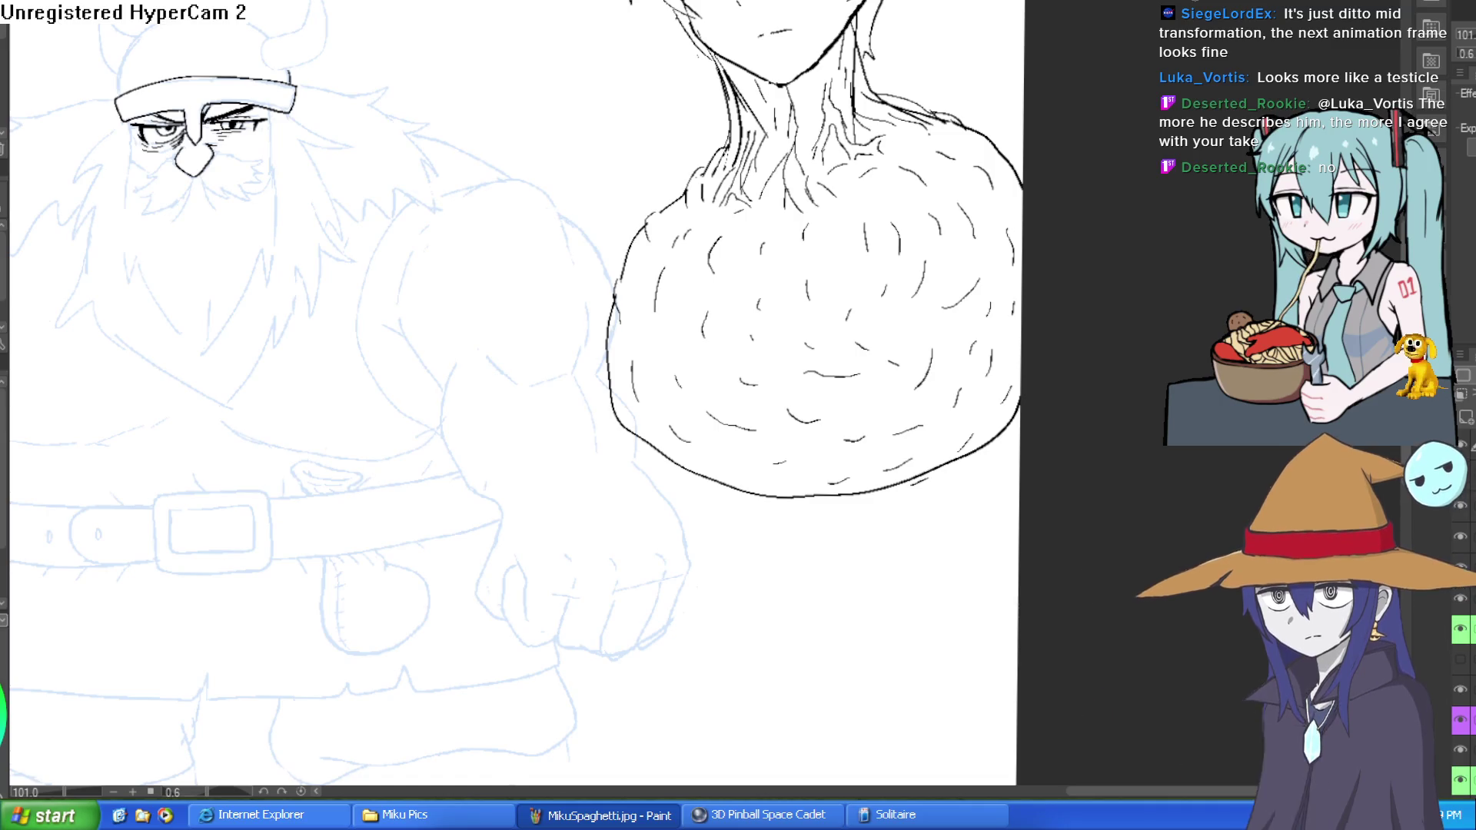
left_click_drag(789, 319, 993, 238)
scroll(992, 238, "down", 2)
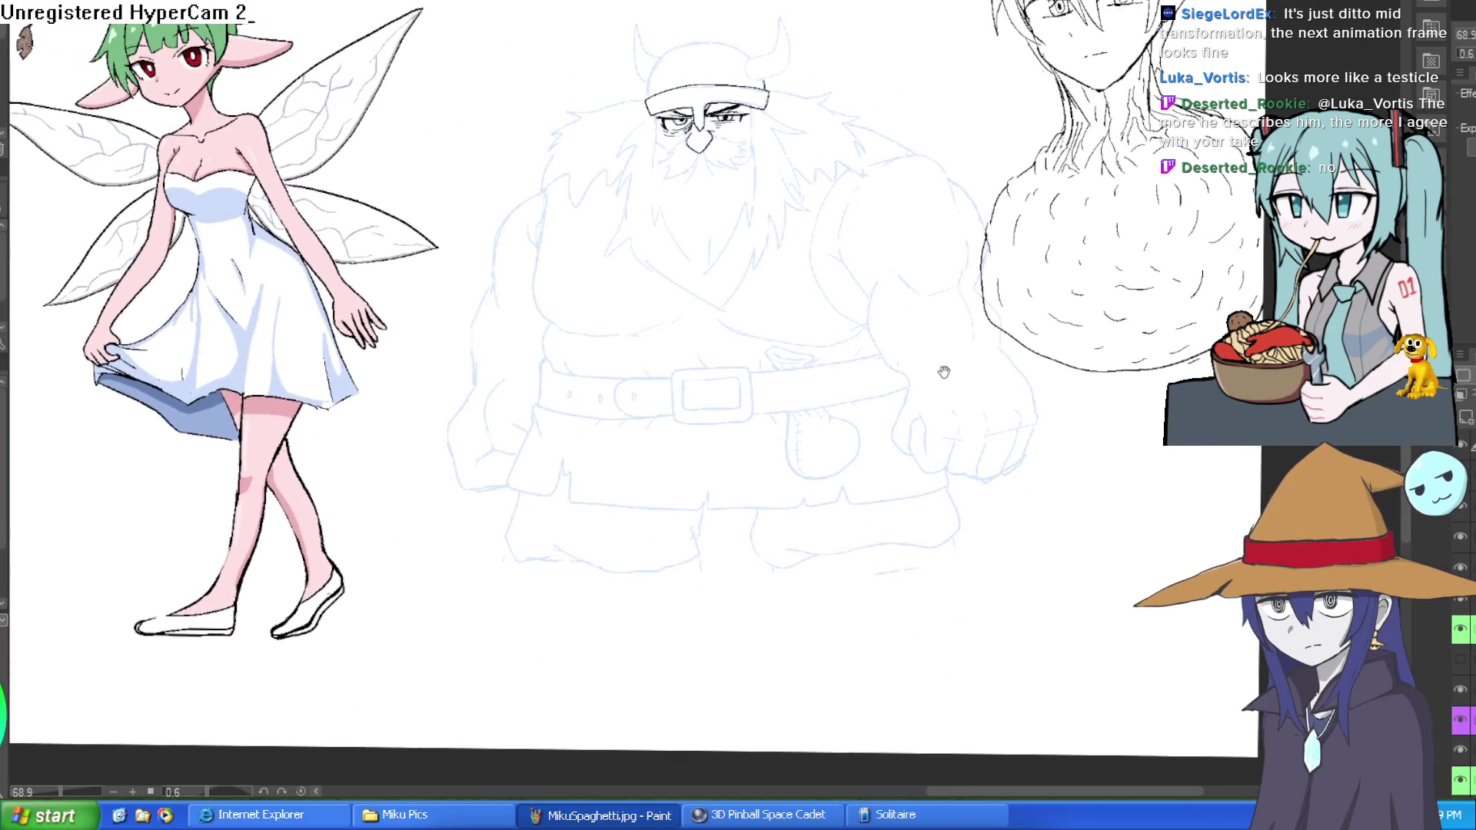
left_click_drag(919, 238, 987, 264)
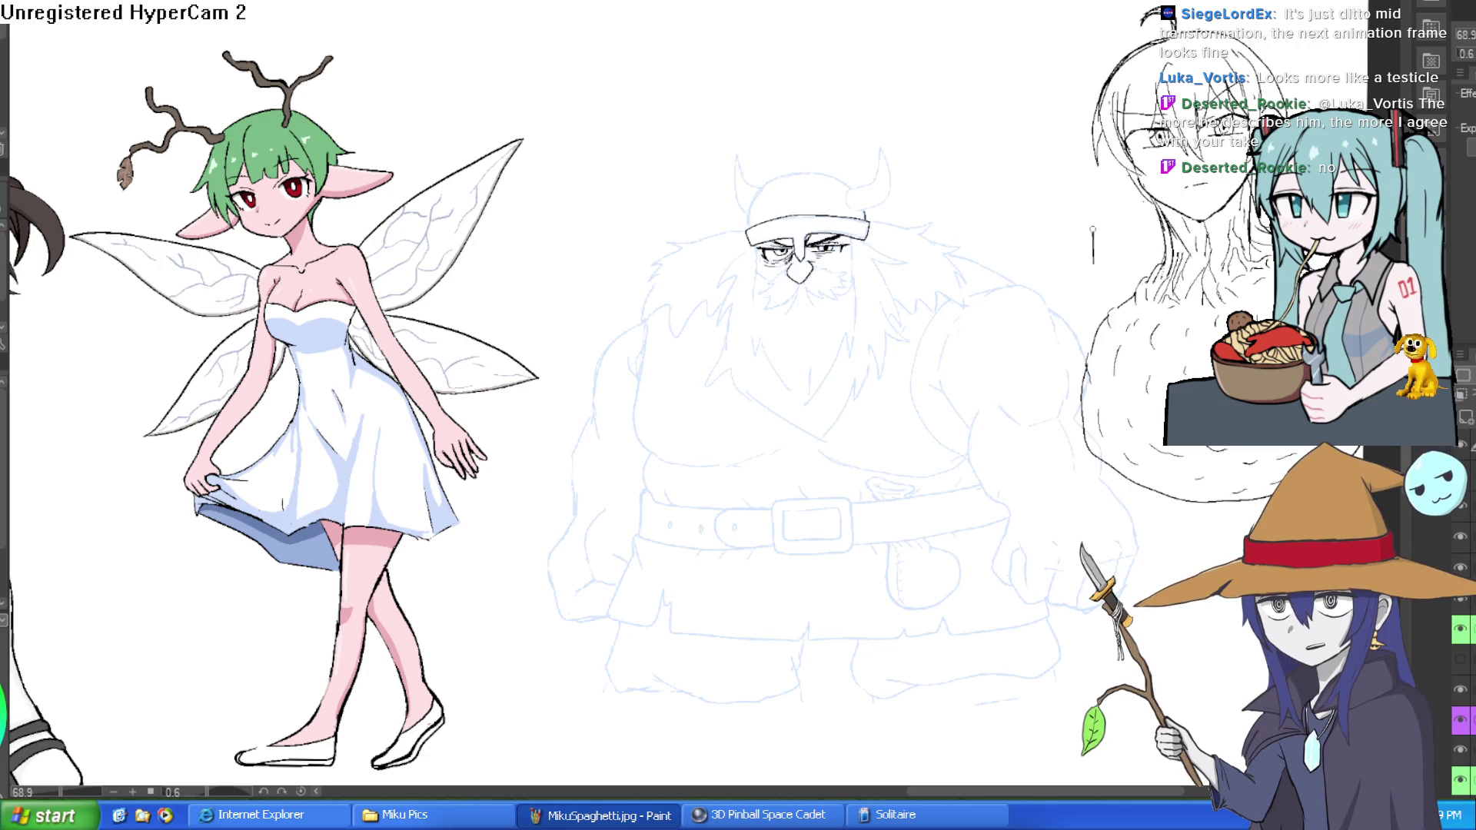
left_click_drag(1085, 254, 949, 266)
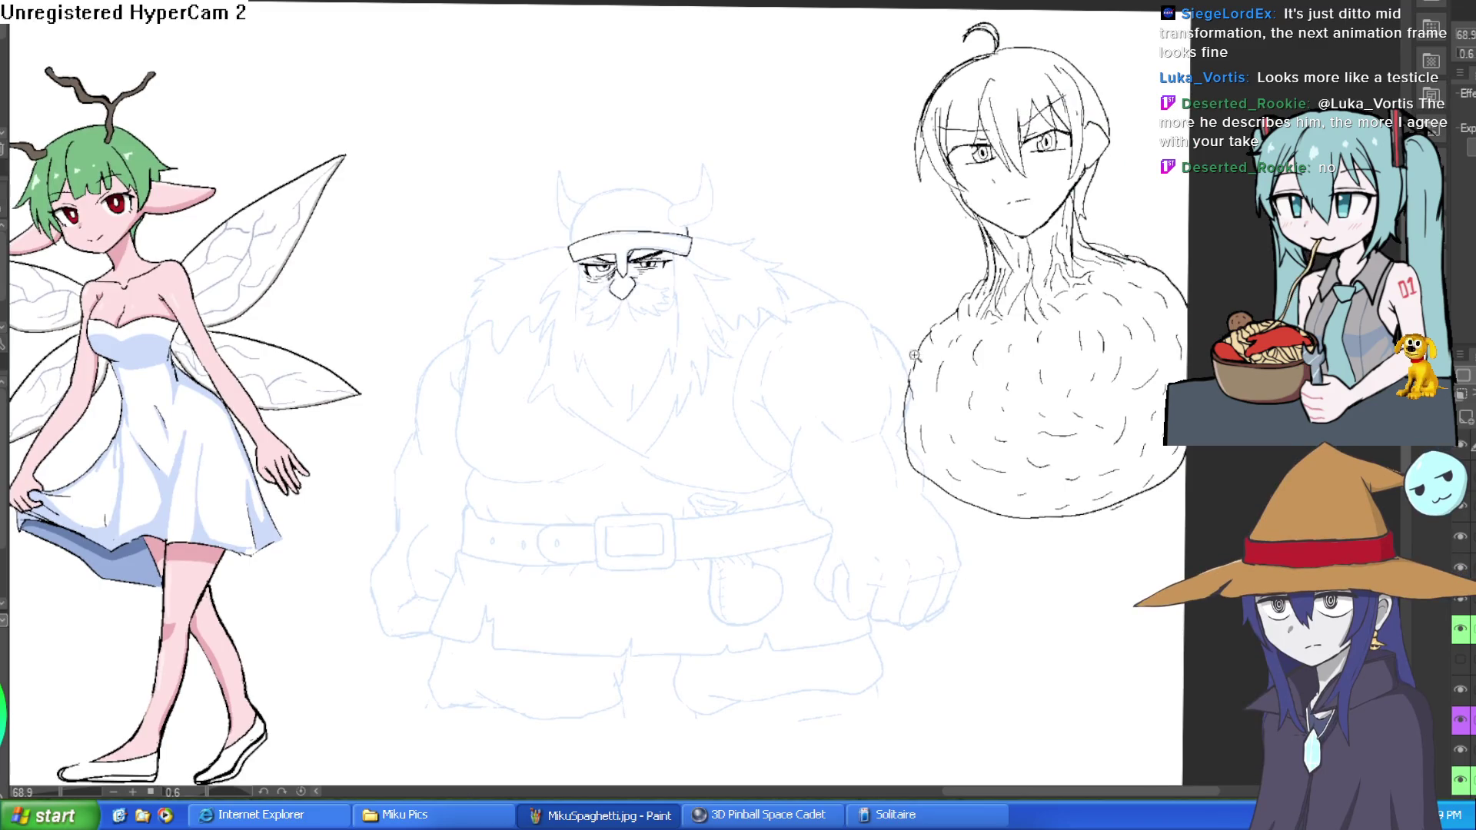
scroll(851, 360, "up", 5)
left_click_drag(919, 346, 842, 489)
scroll(842, 489, "down", 2)
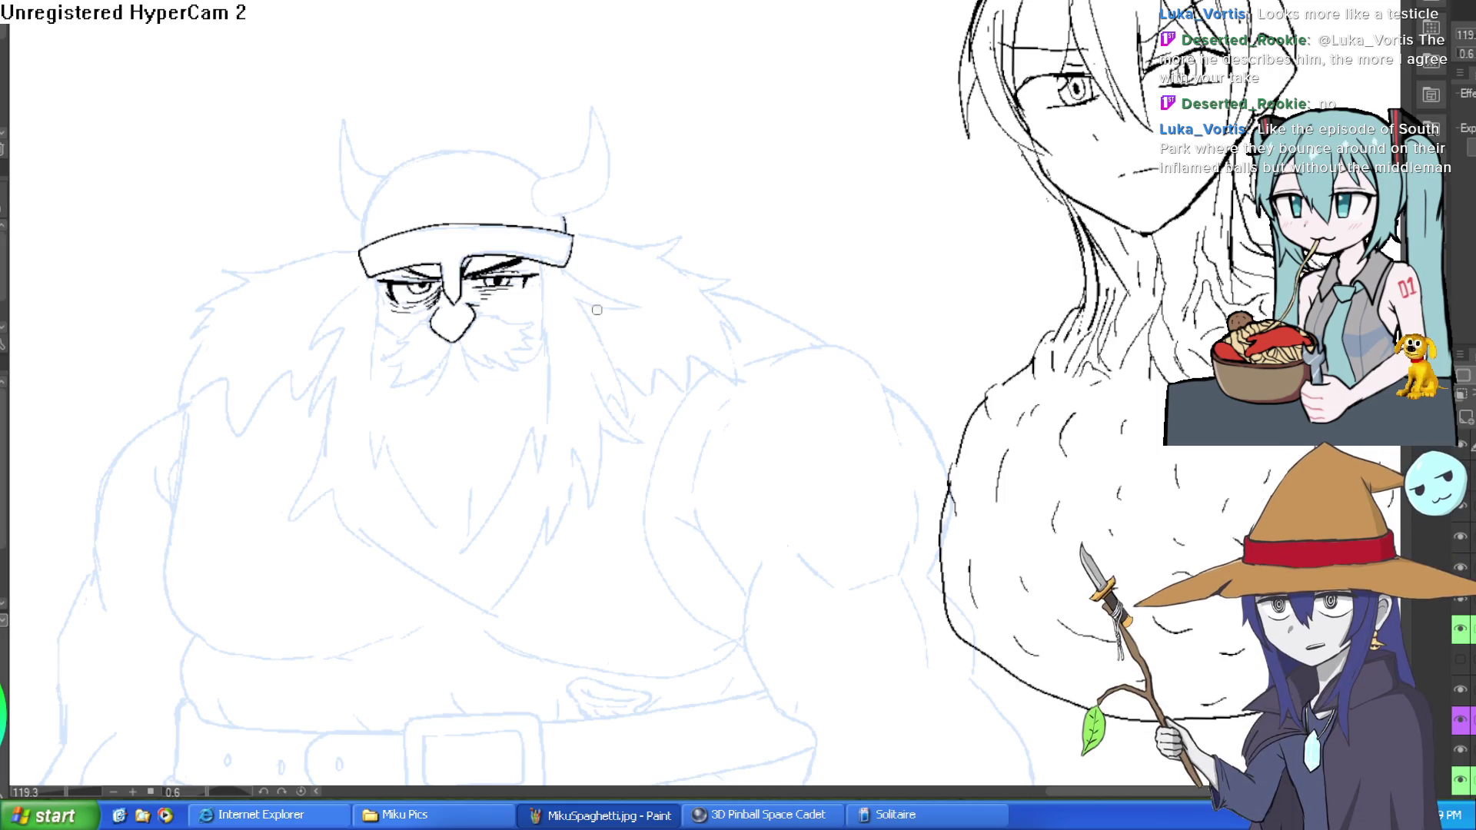
left_click_drag(590, 346, 706, 373)
key("ctrl+z")
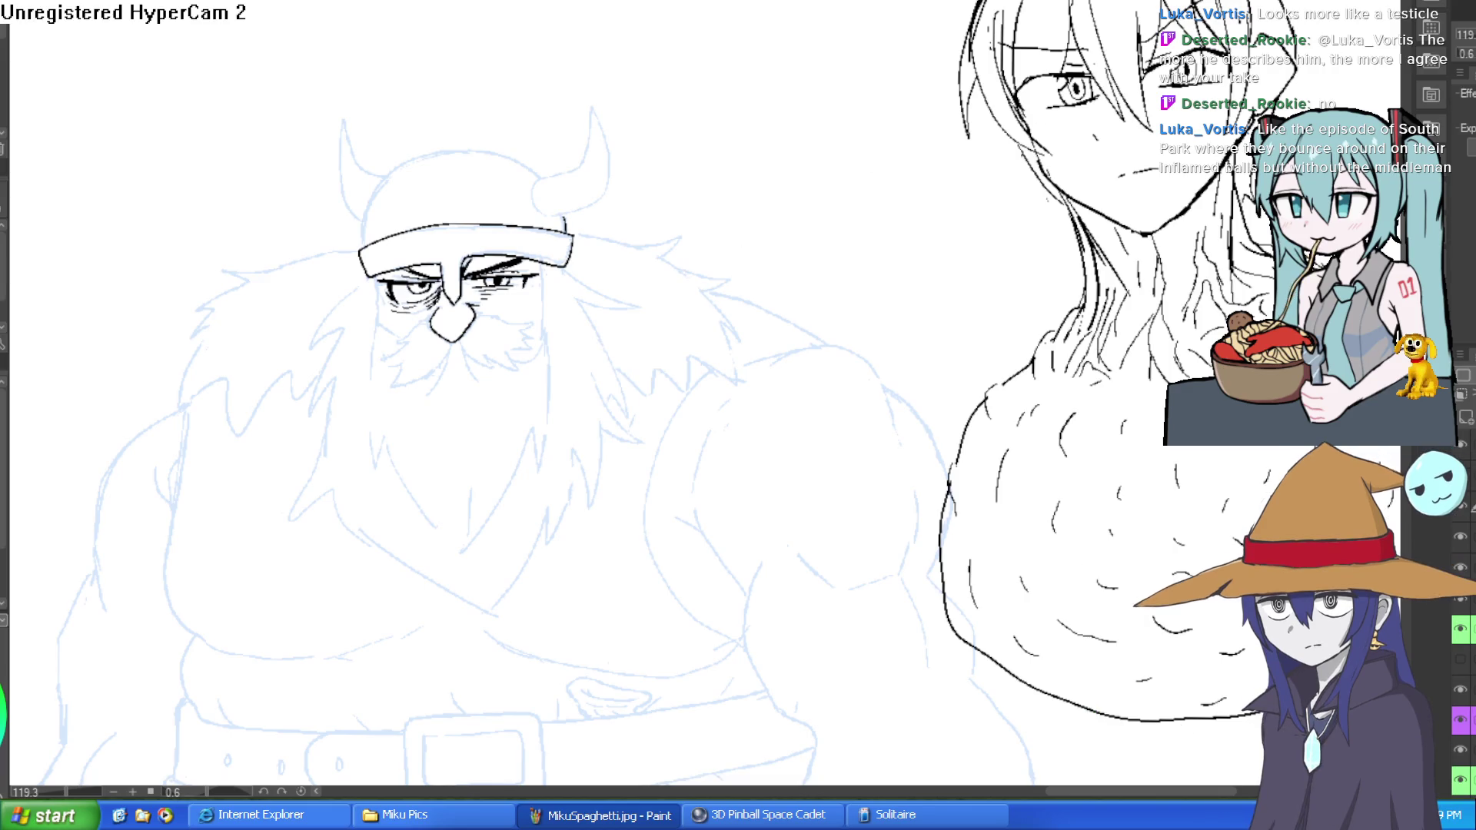
left_click(1460, 505)
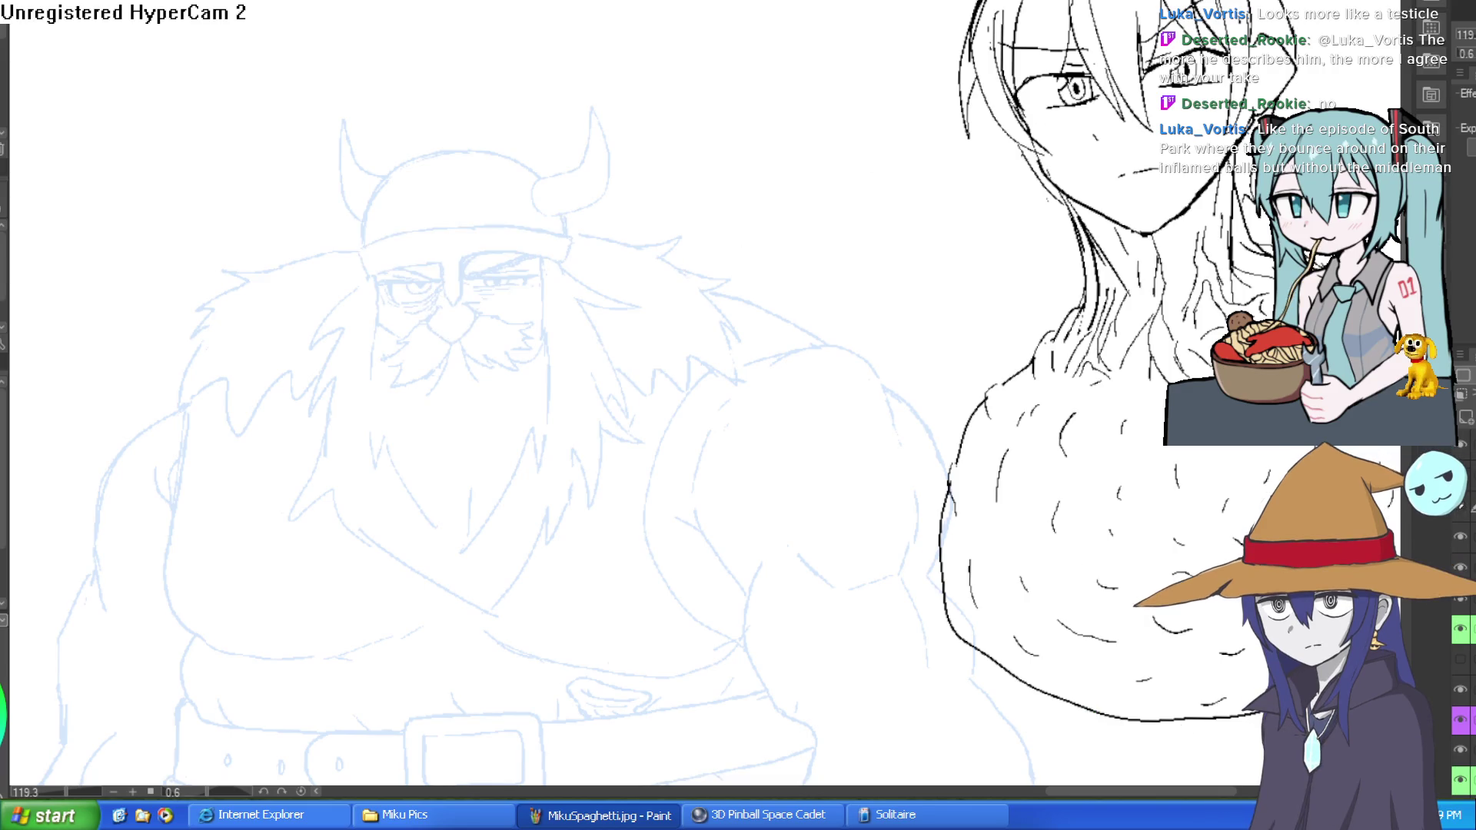
left_click(1460, 507)
scroll(361, 235, "up", 2)
mouse_move(367, 263)
left_mouse_down()
mouse_move(364, 224)
mouse_move(454, 115)
mouse_move(522, 117)
left_mouse_up()
key("ctrl+z")
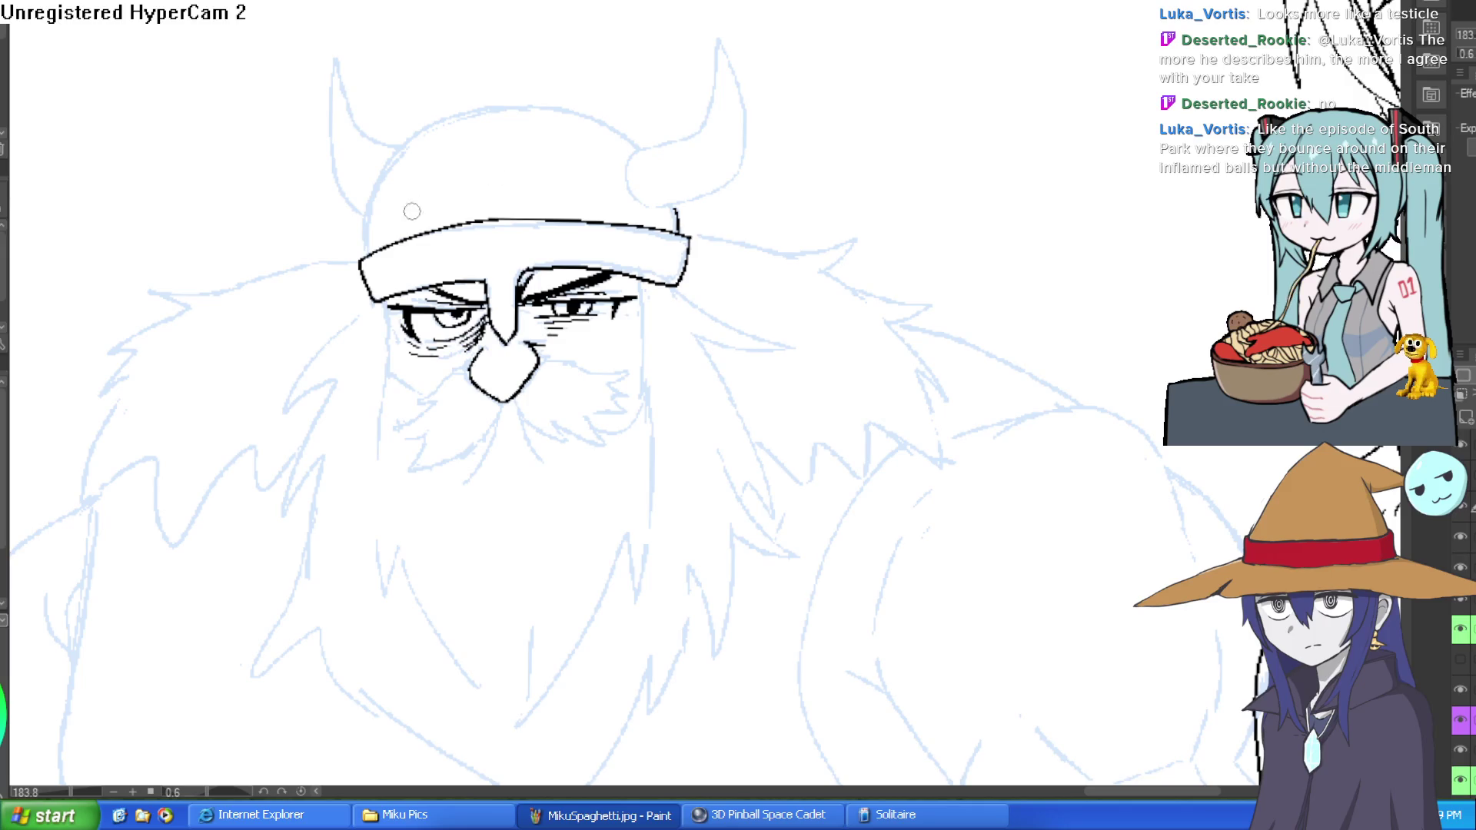
Ink the right horn's outline, discarding a first helmet-dome stroke.
mouse_move(367, 254)
left_mouse_down()
mouse_move(364, 198)
mouse_move(500, 101)
mouse_move(654, 119)
left_mouse_up()
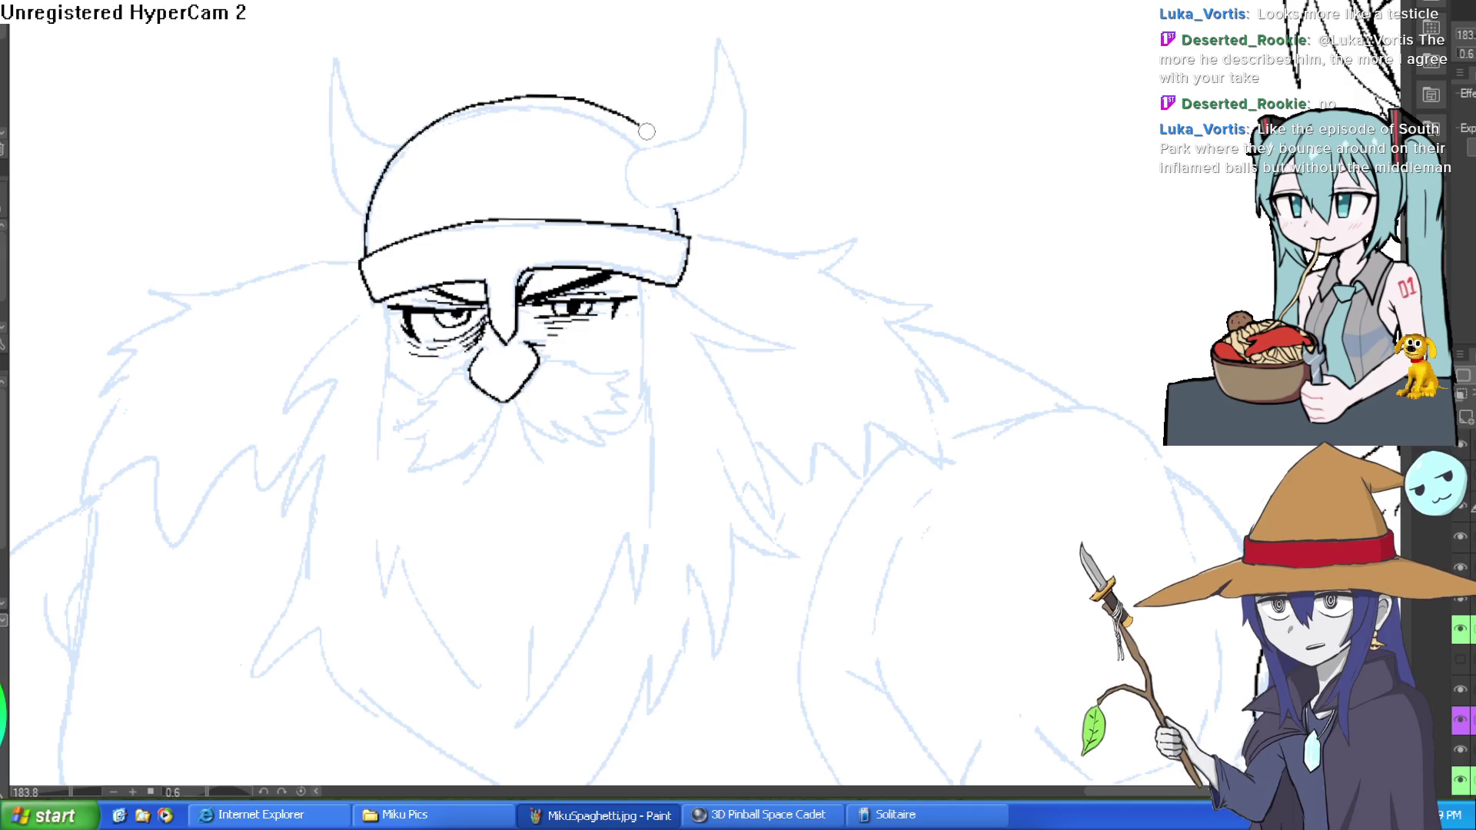
key("ctrl+z")
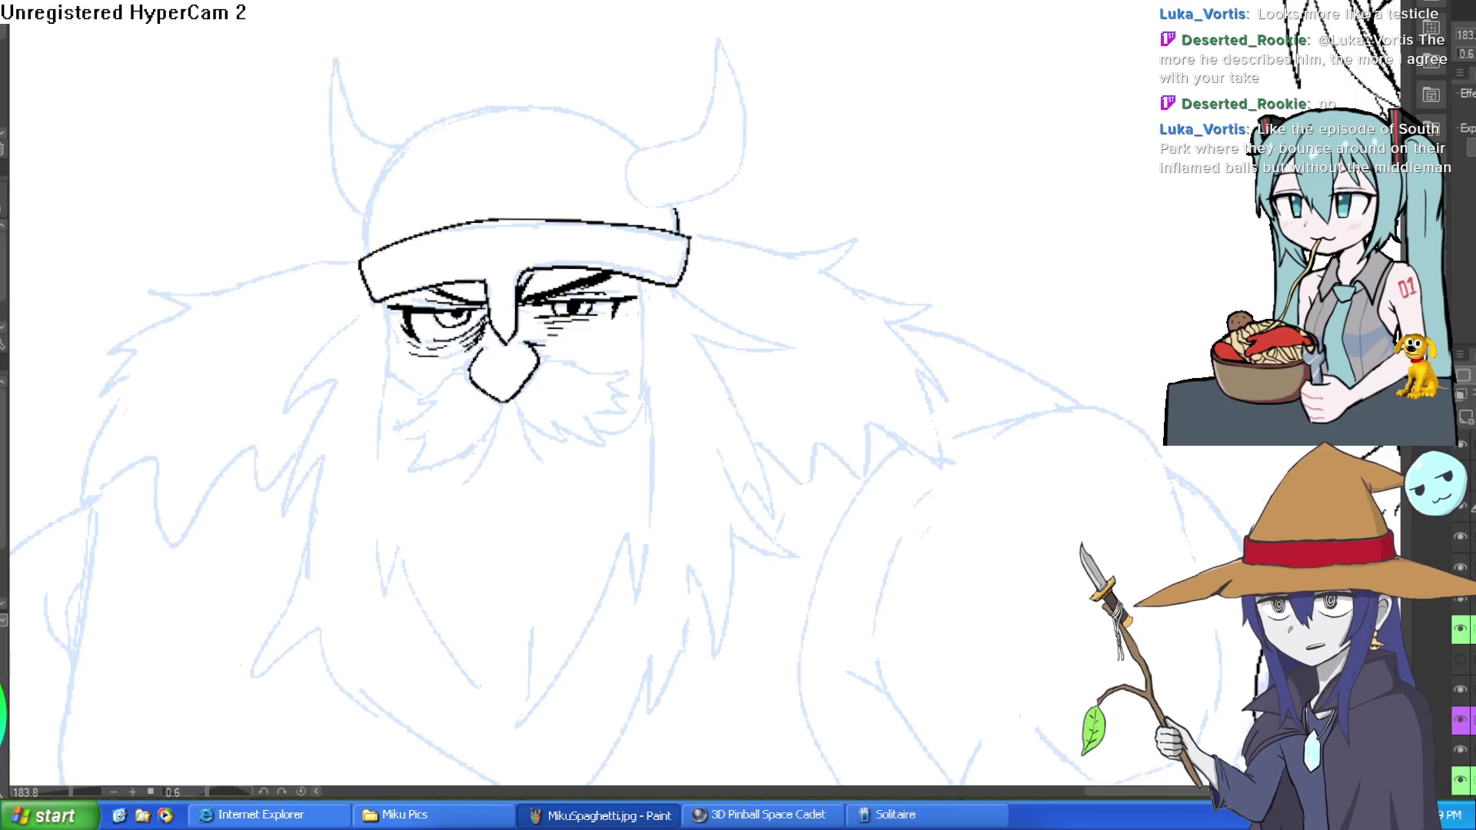
scroll(818, 59, "up", 3)
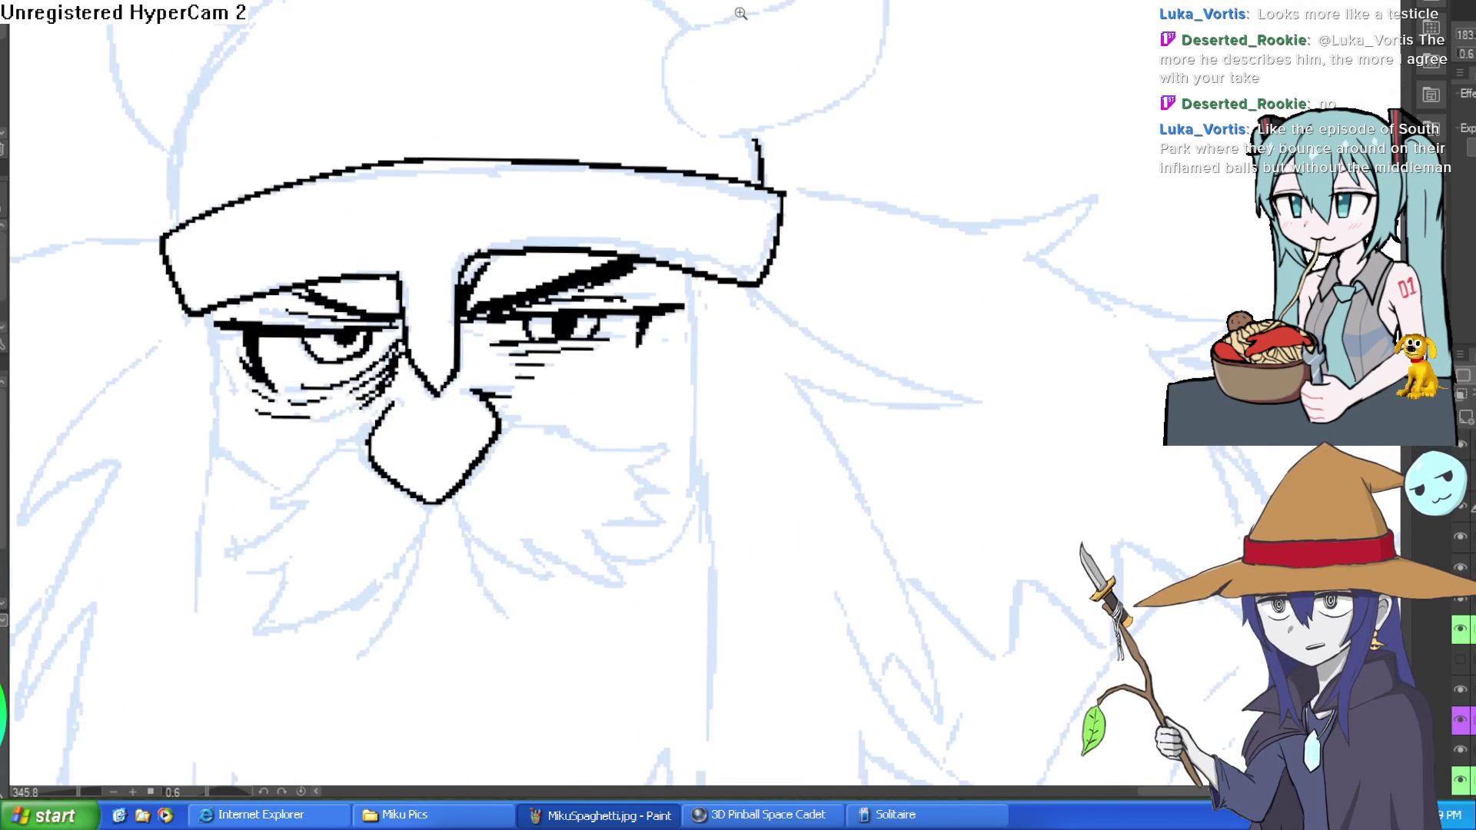
mouse_move(658, 37)
left_mouse_down()
mouse_move(626, 73)
mouse_move(644, 137)
mouse_move(696, 146)
mouse_move(834, 96)
mouse_move(822, 186)
mouse_move(768, 293)
mouse_move(731, 59)
mouse_move(688, 203)
mouse_move(573, 238)
left_mouse_up()
scroll(793, 189, "down", 2)
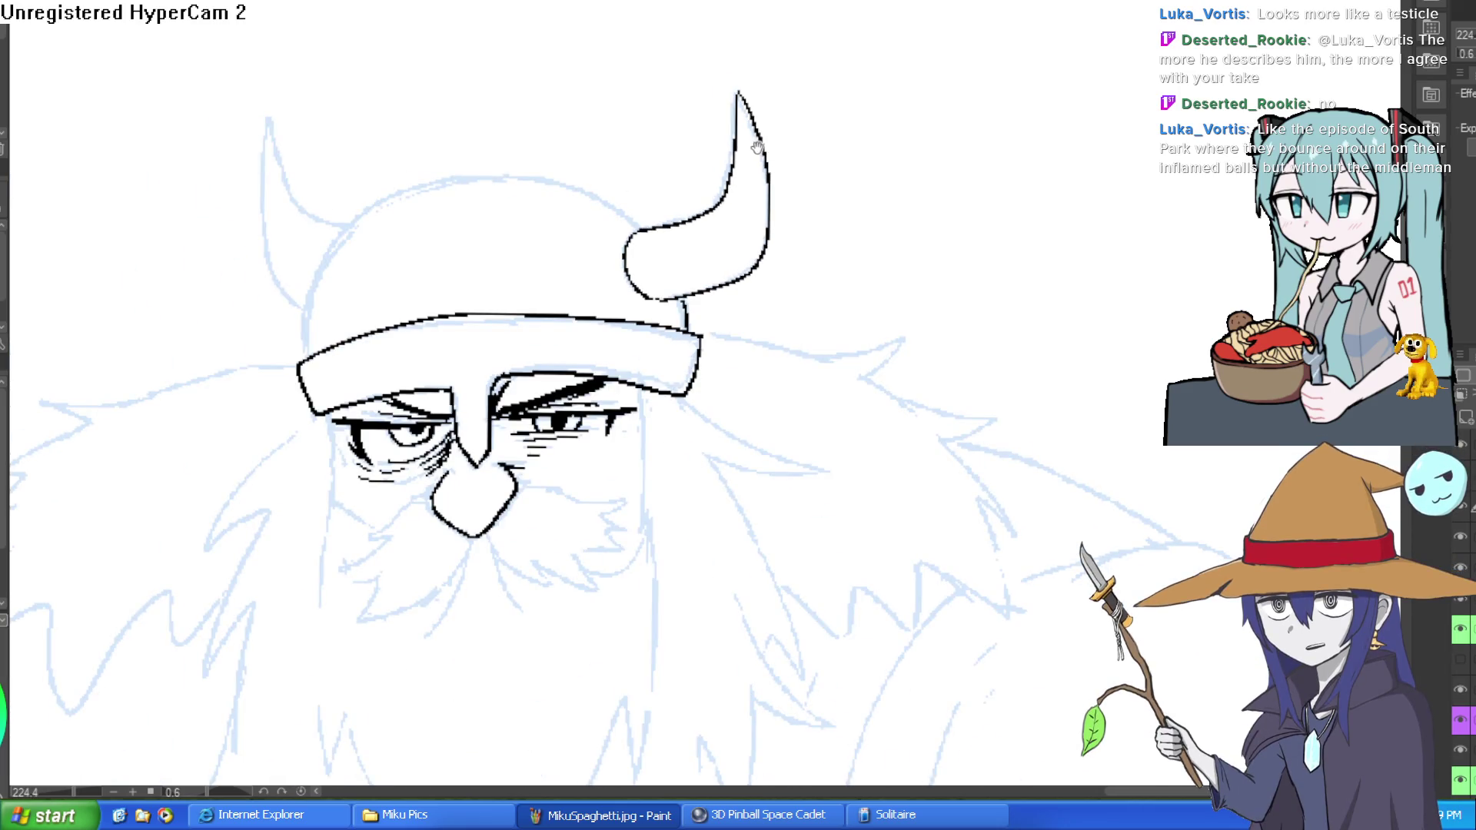
scroll(331, 227, "up", 2)
Ink the helmet dome, erase its overlap at the horn base, and redraw the left horn's edge.
mouse_move(291, 426)
left_mouse_down()
mouse_move(296, 354)
mouse_move(443, 175)
mouse_move(657, 173)
left_mouse_up()
key("ctrl+z")
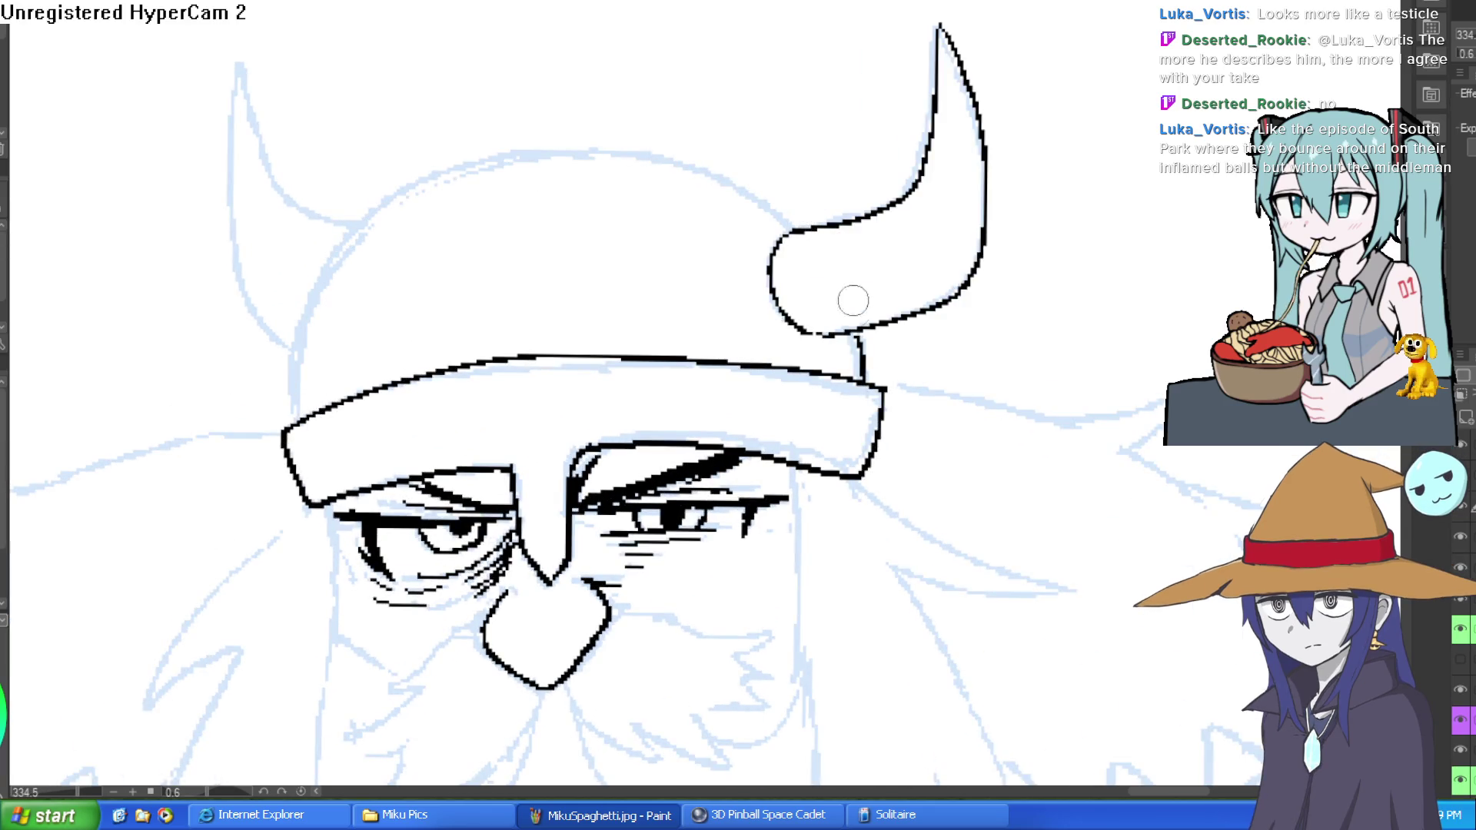
mouse_move(855, 332)
left_mouse_down()
mouse_move(753, 206)
mouse_move(607, 142)
mouse_move(376, 206)
mouse_move(291, 428)
left_mouse_up()
mouse_move(817, 257)
left_mouse_down()
mouse_move(797, 240)
mouse_move(823, 247)
mouse_move(845, 321)
left_mouse_up()
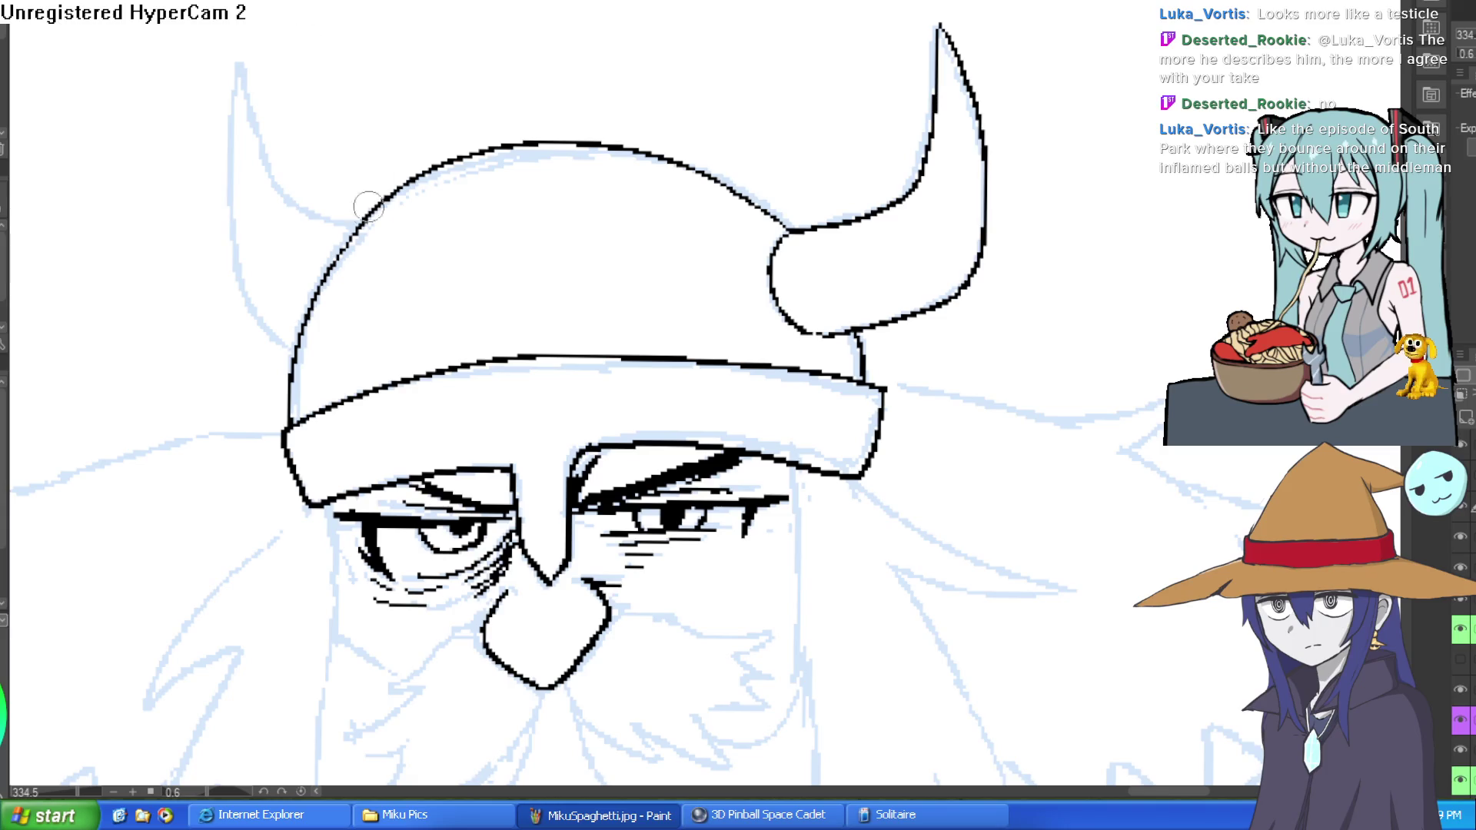
mouse_move(359, 221)
left_mouse_down()
mouse_move(247, 57)
mouse_move(231, 158)
mouse_move(281, 349)
left_mouse_up()
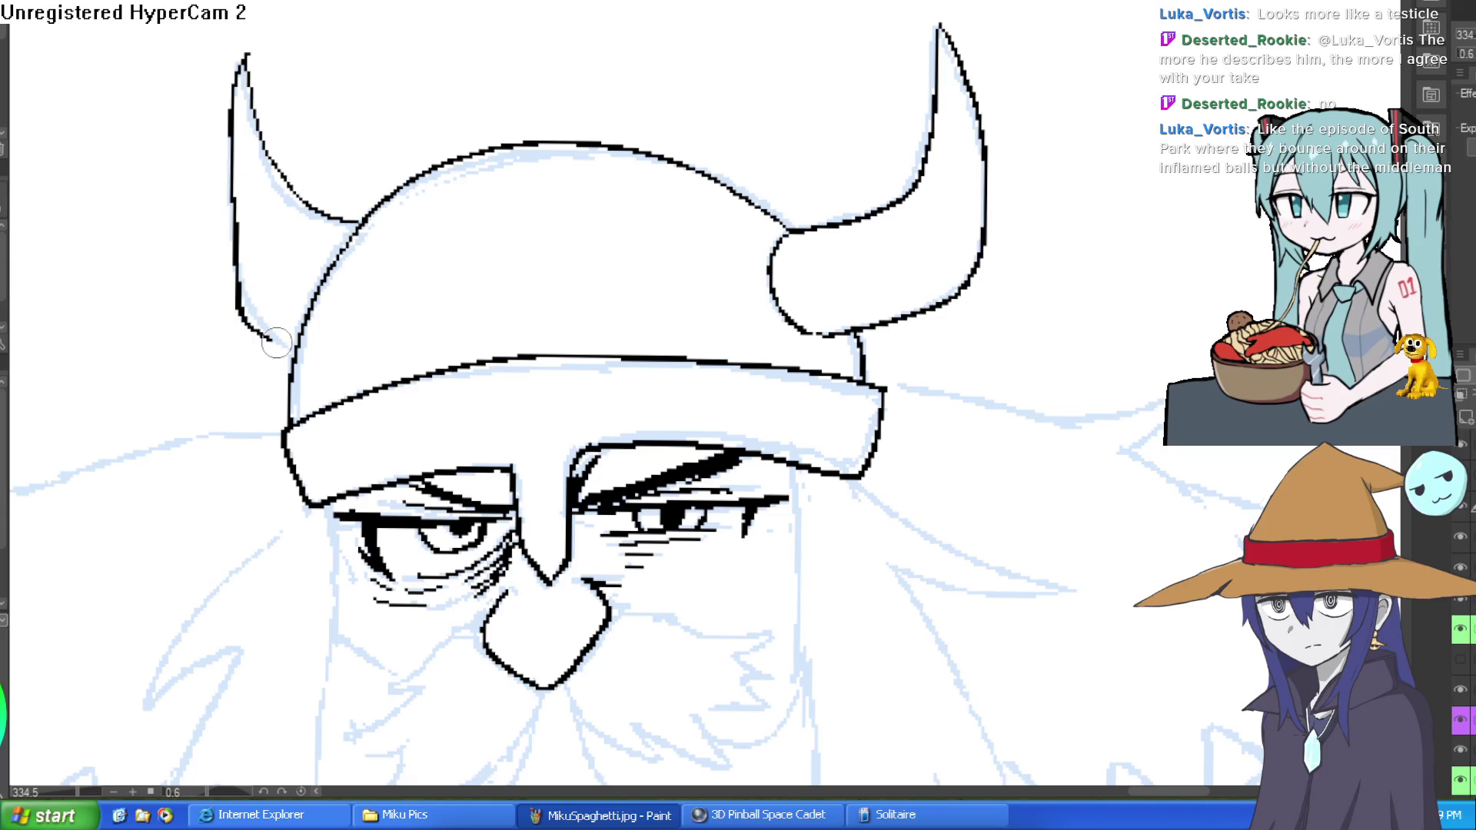
key("ctrl+z")
key("ctrl+z")
mouse_move(359, 224)
left_mouse_down()
mouse_move(315, 216)
mouse_move(245, 46)
mouse_move(266, 323)
mouse_move(299, 350)
left_mouse_up()
scroll(841, 184, "down", 5)
scroll(938, 155, "down", 3)
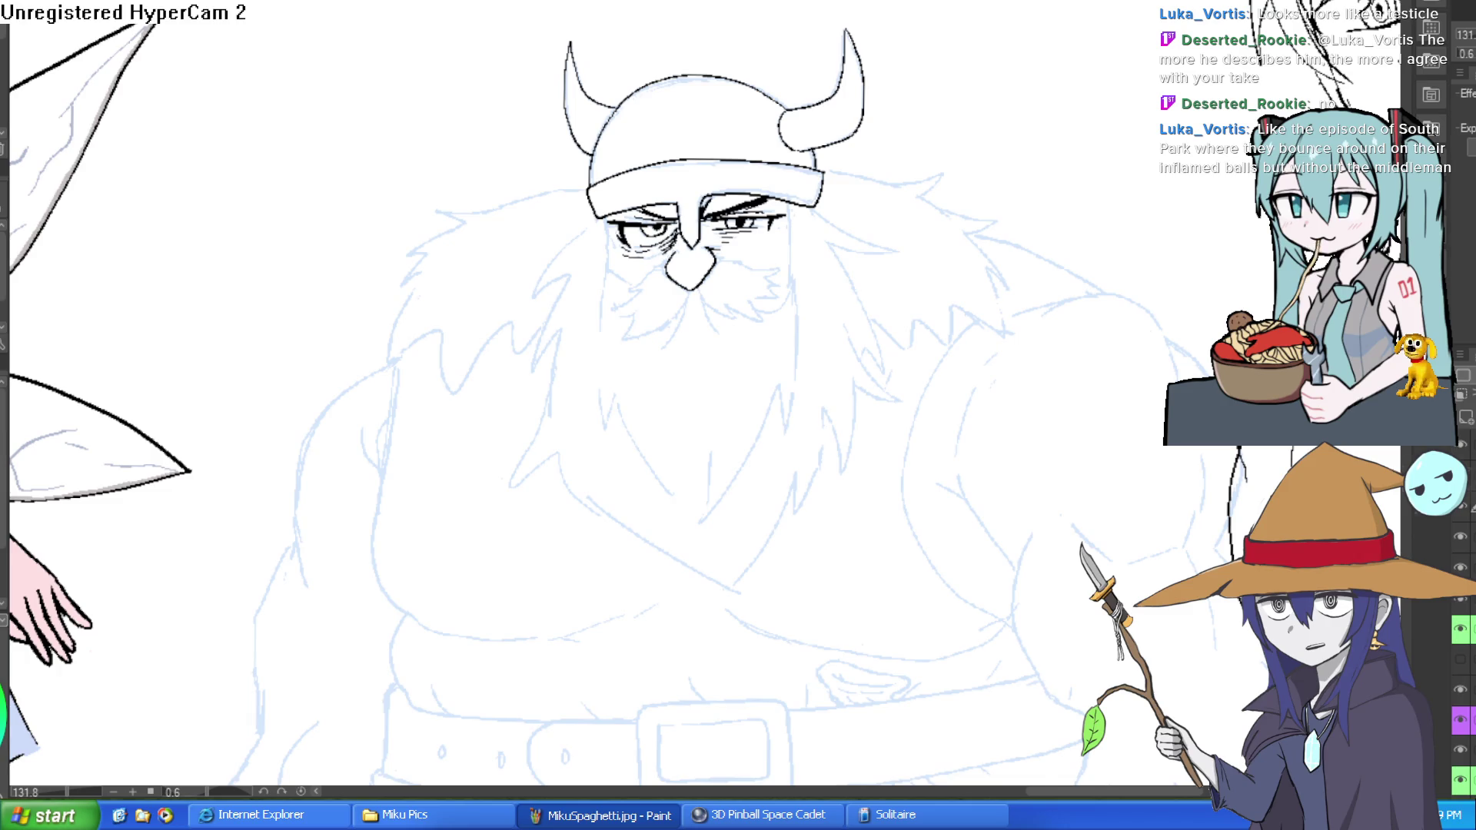
scroll(936, 669, "up", 3)
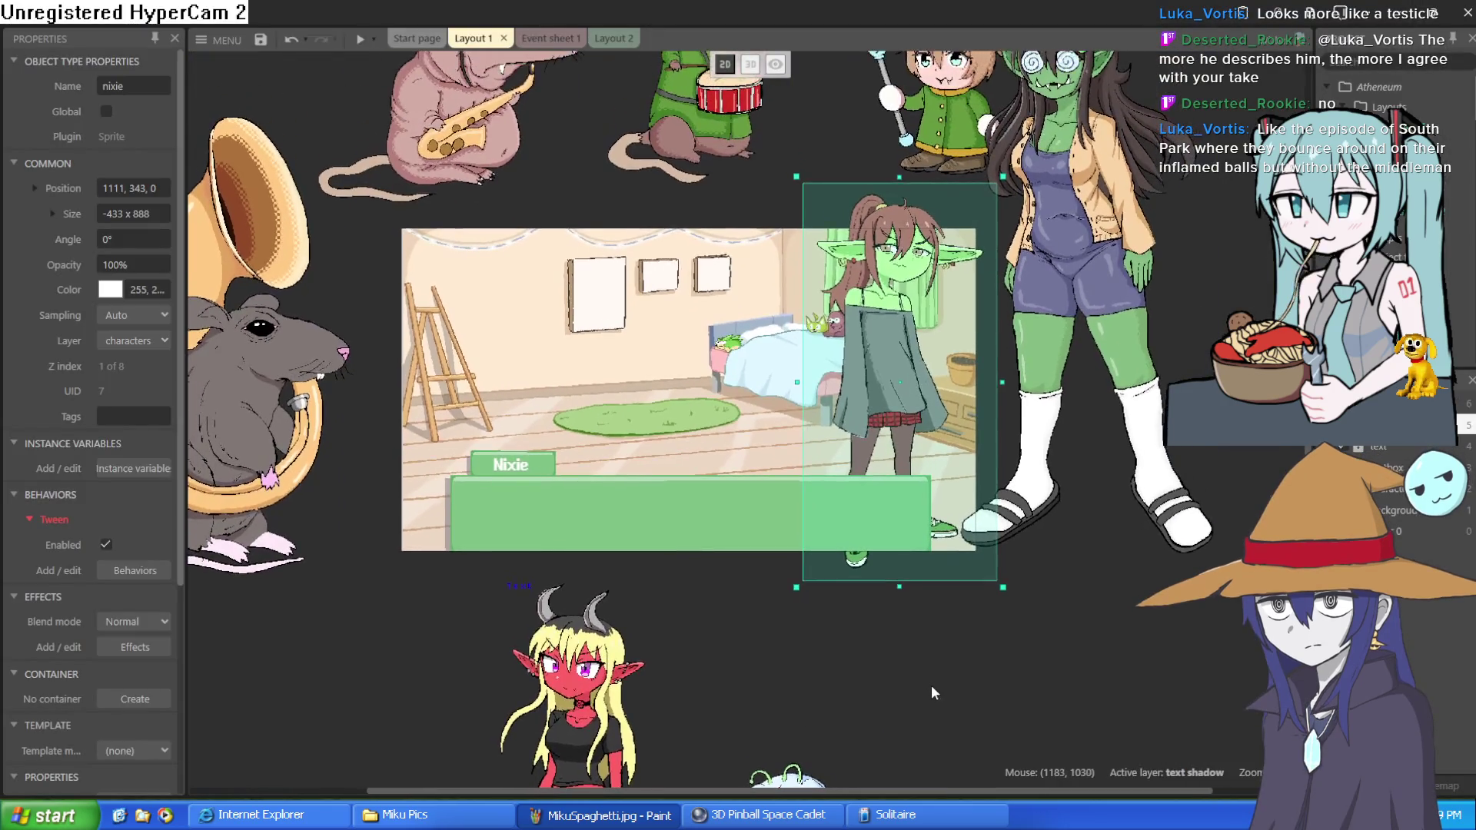
Dismiss a stray new-object dialog and move the saxophone rat tony down into the room.
scroll(792, 608, "right", 3)
scroll(792, 607, "up", 1)
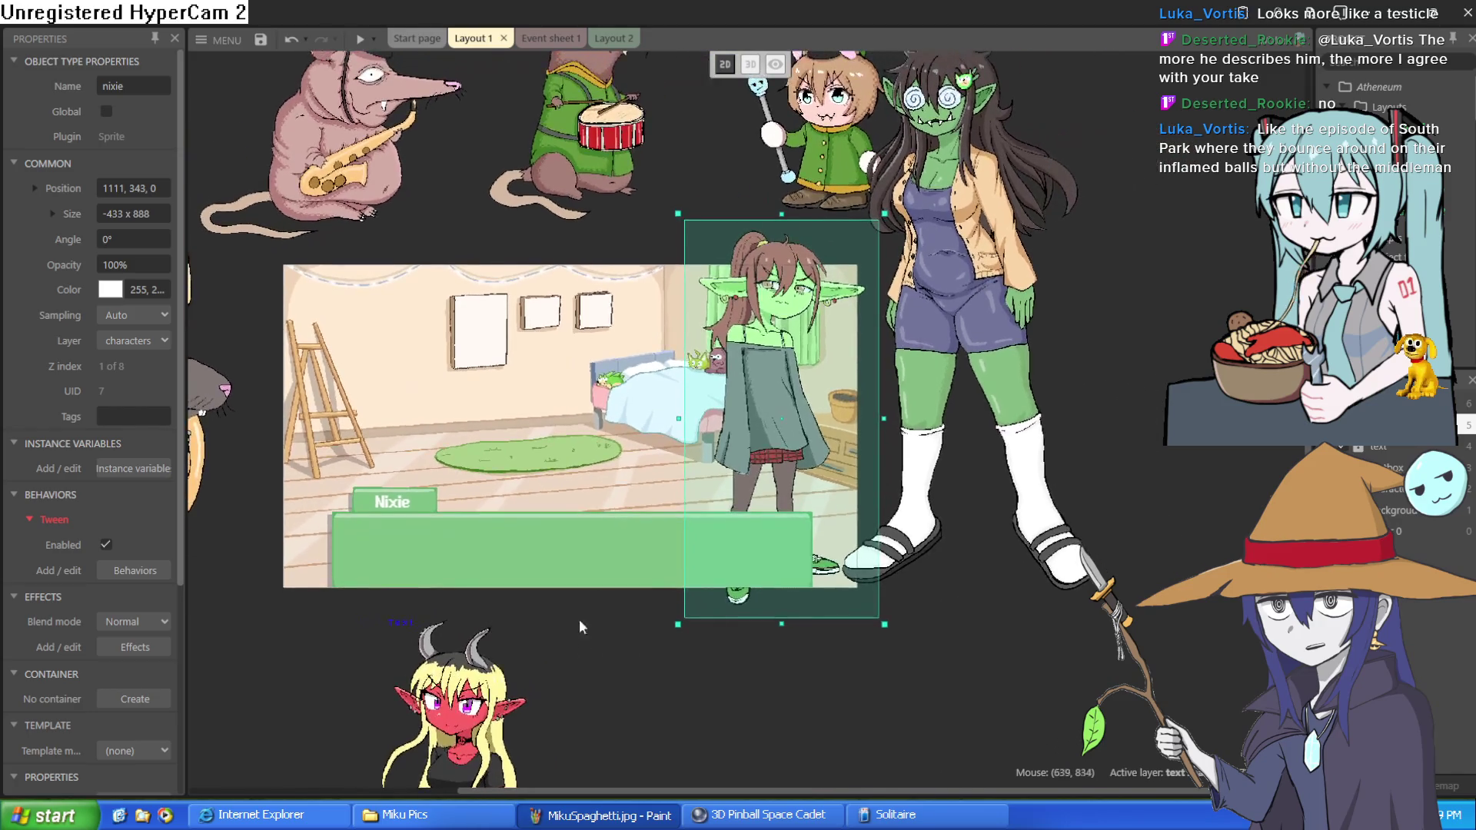
double_click(1174, 331)
scroll(869, 404, "down", 3)
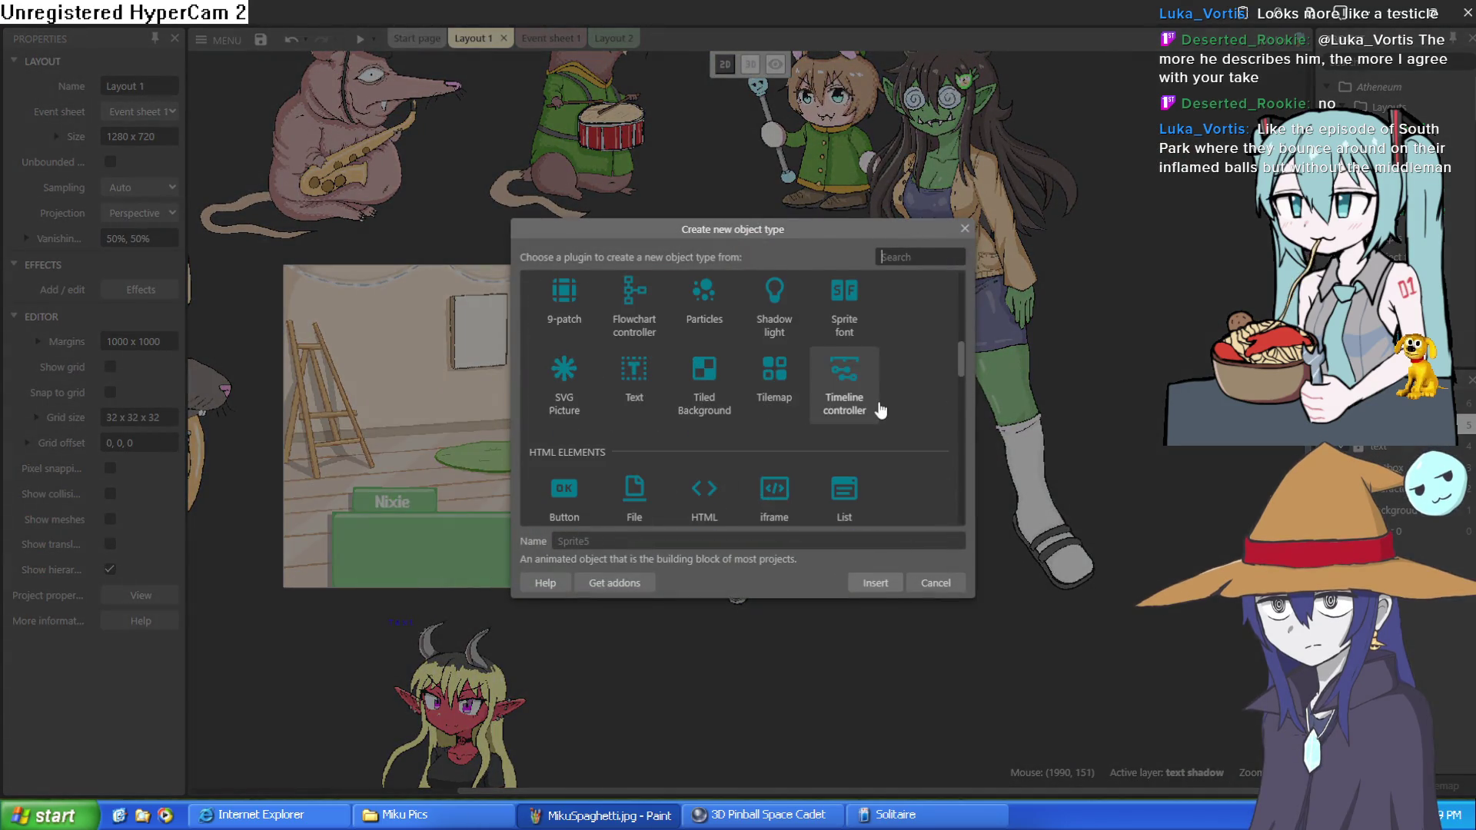
left_click(919, 582)
scroll(482, 406, "up", 3)
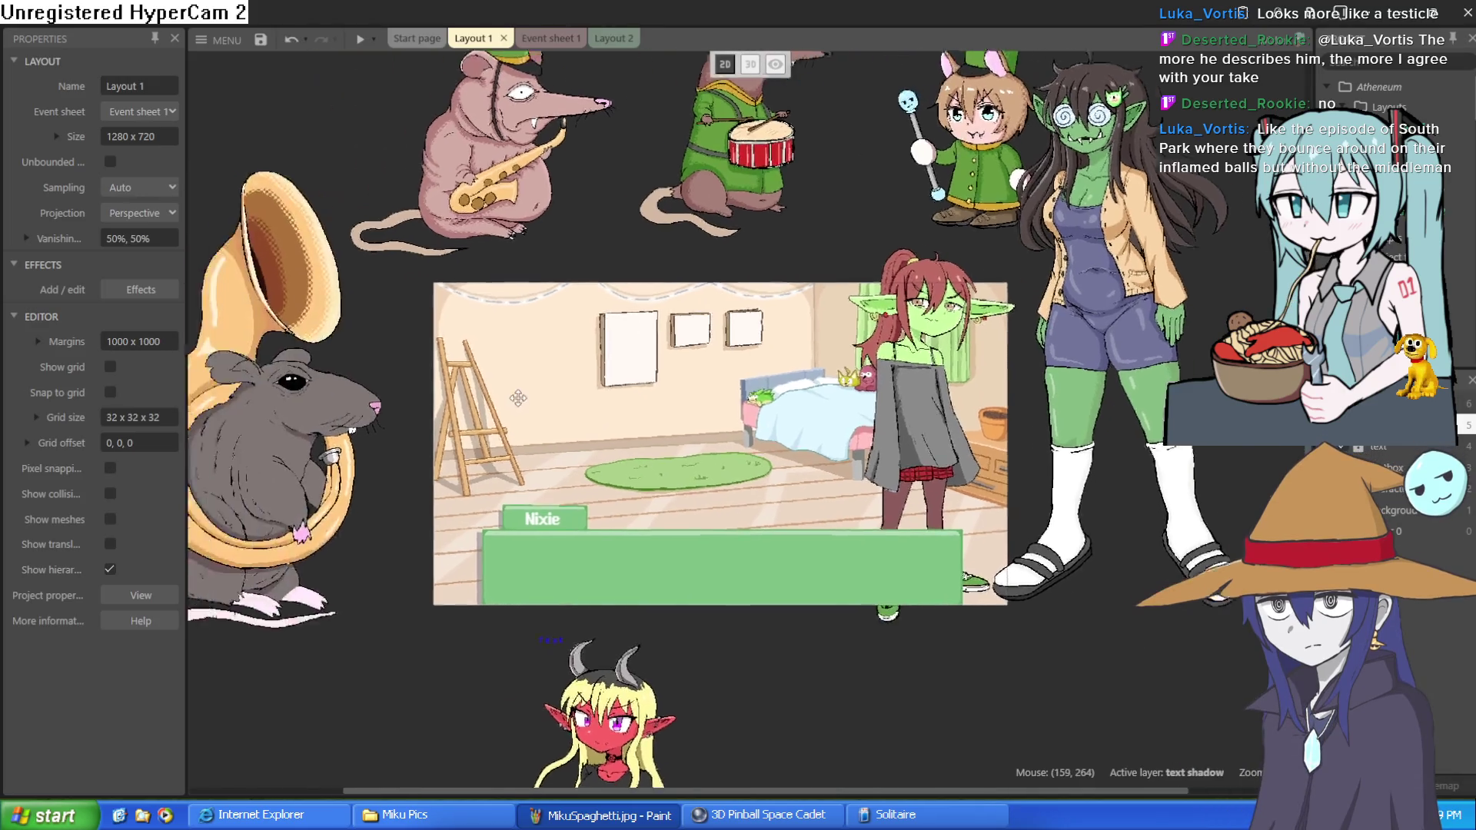
left_click(555, 427)
mouse_move(647, 179)
left_mouse_down()
mouse_move(624, 246)
mouse_move(688, 475)
mouse_move(721, 459)
mouse_move(721, 359)
mouse_move(657, 194)
left_mouse_up()
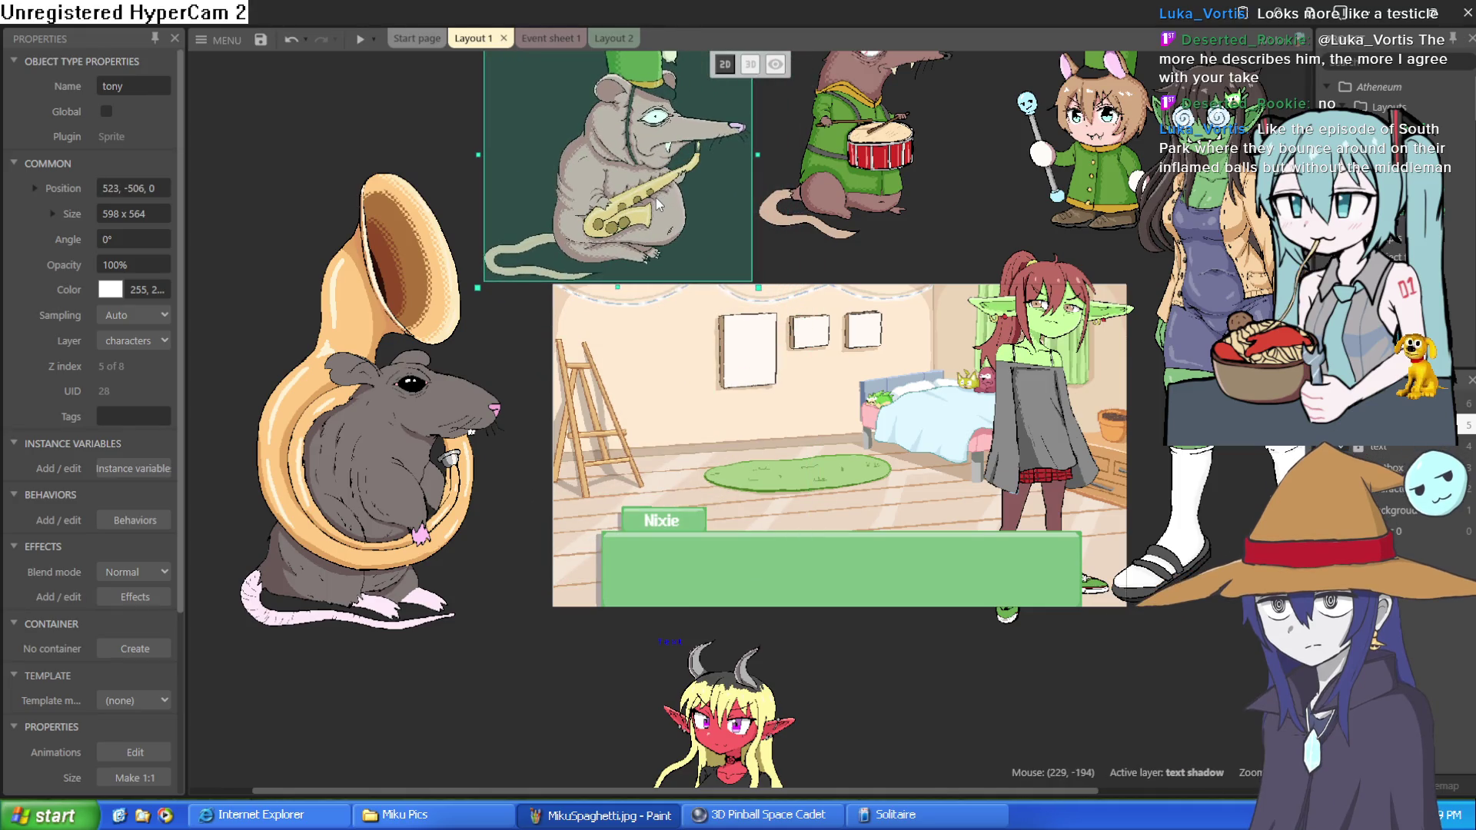
scroll(179, 426, "down", 1)
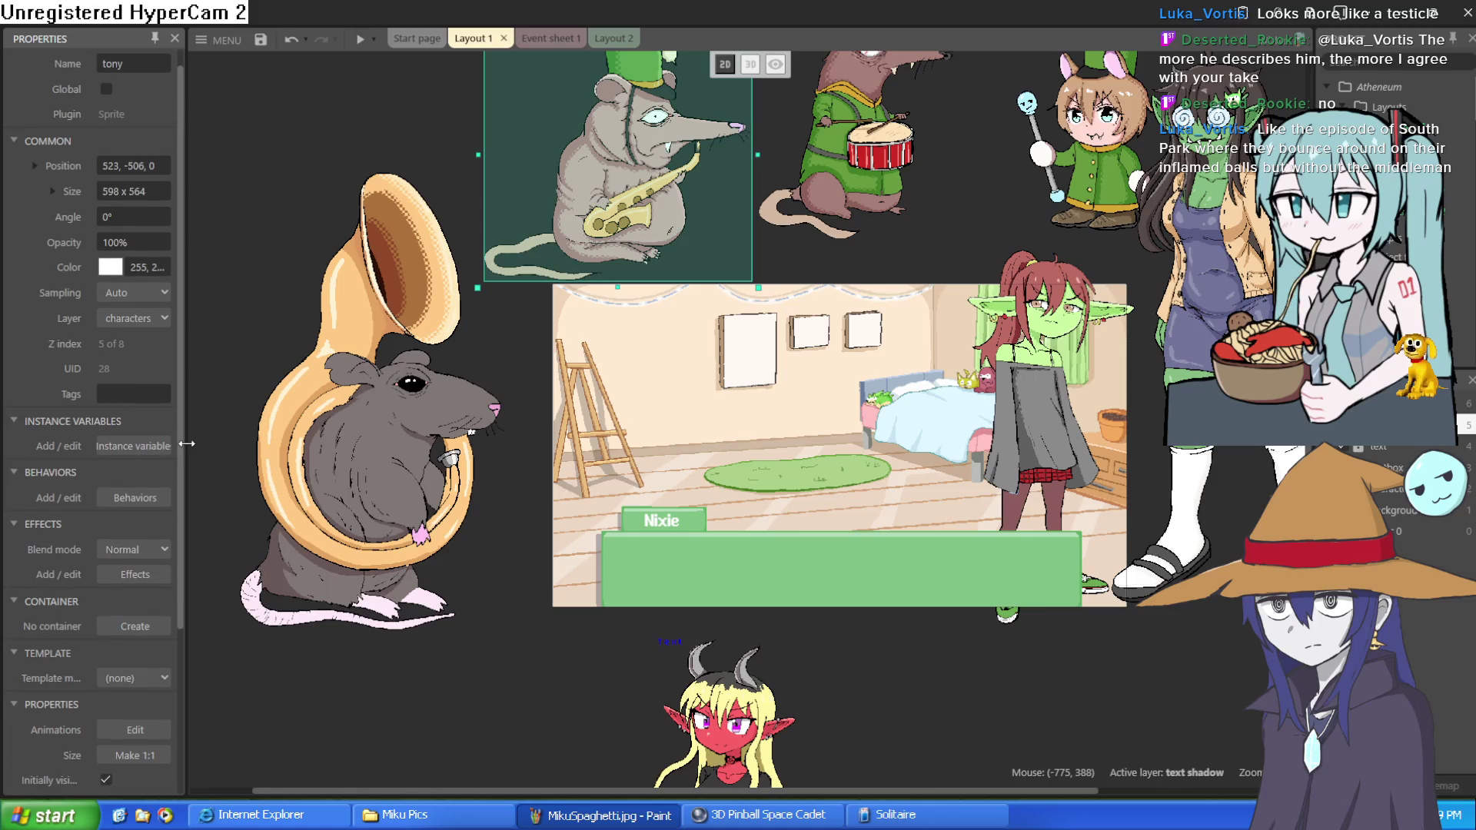
scroll(182, 446, "up", 1)
mouse_move(618, 239)
left_mouse_down()
mouse_move(613, 337)
mouse_move(652, 546)
mouse_move(661, 530)
left_mouse_up()
Drag Nixie aside and place the tuba rat paulie over the scene.
mouse_move(1041, 420)
left_mouse_down()
mouse_move(757, 61)
mouse_move(538, 74)
mouse_move(458, 115)
left_mouse_up()
left_click_drag(668, 676, 811, 693)
mouse_move(358, 652)
left_mouse_down()
mouse_move(611, 644)
mouse_move(611, 678)
left_mouse_up()
mouse_move(840, 610)
left_mouse_down()
mouse_move(708, 388)
mouse_move(751, 418)
mouse_move(784, 408)
left_mouse_up()
left_click_drag(539, 415, 565, 394)
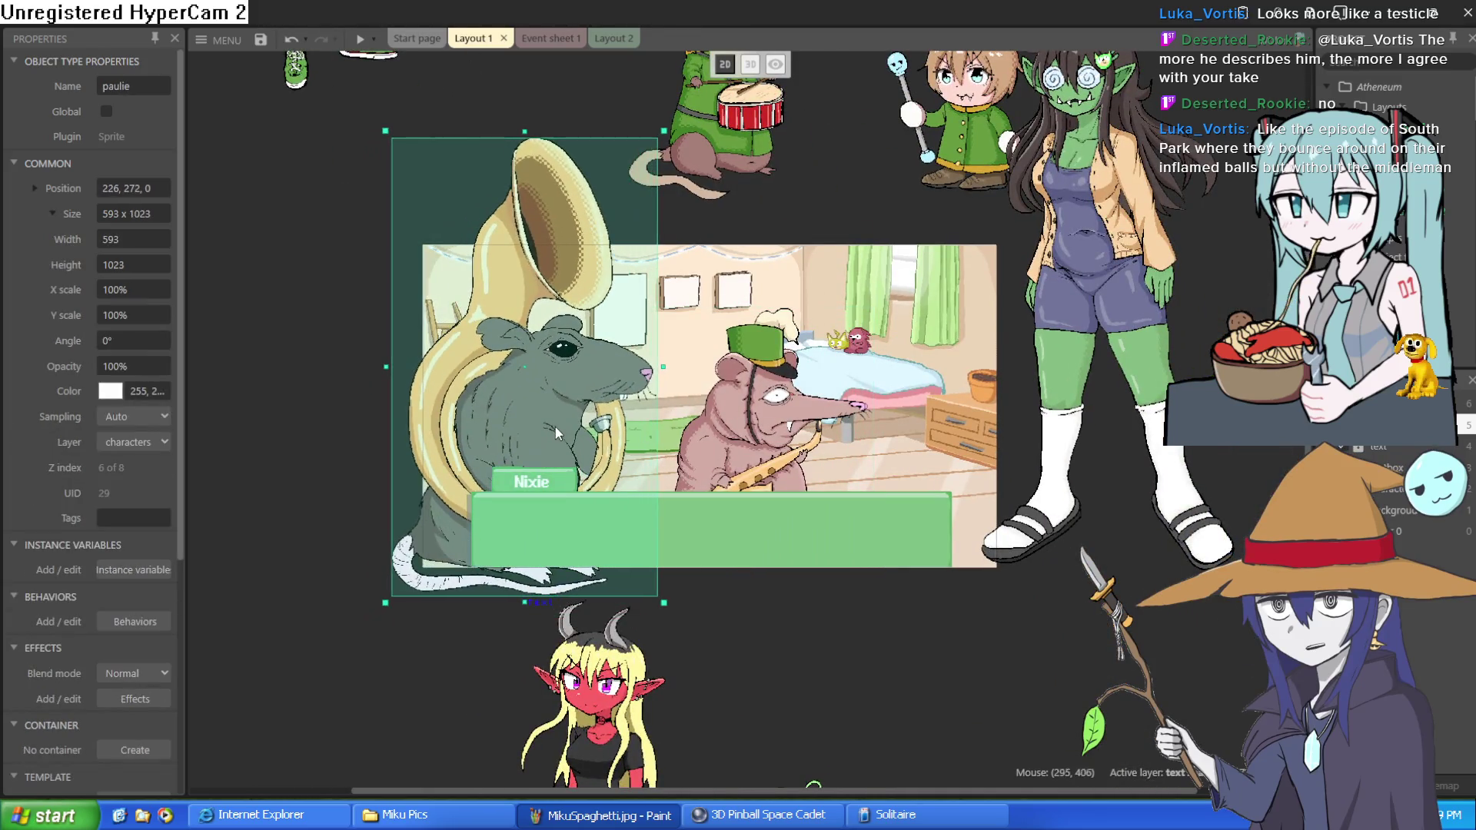
Bring the drum rat vinny into the scene, adjust tony, and set Nixie at the right edge.
left_click(726, 103)
mouse_move(726, 104)
left_mouse_down()
mouse_move(929, 455)
mouse_move(906, 469)
left_mouse_up()
left_click_drag(735, 442, 704, 442)
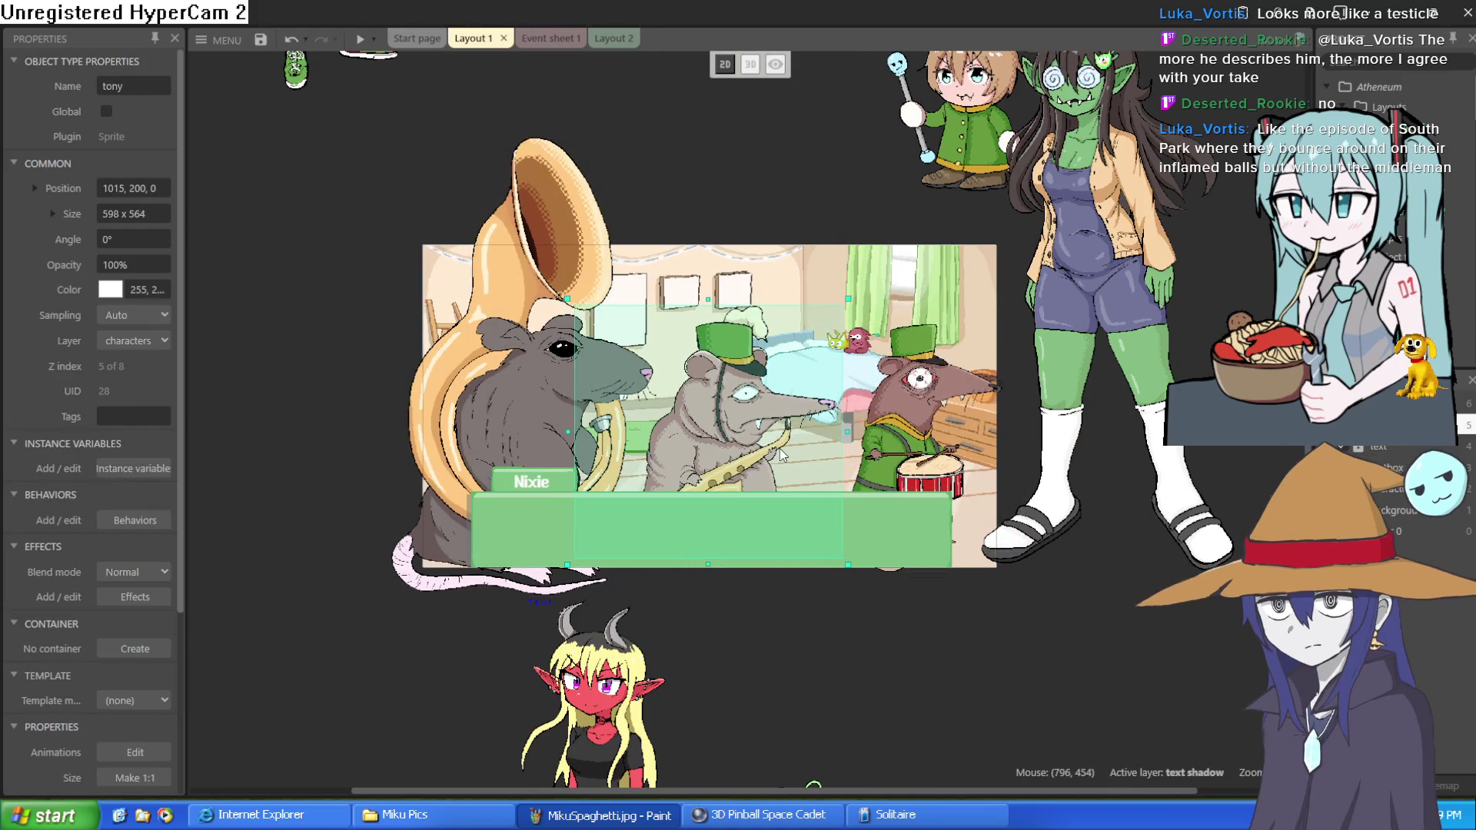
left_click_drag(907, 424, 880, 427)
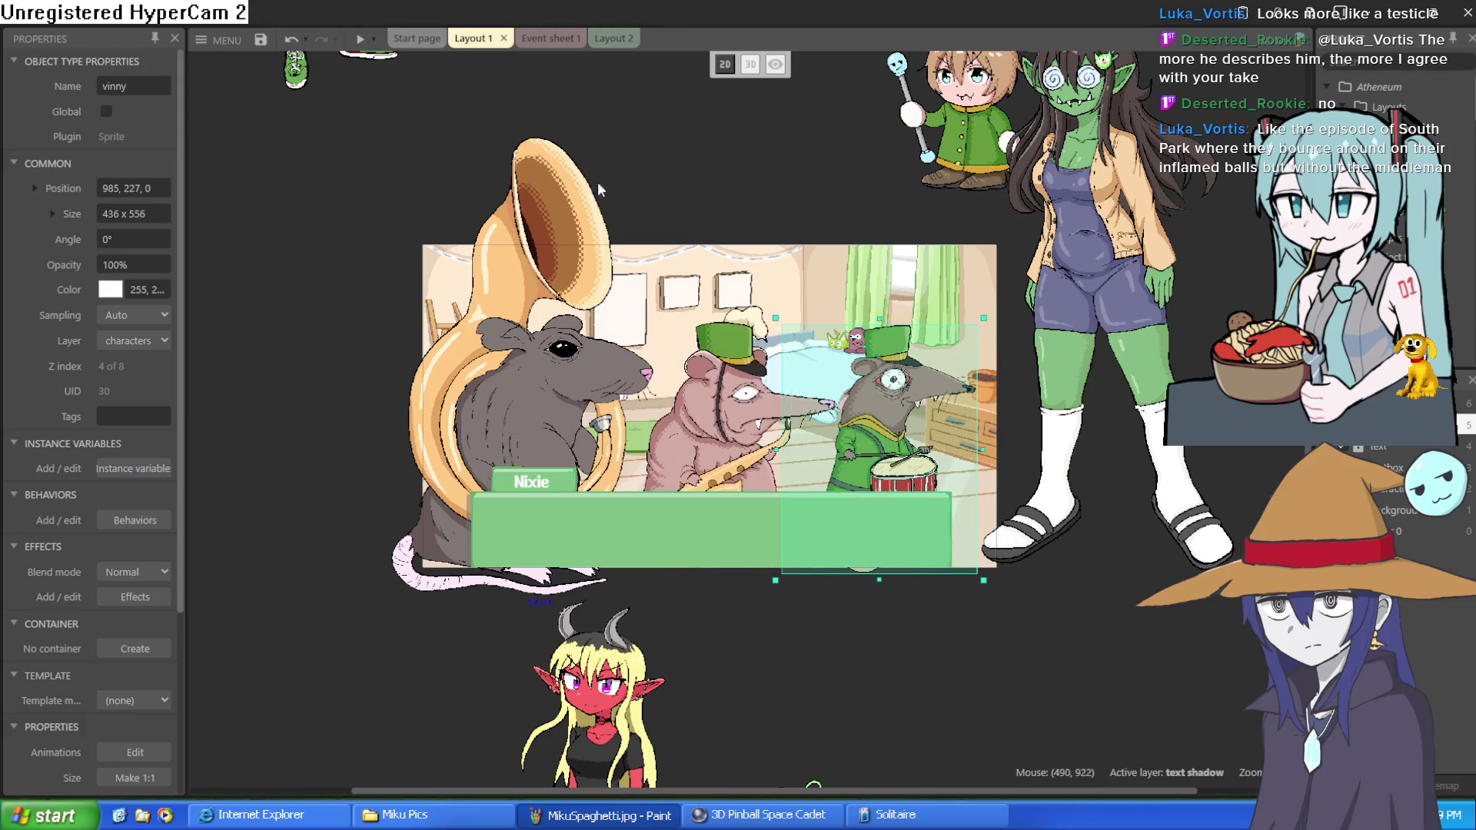
mouse_move(297, 73)
left_mouse_down()
mouse_move(570, 385)
mouse_move(925, 596)
mouse_move(949, 570)
mouse_move(970, 575)
left_mouse_up()
Move Nixie just outside the room and rearrange vinny, paulie and tony.
left_click_drag(1133, 336, 1249, 359)
mouse_move(883, 409)
left_mouse_down()
mouse_move(926, 426)
mouse_move(906, 404)
mouse_move(1027, 398)
left_mouse_up()
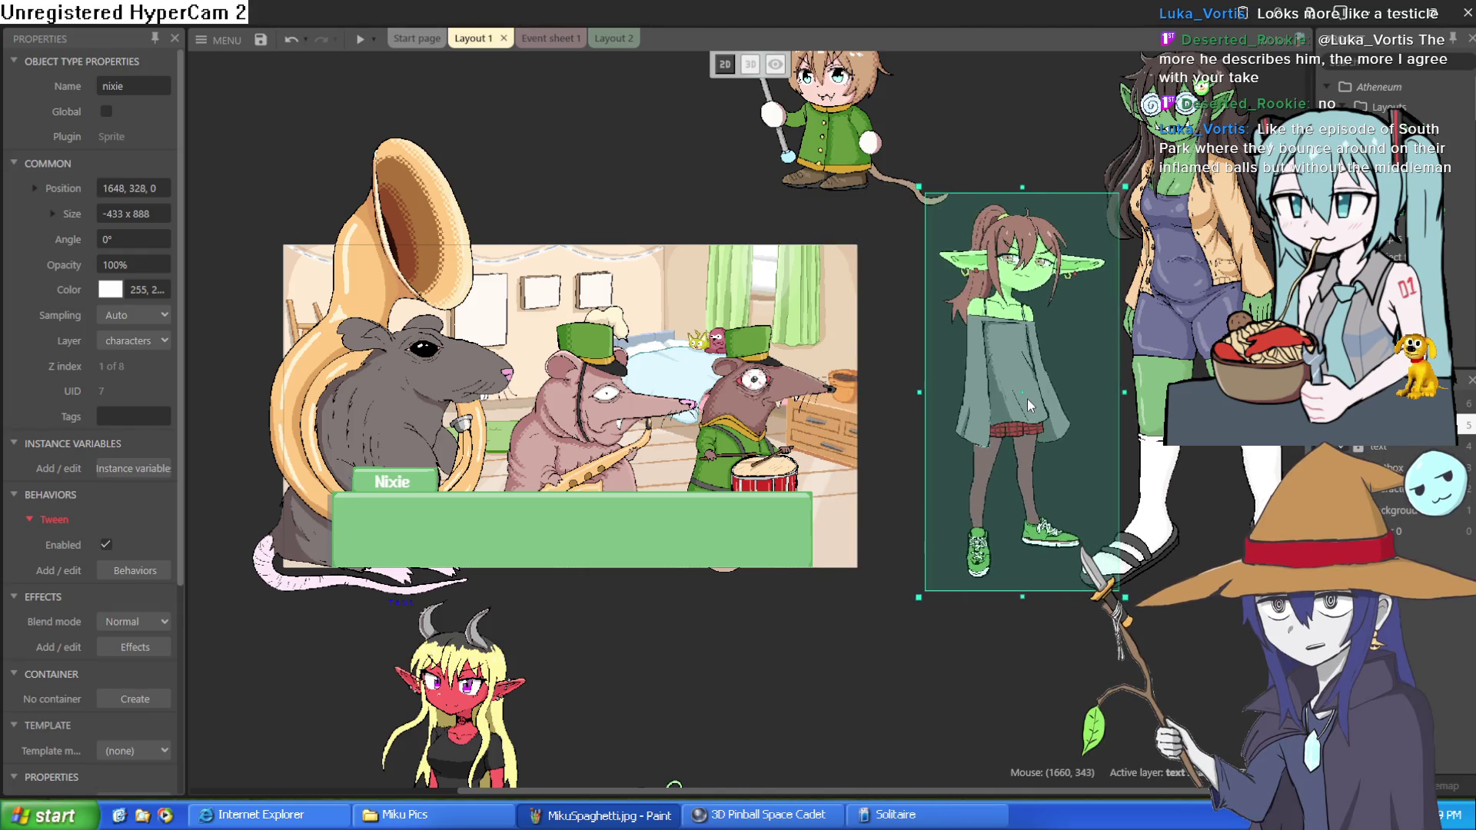
mouse_move(730, 415)
left_mouse_down()
mouse_move(840, 382)
mouse_move(879, 421)
mouse_move(666, 440)
left_mouse_up()
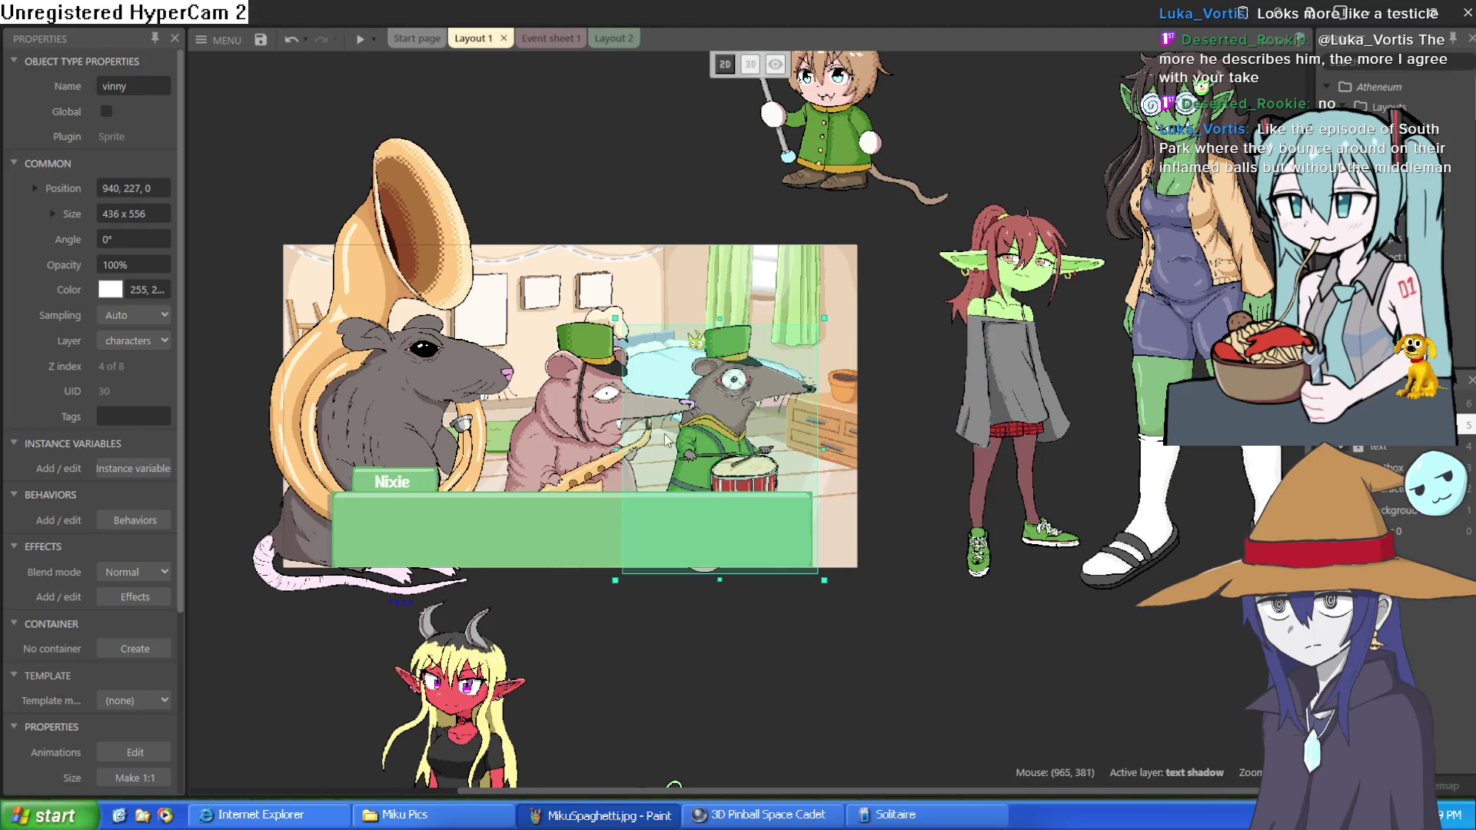
left_click_drag(373, 442, 350, 448)
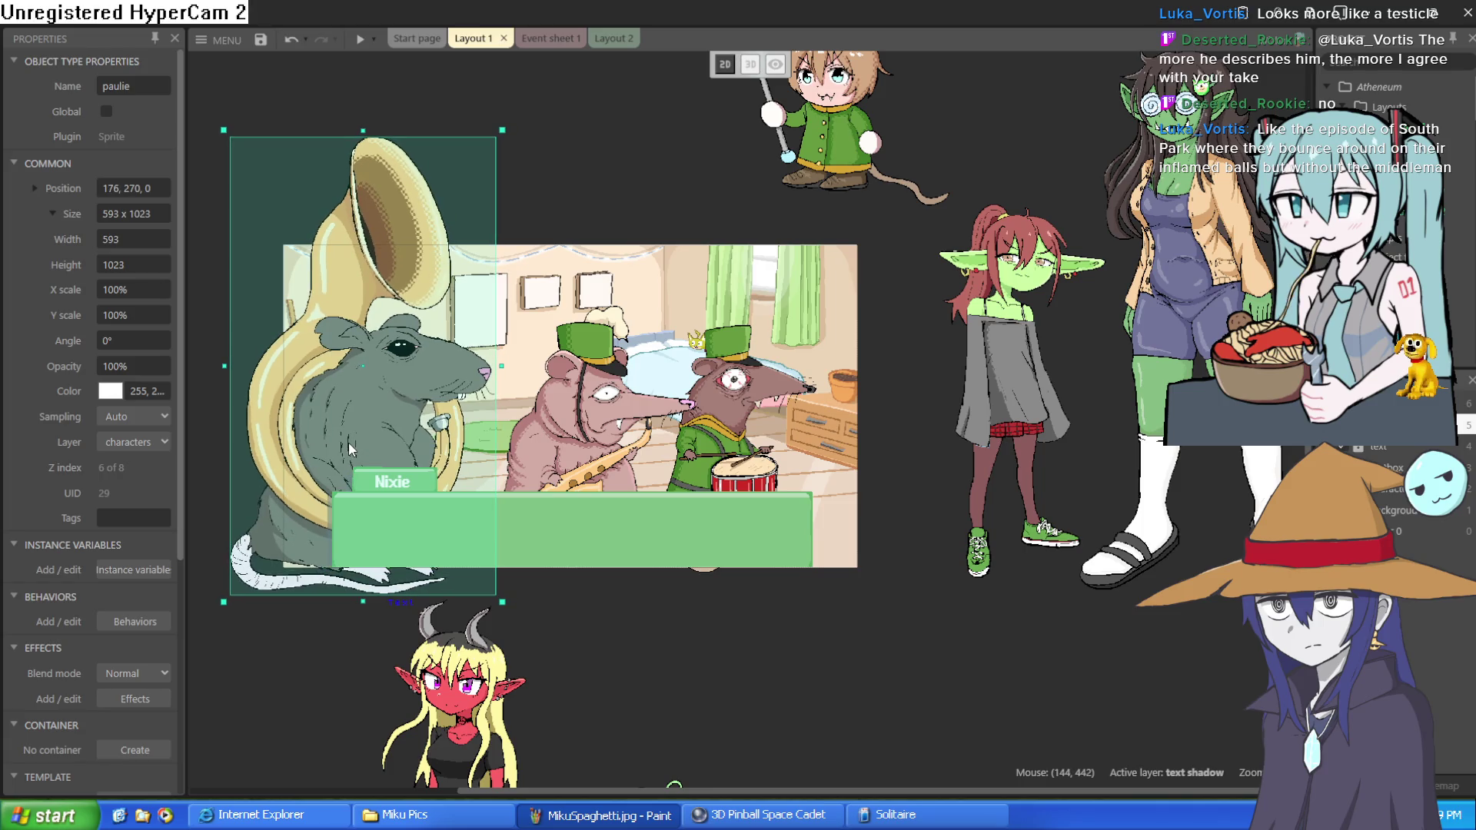
left_click_drag(560, 432, 515, 444)
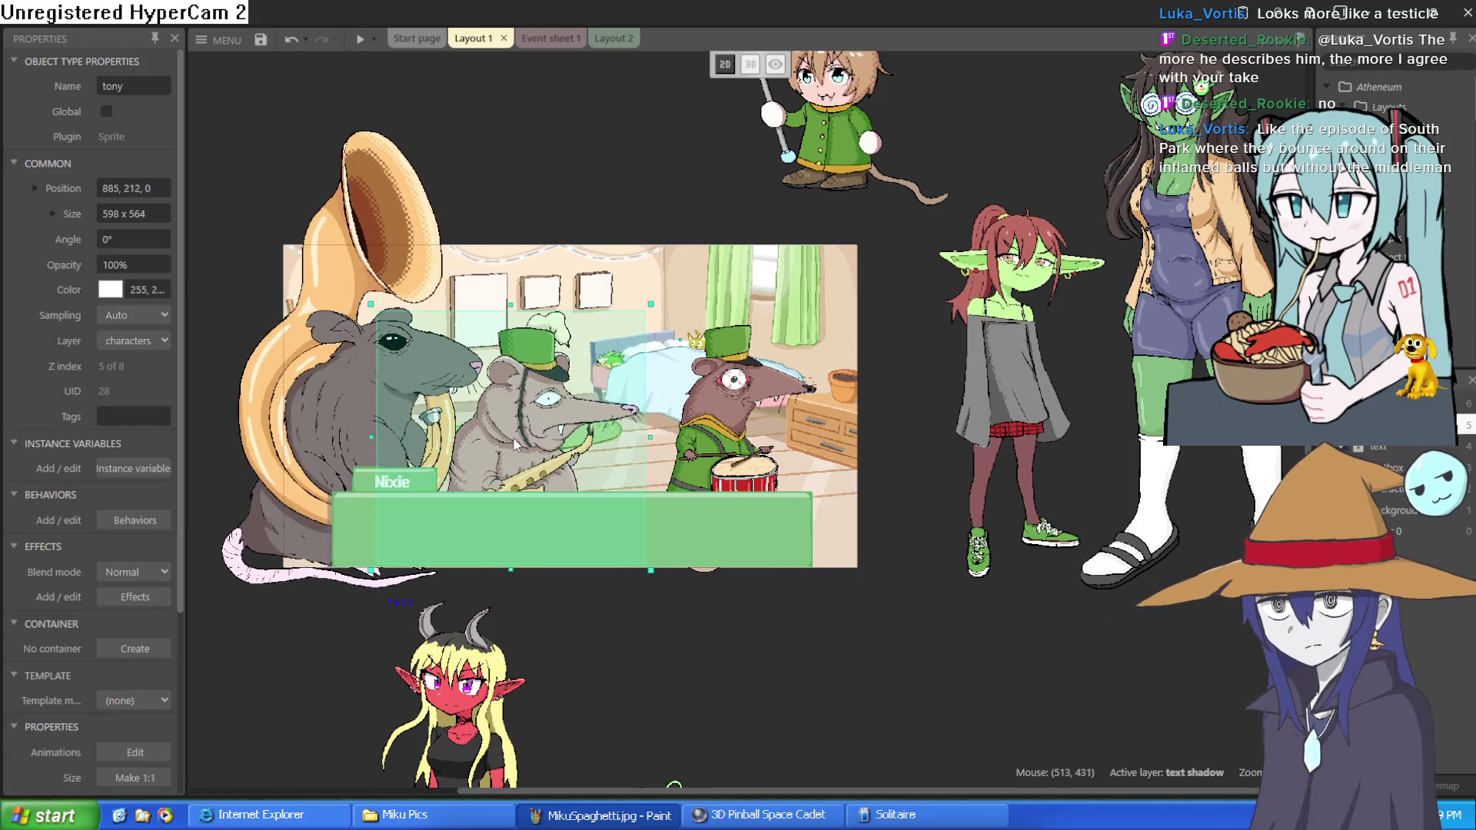
left_click_drag(718, 440, 644, 443)
Bring ziti into the room, fine-tune the rats and dialogue textbox, and launch a preview.
left_click(851, 179)
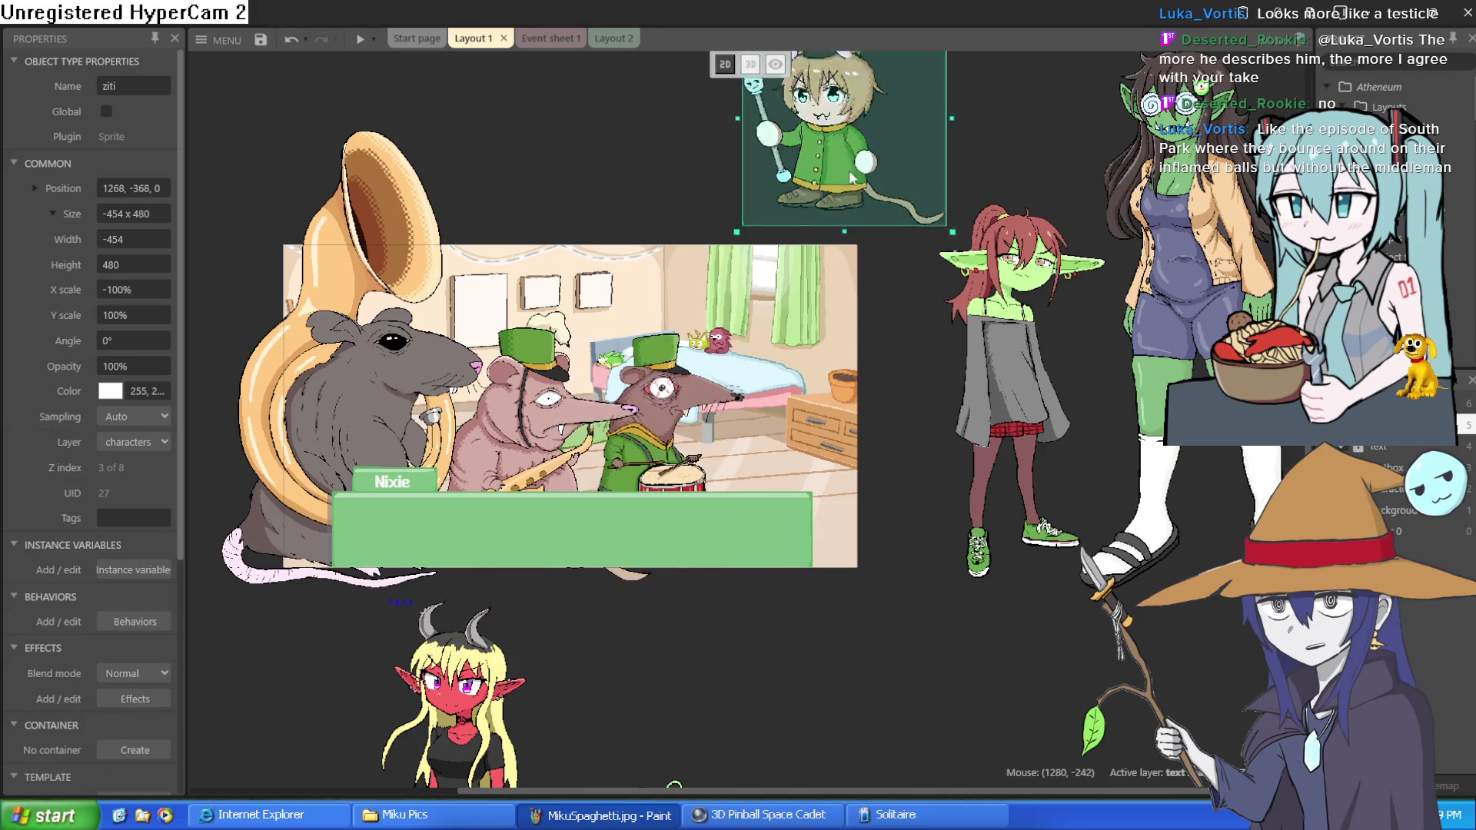
mouse_move(851, 178)
left_mouse_down()
mouse_move(834, 478)
mouse_move(810, 532)
mouse_move(826, 490)
left_mouse_up()
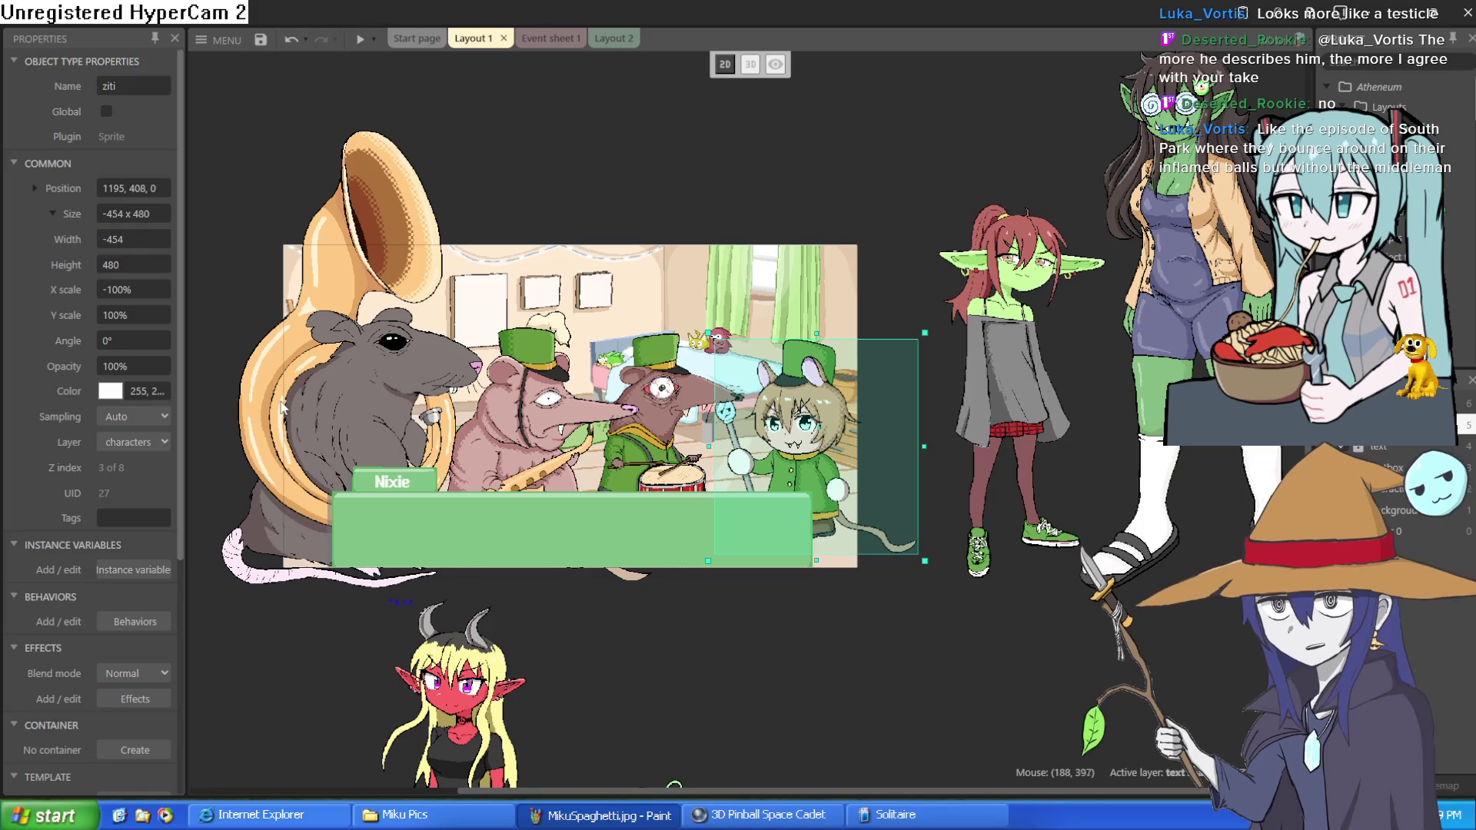
mouse_move(312, 397)
left_mouse_down()
mouse_move(306, 356)
mouse_move(296, 395)
left_mouse_up()
left_click(552, 468)
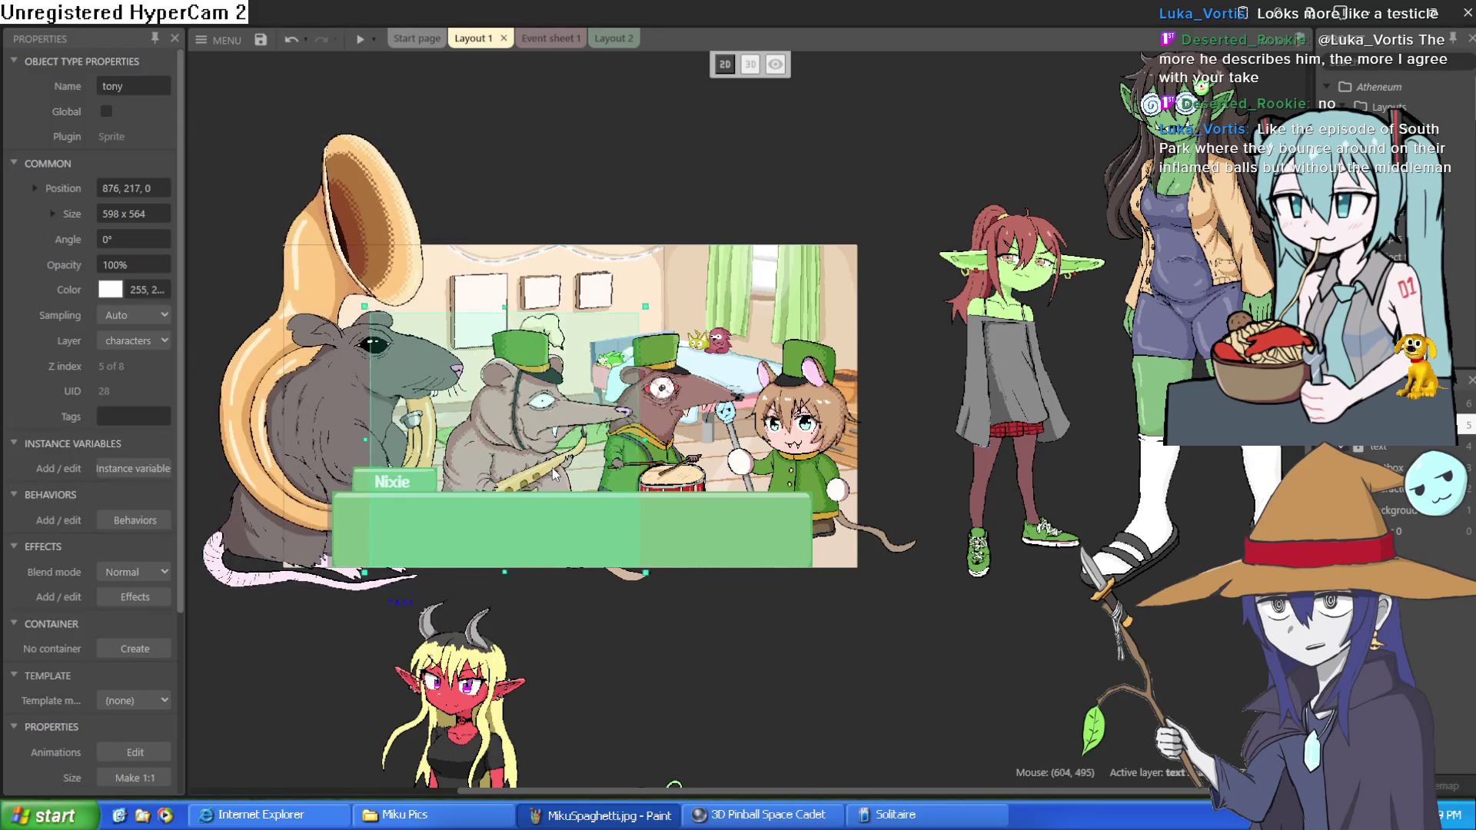
left_click_drag(552, 468, 538, 471)
left_click(671, 484)
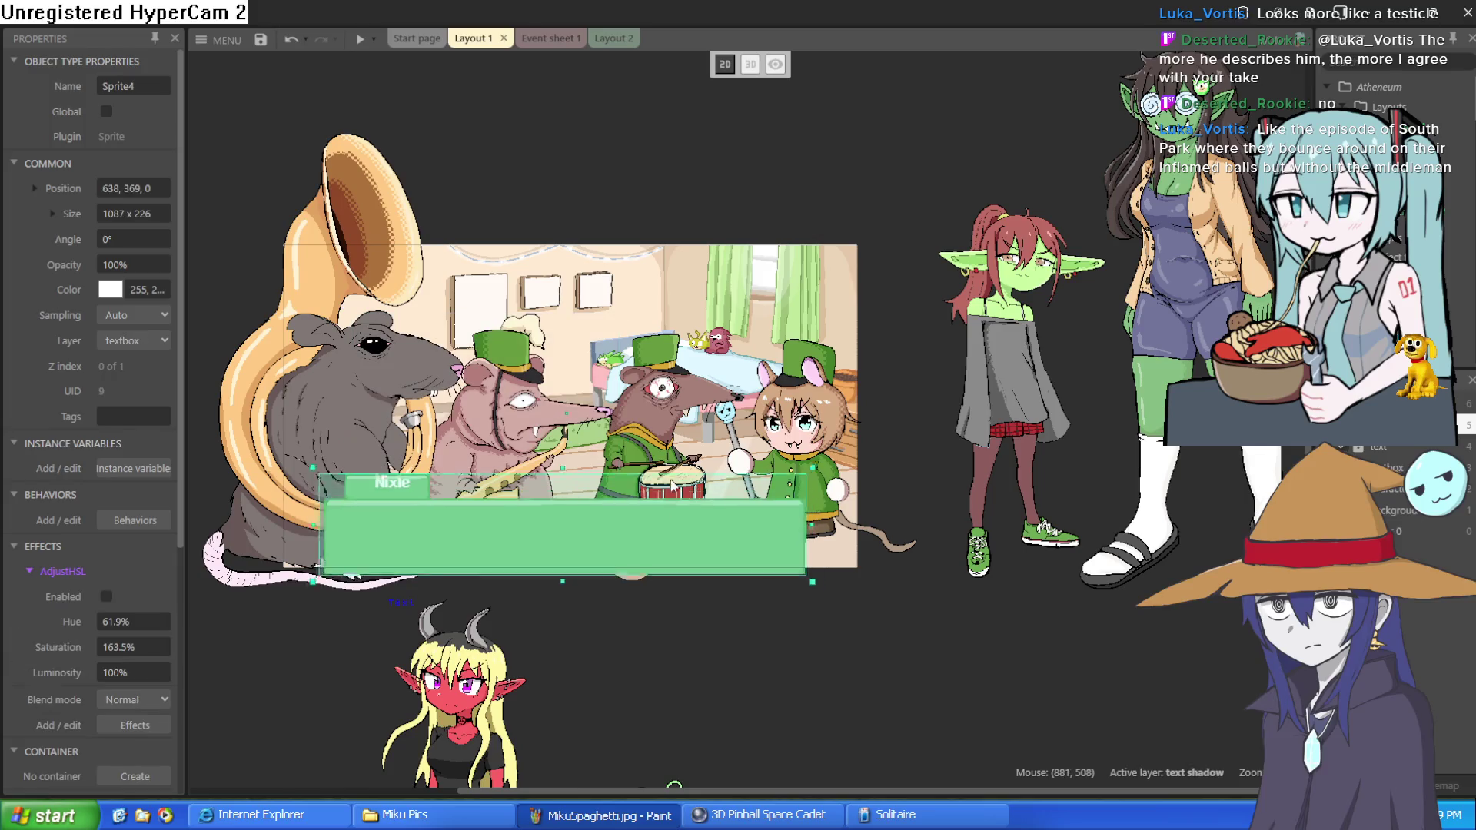
left_click_drag(671, 484, 679, 477)
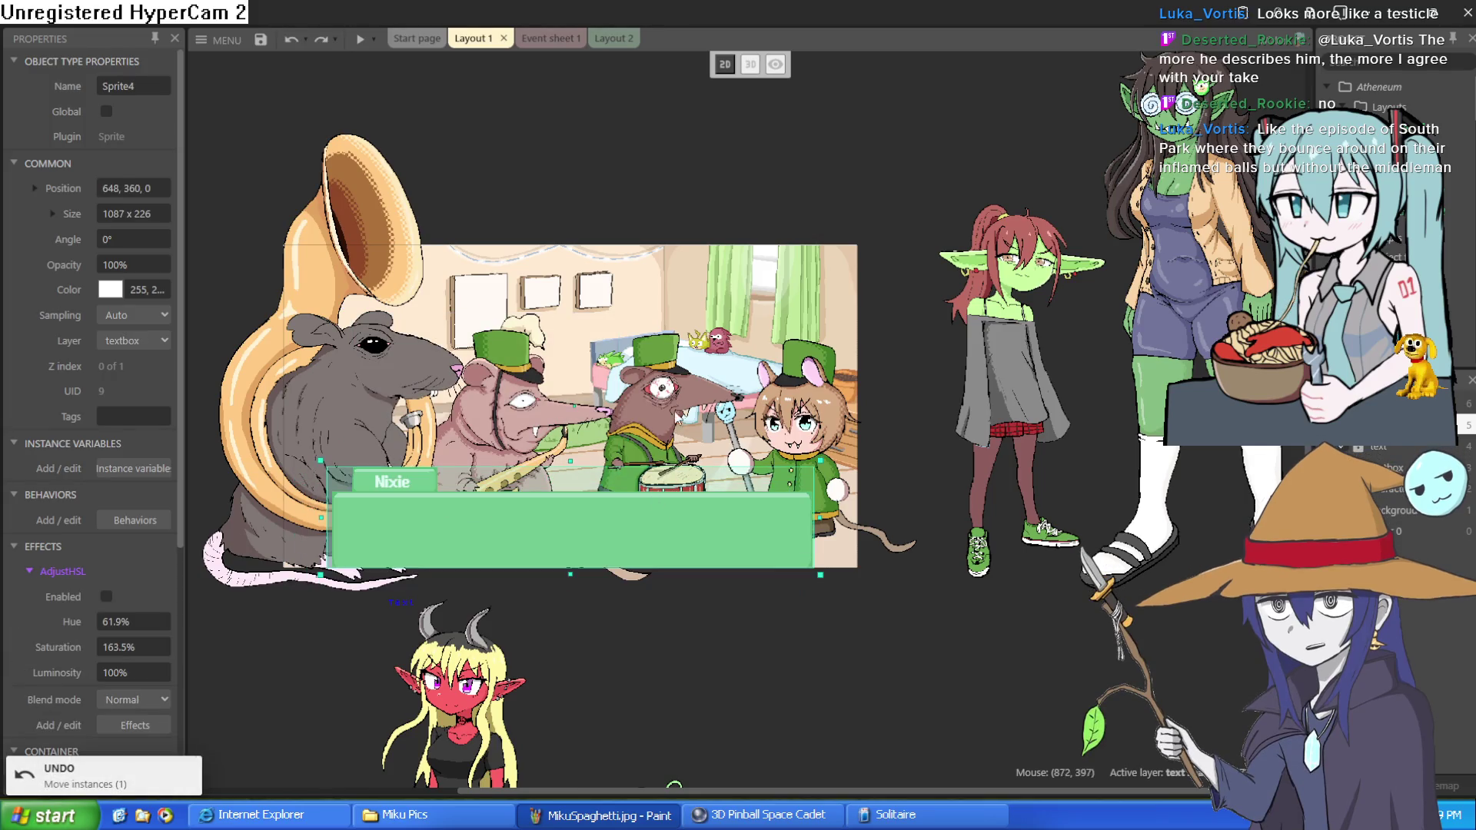
left_click_drag(673, 392, 654, 393)
left_click_drag(801, 459, 790, 467)
left_click(359, 38)
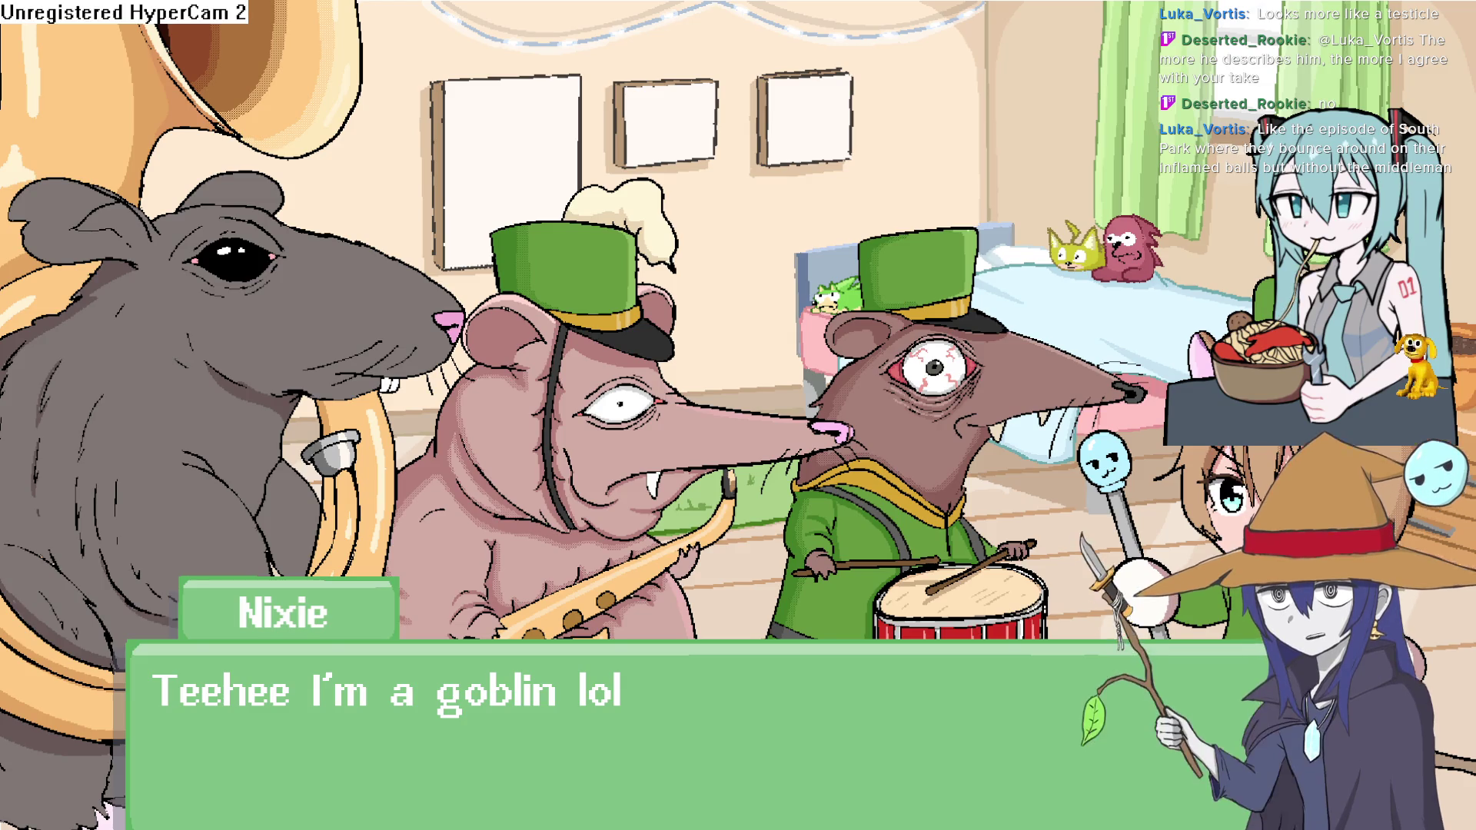
Exit the full-screen game preview, close its window, and pan the layout slightly.
key("alt+F4")
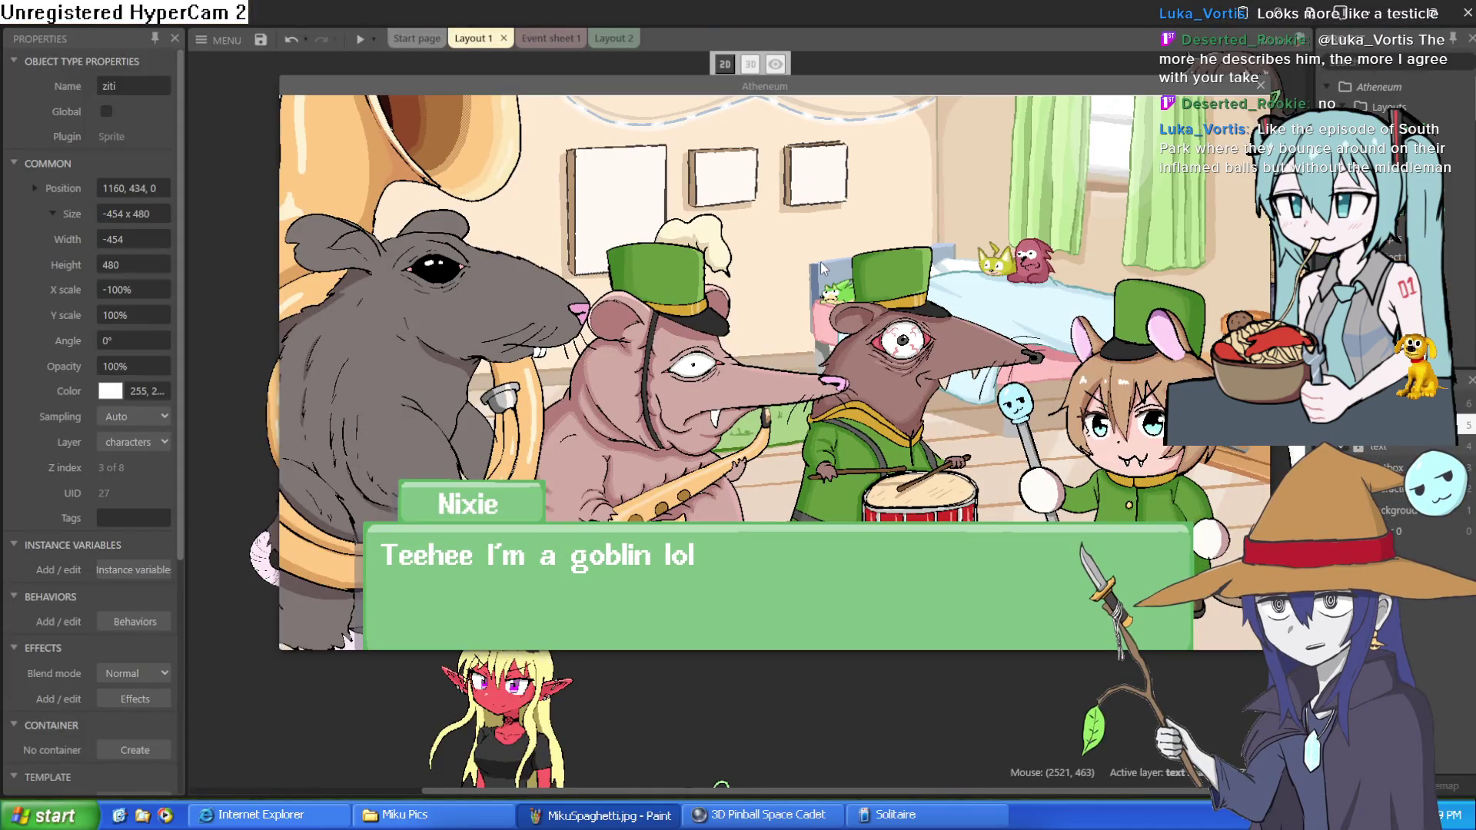
left_click(1261, 85)
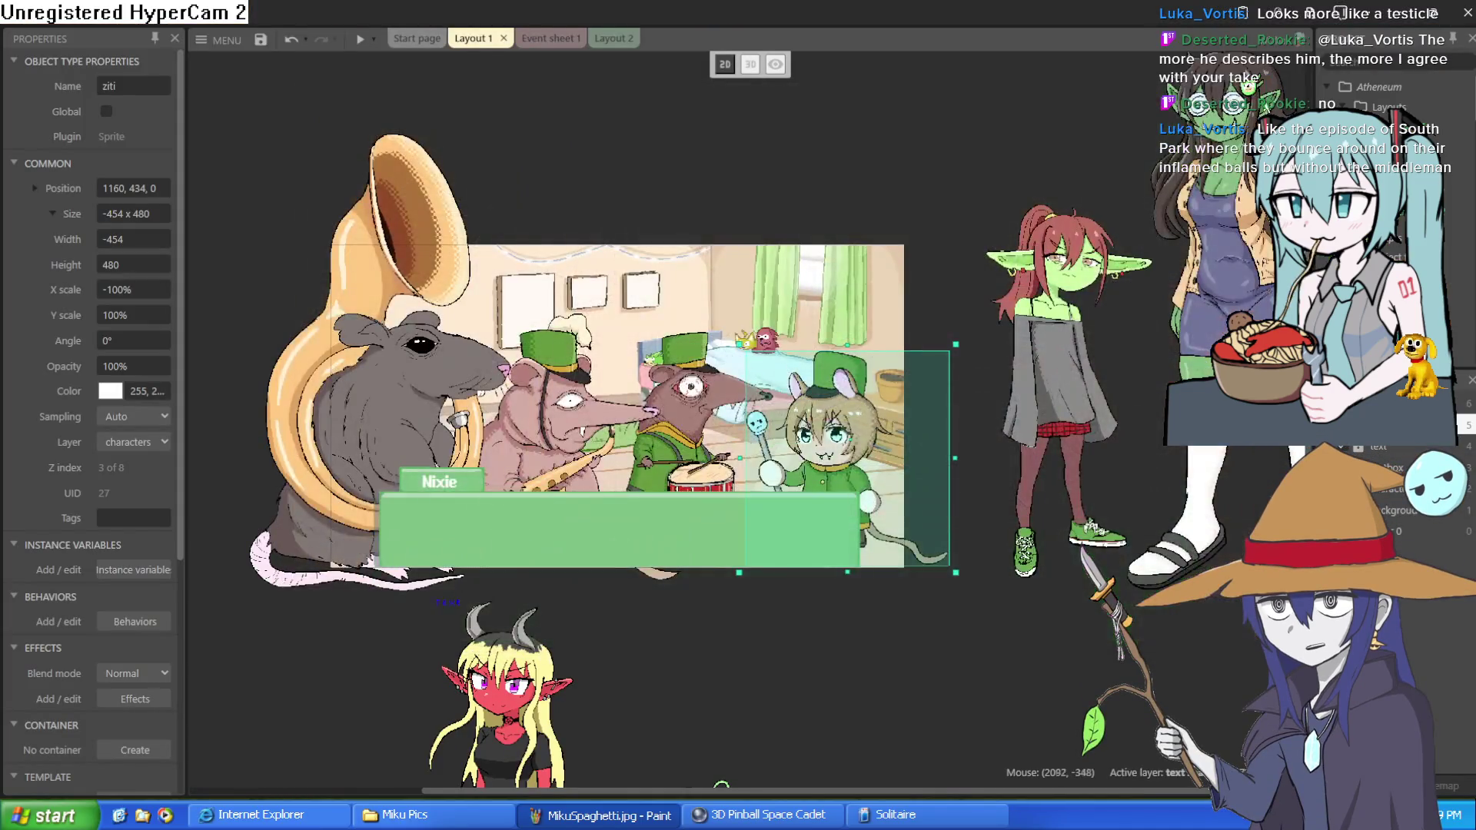
left_click_drag(1146, 220, 1099, 239)
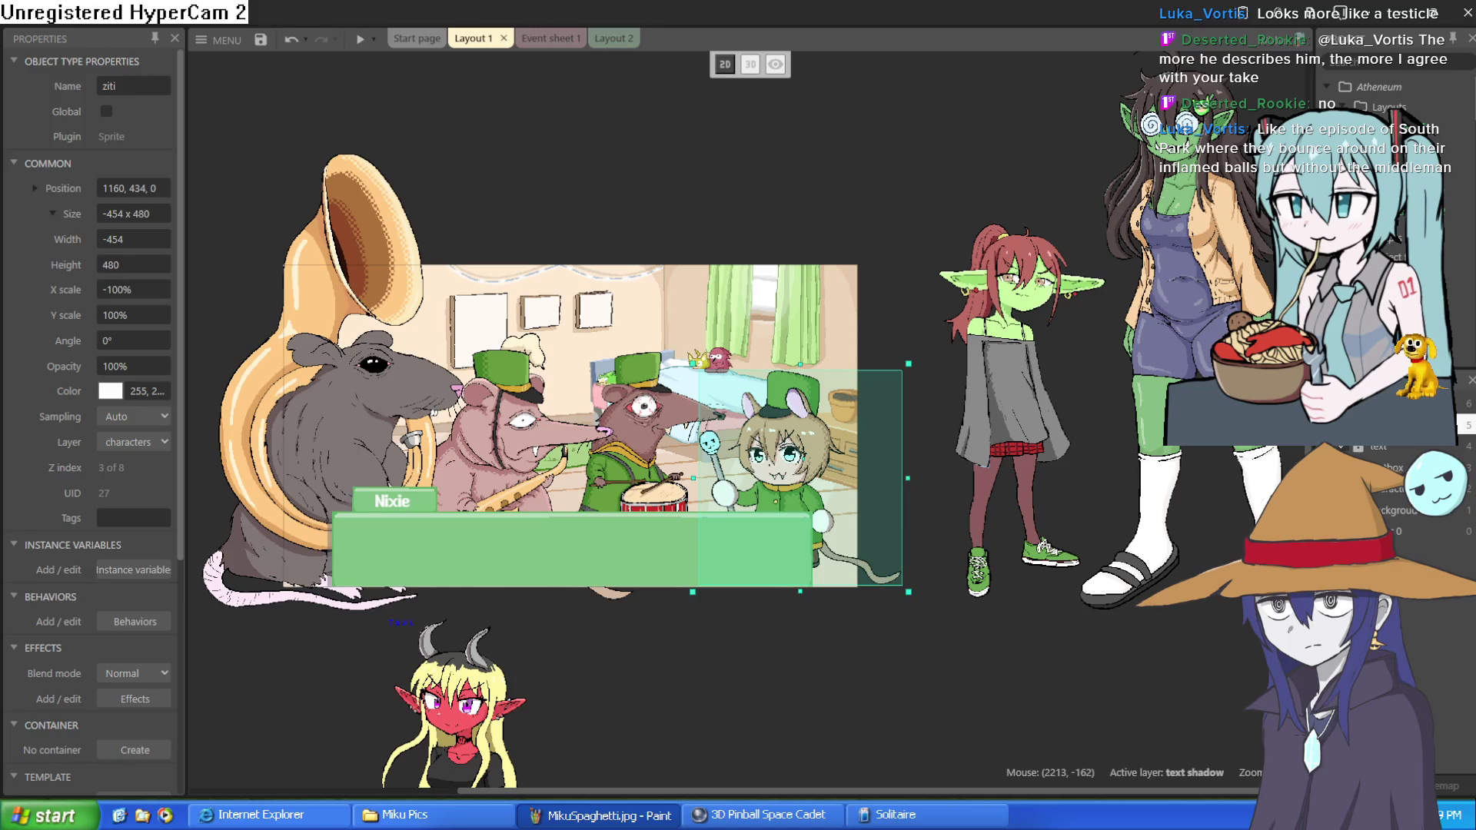
Switch to Clip Studio Paint and ink three beard strands below the dwarf's nose.
key("alt+Tab")
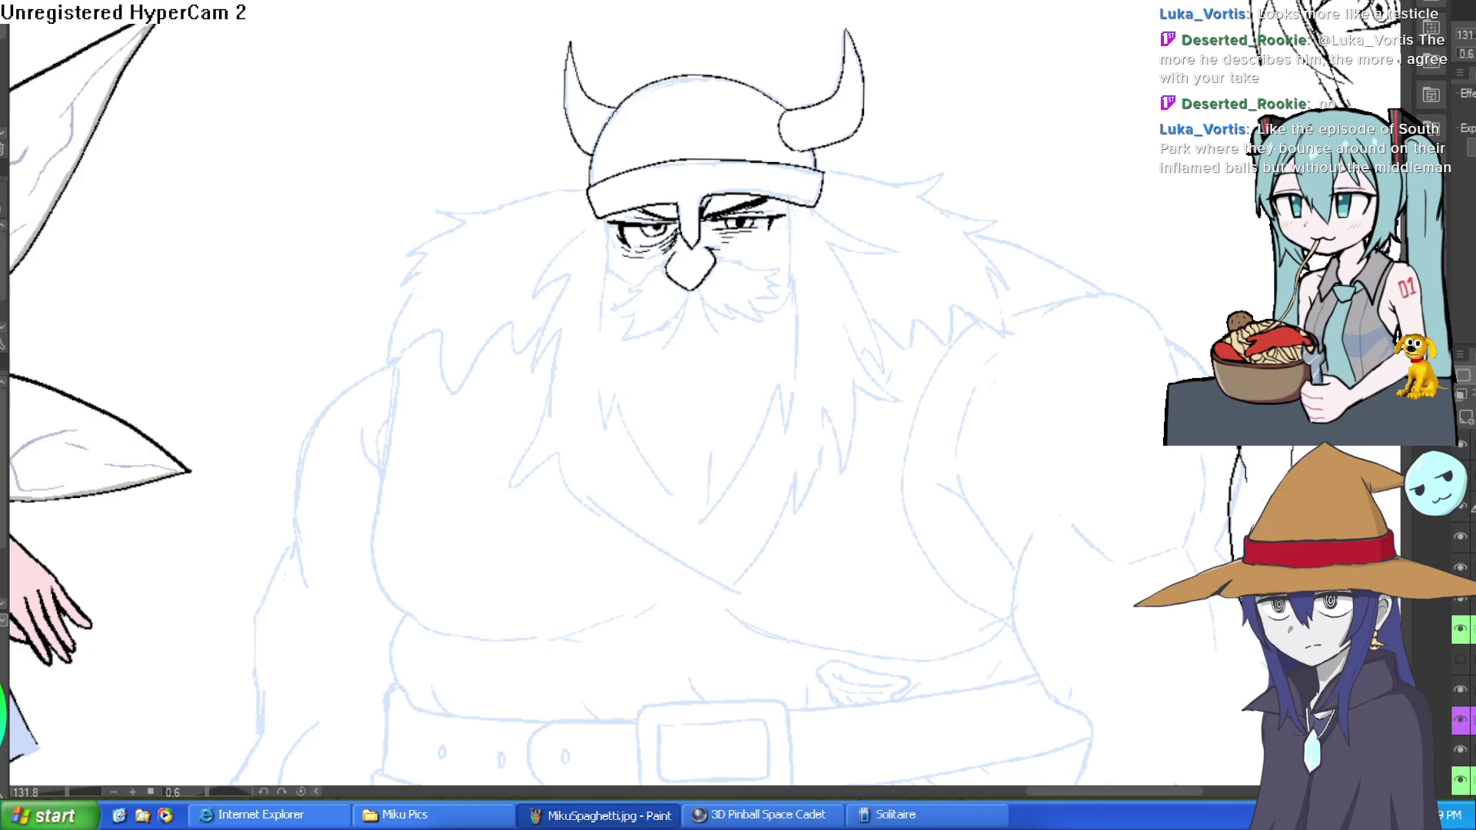
left_click_drag(944, 307, 842, 146)
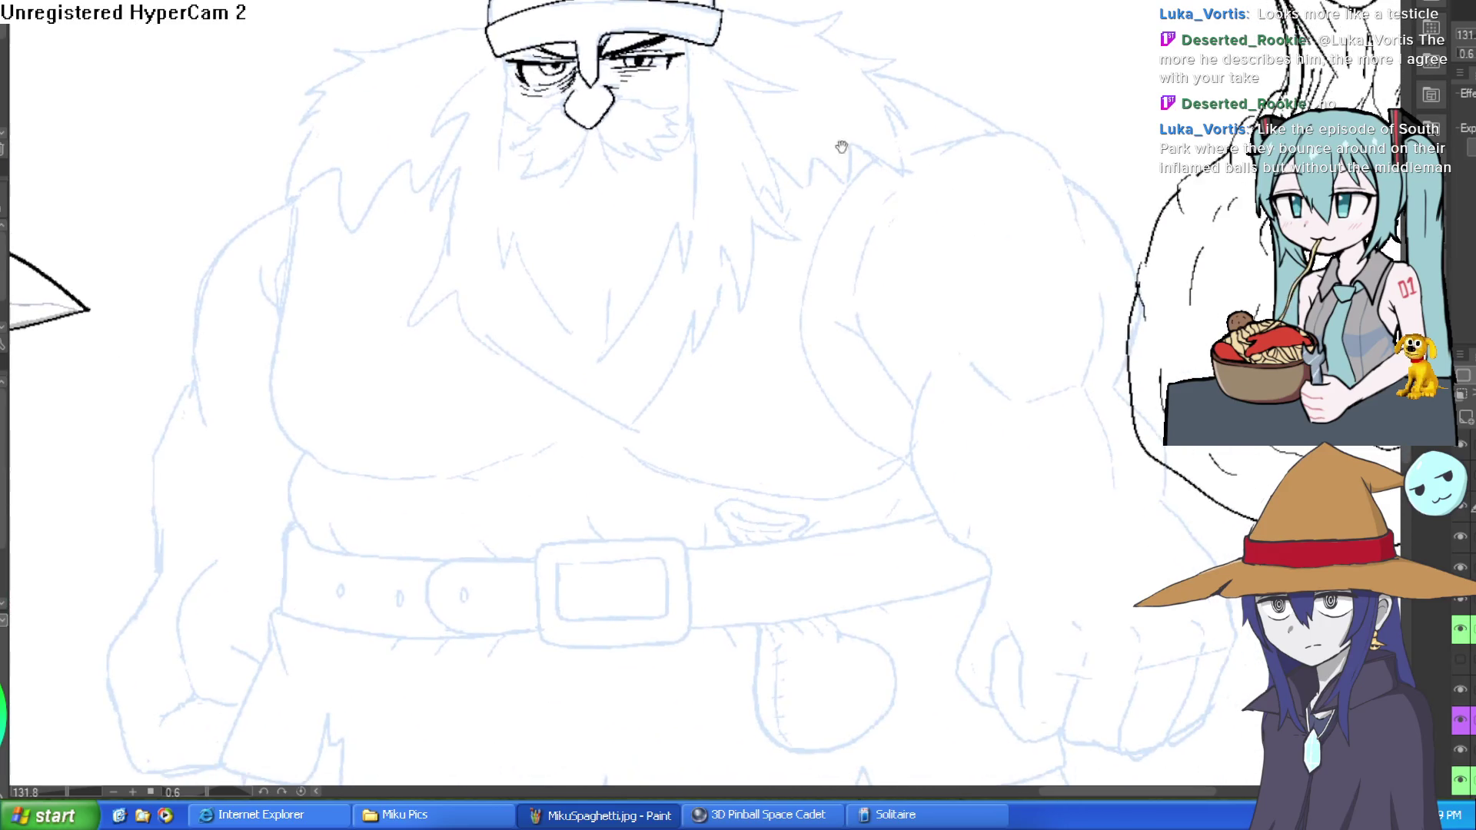
scroll(542, 146, "up", 3)
mouse_move(588, 45)
left_mouse_down()
mouse_move(487, 143)
mouse_move(529, 143)
mouse_move(508, 205)
mouse_move(591, 168)
left_mouse_up()
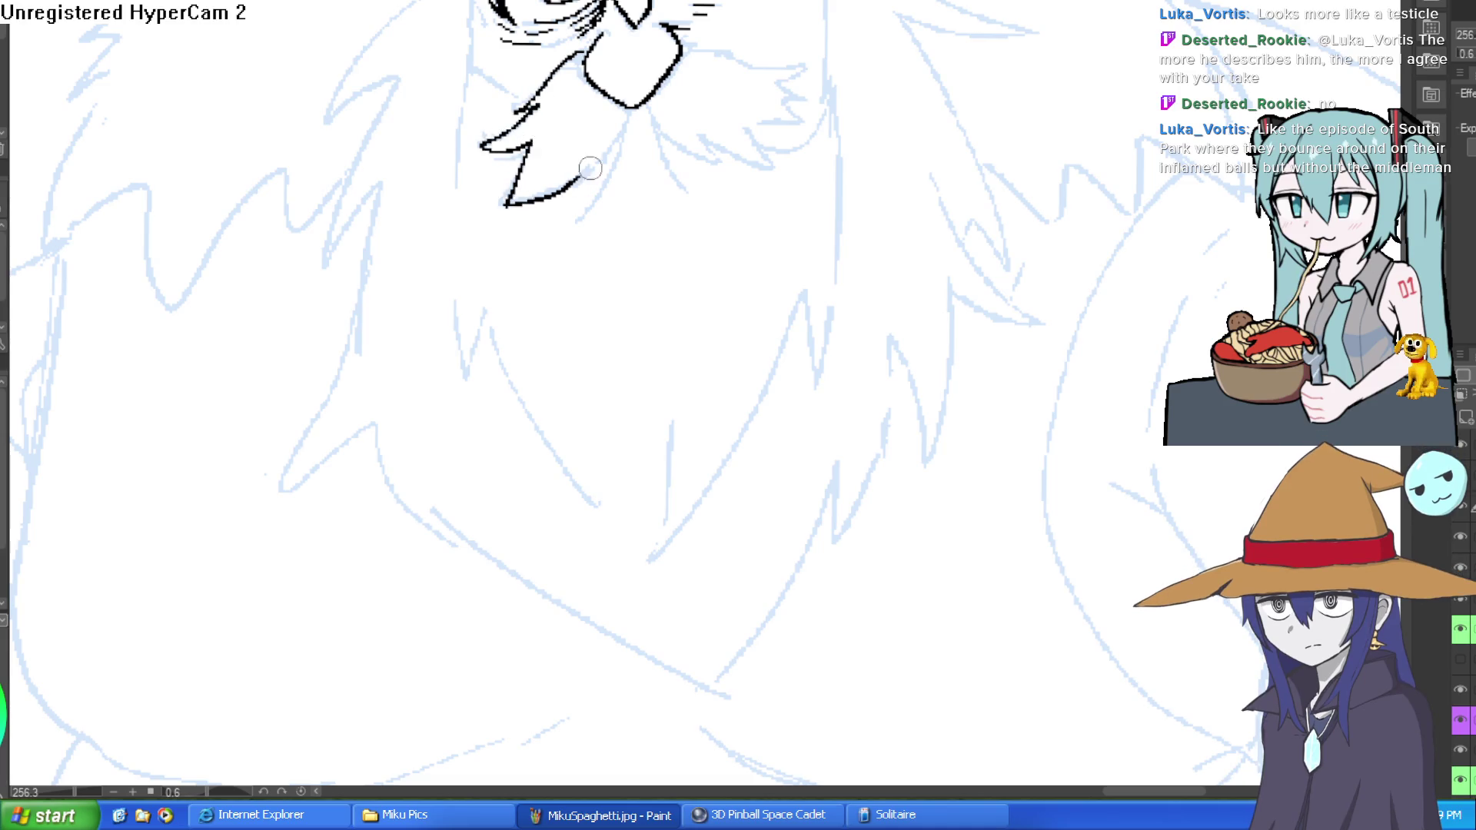
left_click_drag(629, 108, 576, 215)
left_click_drag(648, 106, 682, 195)
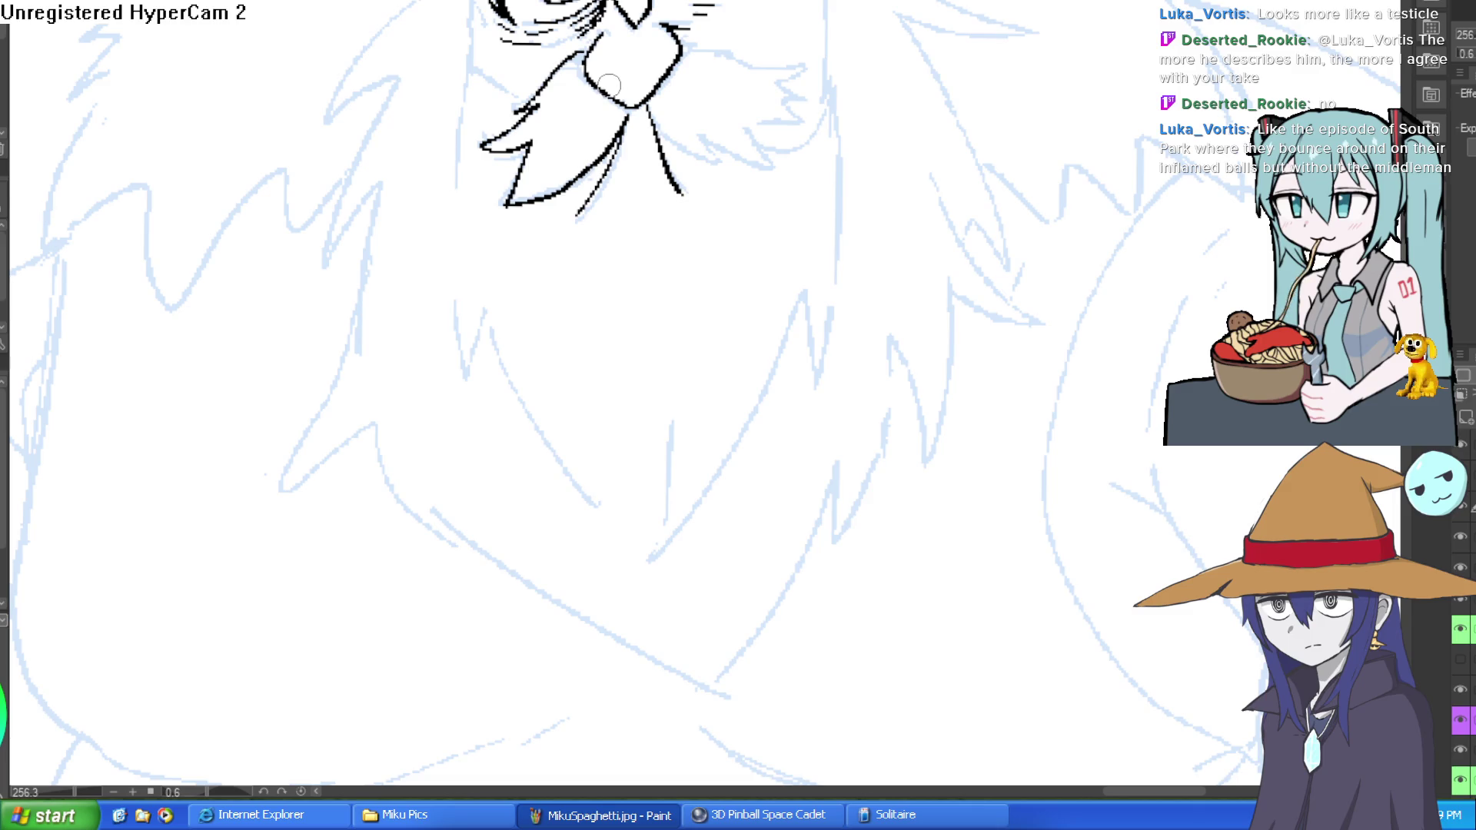
mouse_move(1088, 108)
left_mouse_down()
mouse_move(1038, 93)
mouse_move(791, 154)
mouse_move(692, 138)
mouse_move(1178, 71)
left_mouse_up()
Ink the right half of the dwarf's mustache with its jagged lower edge.
scroll(772, 176, "down", 4)
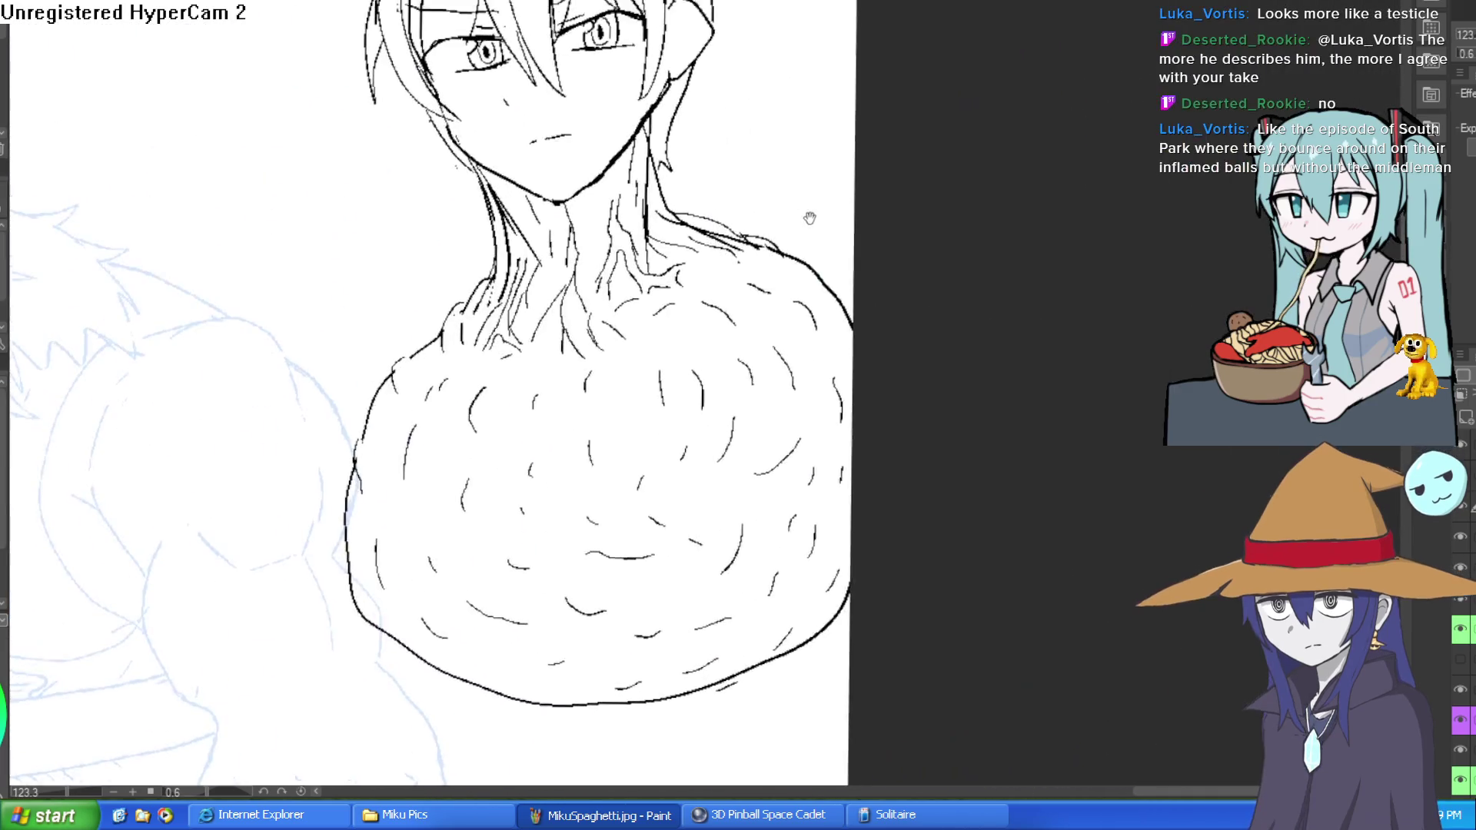
mouse_move(772, 176)
left_mouse_down()
mouse_move(777, 228)
mouse_move(768, 191)
left_mouse_up()
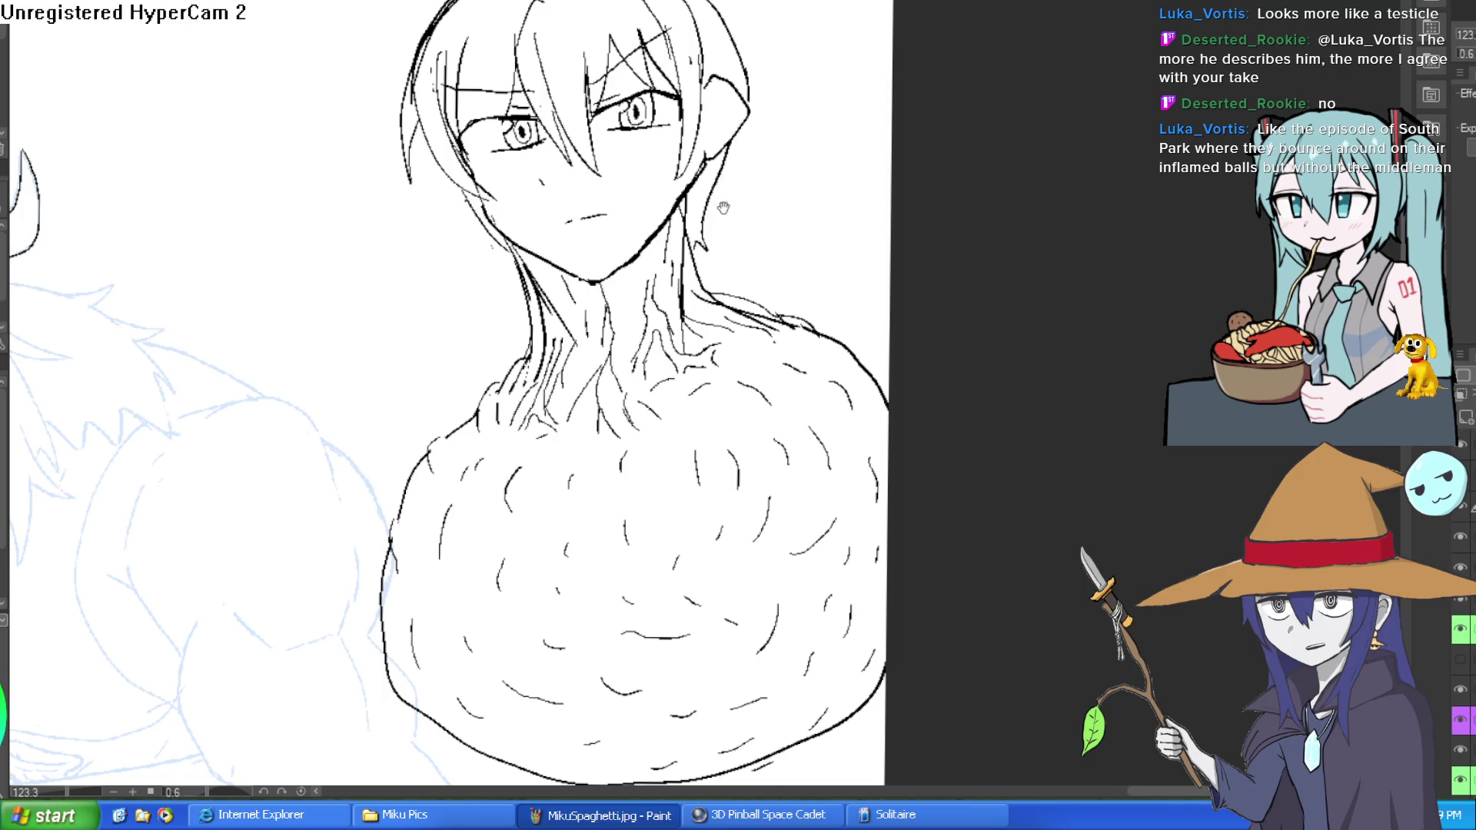
mouse_move(721, 208)
left_mouse_down()
mouse_move(733, 234)
mouse_move(740, 163)
left_mouse_up()
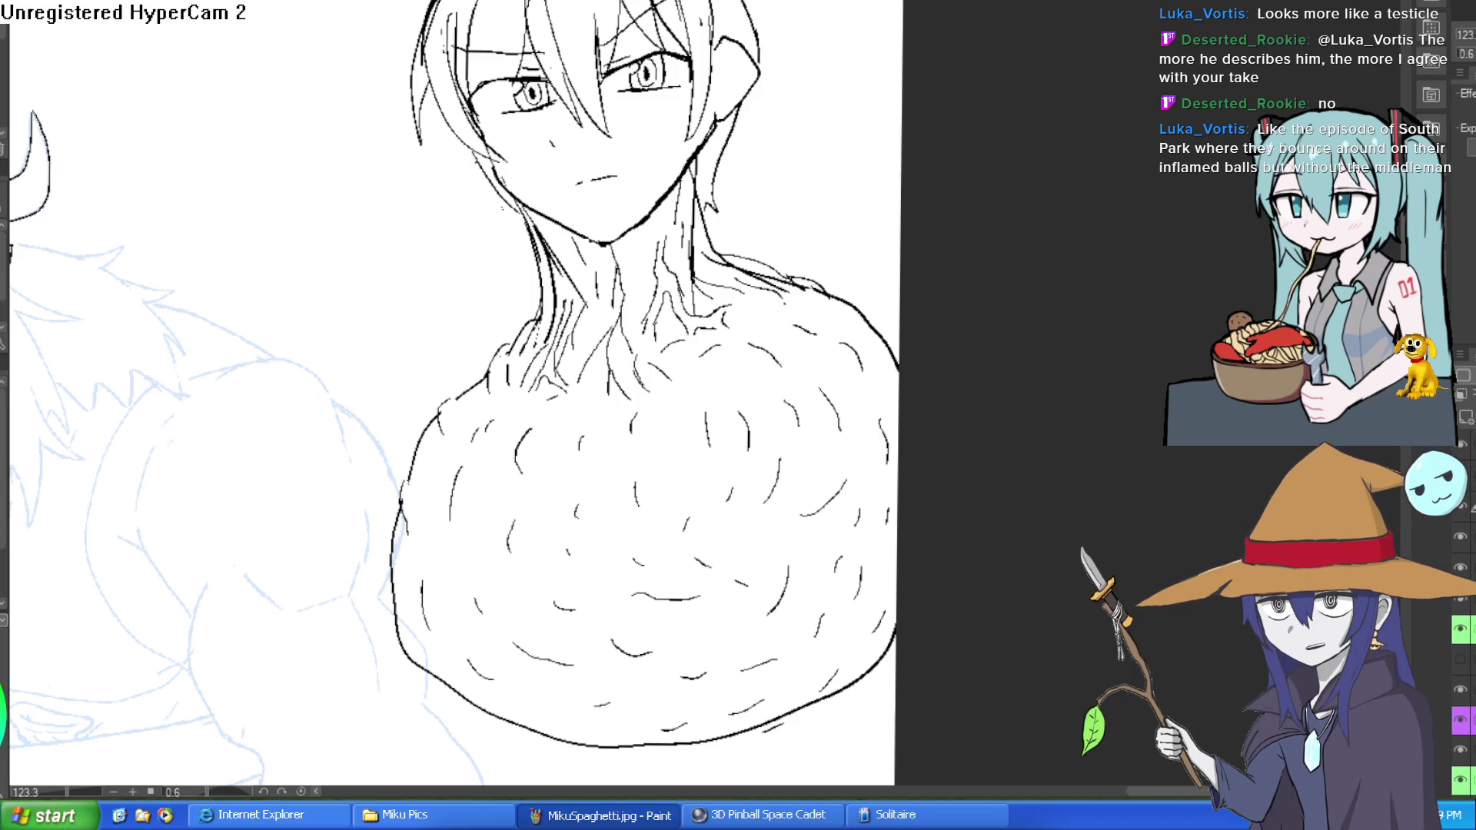
scroll(472, 163, "left", 5)
scroll(472, 163, "up", 5)
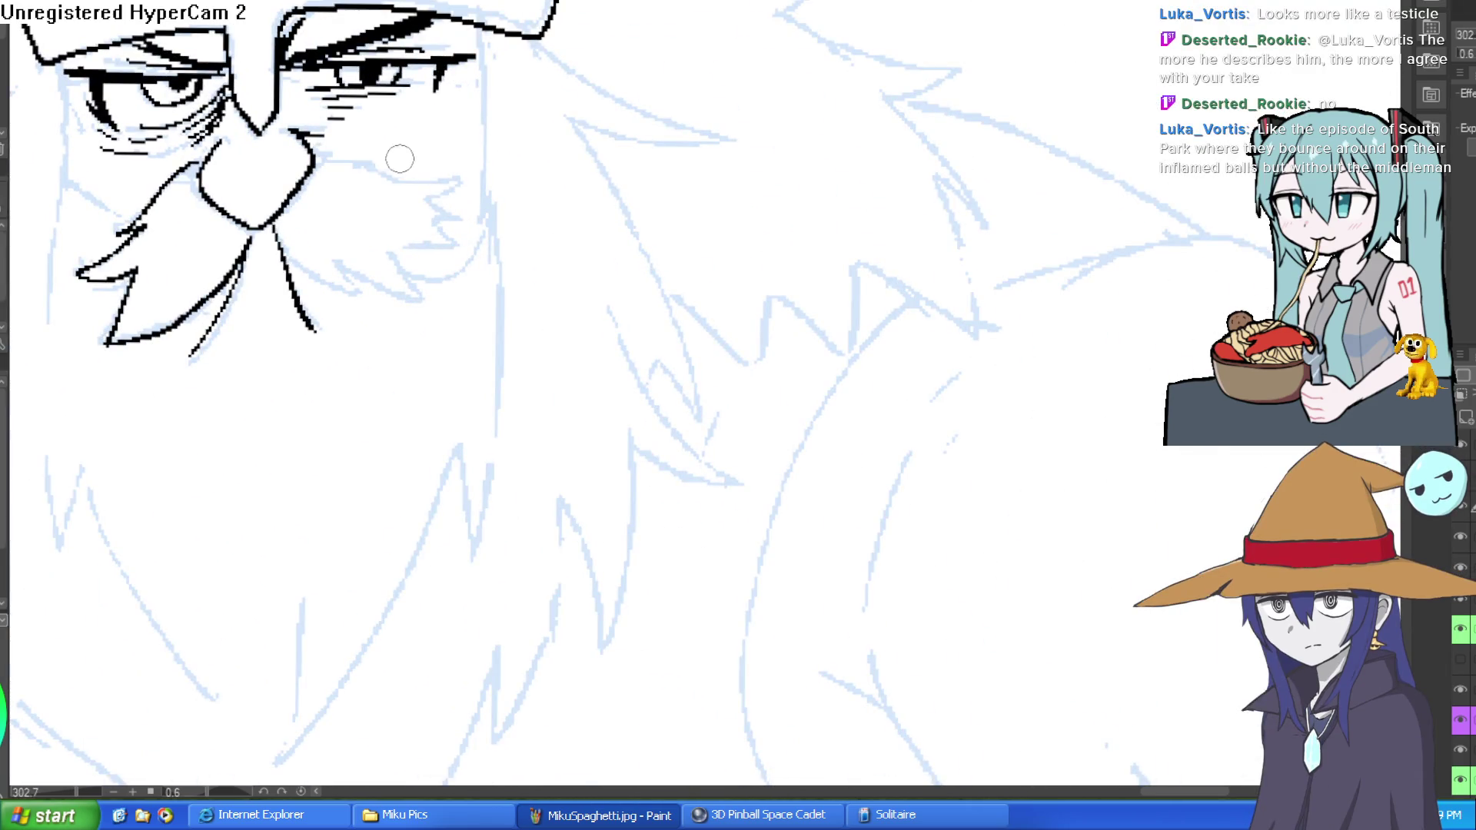
mouse_move(313, 159)
left_mouse_down()
mouse_move(461, 179)
mouse_move(434, 204)
mouse_move(453, 248)
mouse_move(392, 251)
mouse_move(415, 300)
mouse_move(279, 229)
left_mouse_up()
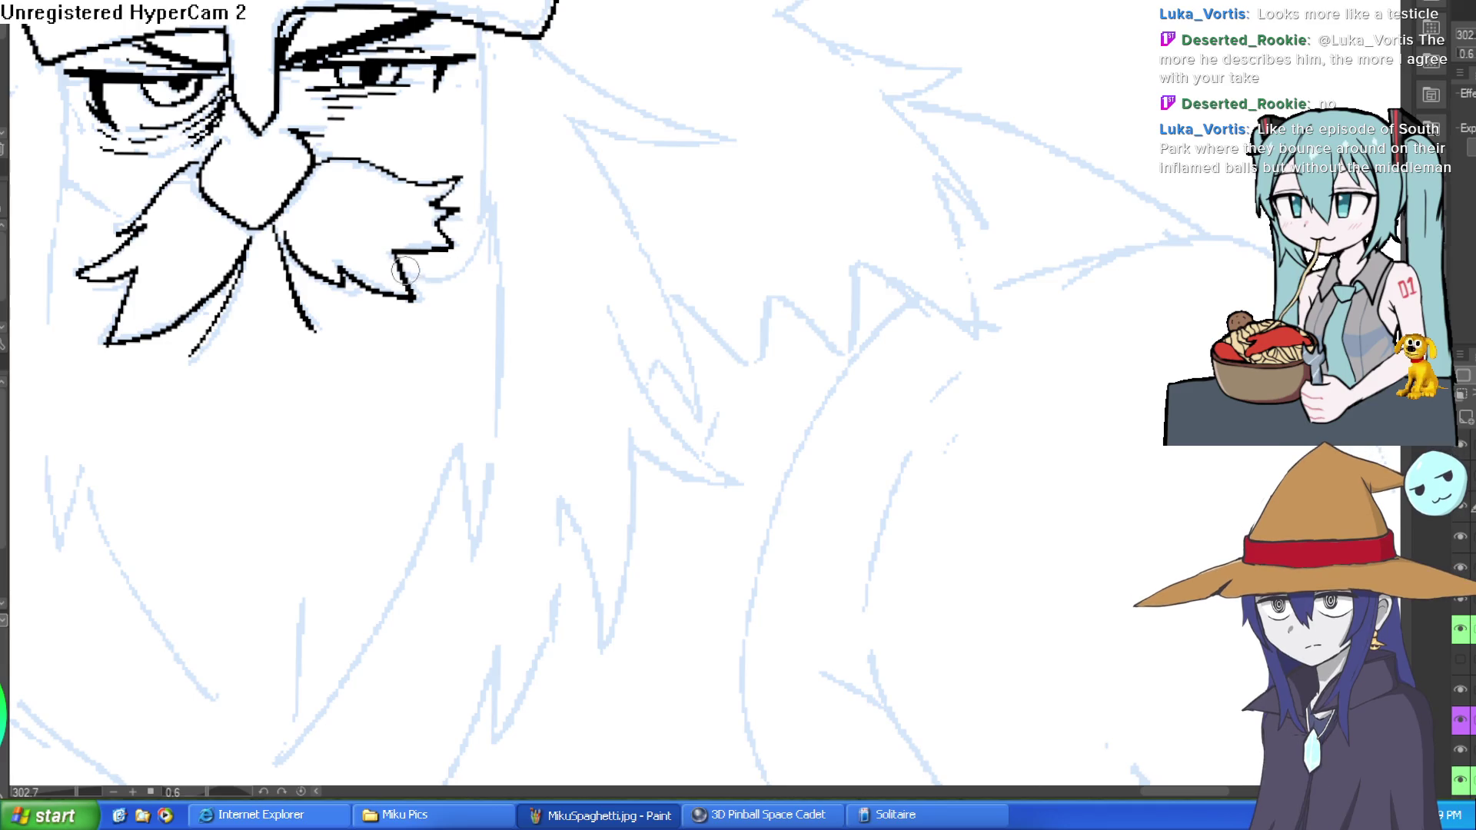
mouse_move(407, 277)
left_mouse_down()
mouse_move(467, 253)
mouse_move(488, 187)
mouse_move(500, 422)
mouse_move(463, 448)
mouse_move(362, 642)
mouse_move(439, 432)
mouse_move(397, 368)
left_mouse_up()
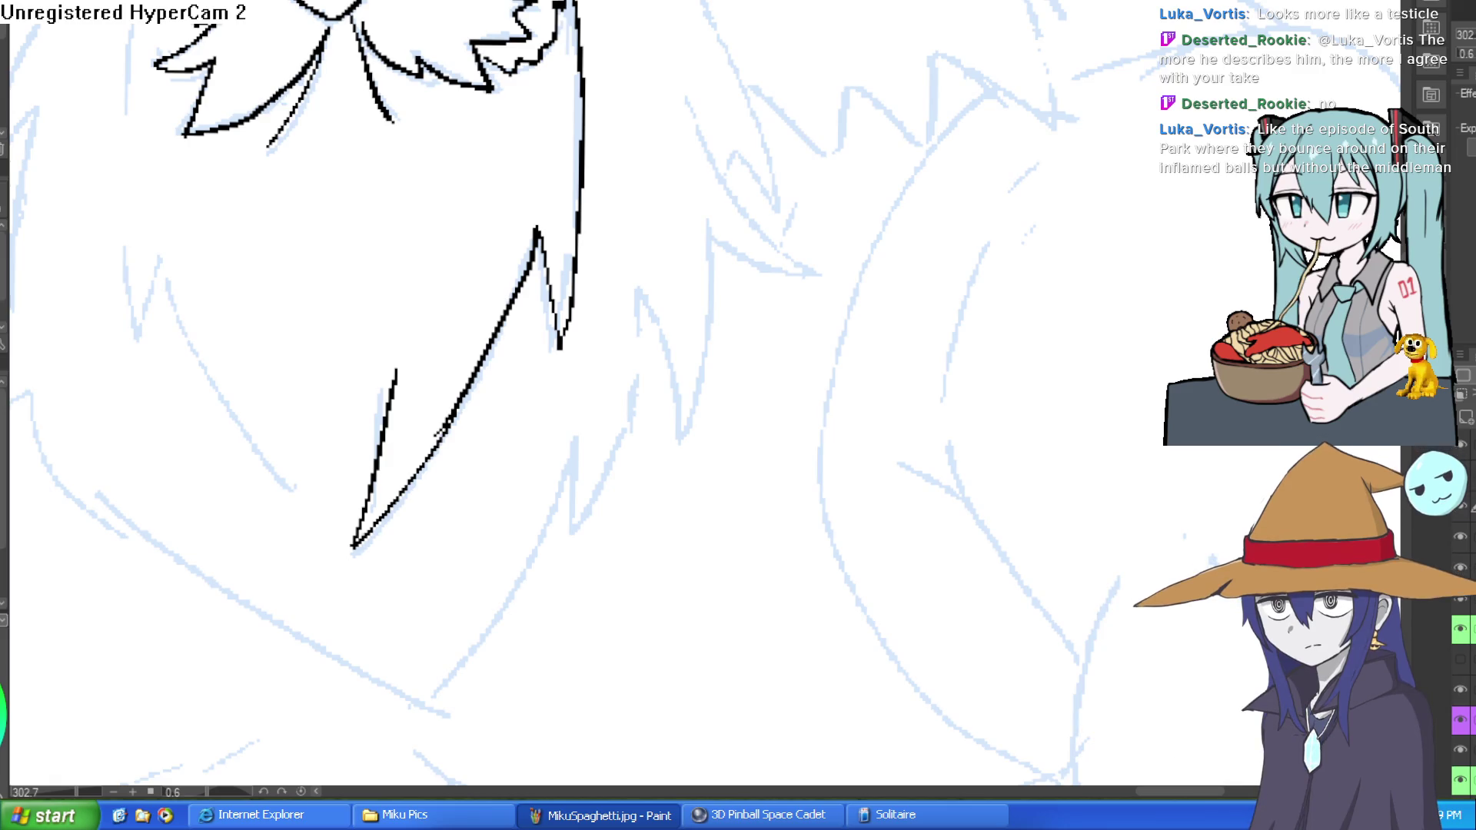
Ink the beard's outline: a jagged strand, the right edge and the full left edge.
left_click_drag(272, 93, 379, 206)
left_click_drag(316, 129, 252, 73)
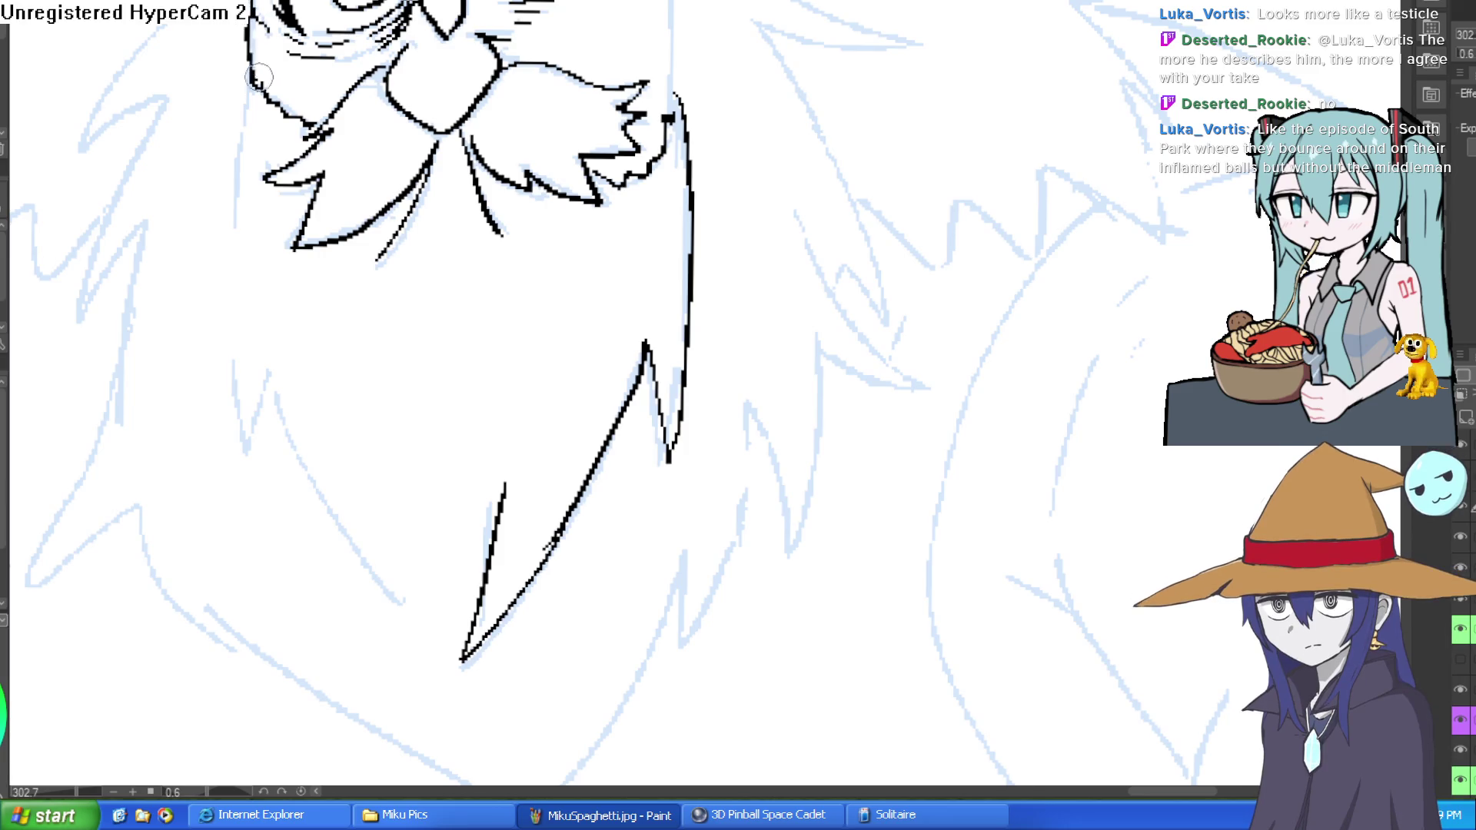
scroll(722, 77, "up", 3)
left_click_drag(667, 67, 664, 211)
scroll(721, 256, "up", 2)
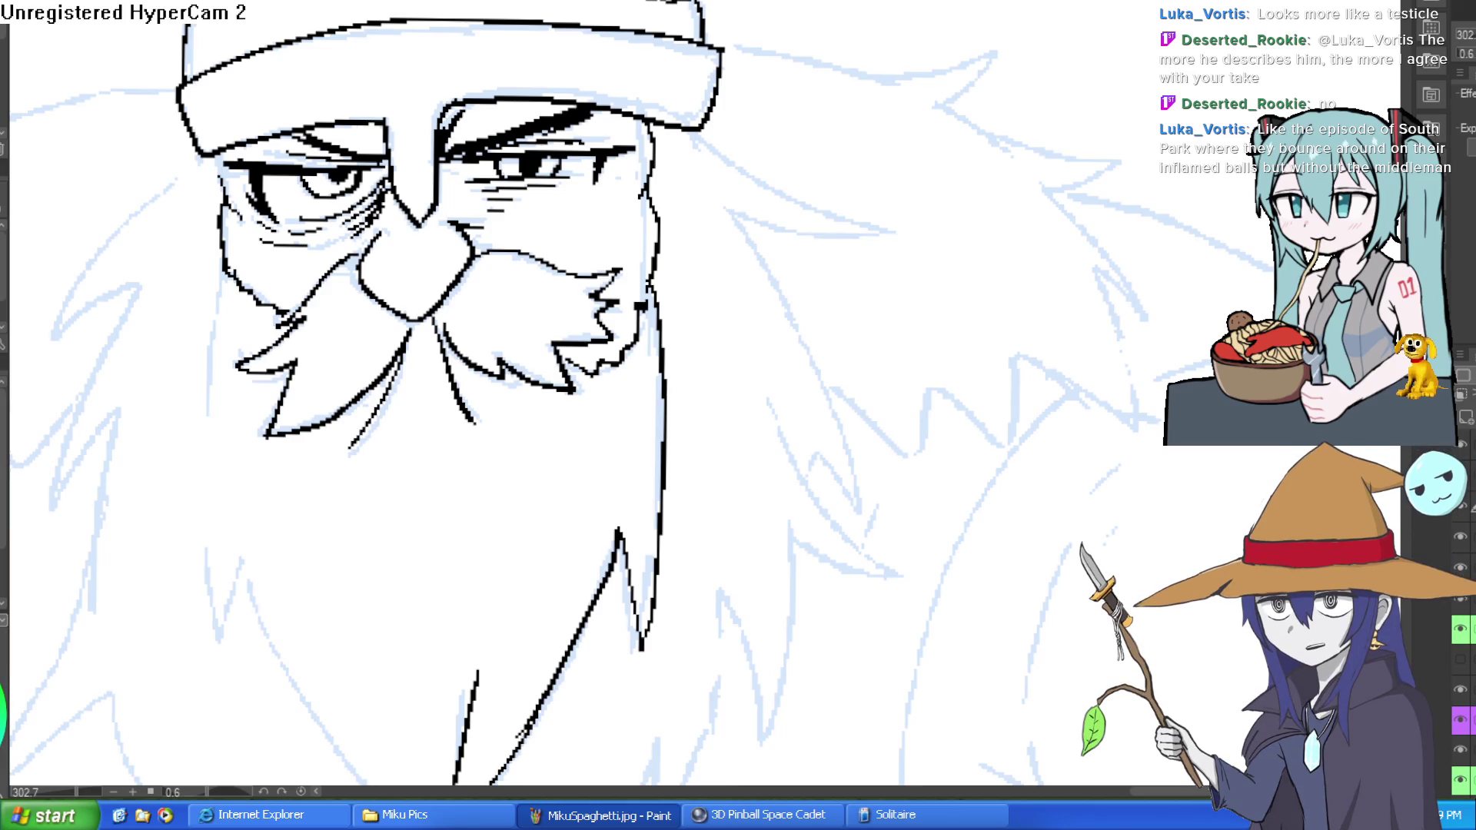
scroll(879, 211, "down", 4)
scroll(455, 102, "up", 4)
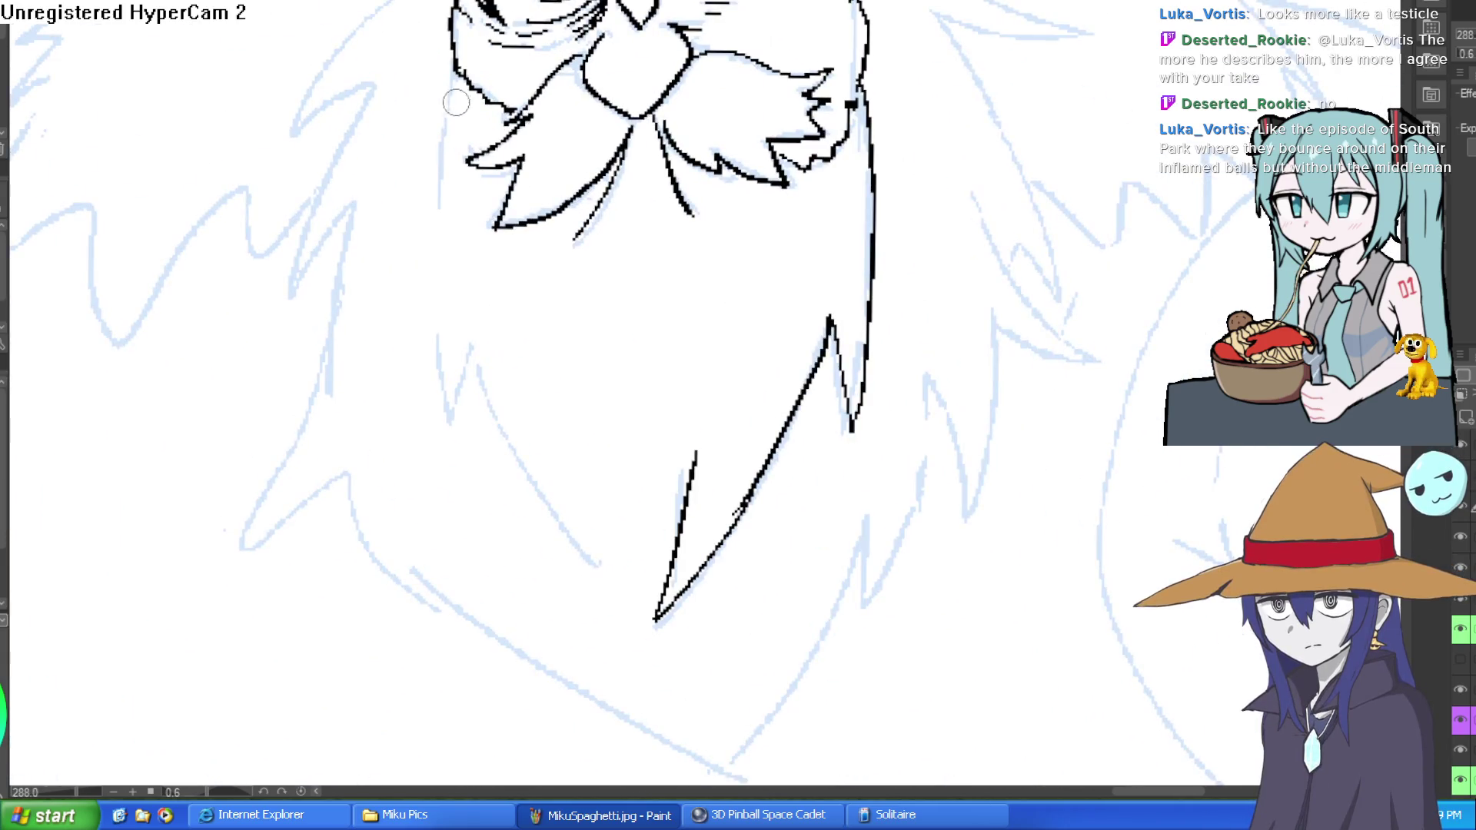
left_click_drag(452, 55, 440, 219)
mouse_move(439, 322)
left_mouse_down()
mouse_move(466, 336)
mouse_move(560, 520)
mouse_move(602, 559)
left_mouse_up()
Ink a hair spike jutting out right of the helmet.
scroll(916, 296, "down", 3)
scroll(731, 142, "up", 1)
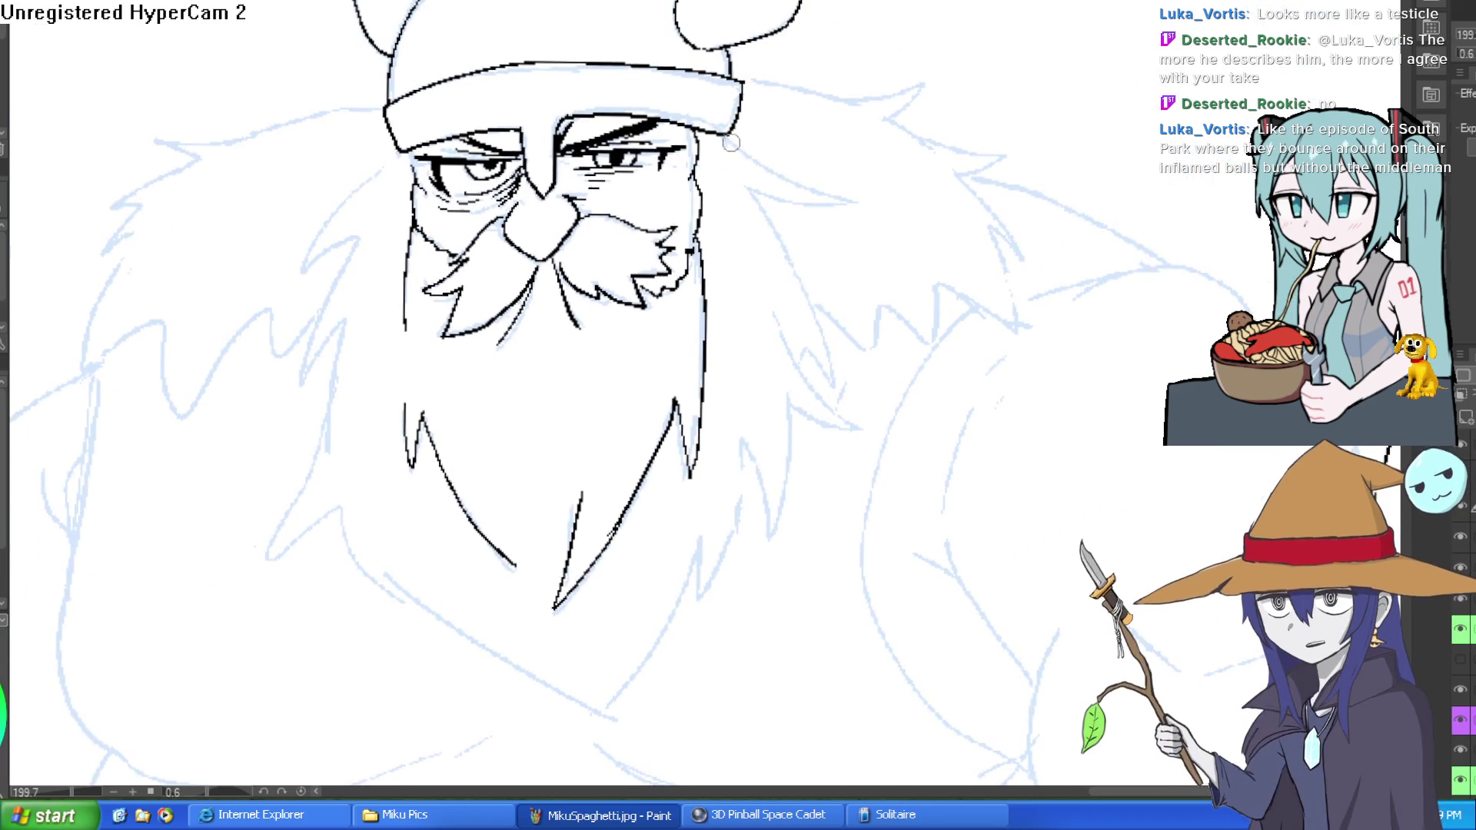
mouse_move(729, 137)
left_mouse_down()
mouse_move(769, 173)
mouse_move(860, 188)
mouse_move(764, 190)
mouse_move(808, 300)
mouse_move(797, 375)
left_mouse_up()
left_click_drag(807, 301, 833, 396)
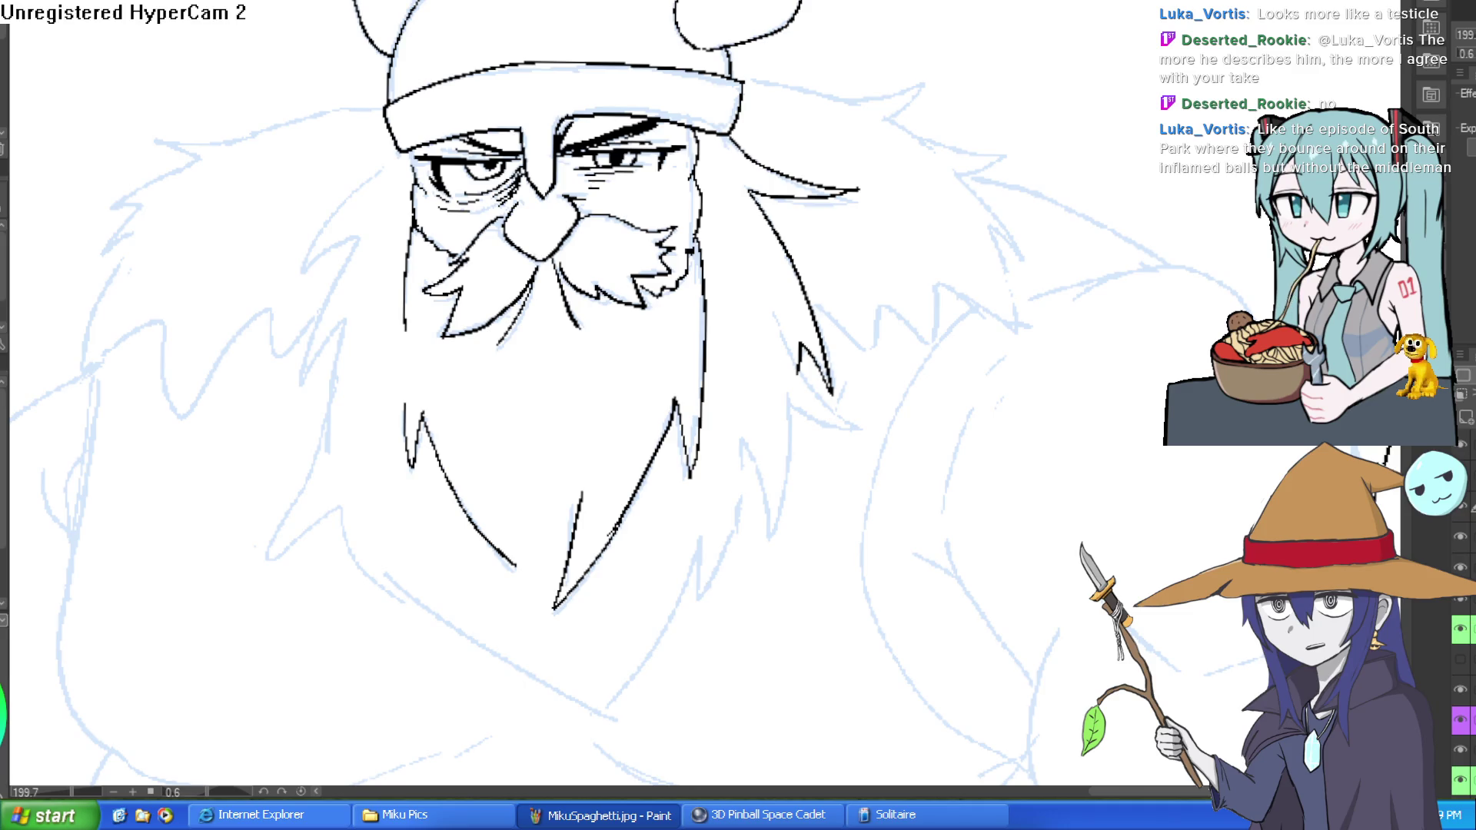
Rotate the canvas, then ink a hair line rising from the helmet and a jagged tuft on the right.
mouse_move(935, 430)
left_mouse_down()
mouse_move(966, 172)
mouse_move(794, 71)
left_mouse_up()
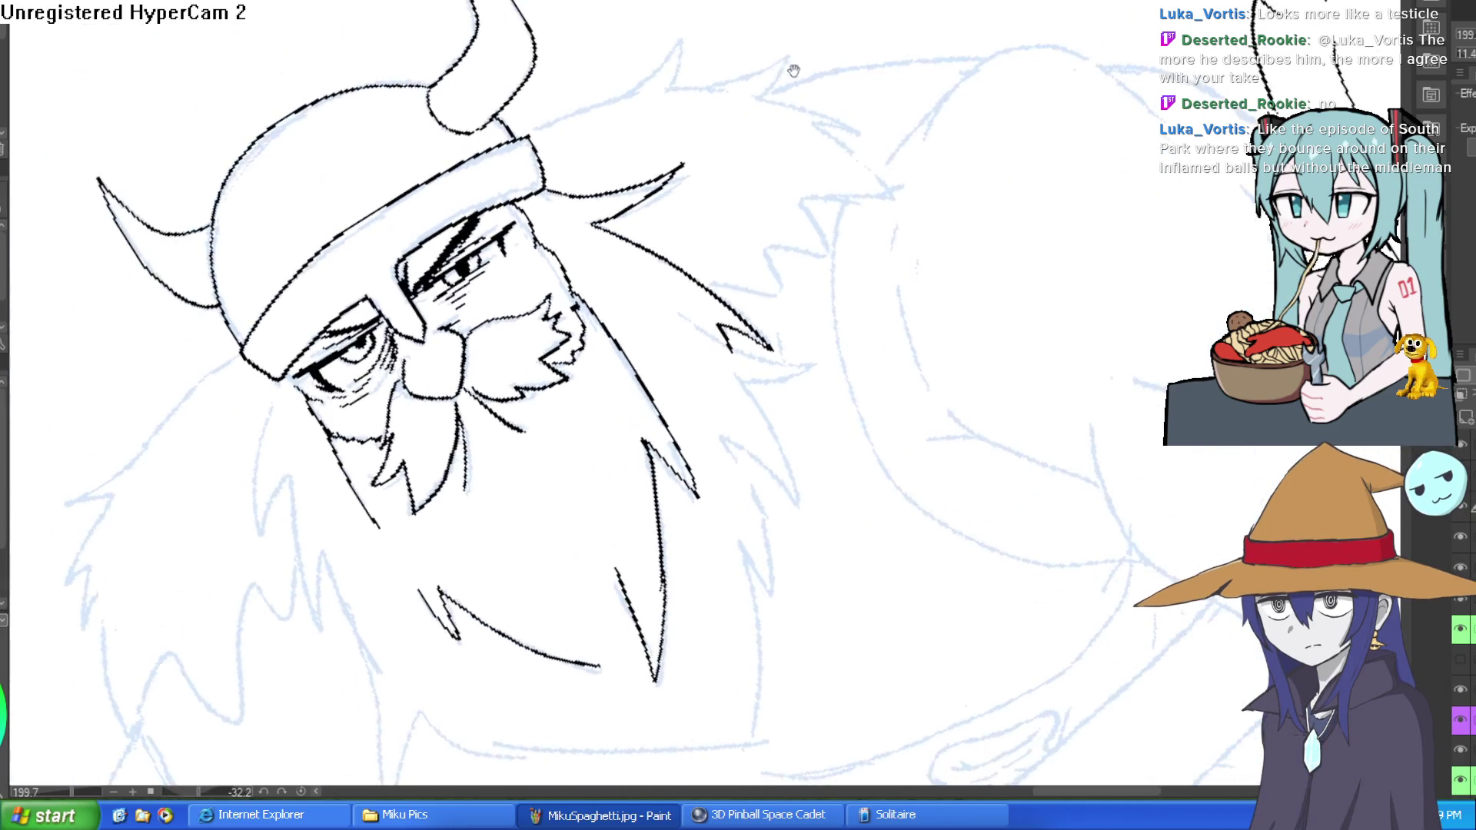
mouse_move(525, 136)
left_mouse_down()
mouse_move(636, 90)
mouse_move(692, 42)
left_mouse_up()
key("ctrl+z")
left_click_drag(525, 136, 690, 44)
key("ctrl+z")
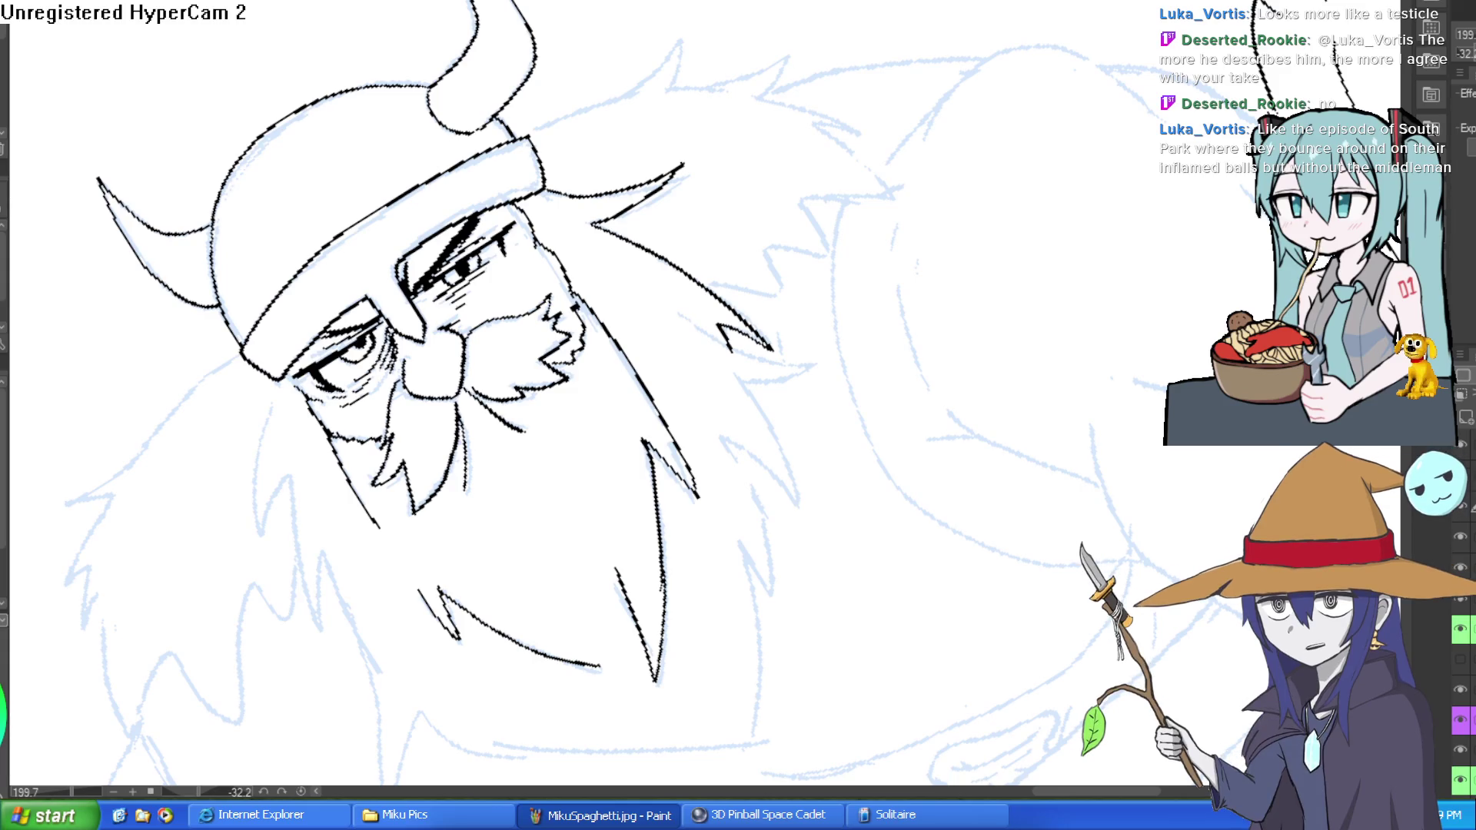
mouse_move(531, 136)
left_mouse_down()
mouse_move(676, 41)
mouse_move(669, 86)
mouse_move(711, 86)
mouse_move(780, 48)
mouse_move(775, 92)
mouse_move(876, 138)
mouse_move(838, 132)
mouse_move(892, 187)
mouse_move(811, 201)
mouse_move(826, 269)
left_mouse_up()
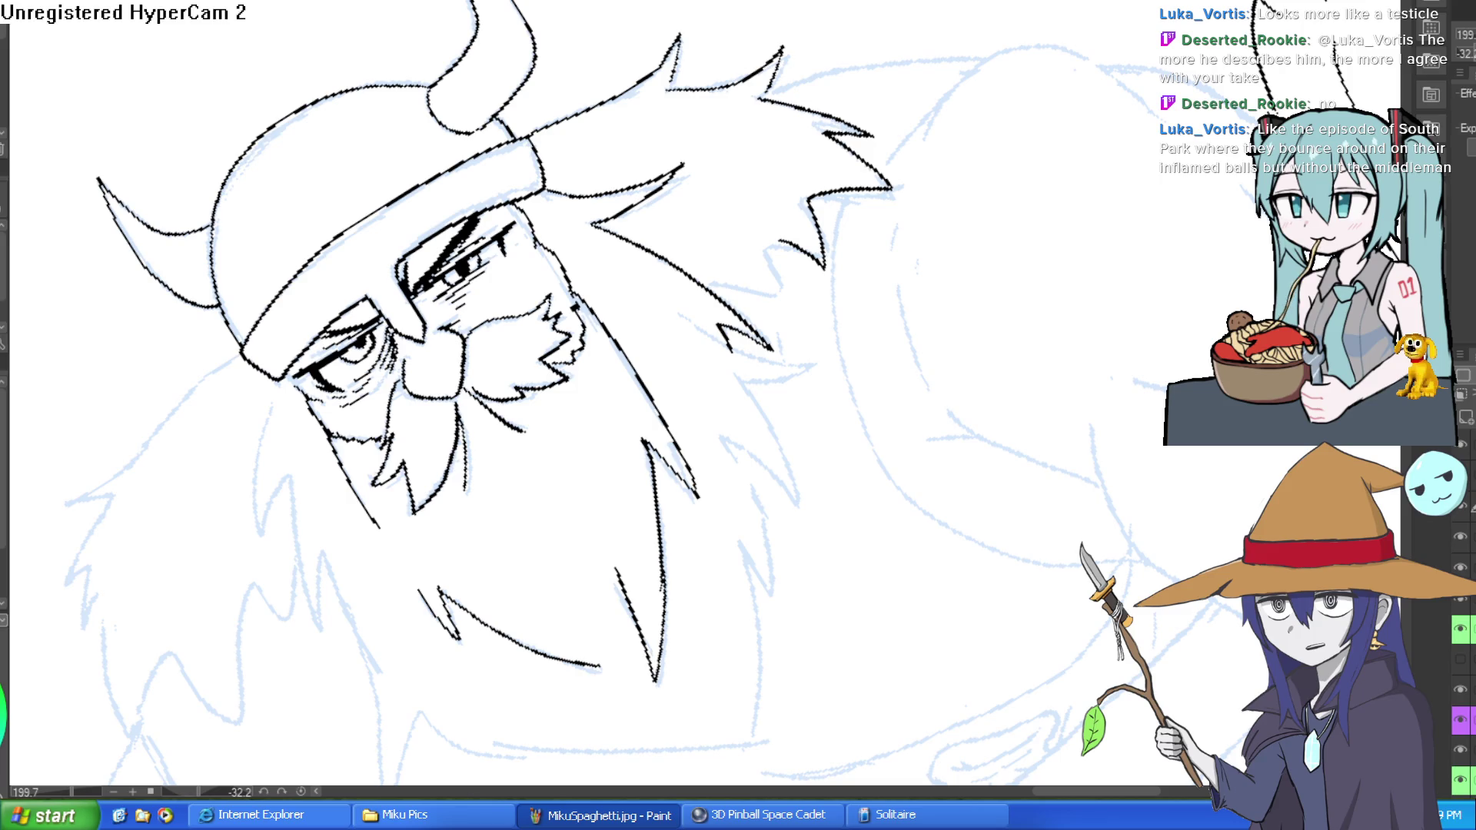
mouse_move(807, 240)
left_mouse_down()
mouse_move(792, 257)
mouse_move(784, 235)
mouse_move(785, 311)
mouse_move(727, 277)
left_mouse_up()
Ink a zigzag hair tuft, redoing one stroke, plus V-shaped and zigzag tufts on the beard.
scroll(727, 277, "down", 3)
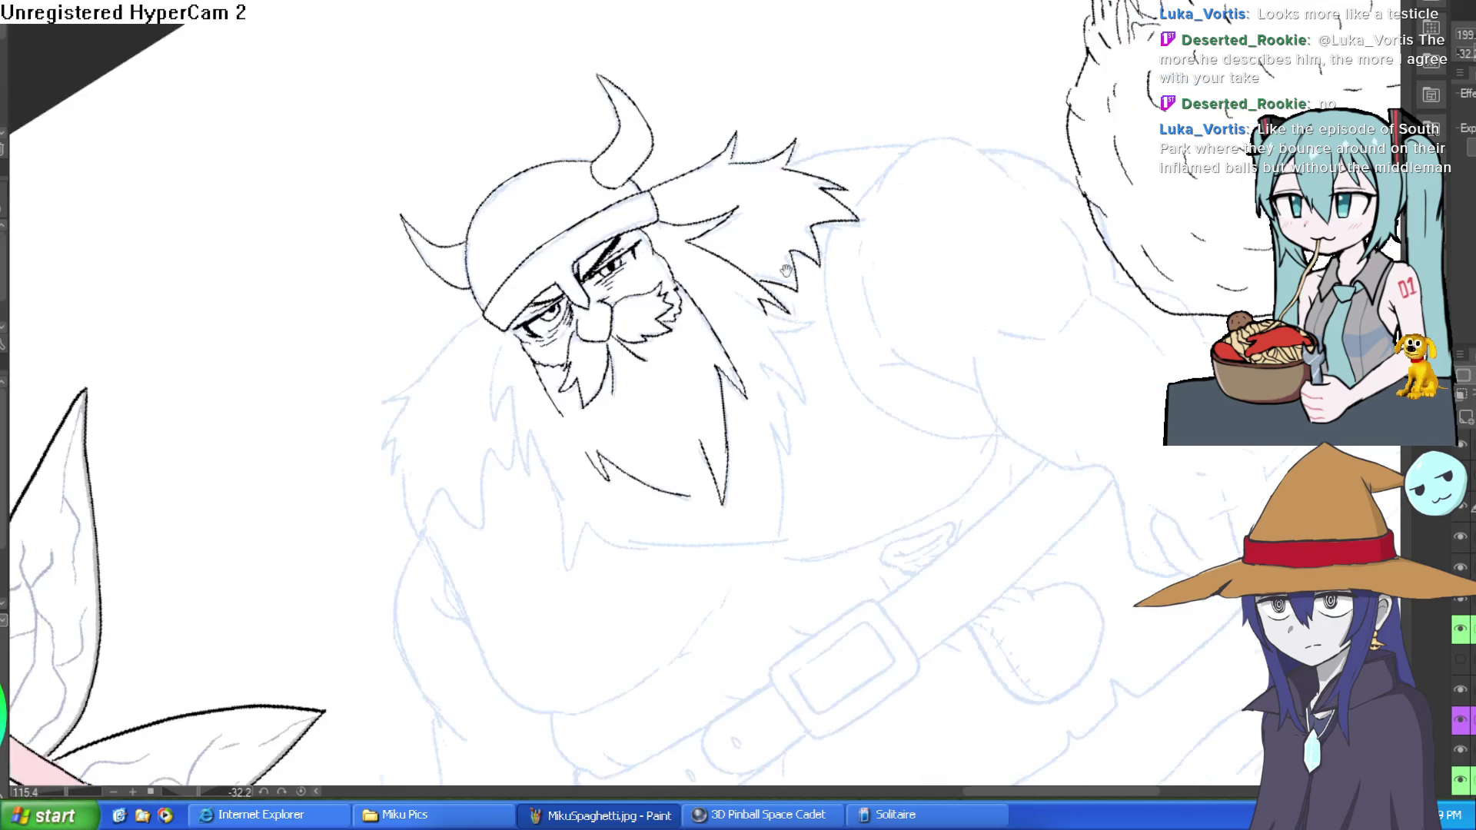
scroll(915, 52, "up", 5)
mouse_move(915, 53)
left_mouse_down()
mouse_move(524, 182)
mouse_move(581, 215)
mouse_move(446, 319)
mouse_move(473, 329)
mouse_move(472, 389)
mouse_move(430, 677)
mouse_move(463, 612)
mouse_move(503, 615)
mouse_move(566, 536)
mouse_move(607, 302)
left_mouse_up()
key("ctrl+z")
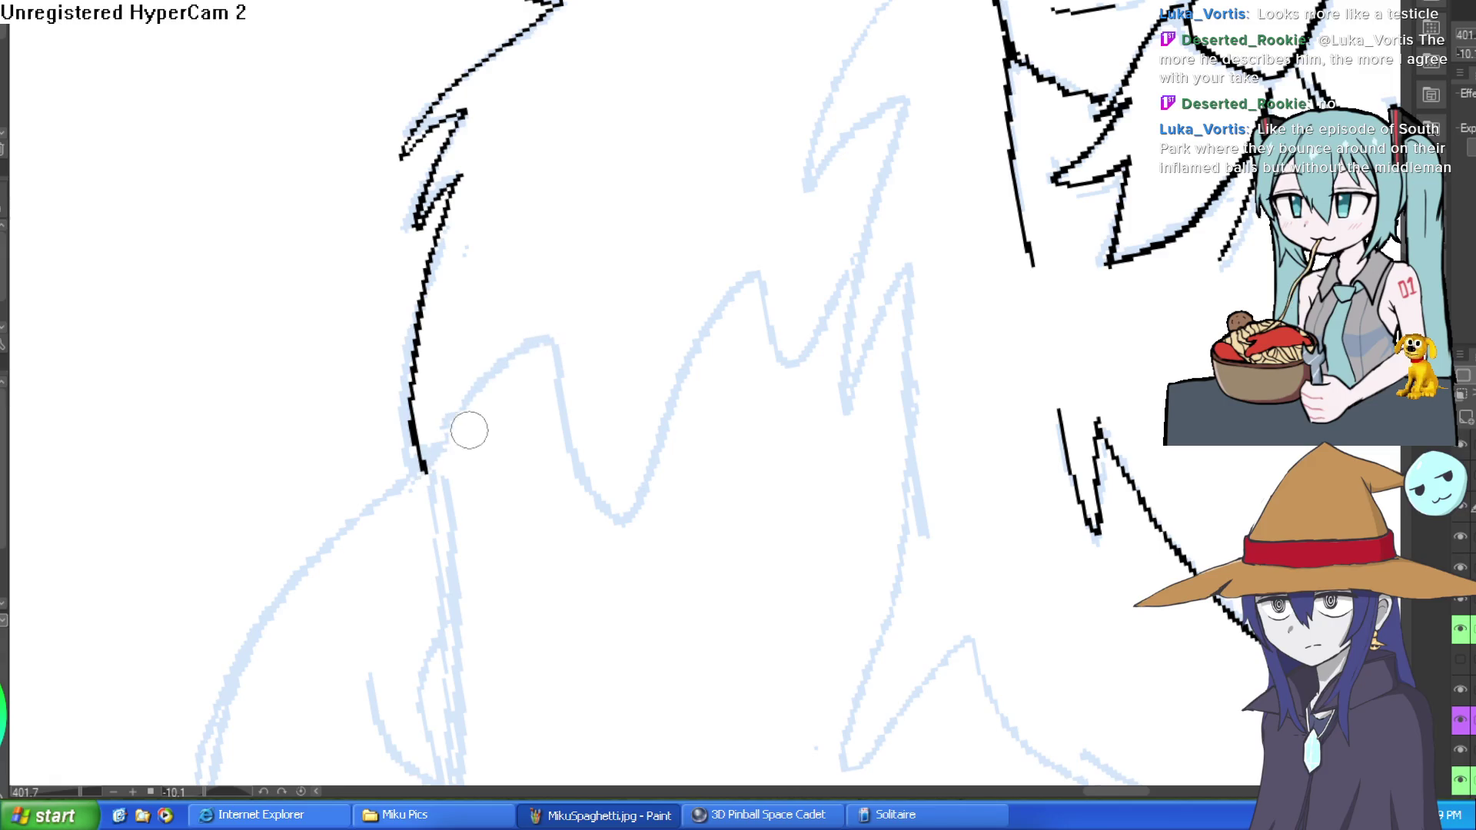
mouse_move(423, 485)
left_mouse_down()
mouse_move(438, 431)
mouse_move(458, 464)
mouse_move(536, 340)
mouse_move(652, 498)
mouse_move(760, 273)
mouse_move(800, 339)
mouse_move(848, 269)
mouse_move(583, 415)
left_mouse_up()
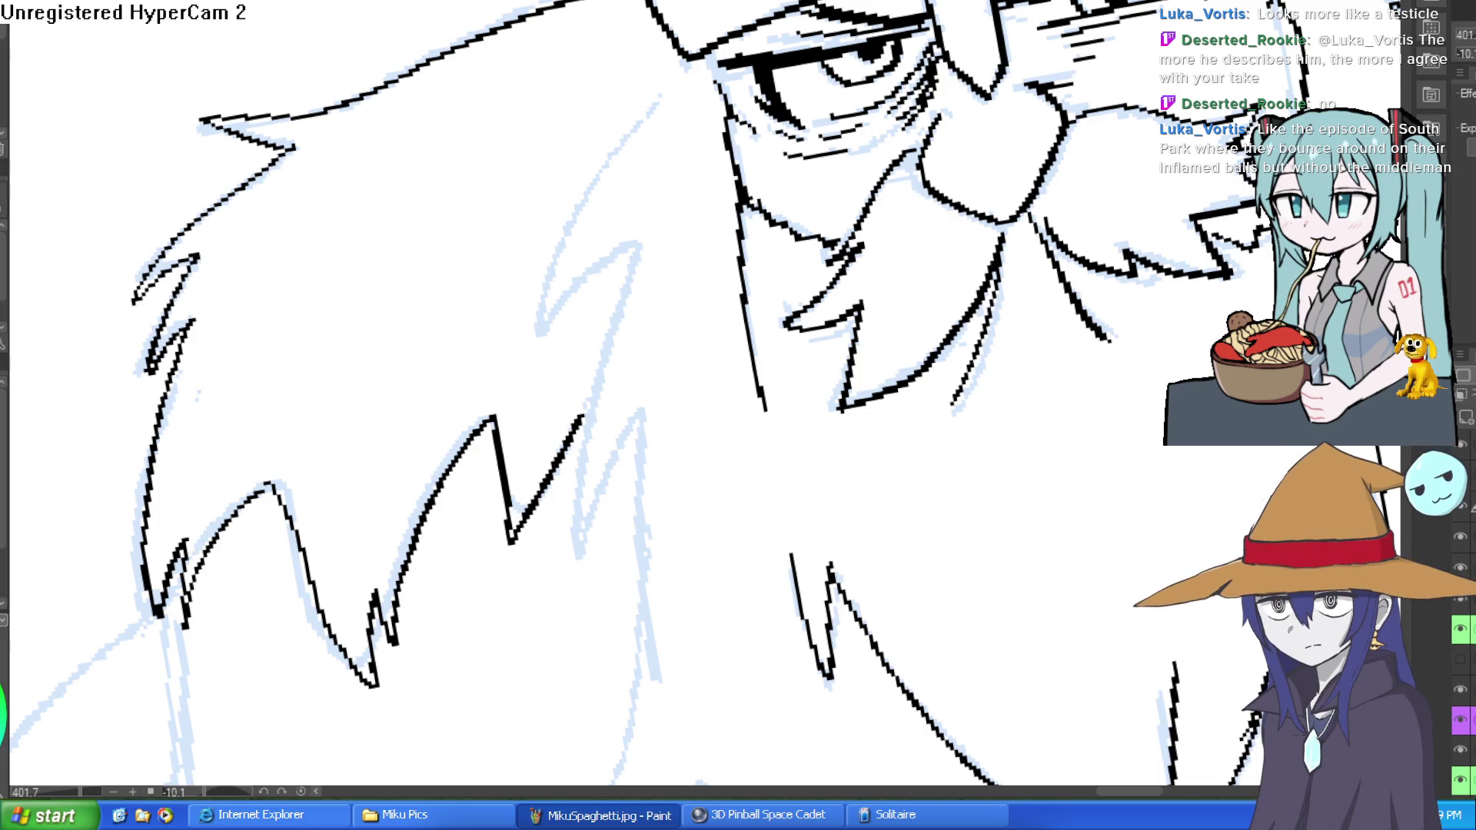
mouse_move(658, 99)
left_mouse_down()
mouse_move(545, 350)
mouse_move(633, 244)
mouse_move(583, 567)
mouse_move(632, 402)
mouse_move(653, 665)
left_mouse_up()
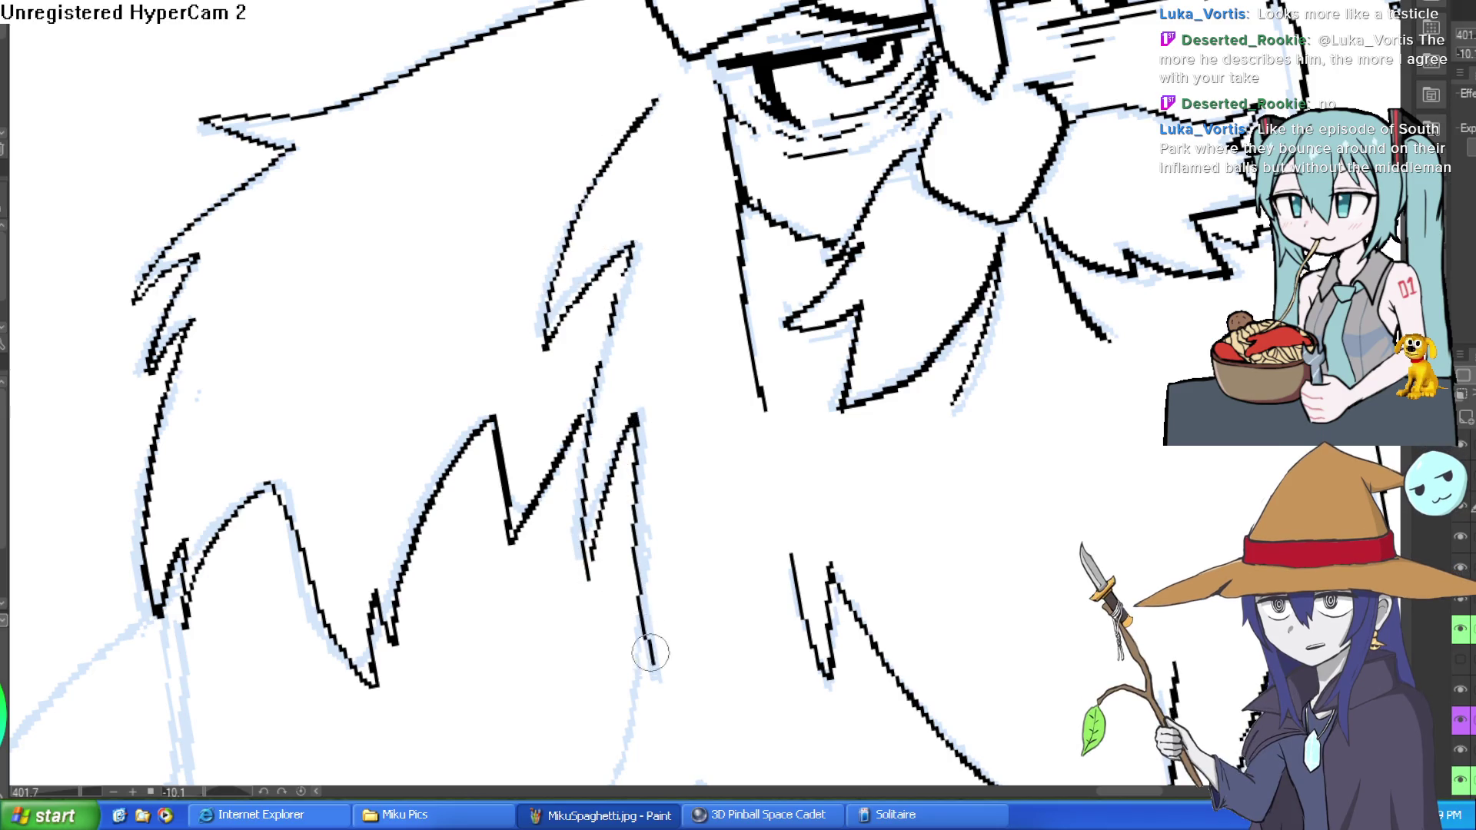
mouse_move(687, 580)
left_mouse_down()
mouse_move(635, 206)
mouse_move(611, 241)
mouse_move(580, 451)
mouse_move(655, 393)
mouse_move(788, 592)
mouse_move(765, 465)
left_mouse_up()
Ink right-side hair strands and long beard lines ending in the zigzag tuft at the tip.
scroll(944, 388, "down", 3)
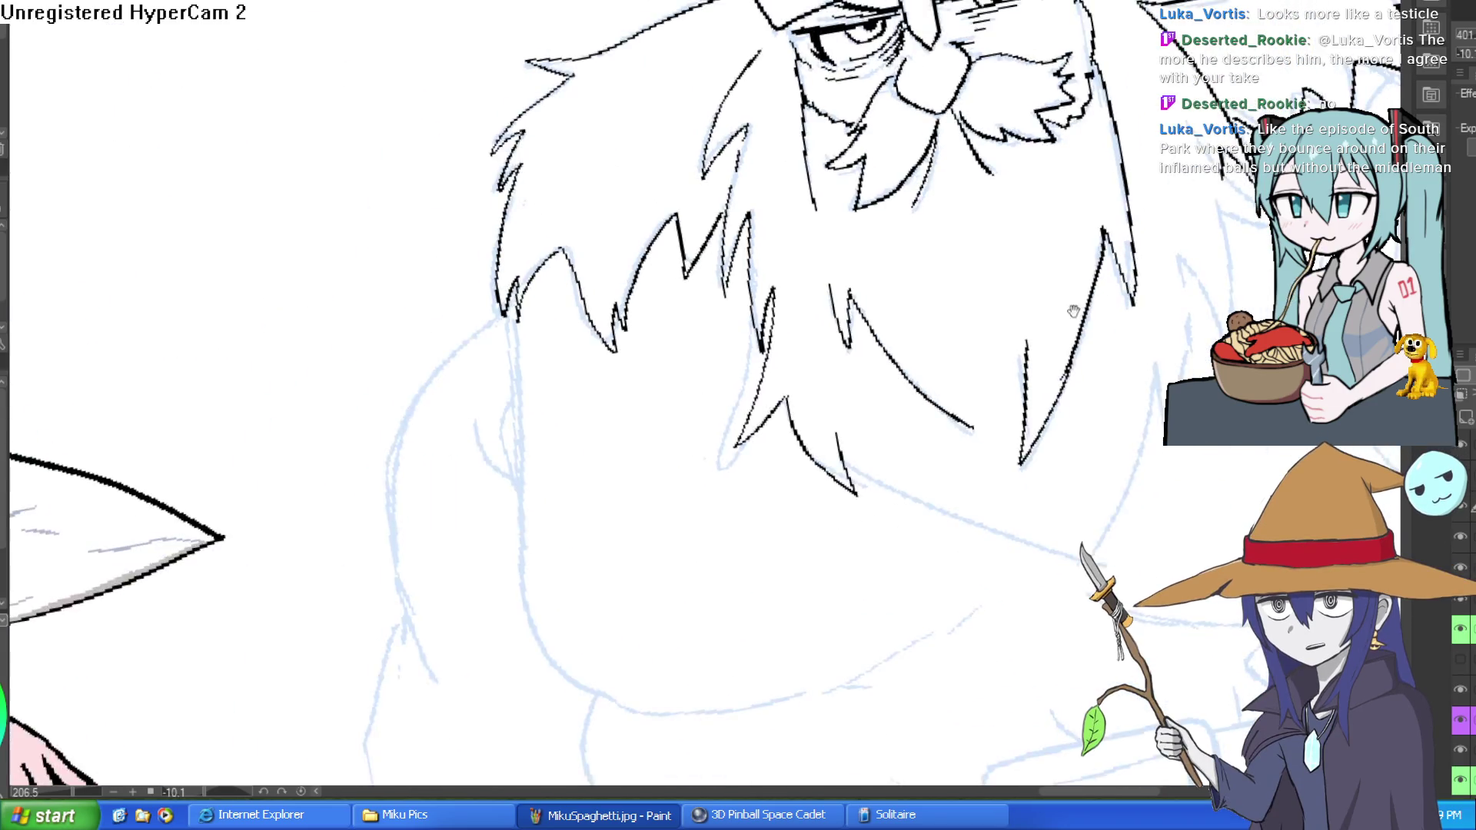
mouse_move(1015, 141)
left_mouse_down()
mouse_move(896, 126)
mouse_move(934, 189)
mouse_move(888, 192)
mouse_move(853, 338)
left_mouse_up()
mouse_move(846, 242)
left_mouse_down()
mouse_move(822, 334)
mouse_move(778, 407)
left_mouse_up()
left_click_drag(778, 384, 672, 522)
left_click_drag(667, 470, 669, 525)
left_click_drag(505, 402, 632, 517)
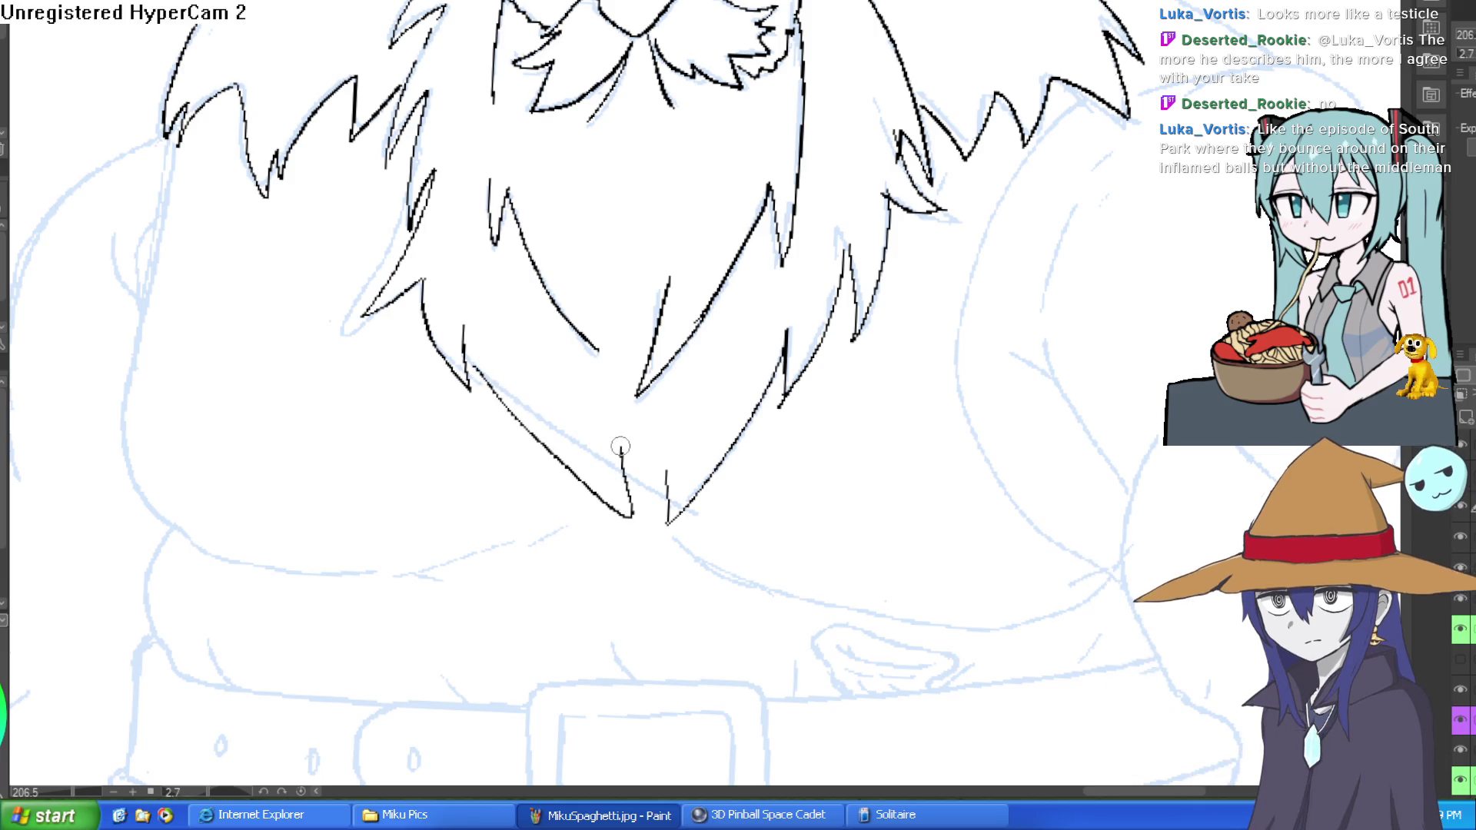
left_click_drag(623, 448, 660, 567)
scroll(680, 446, "down", 3)
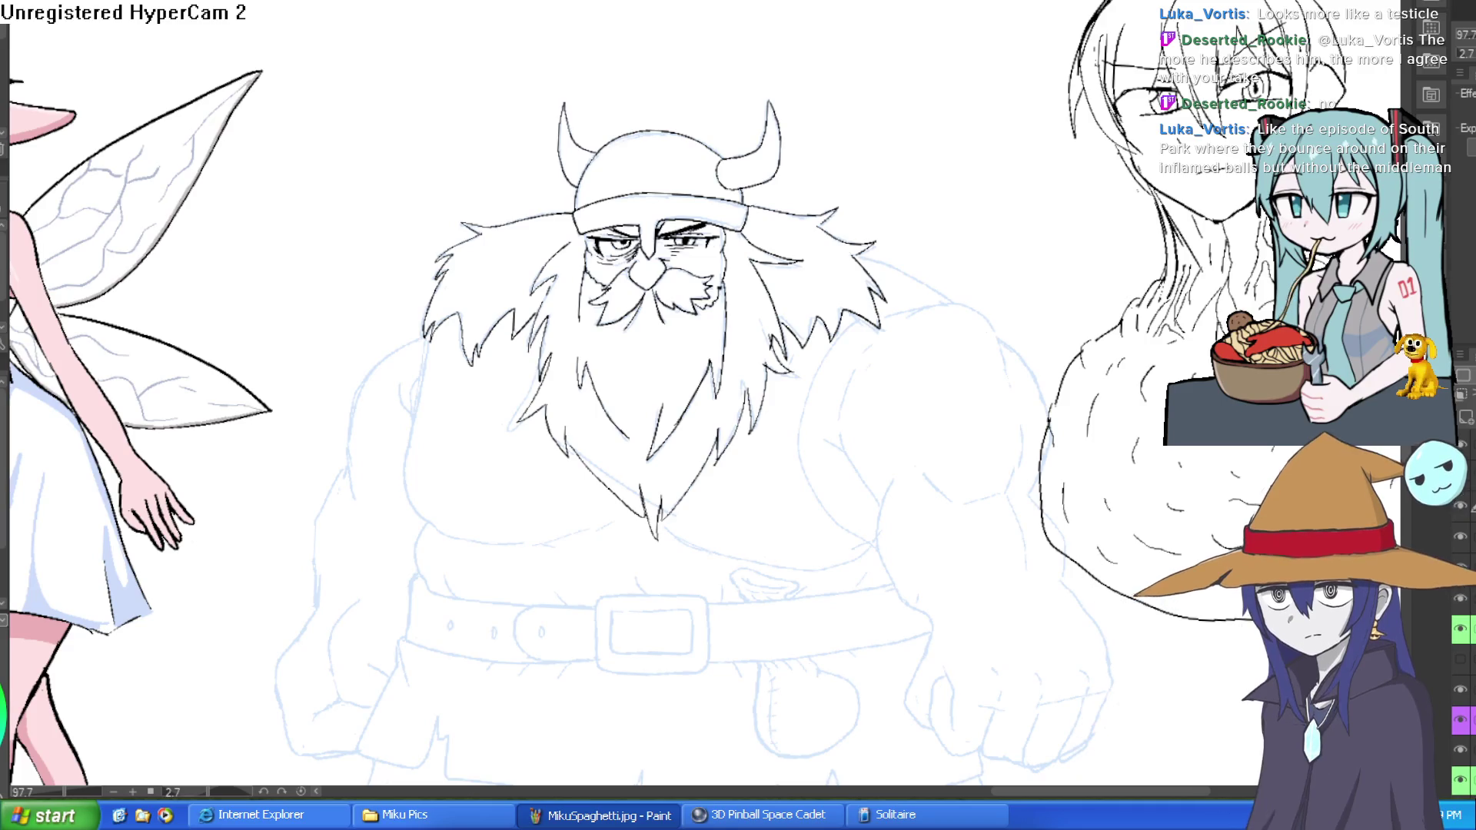
Try and undo a test stroke beside the dwarf, then zoom in on his arm.
left_click_drag(915, 175, 992, 231)
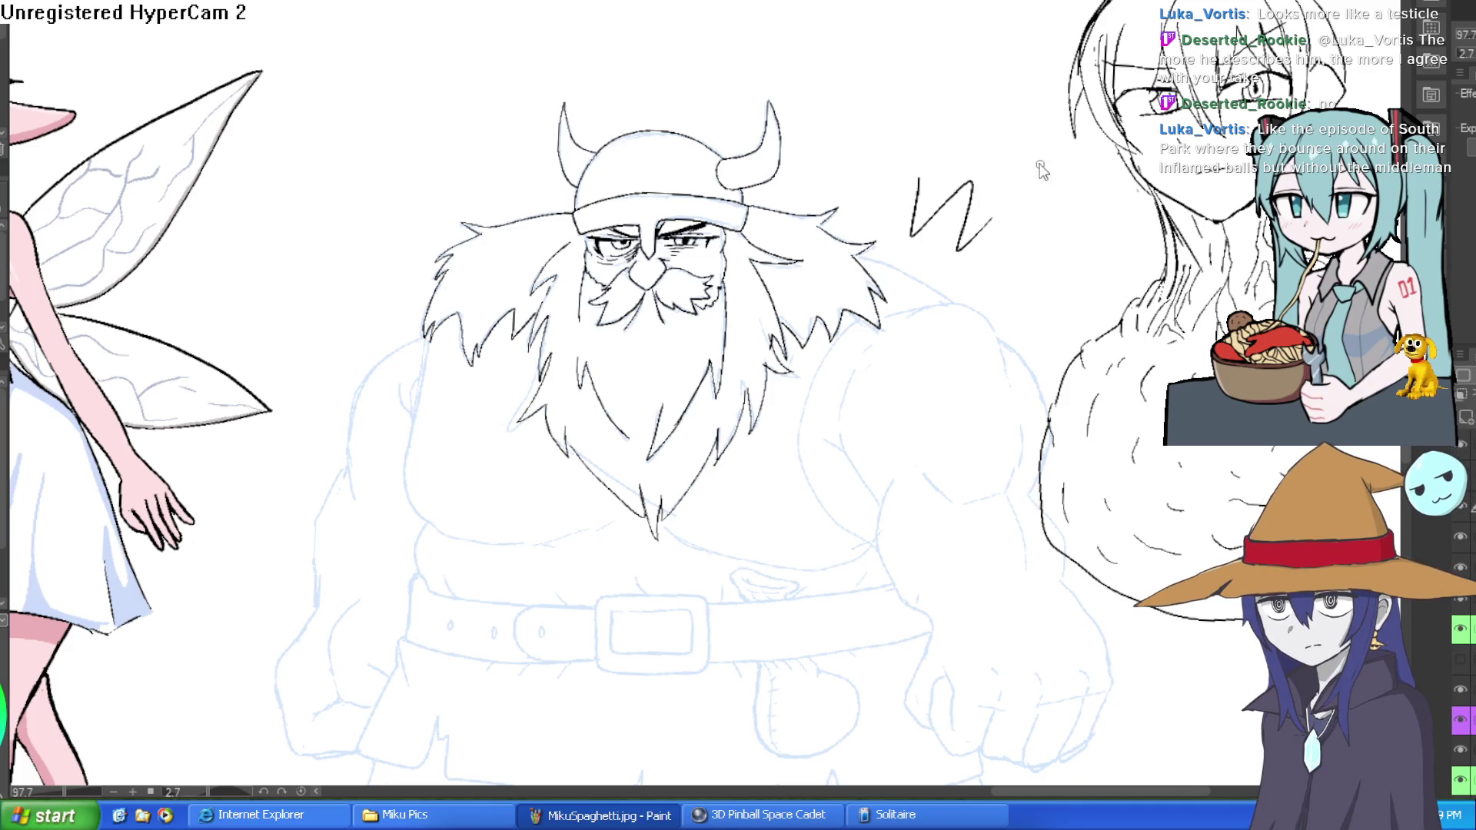
key("ctrl+z")
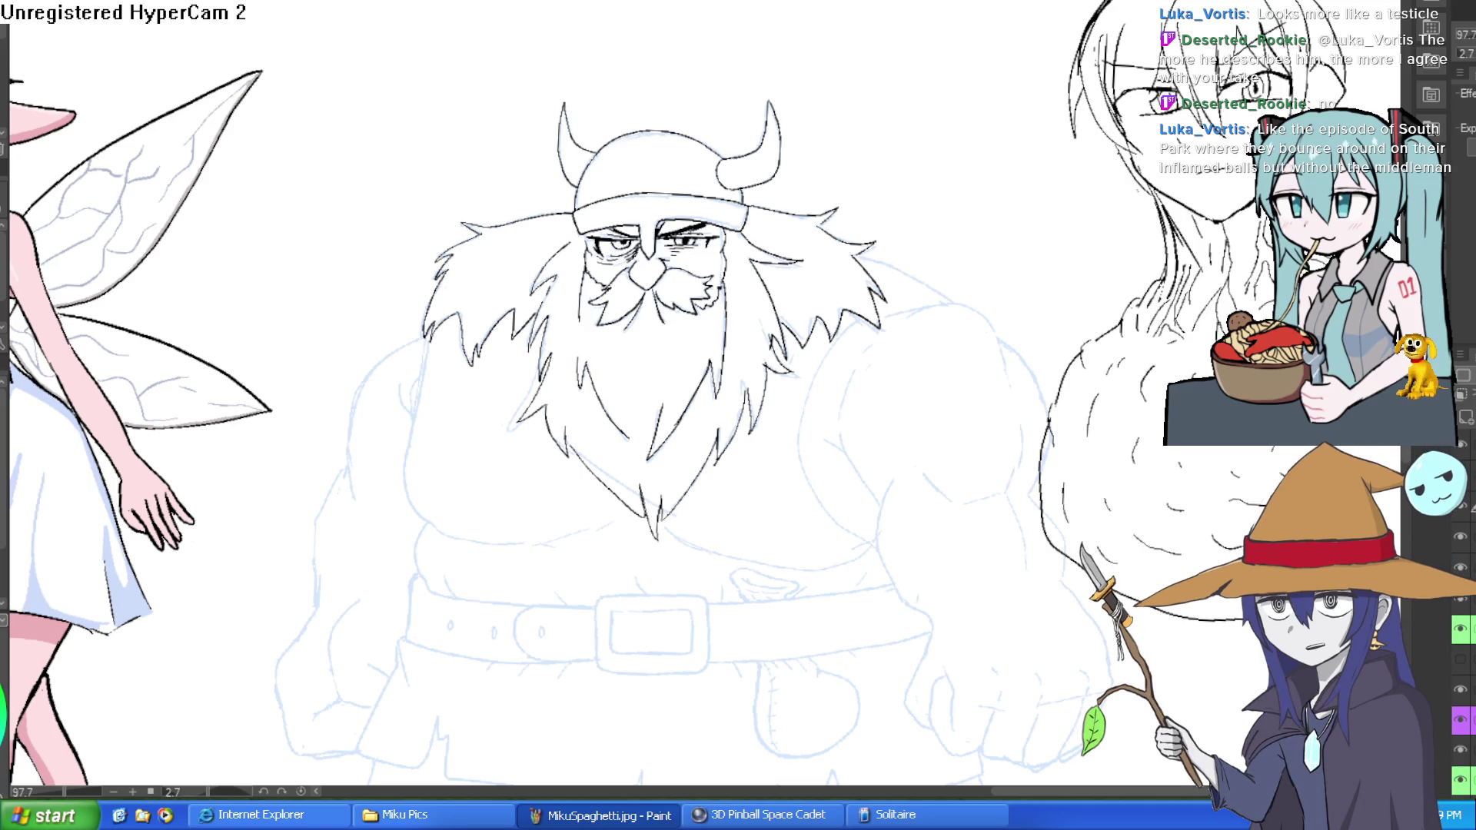
scroll(573, 109, "down", 5)
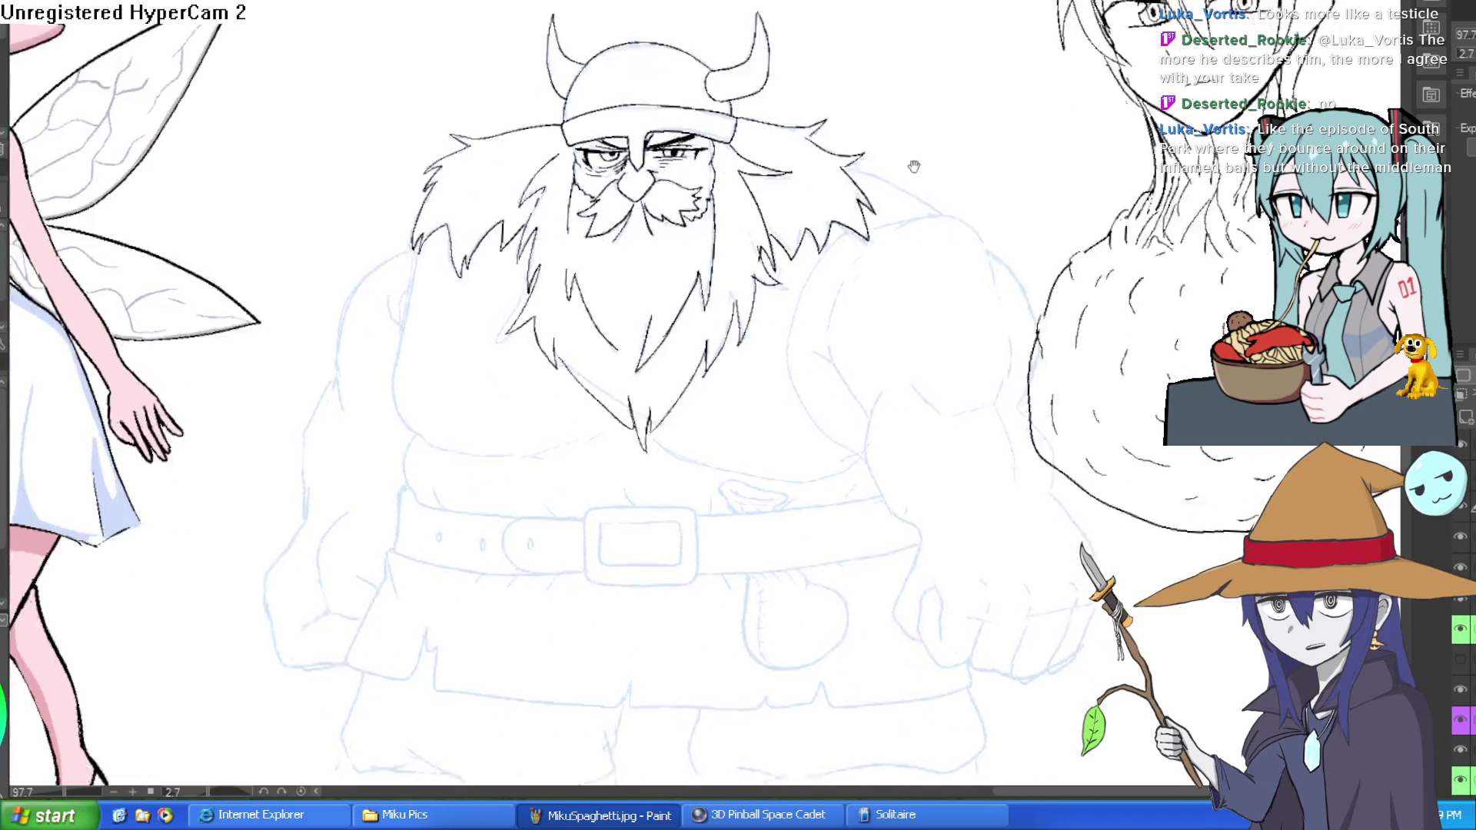
scroll(573, 109, "up", 3)
scroll(428, 73, "down", 5)
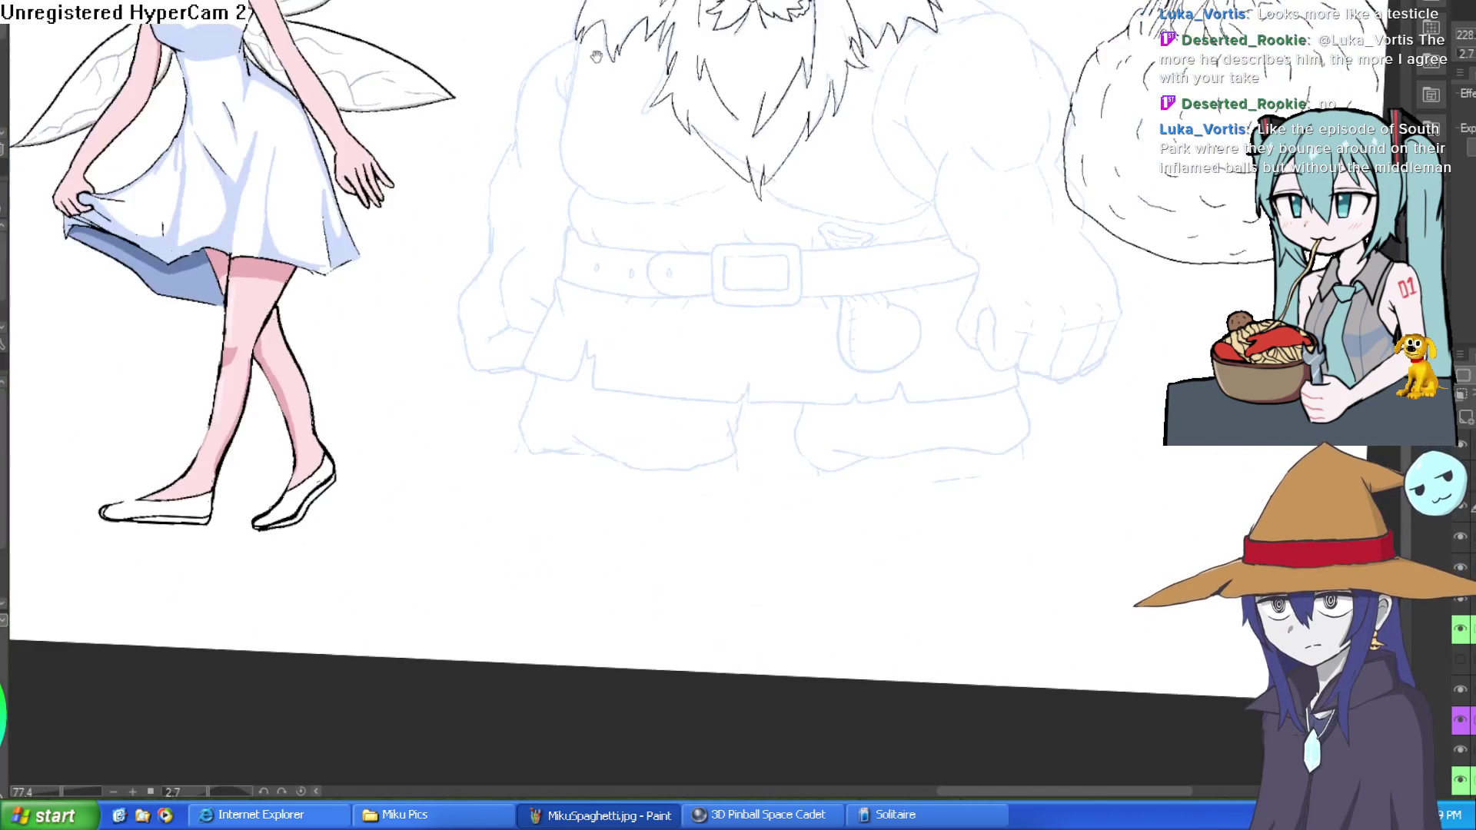
scroll(714, 203, "up", 2)
scroll(714, 203, "down", 2)
scroll(703, 51, "up", 2)
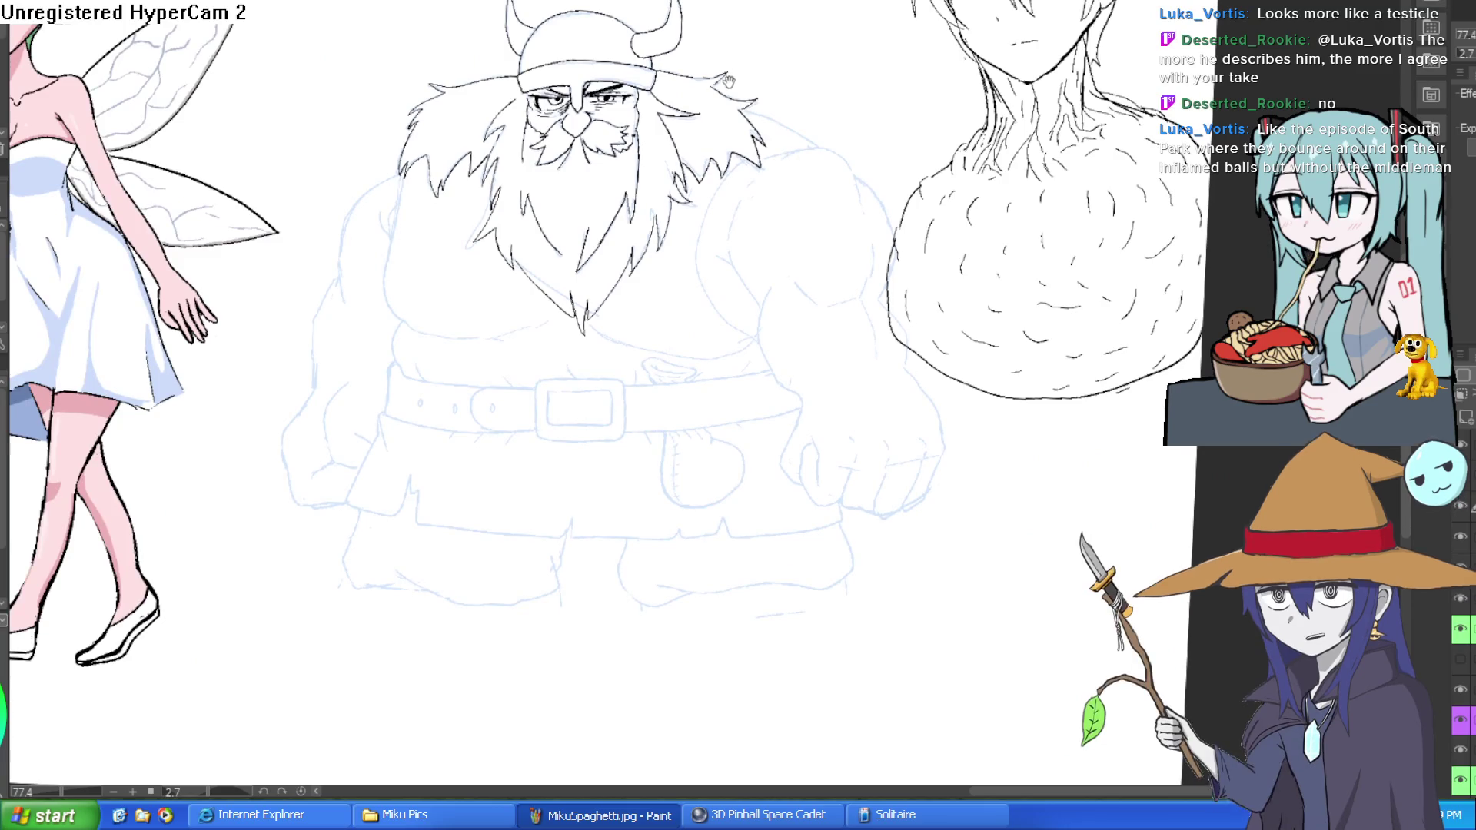
scroll(838, 109, "up", 5)
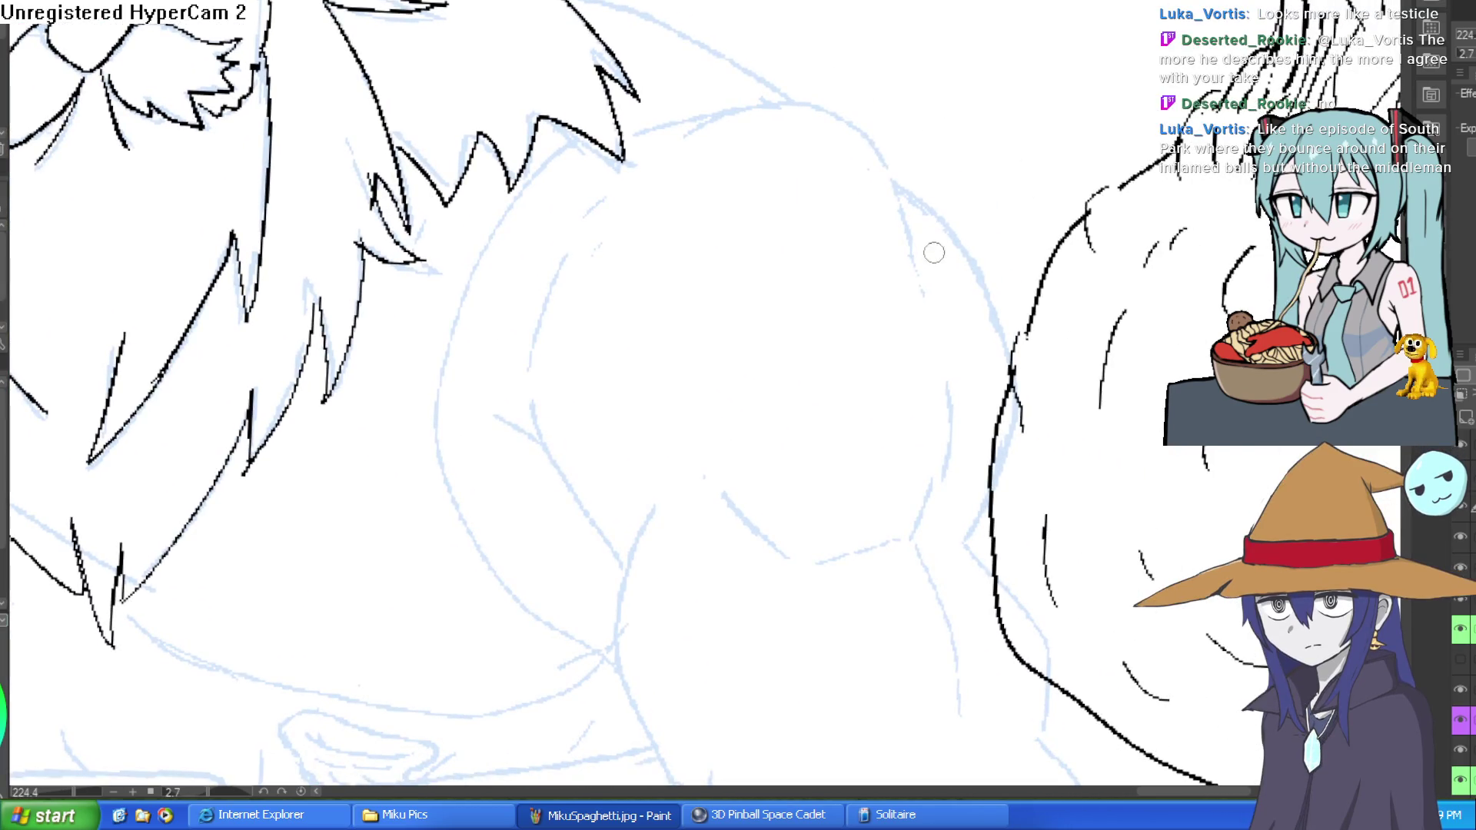
Ink the curve over the top of the dwarf's right shoulder with short accent strokes.
left_click_drag(923, 303, 901, 180)
key("ctrl+z")
mouse_move(923, 297)
left_mouse_down()
mouse_move(875, 144)
mouse_move(718, 115)
mouse_move(661, 163)
left_mouse_up()
left_click_drag(726, 108, 624, 150)
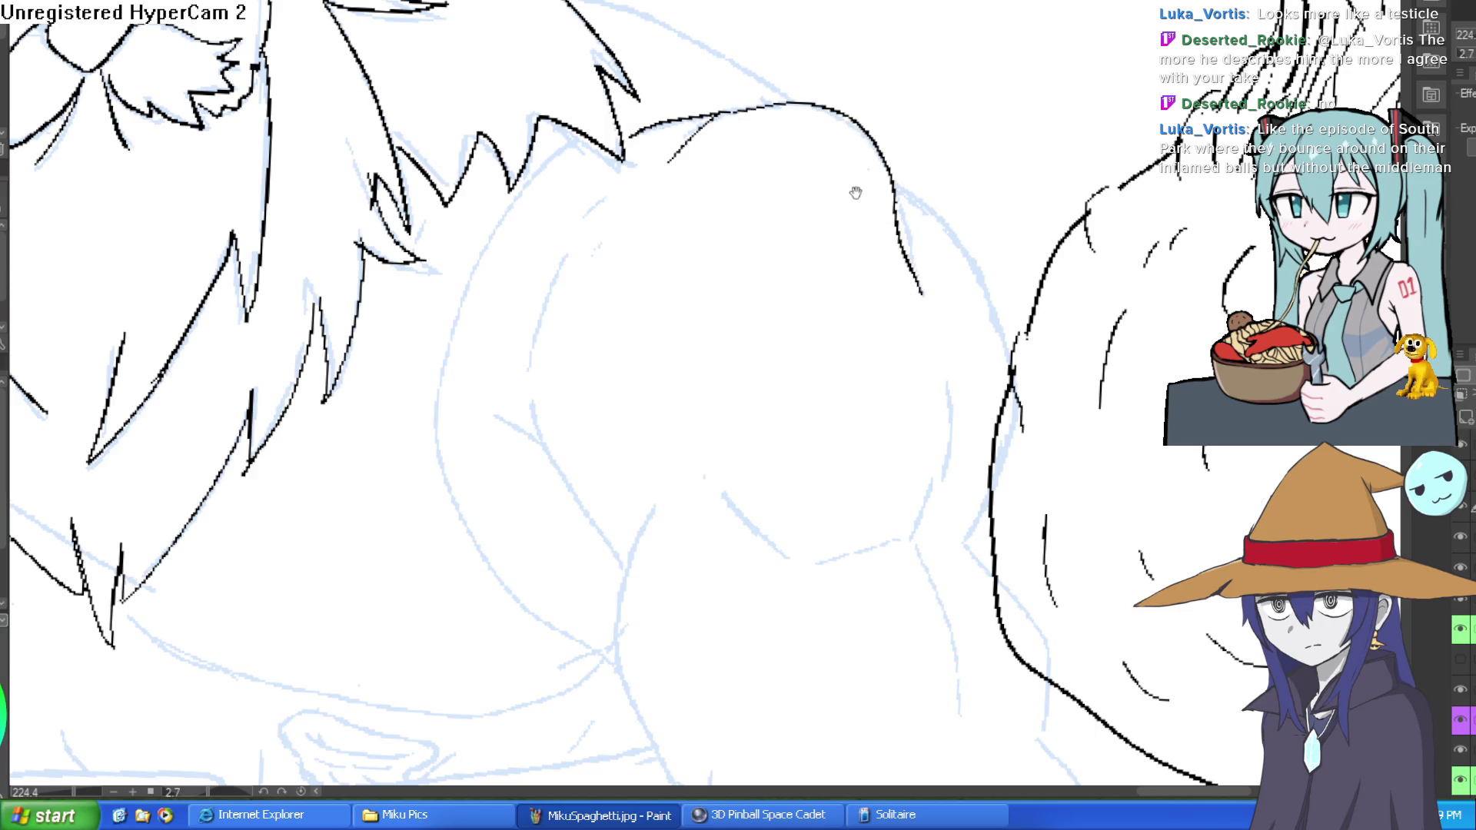
scroll(857, 191, "down", 5)
mouse_move(1160, 197)
left_mouse_down()
mouse_move(693, 200)
mouse_move(688, 236)
left_mouse_up()
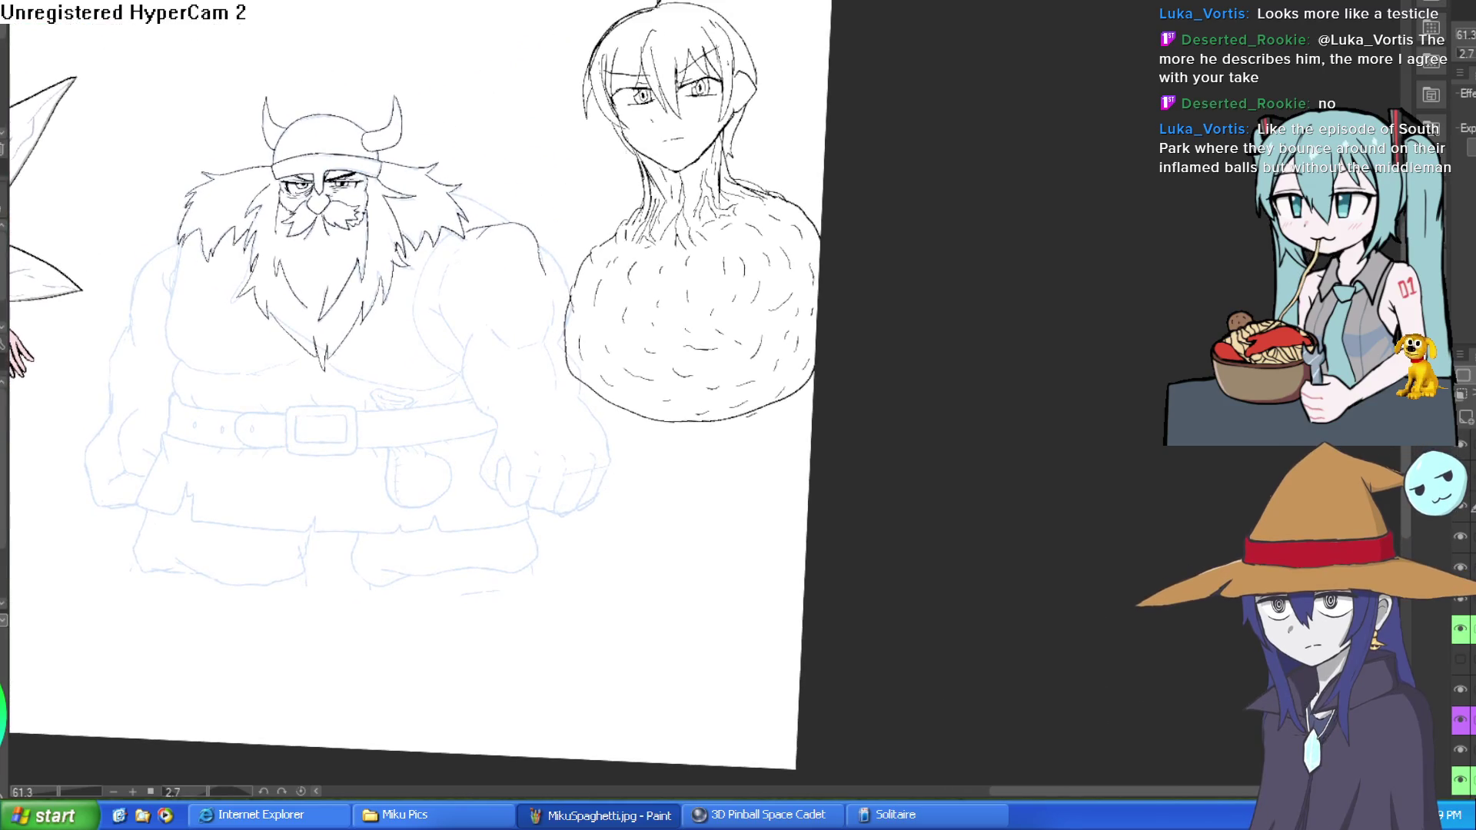
Reposition the anime bust around the sheet with repeated free transforms.
mouse_move(723, 296)
left_mouse_down()
mouse_move(727, 365)
mouse_move(724, 285)
mouse_move(780, 351)
mouse_move(764, 335)
mouse_move(769, 404)
left_mouse_up()
key("ctrl+t")
key("Return")
left_click_drag(757, 566, 849, 230)
key("ctrl+t")
mouse_move(830, 141)
left_mouse_down()
mouse_move(826, 422)
mouse_move(763, 415)
mouse_move(780, 261)
left_mouse_up()
key("Return")
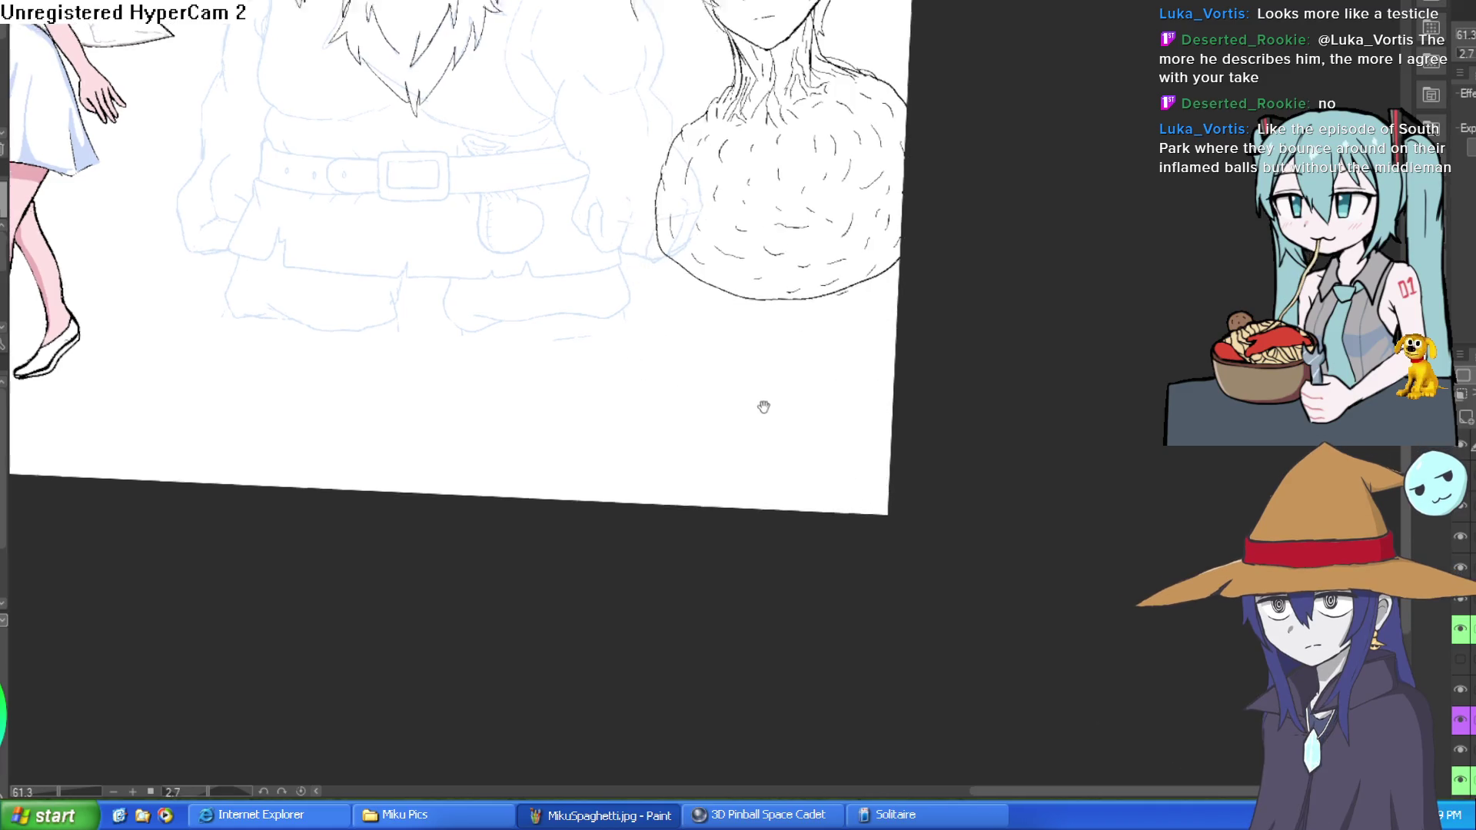
Shift the bust once more, confirm it, then delete it from the canvas.
key("ctrl+t")
mouse_move(764, 406)
left_mouse_down()
mouse_move(778, 589)
mouse_move(785, 241)
mouse_move(777, 308)
mouse_move(806, 392)
left_mouse_up()
key("Return")
key("ctrl+t")
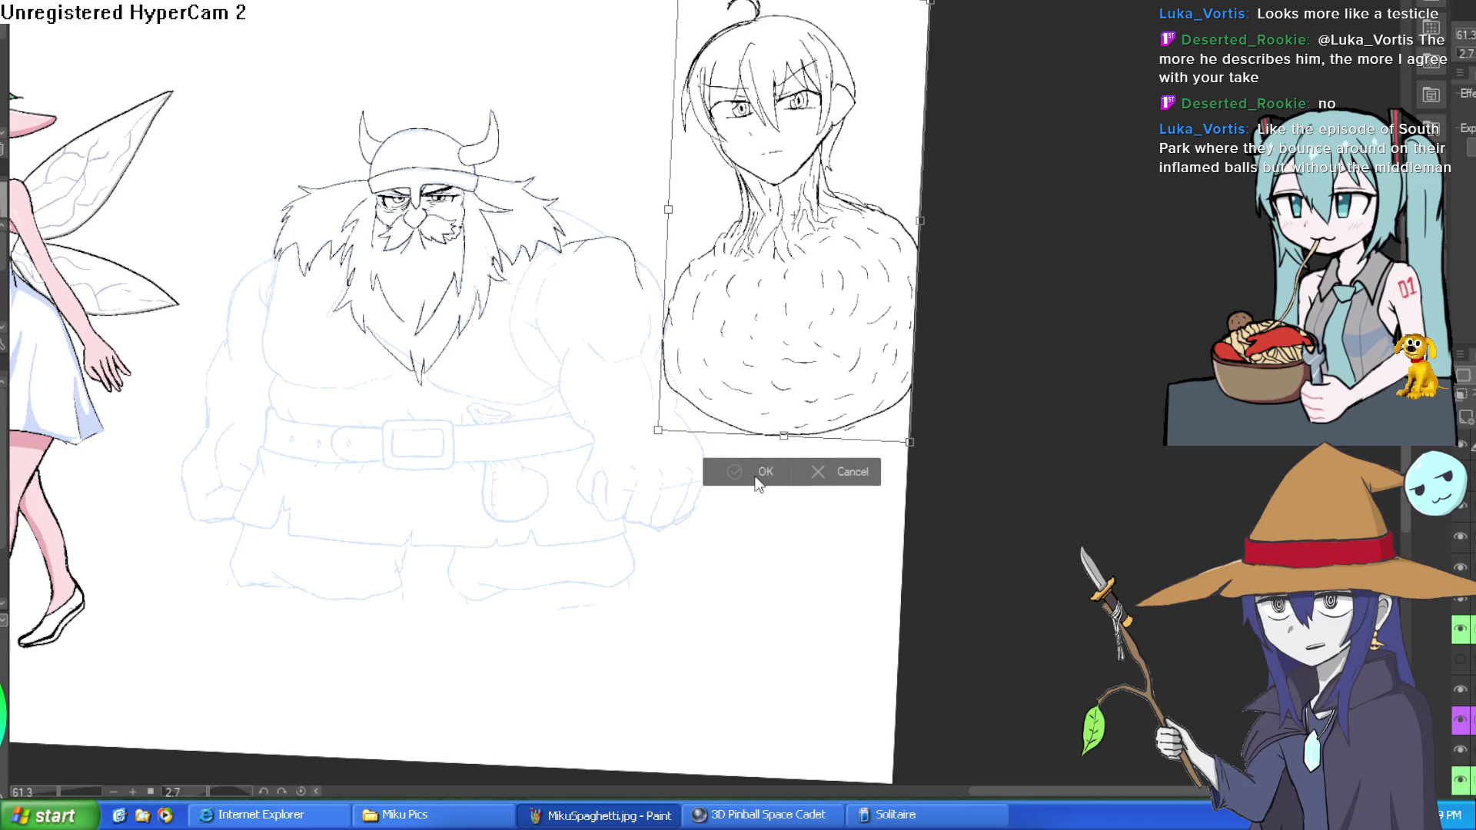
left_click(760, 475)
key("Delete")
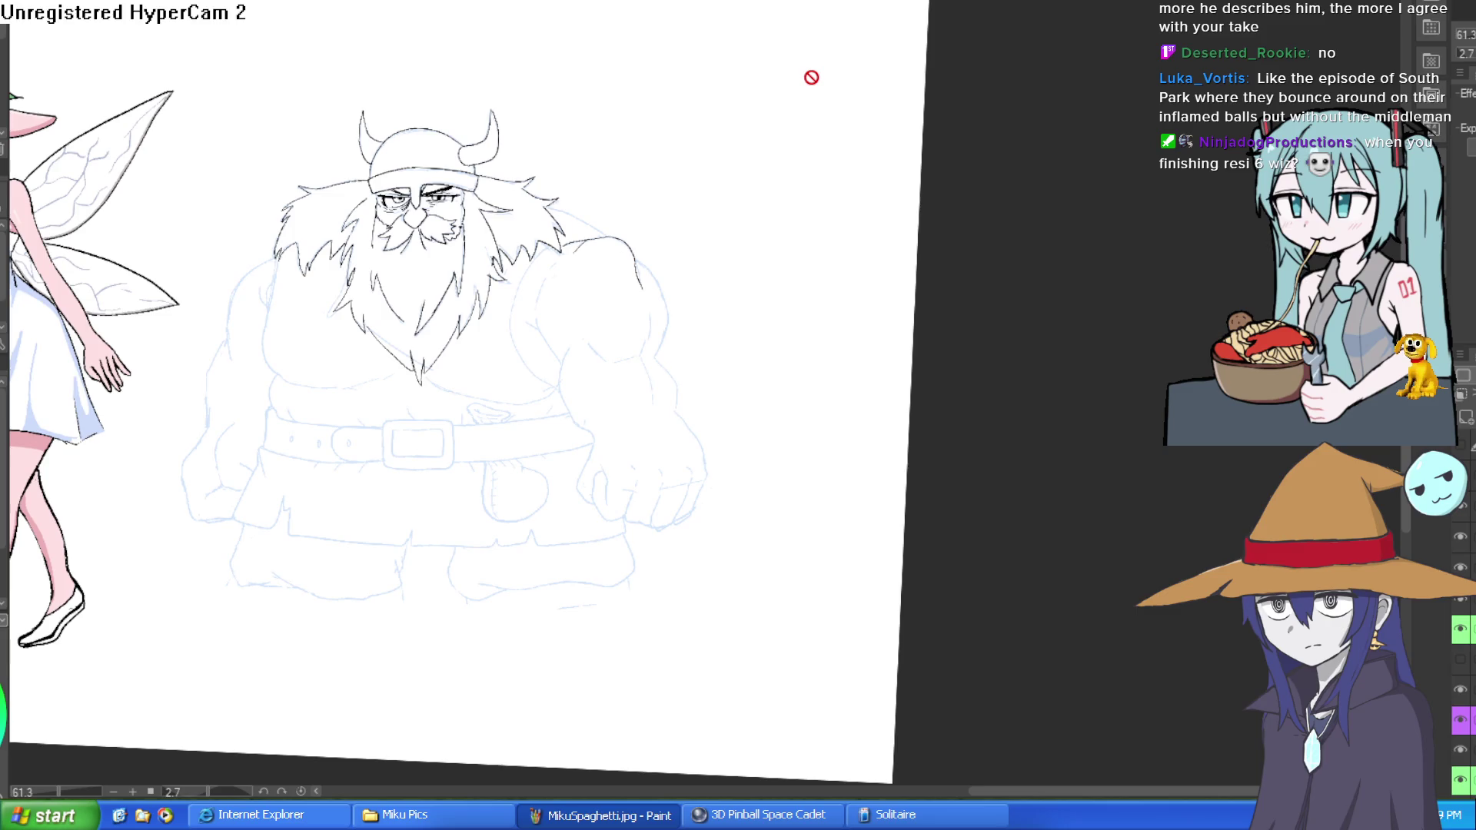
Straighten the canvas and ink the dwarf's right shoulder and upper-arm outline toward the elbow.
mouse_move(811, 77)
left_mouse_down()
mouse_move(920, 119)
mouse_move(864, 26)
mouse_move(842, 36)
mouse_move(923, 82)
mouse_move(807, 85)
left_mouse_up()
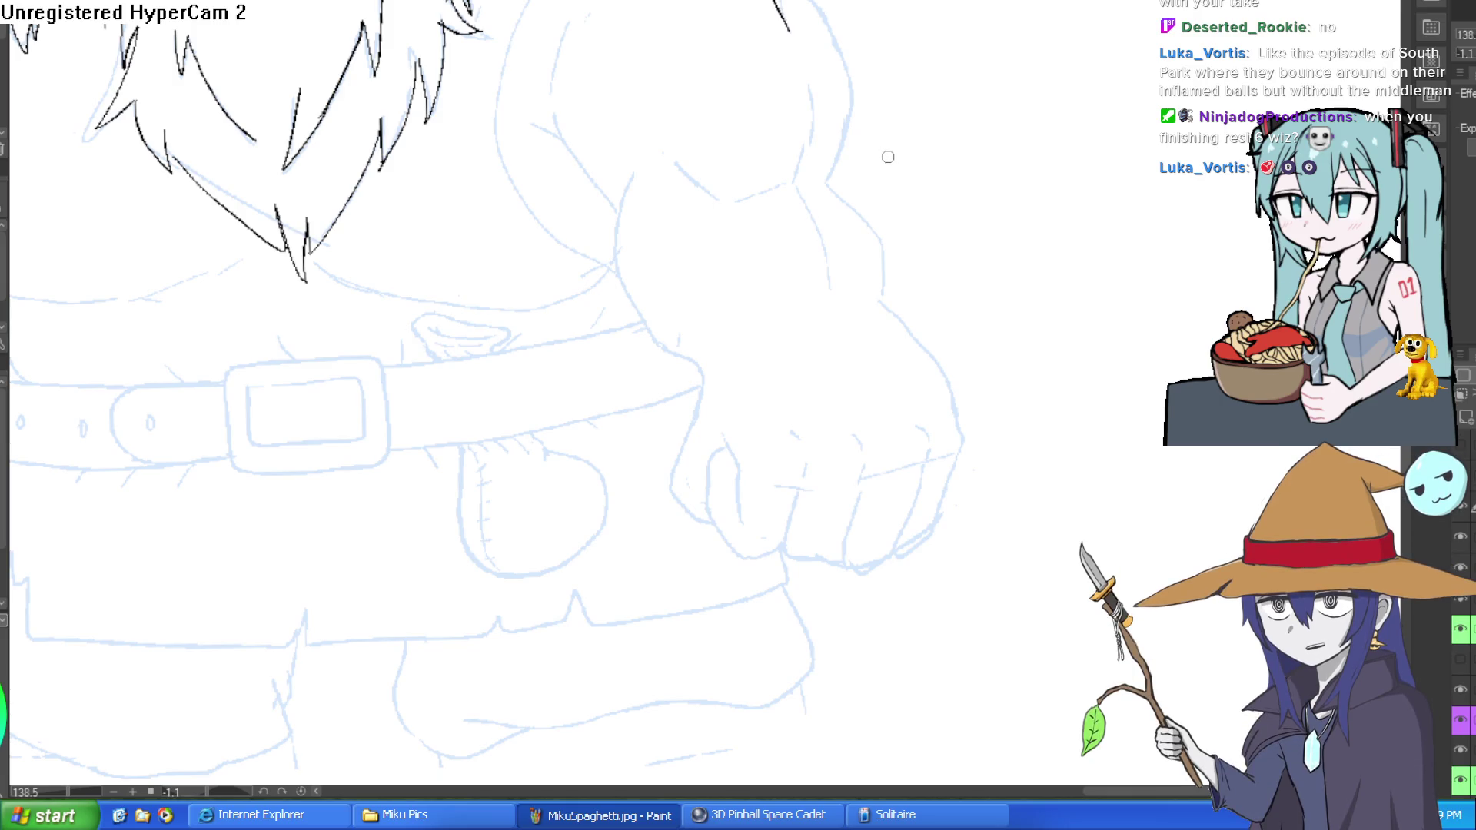
scroll(870, 136, "up", 2)
mouse_move(779, 57)
left_mouse_down()
mouse_move(783, 122)
mouse_move(749, 214)
mouse_move(666, 246)
mouse_move(578, 206)
left_mouse_up()
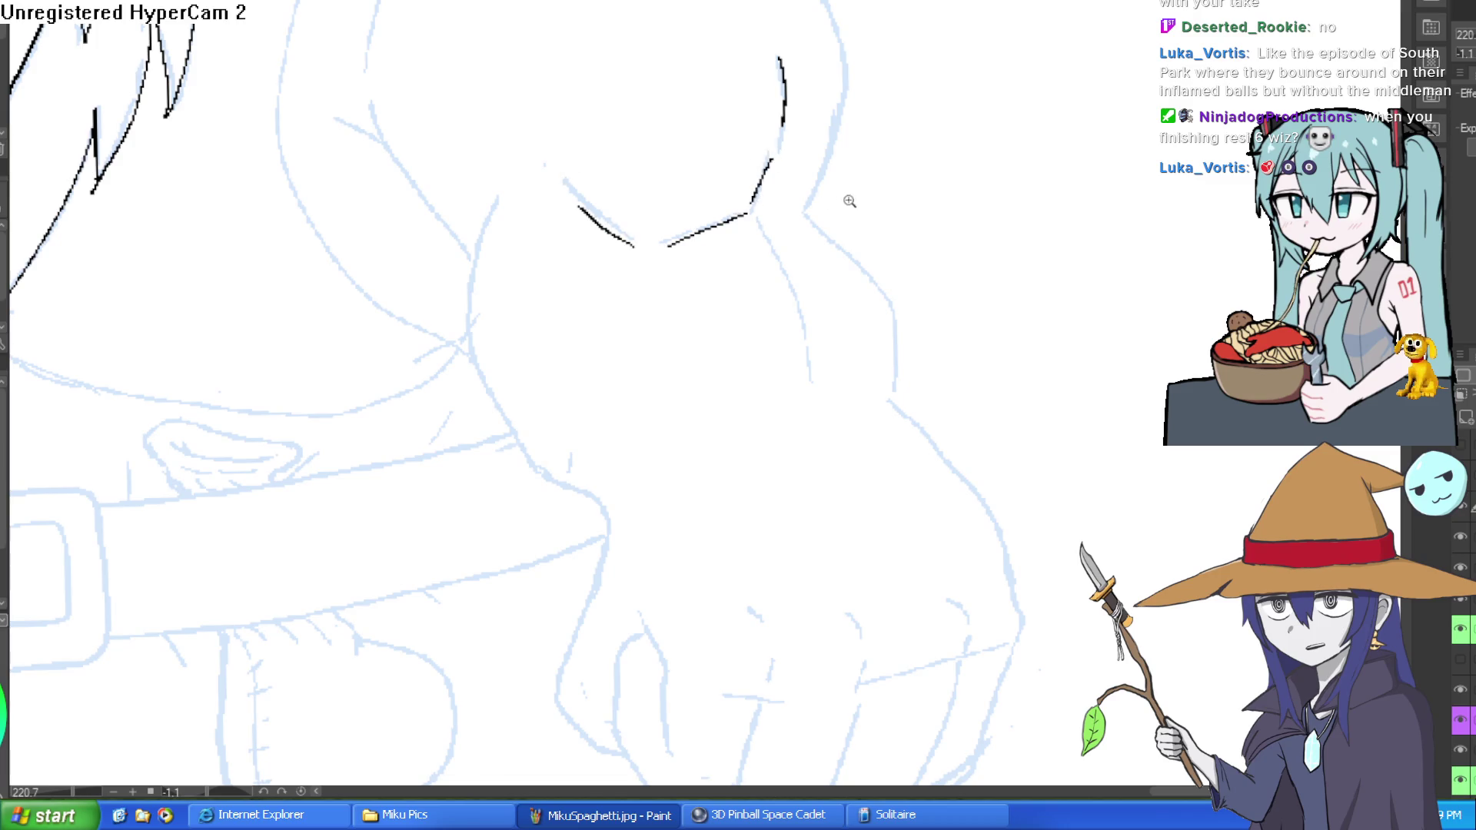
scroll(850, 201, "down", 2)
mouse_move(724, 104)
left_mouse_down()
mouse_move(791, 188)
mouse_move(782, 311)
left_mouse_up()
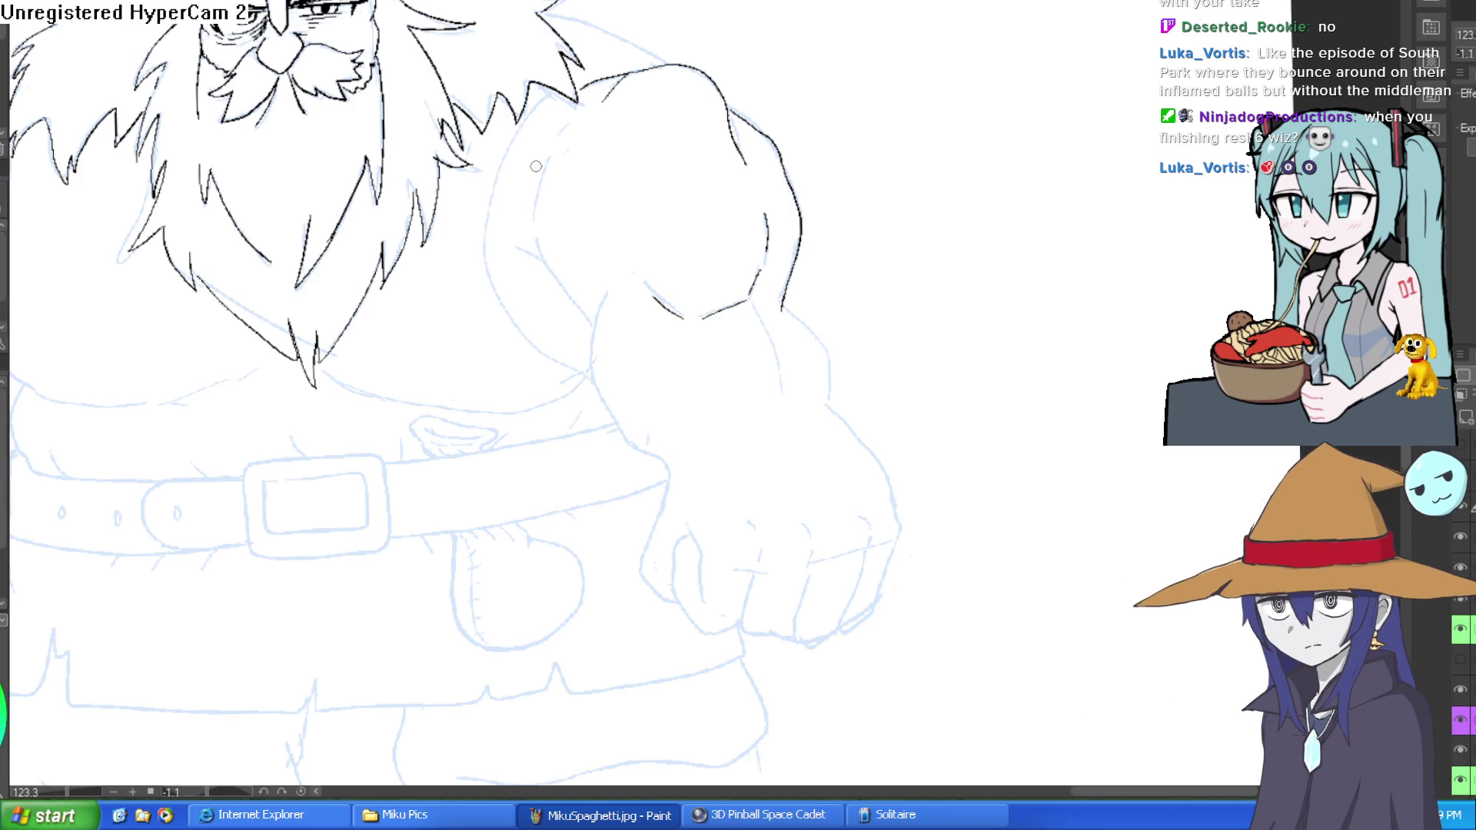
scroll(538, 204, "up", 3)
left_click_drag(547, 297, 534, 254)
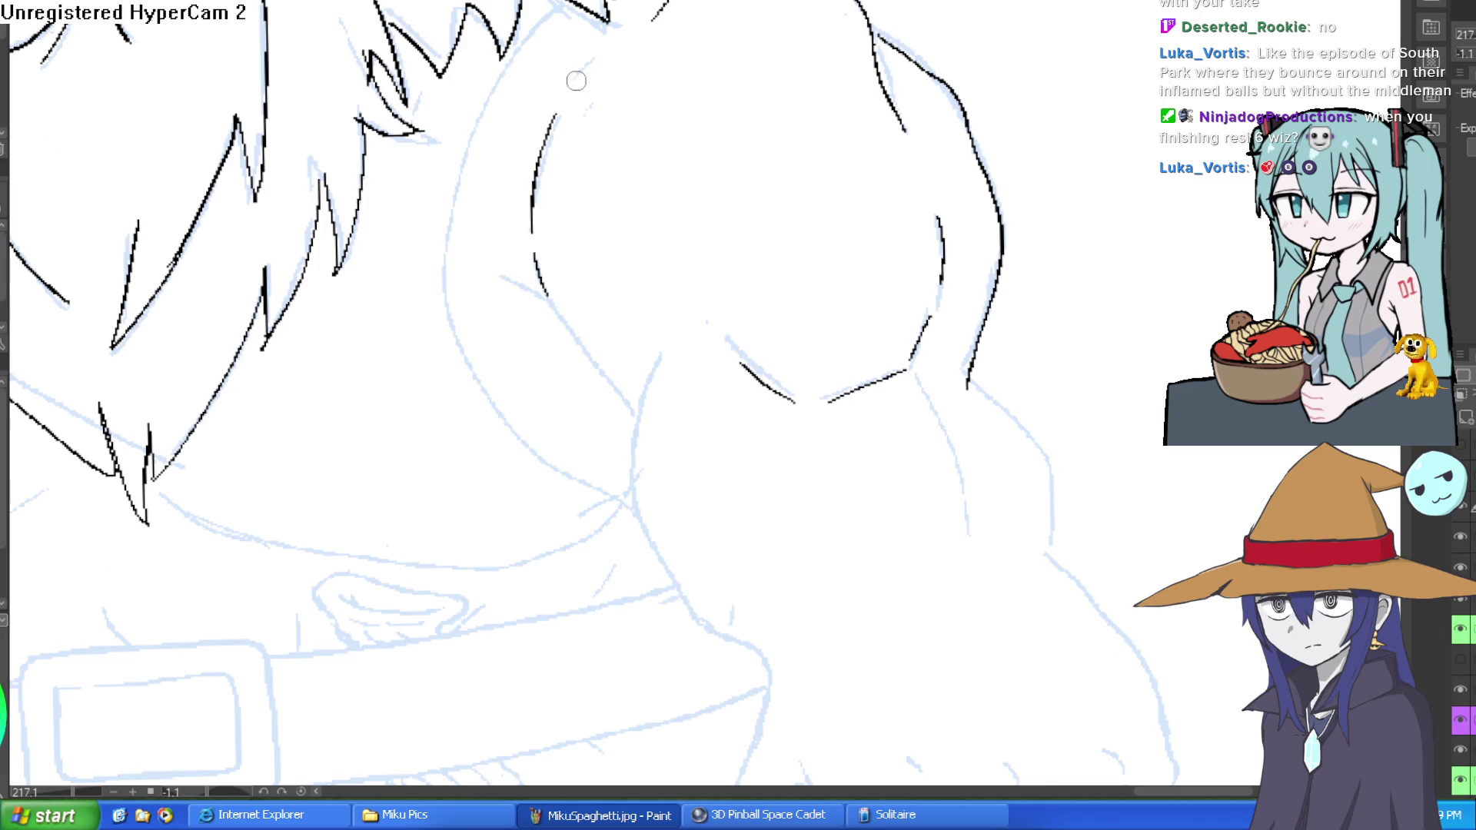
scroll(692, 46, "down", 3)
mouse_move(799, 129)
left_mouse_down()
mouse_move(841, 185)
mouse_move(839, 232)
left_mouse_up()
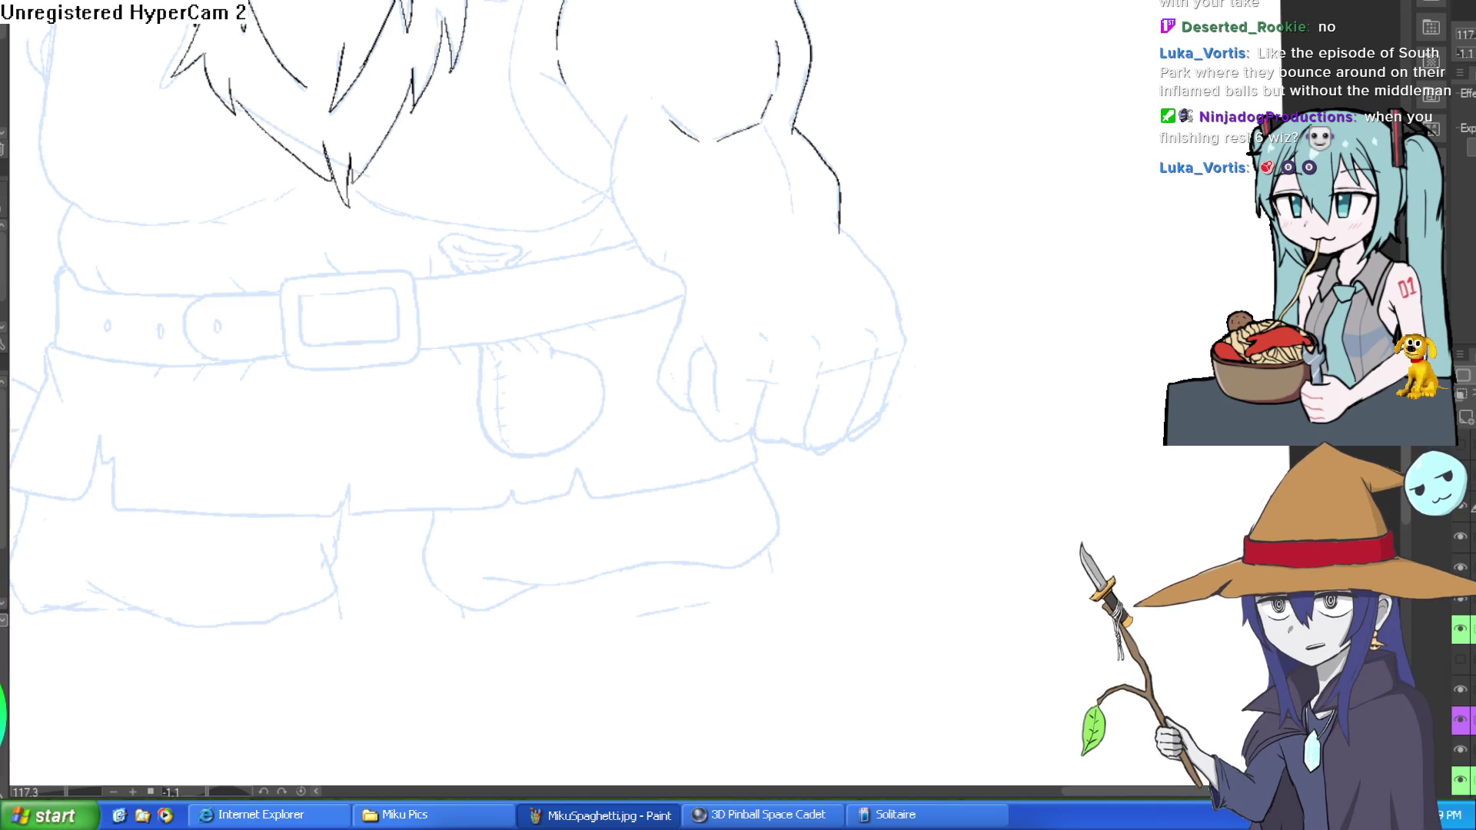
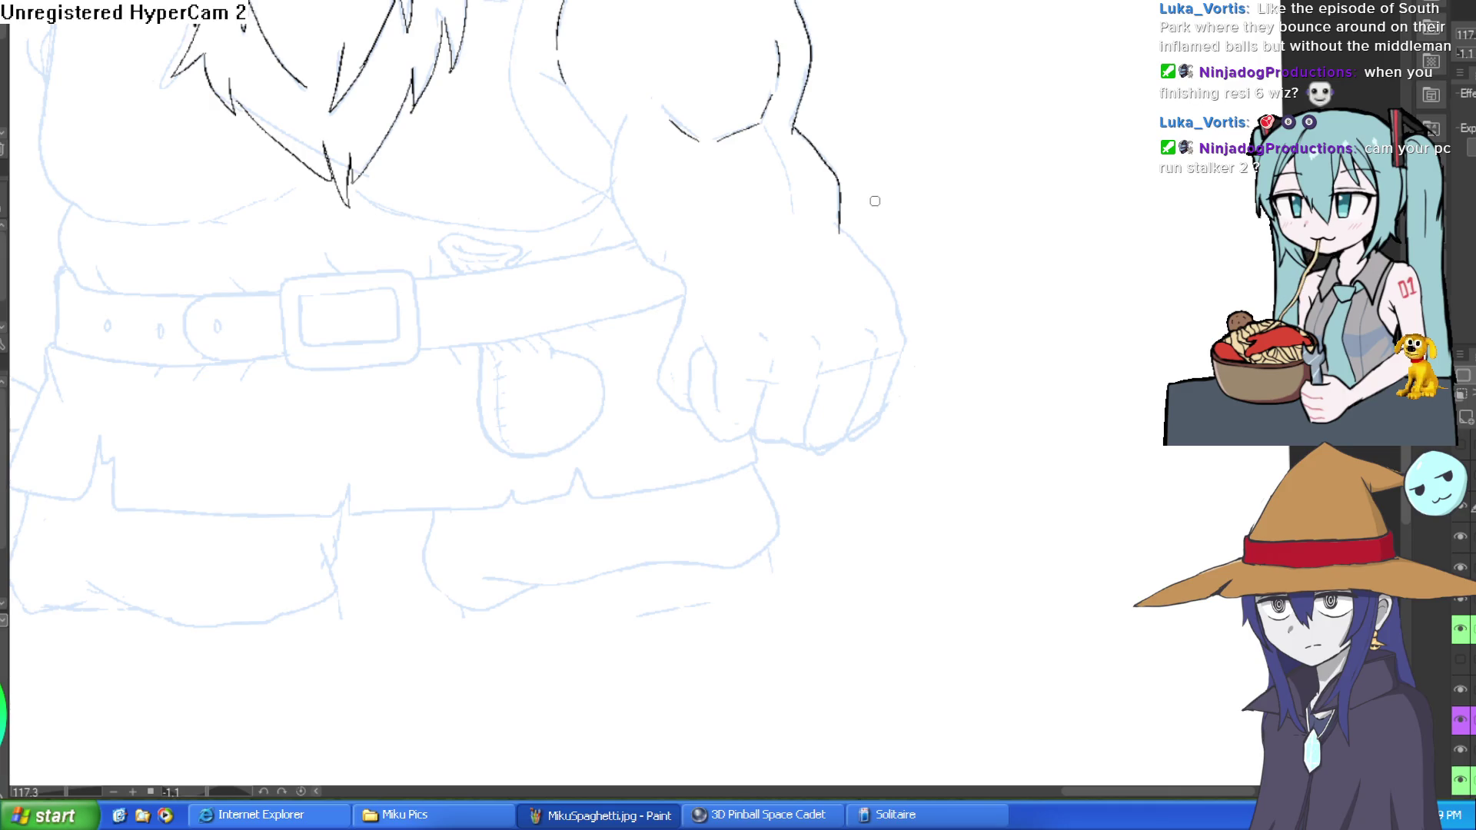
Ink the arm's outer contour from above the belt down to the fist, undoing one stray stroke.
left_click_drag(875, 201, 923, 216)
key("ctrl+z")
scroll(956, 198, "down", 3)
scroll(922, 207, "up", 5)
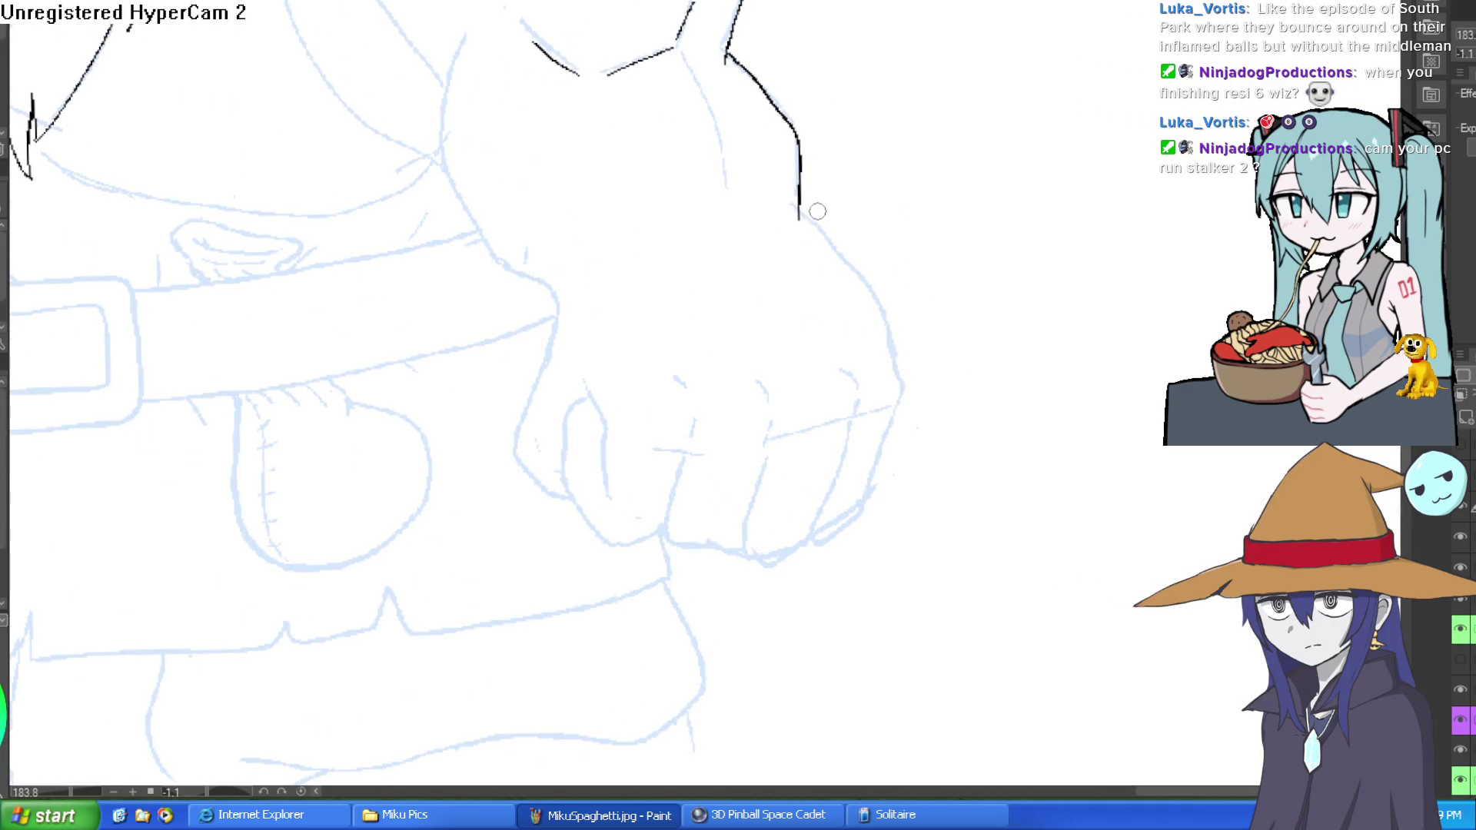
left_click_drag(794, 204, 892, 350)
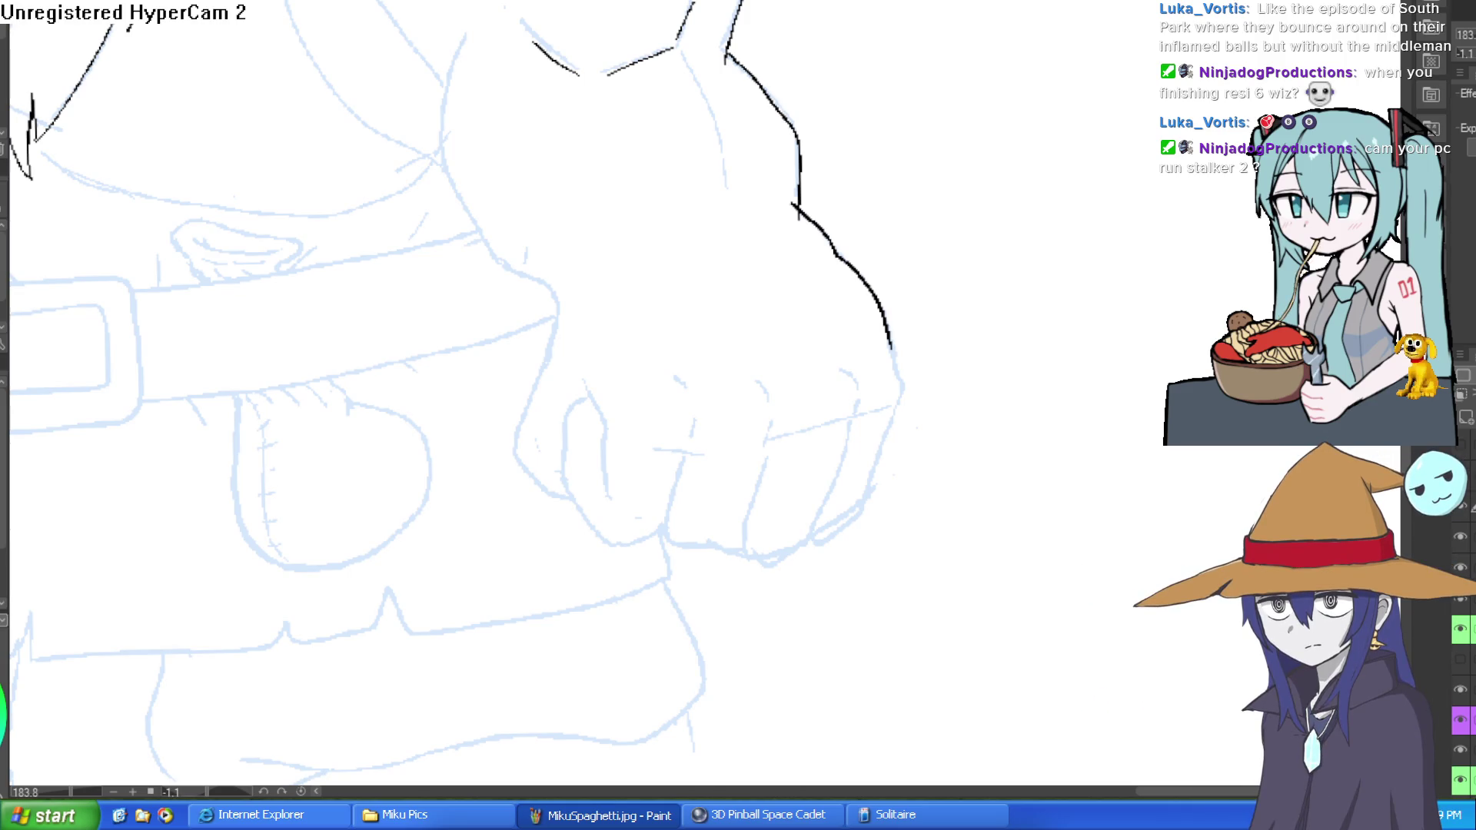
left_click_drag(892, 355, 899, 419)
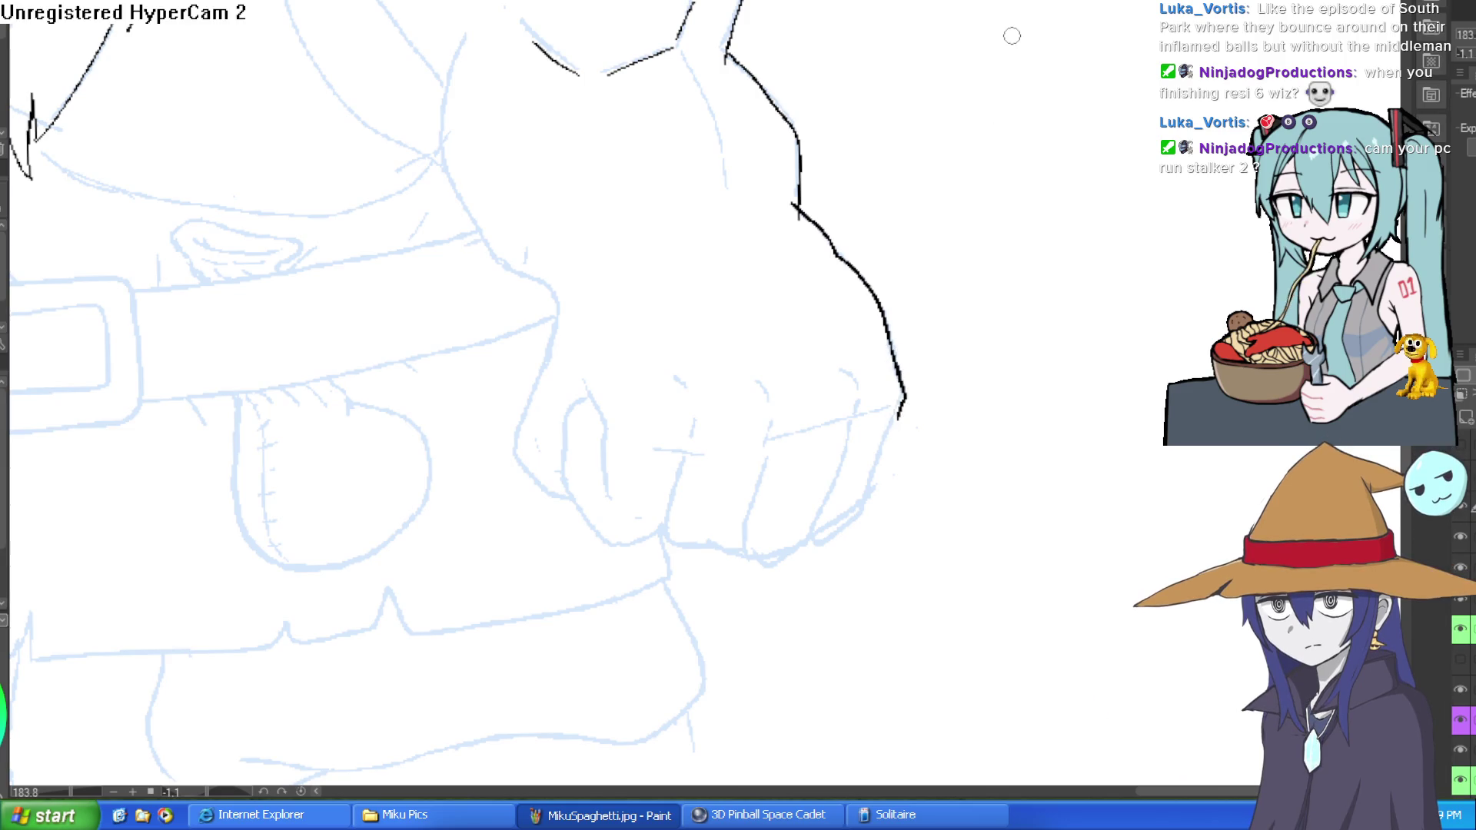
Ink the fist's outer edge, knuckle arc, bottom edge and finger separation lines.
scroll(922, 223, "down", 2)
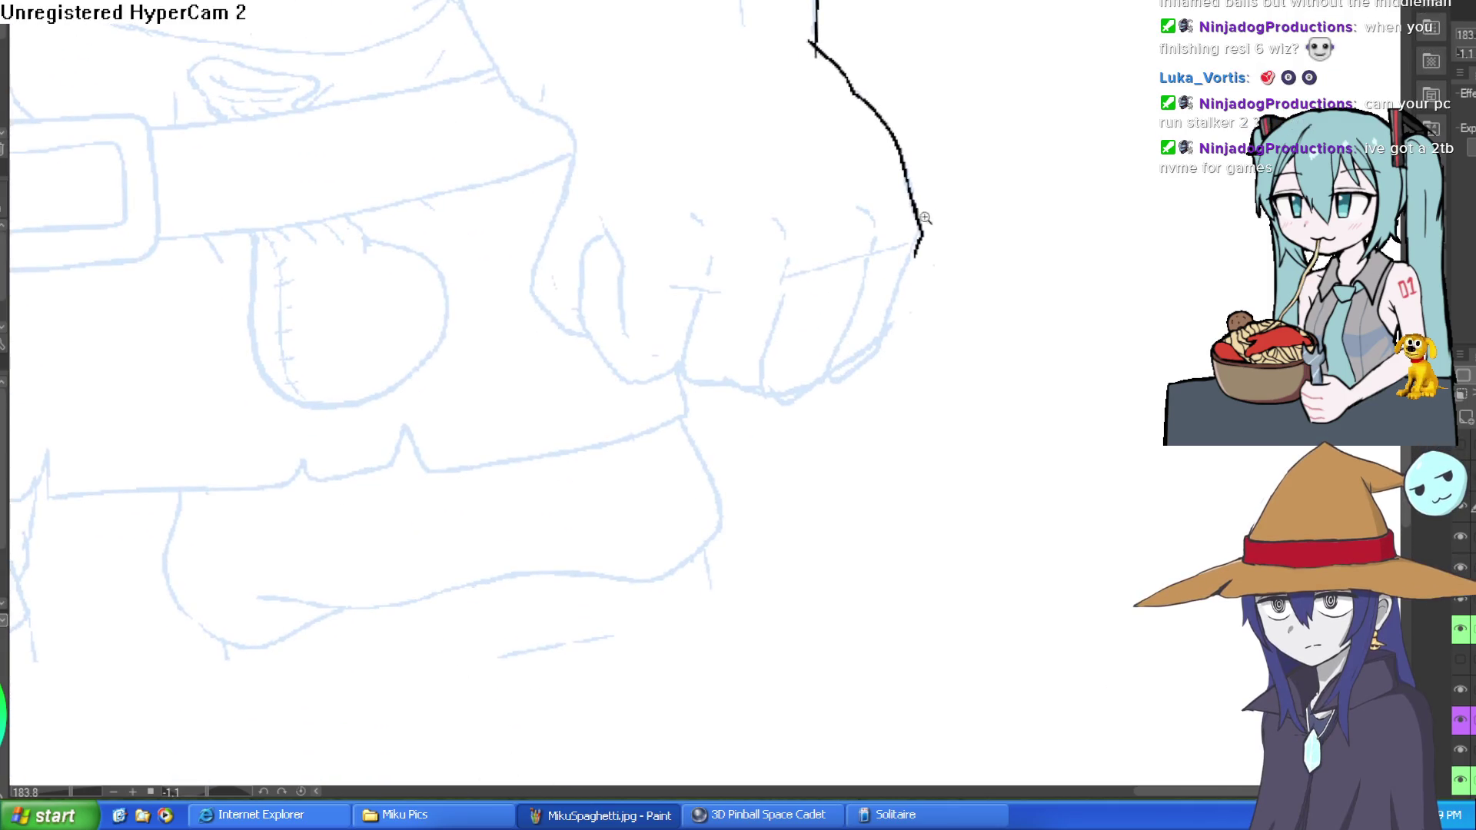
scroll(935, 274, "up", 3)
mouse_move(935, 274)
left_mouse_down()
mouse_move(797, 583)
mouse_move(684, 643)
left_mouse_up()
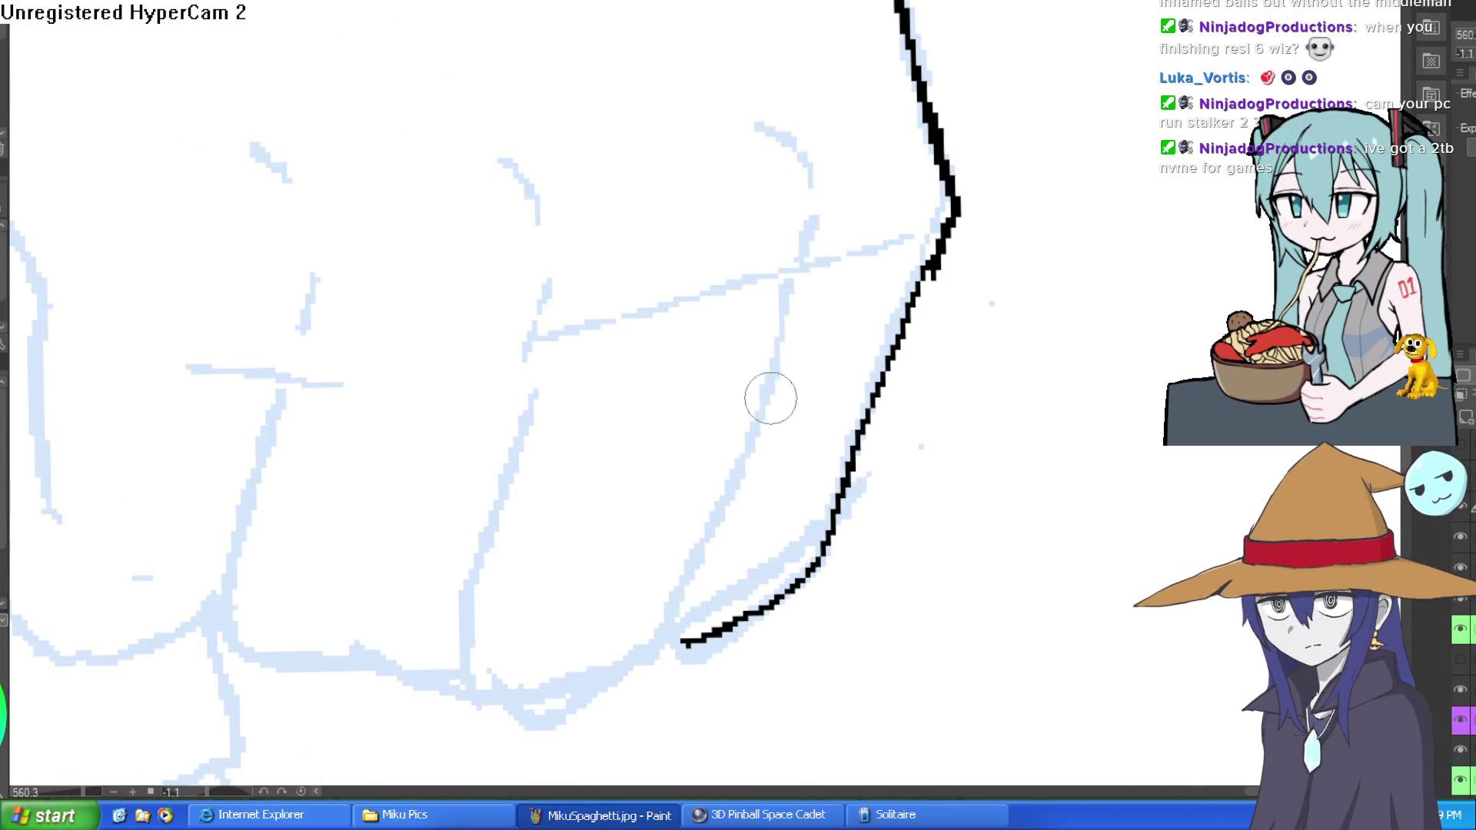
mouse_move(762, 125)
left_mouse_down()
mouse_move(805, 192)
mouse_move(801, 255)
left_mouse_up()
mouse_move(792, 296)
left_mouse_down()
mouse_move(659, 648)
mouse_move(528, 723)
mouse_move(462, 659)
mouse_move(537, 333)
mouse_move(544, 231)
left_mouse_up()
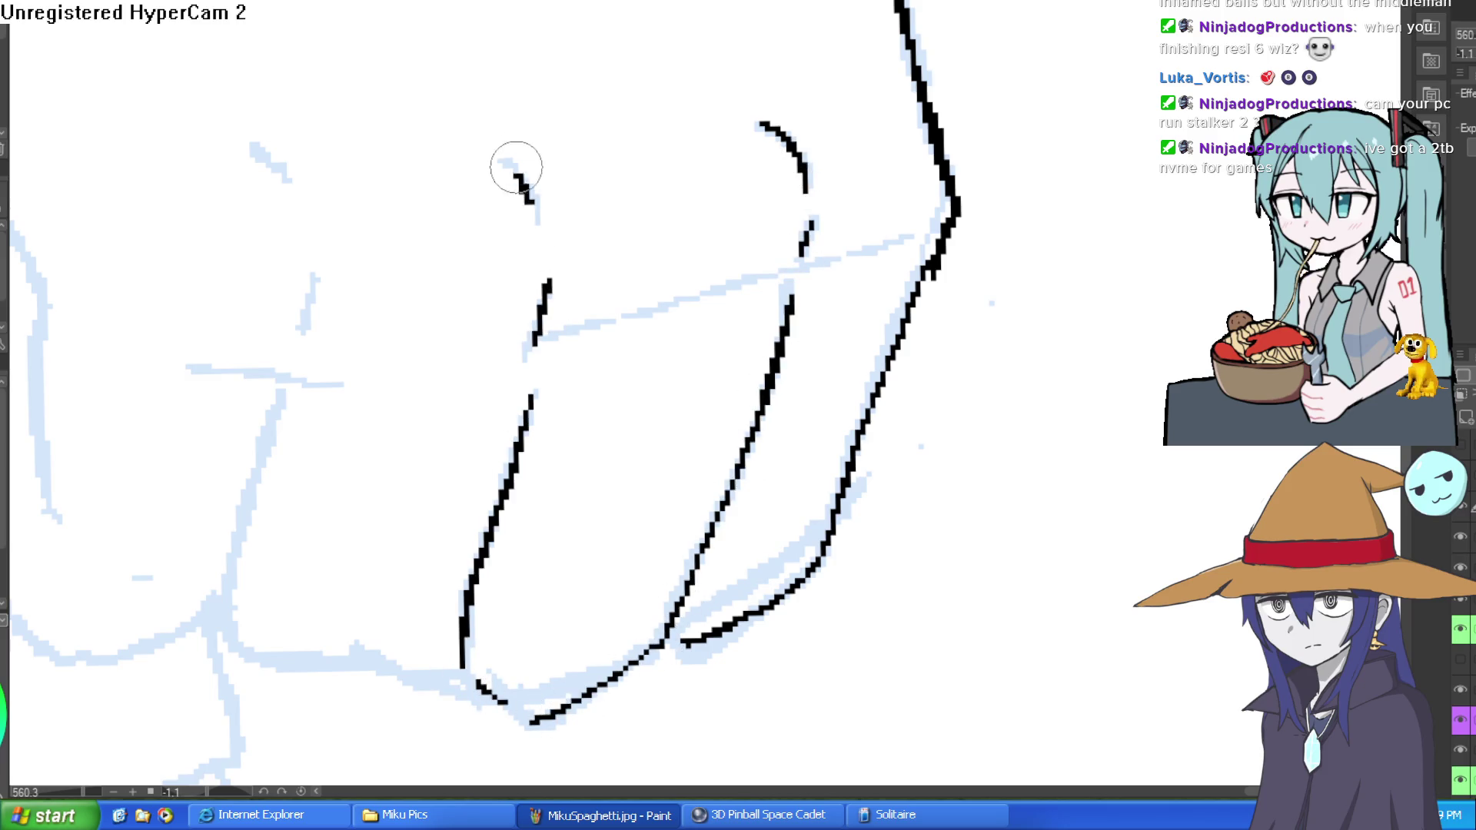
scroll(665, 153, "down", 3)
scroll(665, 153, "up", 3)
mouse_move(795, 411)
left_mouse_down()
mouse_move(588, 388)
mouse_move(618, 173)
mouse_move(652, 220)
left_mouse_up()
left_click_drag(676, 149, 662, 210)
left_click_drag(704, 161, 719, 269)
left_click_drag(647, 181, 627, 157)
mouse_move(373, 168)
left_mouse_down()
mouse_move(428, 313)
mouse_move(431, 470)
left_mouse_up()
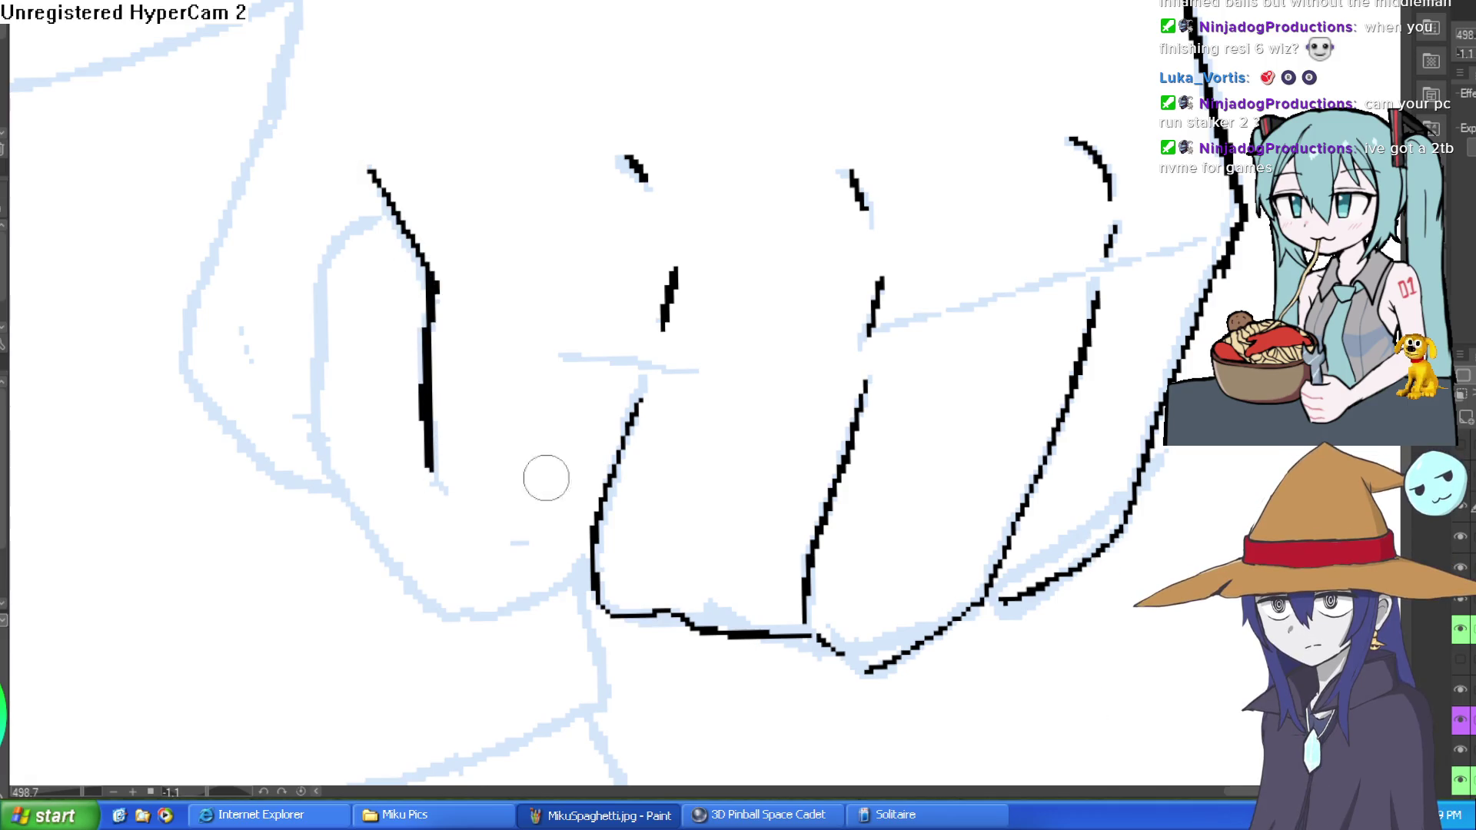
mouse_move(587, 565)
left_mouse_down()
mouse_move(461, 613)
mouse_move(316, 438)
mouse_move(319, 274)
mouse_move(404, 202)
left_mouse_up()
Redraw the fist's lower outer curve and ink its knuckle edge to join the arm.
scroll(504, 198, "down", 5)
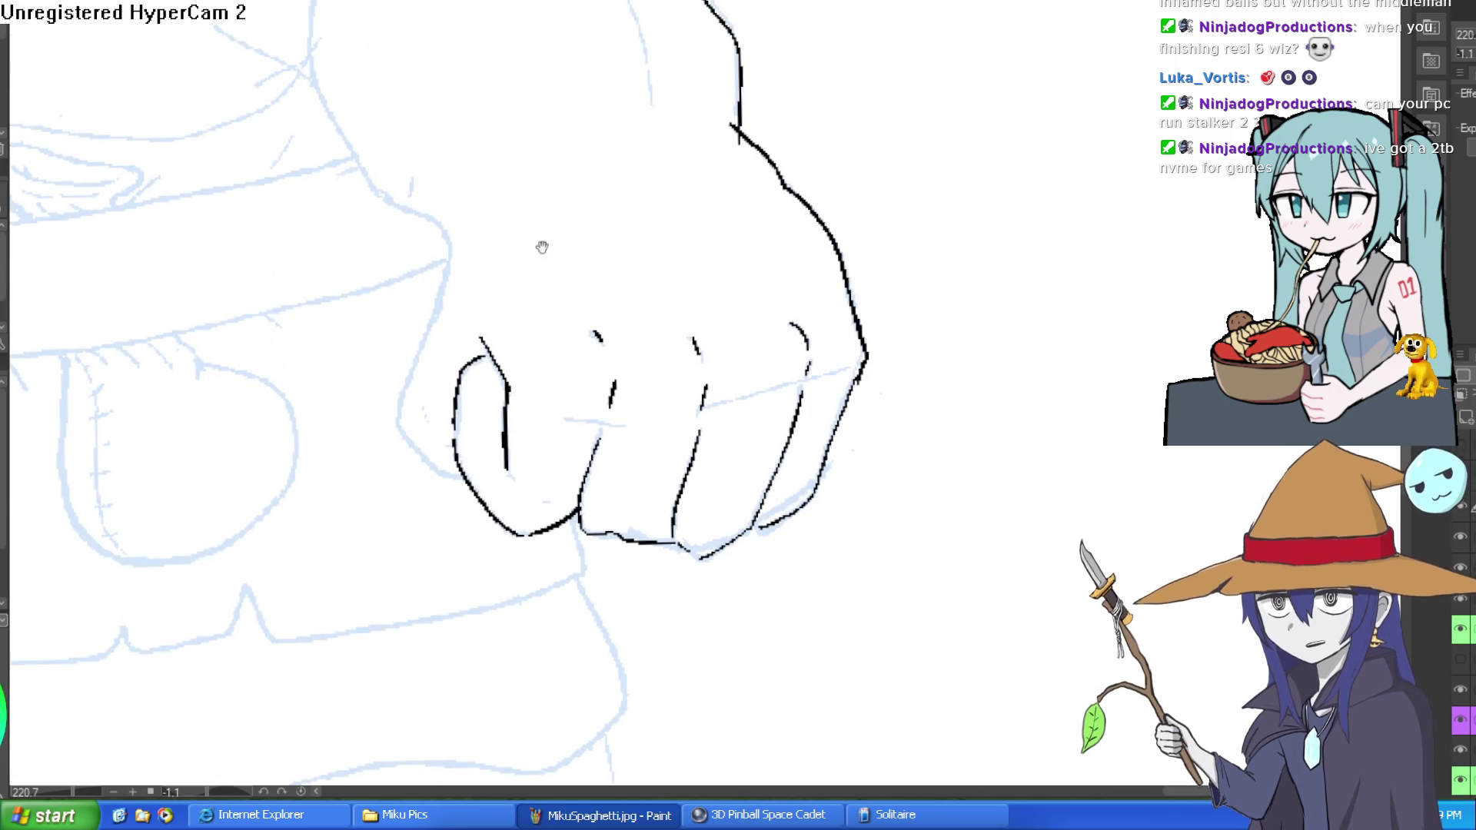
mouse_move(444, 25)
left_mouse_down()
mouse_move(575, 156)
mouse_move(661, 379)
left_mouse_up()
mouse_move(561, 204)
left_mouse_down()
mouse_move(534, 331)
mouse_move(602, 482)
left_mouse_up()
key("ctrl+z")
mouse_move(532, 311)
left_mouse_down()
mouse_move(571, 425)
mouse_move(671, 538)
left_mouse_up()
mouse_move(670, 538)
left_mouse_down()
mouse_move(669, 385)
mouse_move(649, 324)
mouse_move(601, 492)
mouse_move(673, 555)
left_mouse_up()
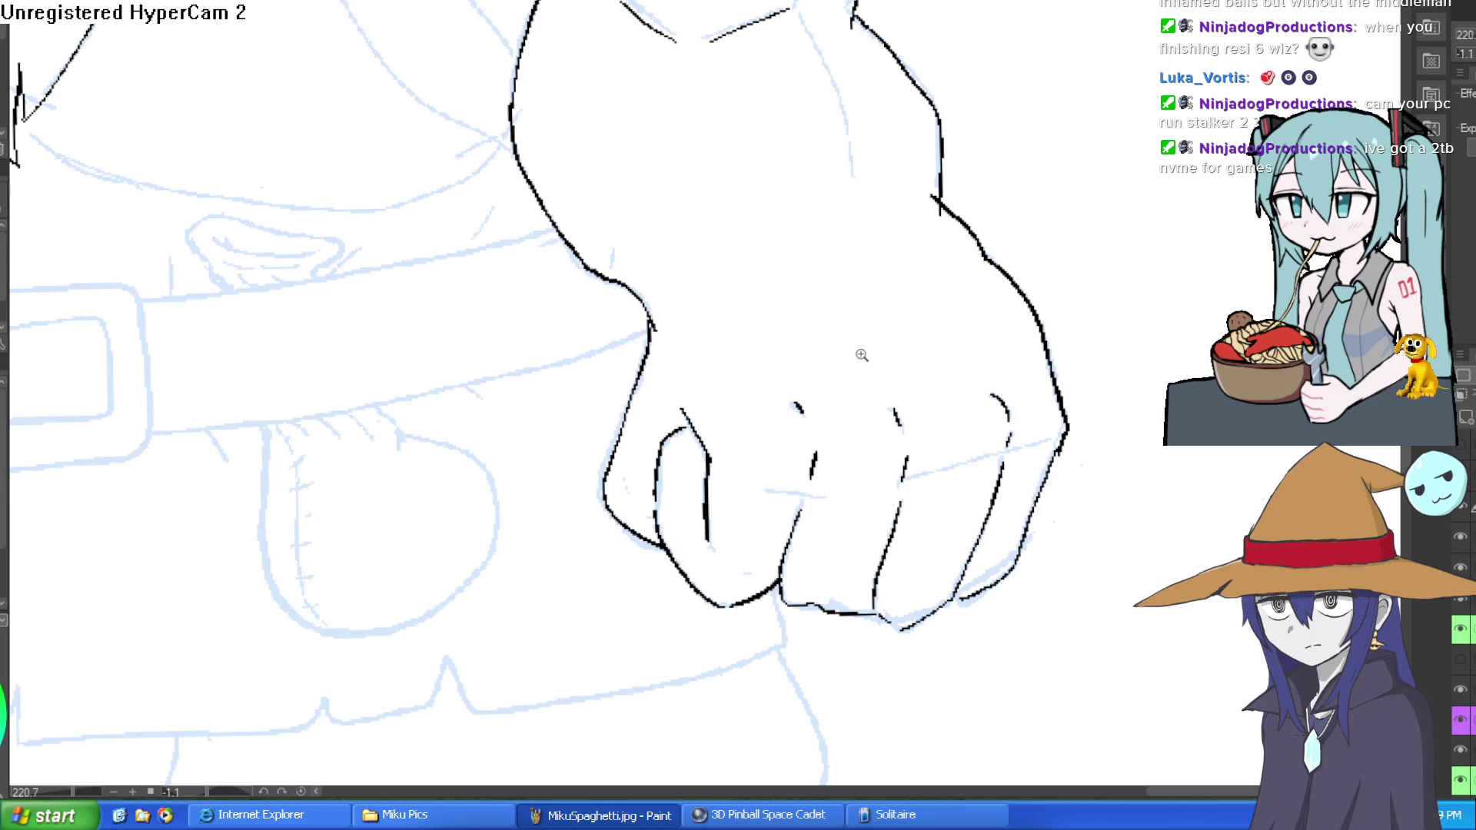
scroll(854, 346, "down", 3)
scroll(849, 342, "up", 3)
mouse_move(738, 198)
left_mouse_down()
mouse_move(764, 224)
mouse_move(815, 411)
left_mouse_up()
scroll(962, 290, "down", 5)
scroll(890, 247, "up", 2)
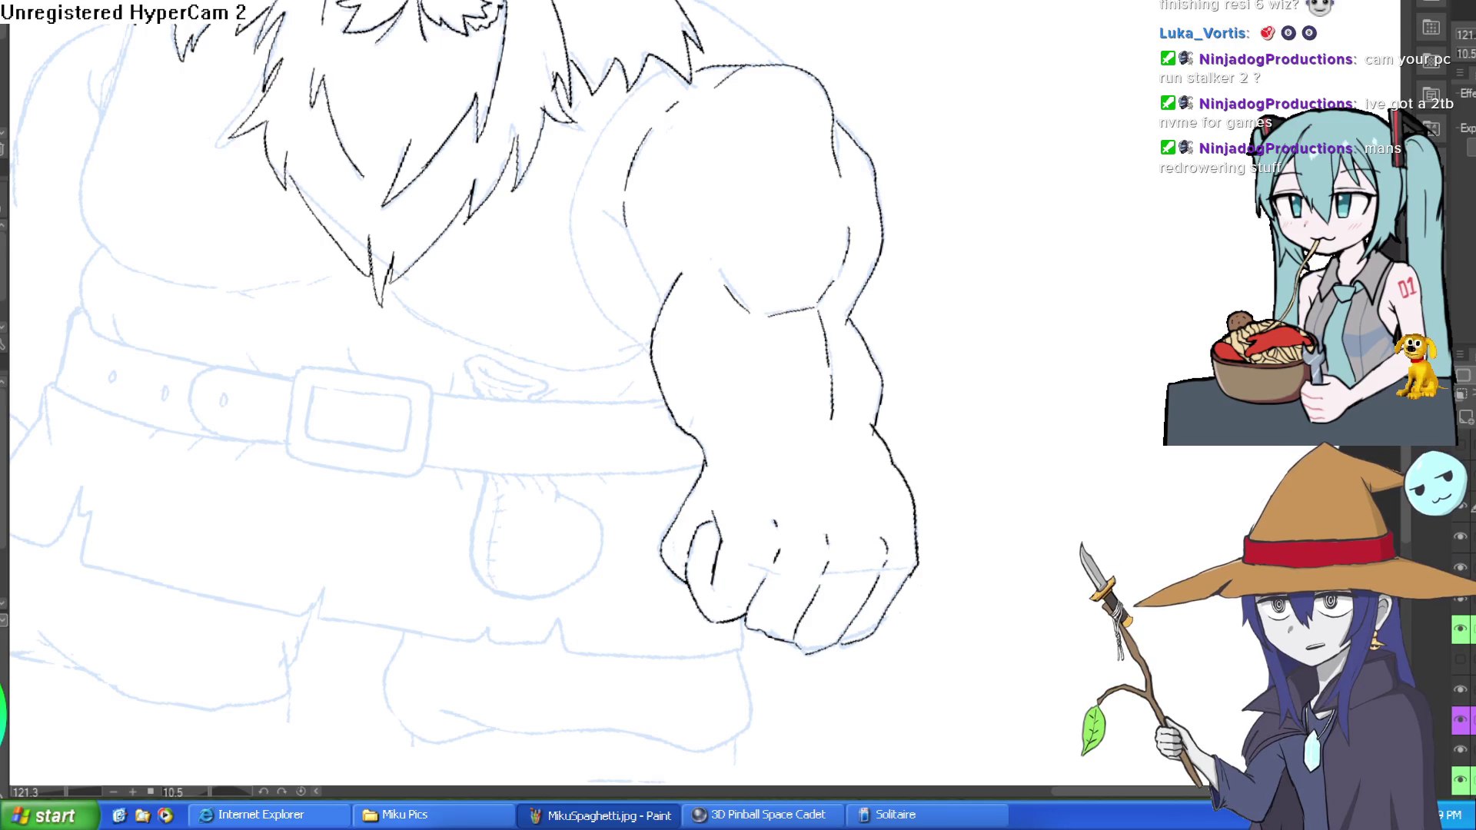
Ink the arm's inner contour from shoulder to fist, fixing a misplaced stroke, then zoom out to review.
left_click(649, 281)
mouse_move(665, 331)
left_mouse_down()
mouse_move(590, 180)
mouse_move(717, 49)
mouse_move(629, 88)
mouse_move(611, 284)
mouse_move(746, 392)
mouse_move(701, 415)
mouse_move(604, 234)
left_mouse_up()
scroll(591, 180, "down", 3)
scroll(676, 46, "up", 2)
key("ctrl+z")
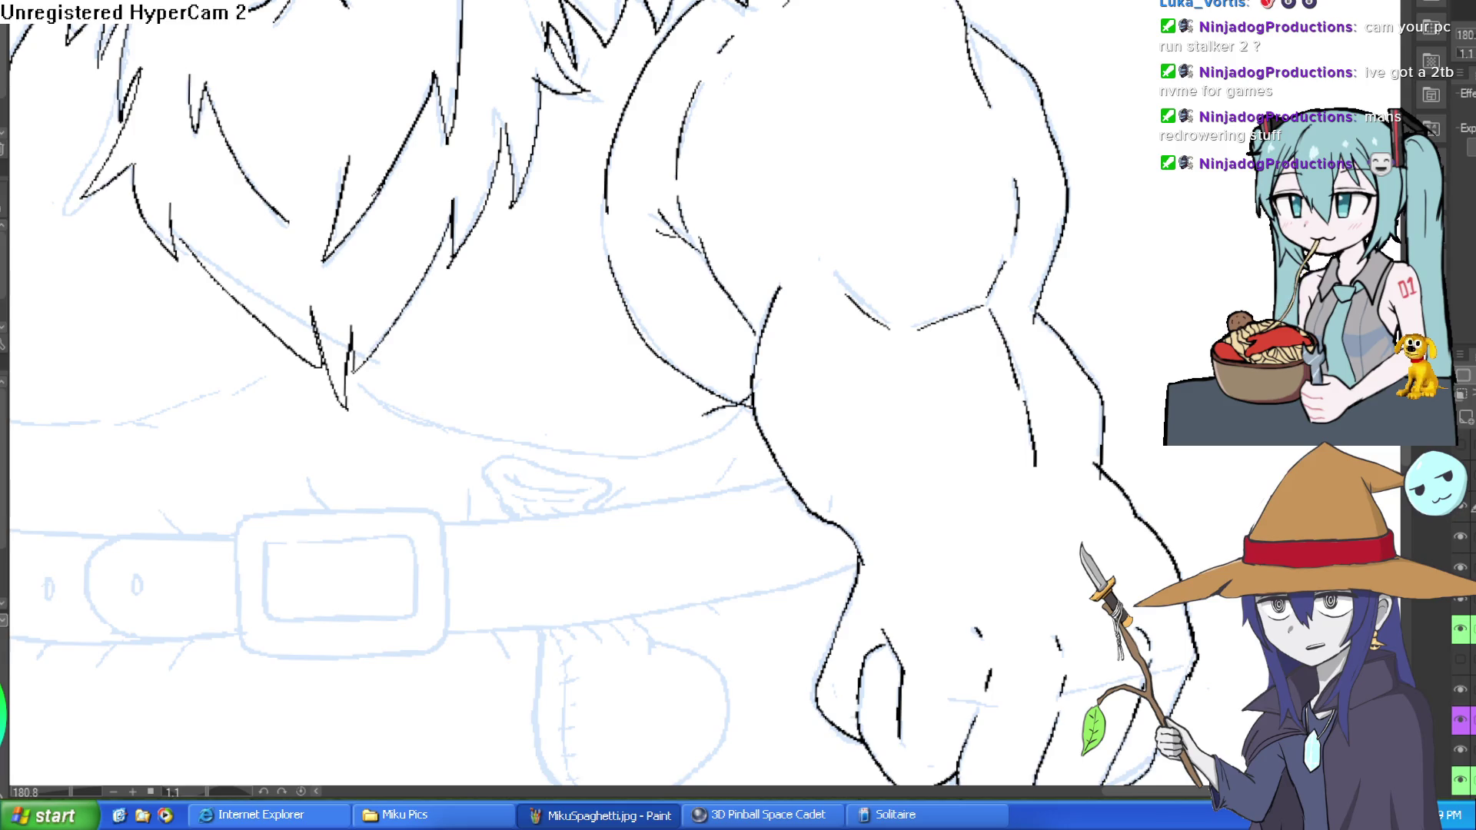
scroll(942, 79, "down", 5)
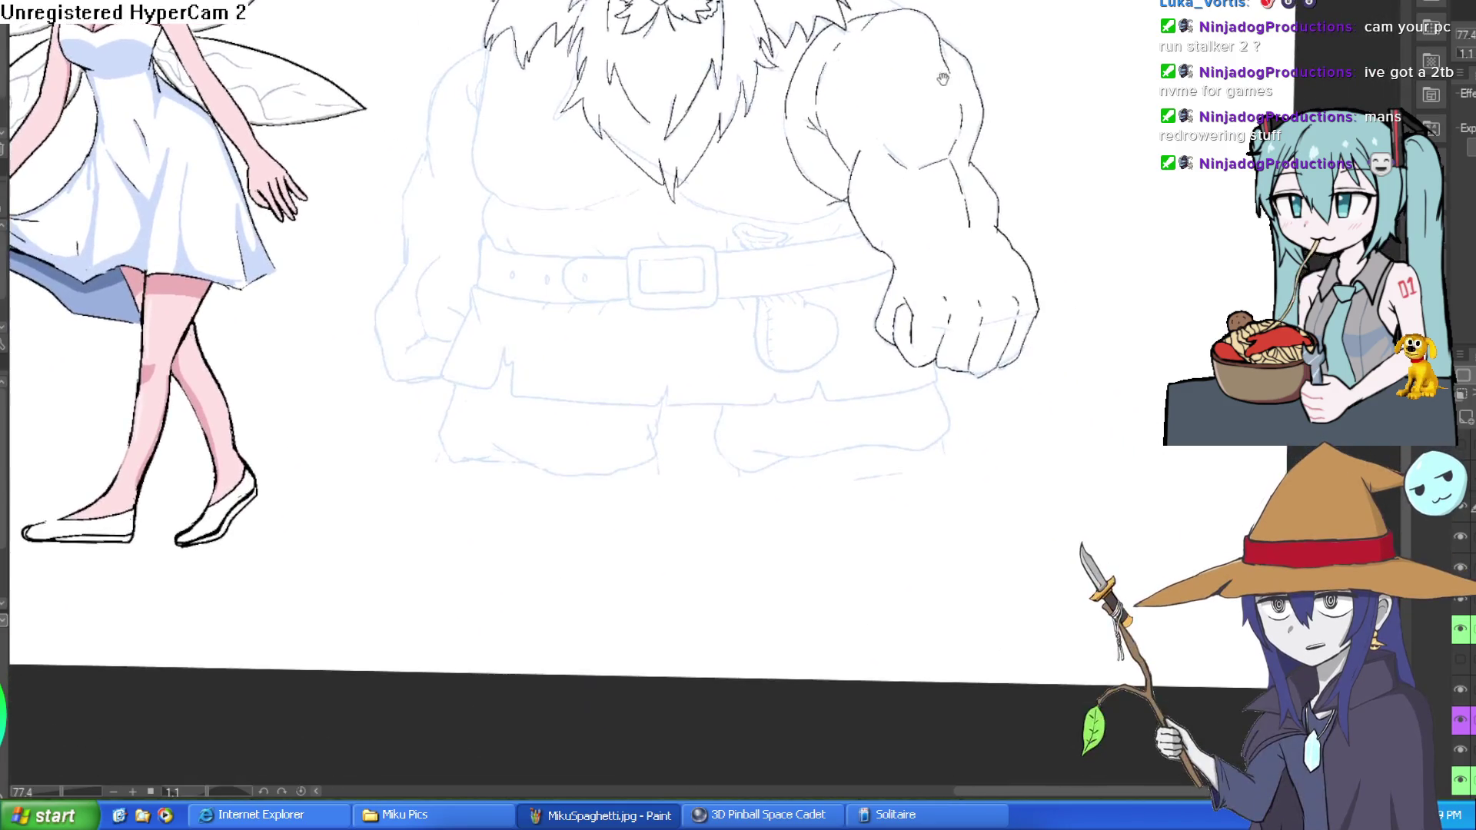
left_click_drag(943, 79, 924, 131)
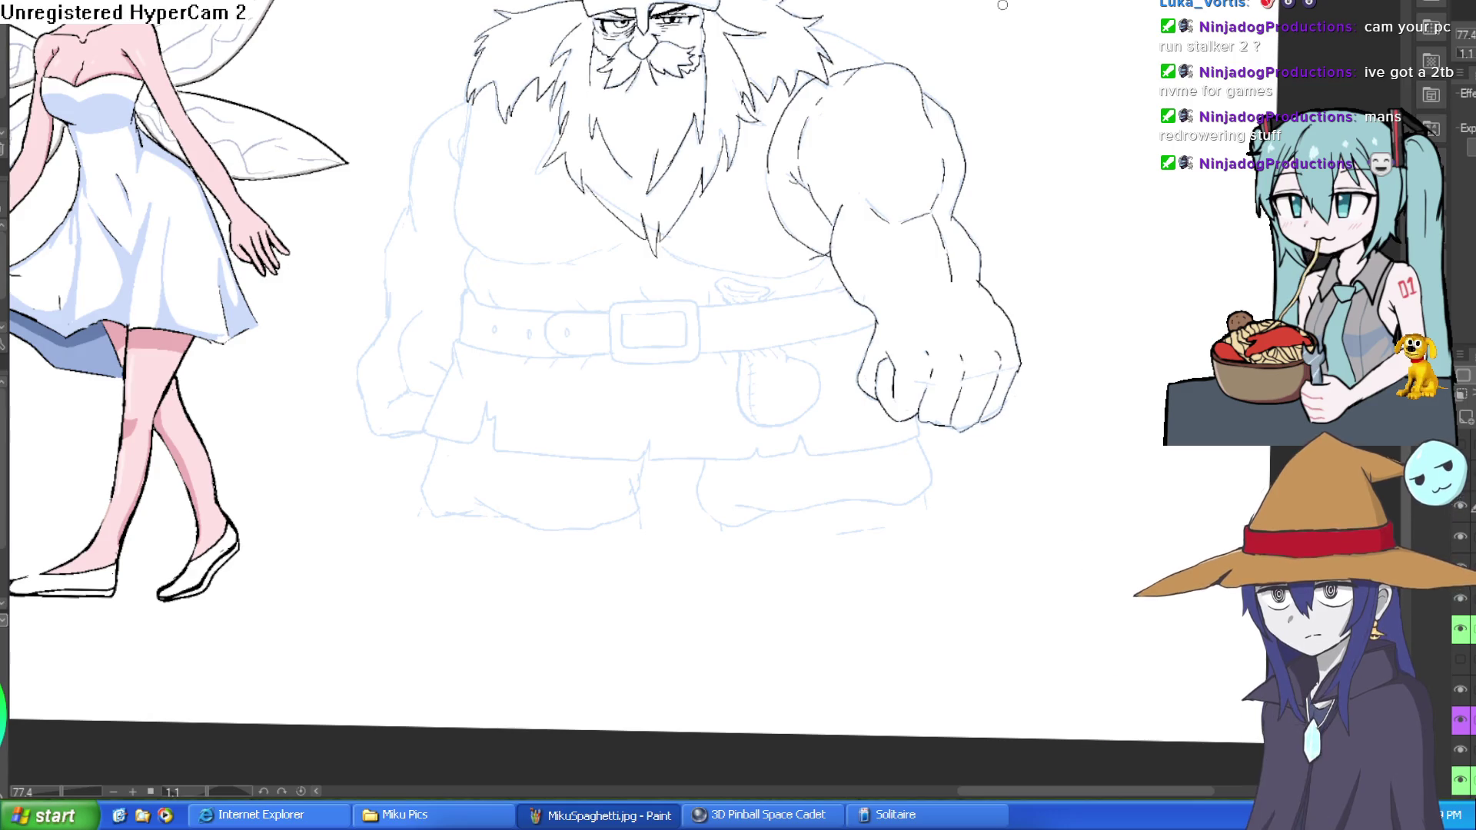
scroll(1011, 143, "down", 3)
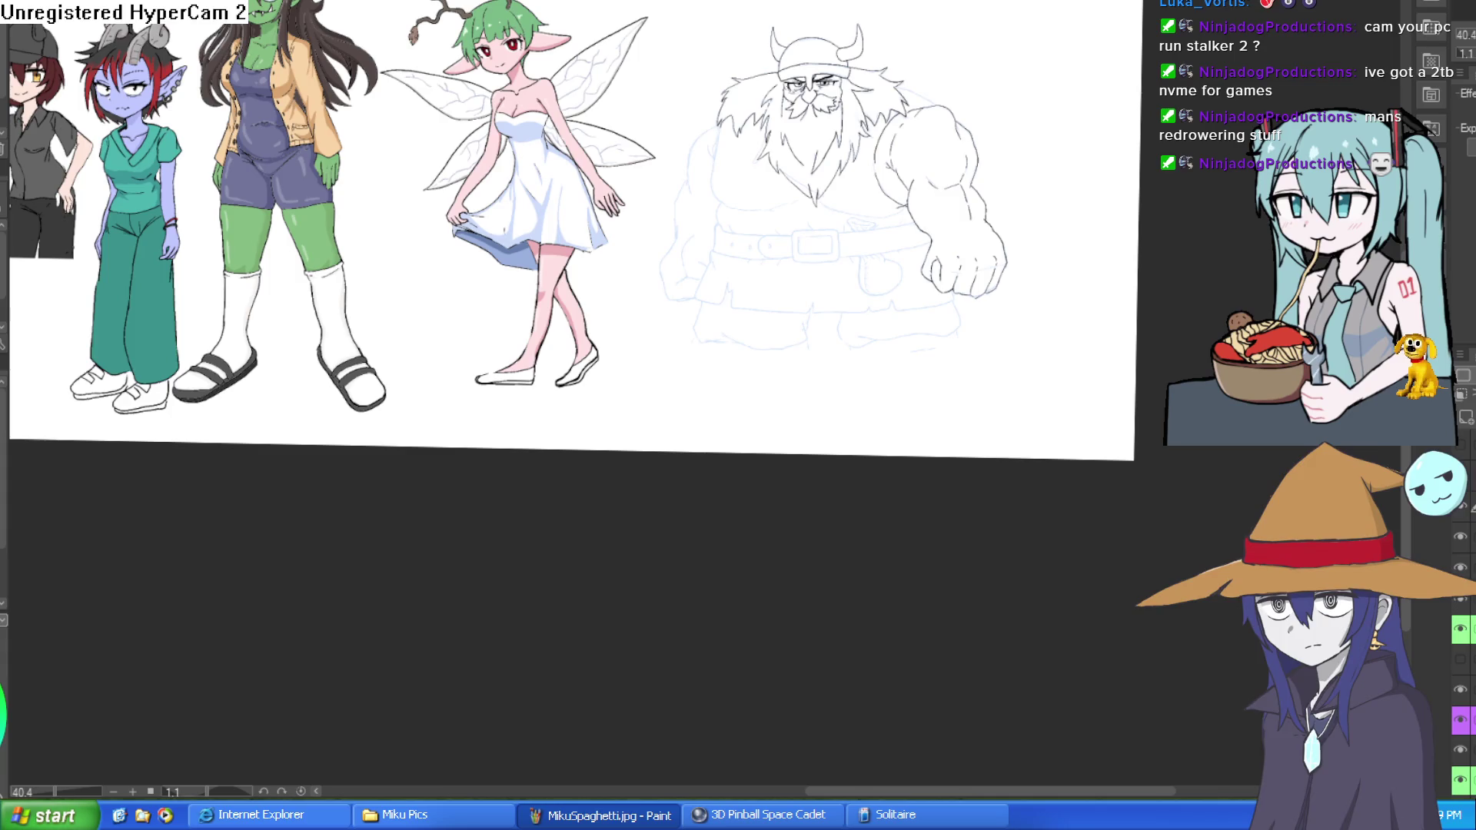
scroll(1033, 81, "up", 5)
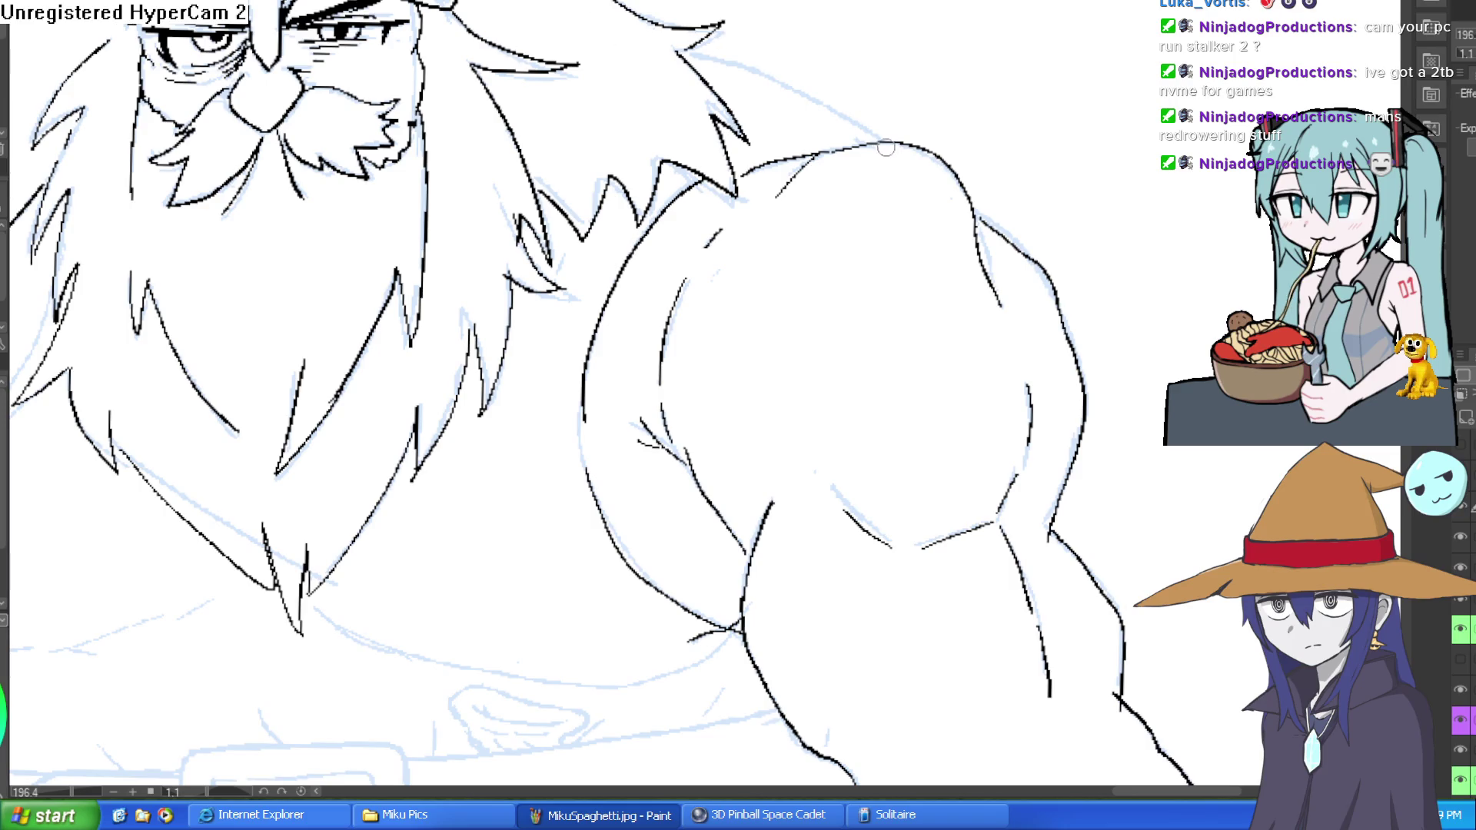
Ink the top line of the shoulder, redrawing it after one undo.
mouse_move(884, 146)
left_mouse_down()
mouse_move(776, 80)
mouse_move(690, 56)
left_mouse_up()
key("ctrl+z")
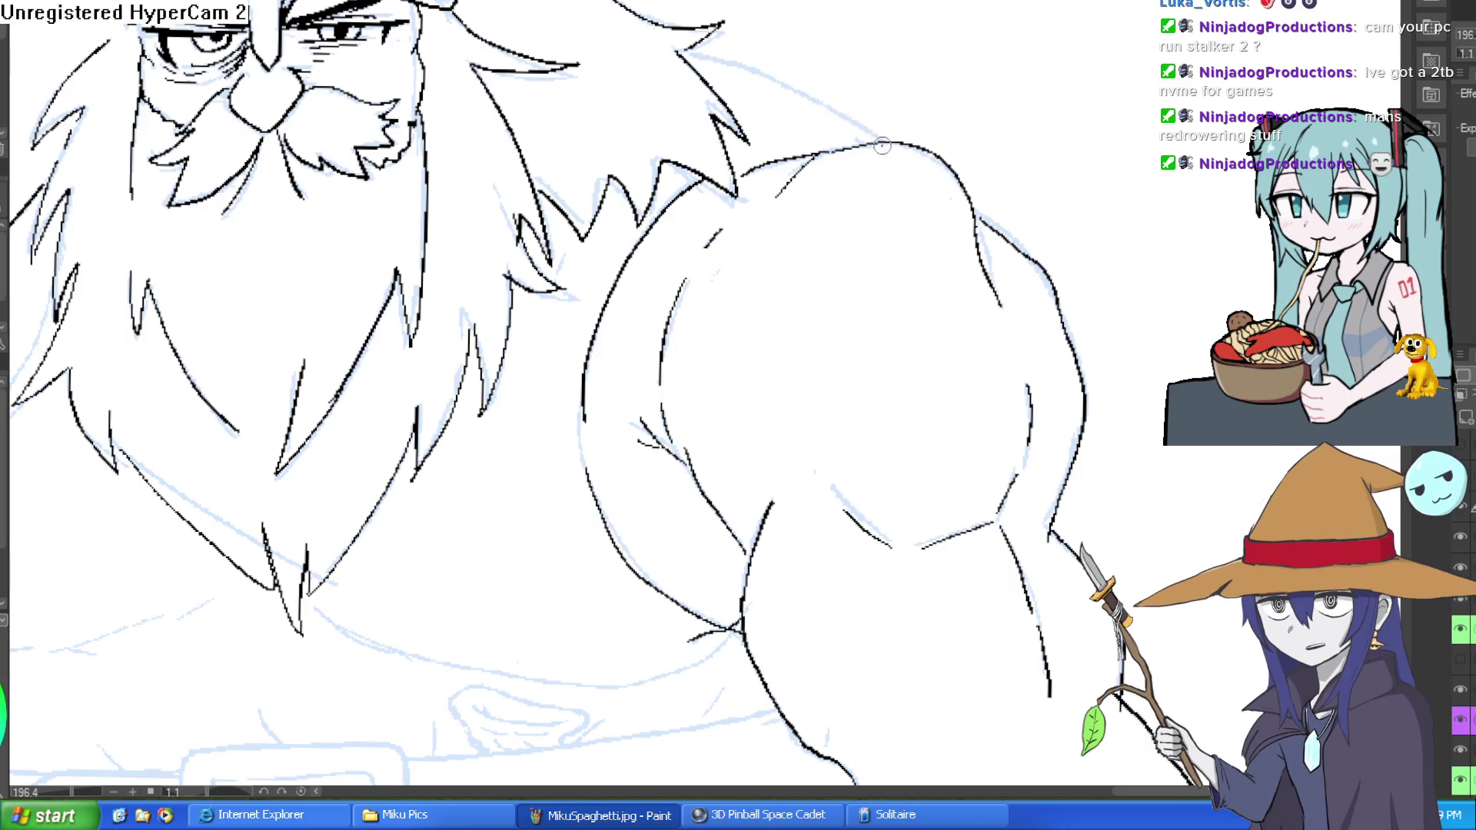
mouse_move(884, 146)
left_mouse_down()
mouse_move(690, 56)
mouse_move(578, 156)
mouse_move(565, 376)
mouse_move(599, 426)
mouse_move(649, 455)
mouse_move(820, 441)
left_mouse_up()
key("ctrl+0")
scroll(400, 431, "up", 5)
Attempt the left part of the belly's lower curve, undoing the failed tries.
left_click_drag(938, 407, 870, 268)
key("ctrl+z")
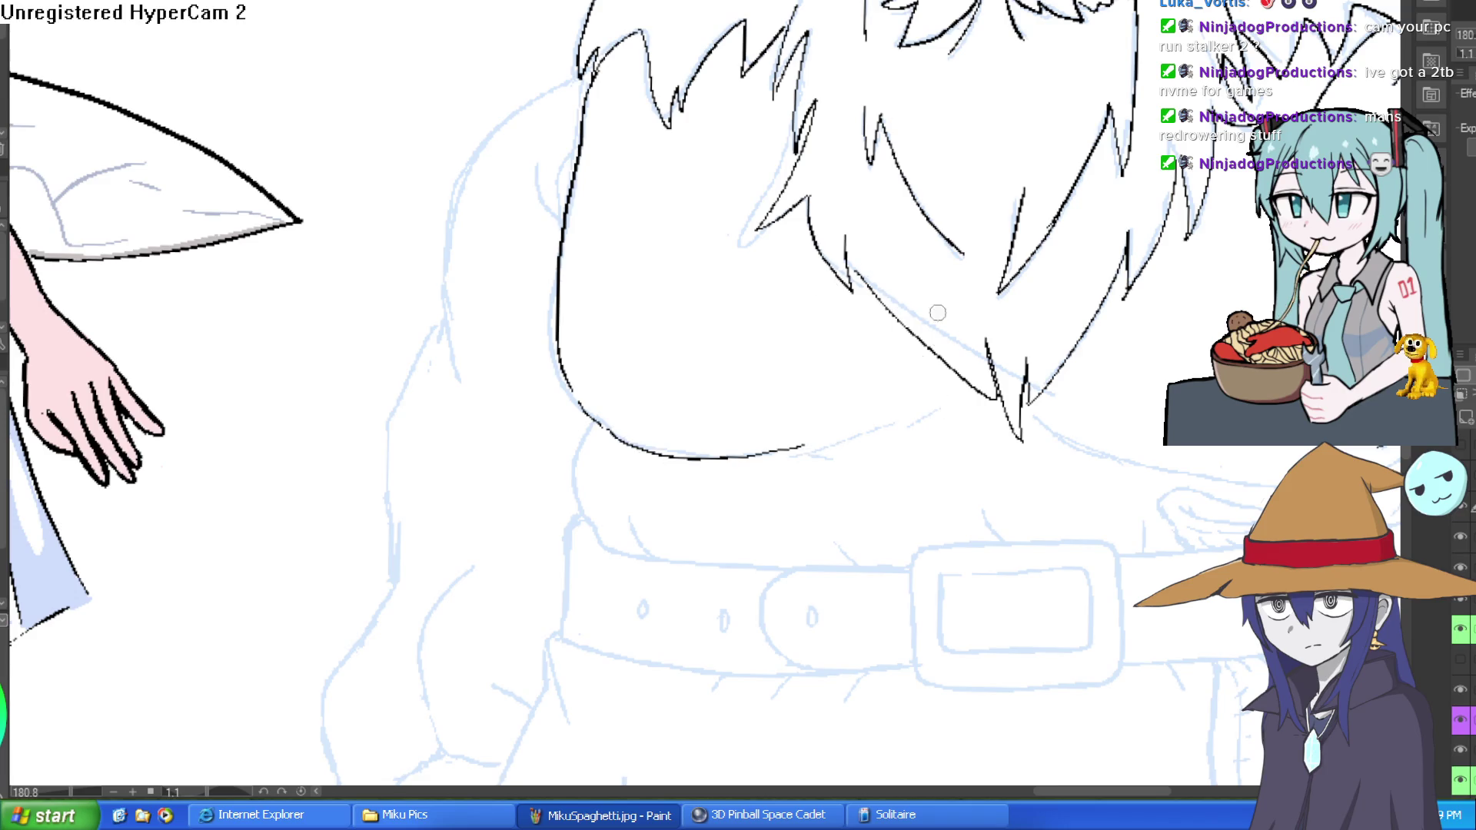
left_click_drag(938, 314, 827, 221)
key("ctrl+z")
mouse_move(492, 336)
left_mouse_down()
mouse_move(572, 361)
mouse_move(750, 360)
left_mouse_up()
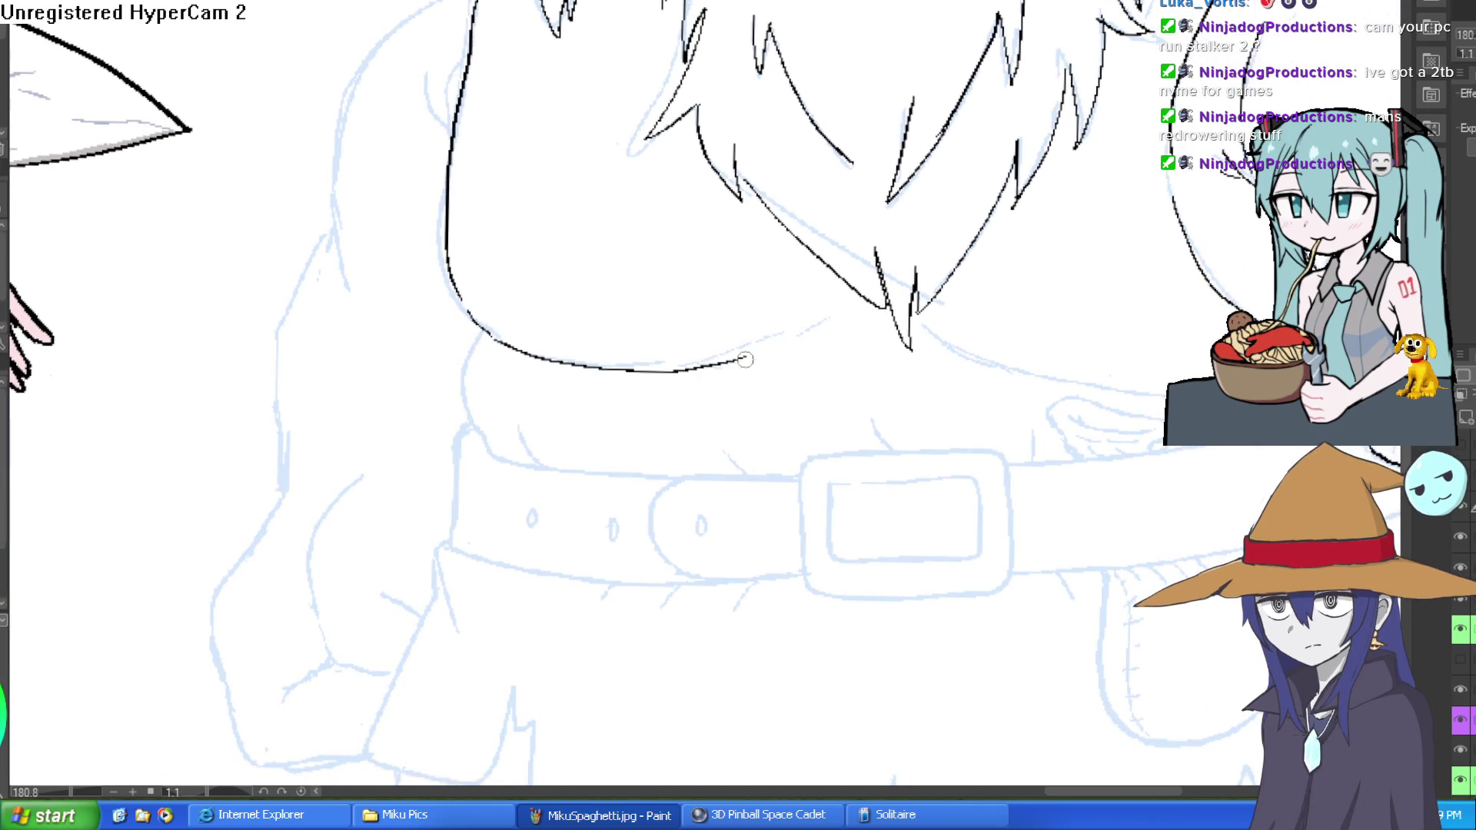
key("ctrl+z")
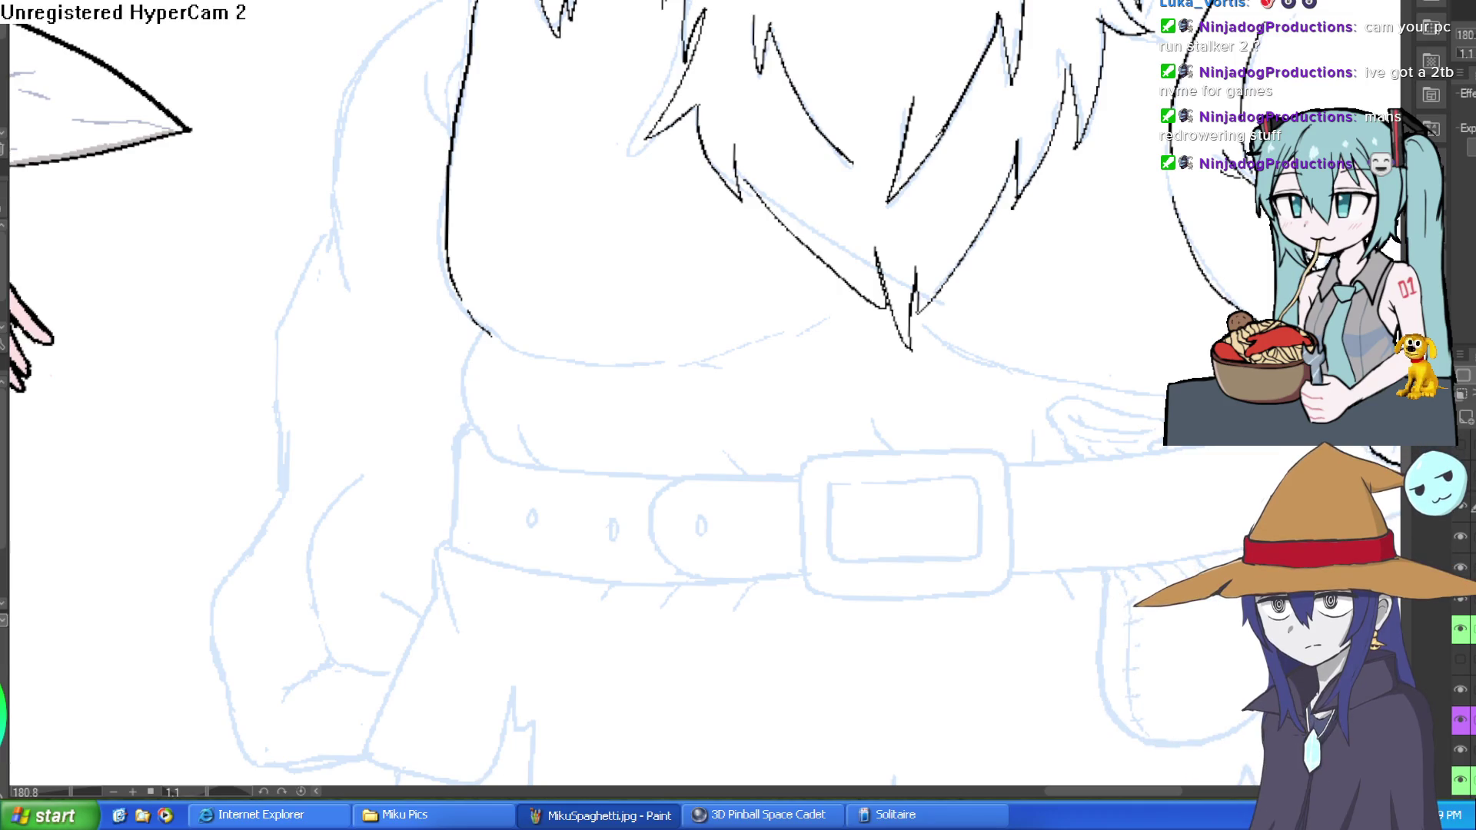
Ink the belly's lower curve across beneath the beard, including its right part.
mouse_move(492, 336)
left_mouse_down()
mouse_move(530, 356)
mouse_move(704, 361)
mouse_move(810, 305)
left_mouse_up()
key("ctrl+z")
mouse_move(692, 361)
left_mouse_down()
mouse_move(807, 325)
mouse_move(726, 372)
left_mouse_up()
left_click_drag(1025, 358, 812, 324)
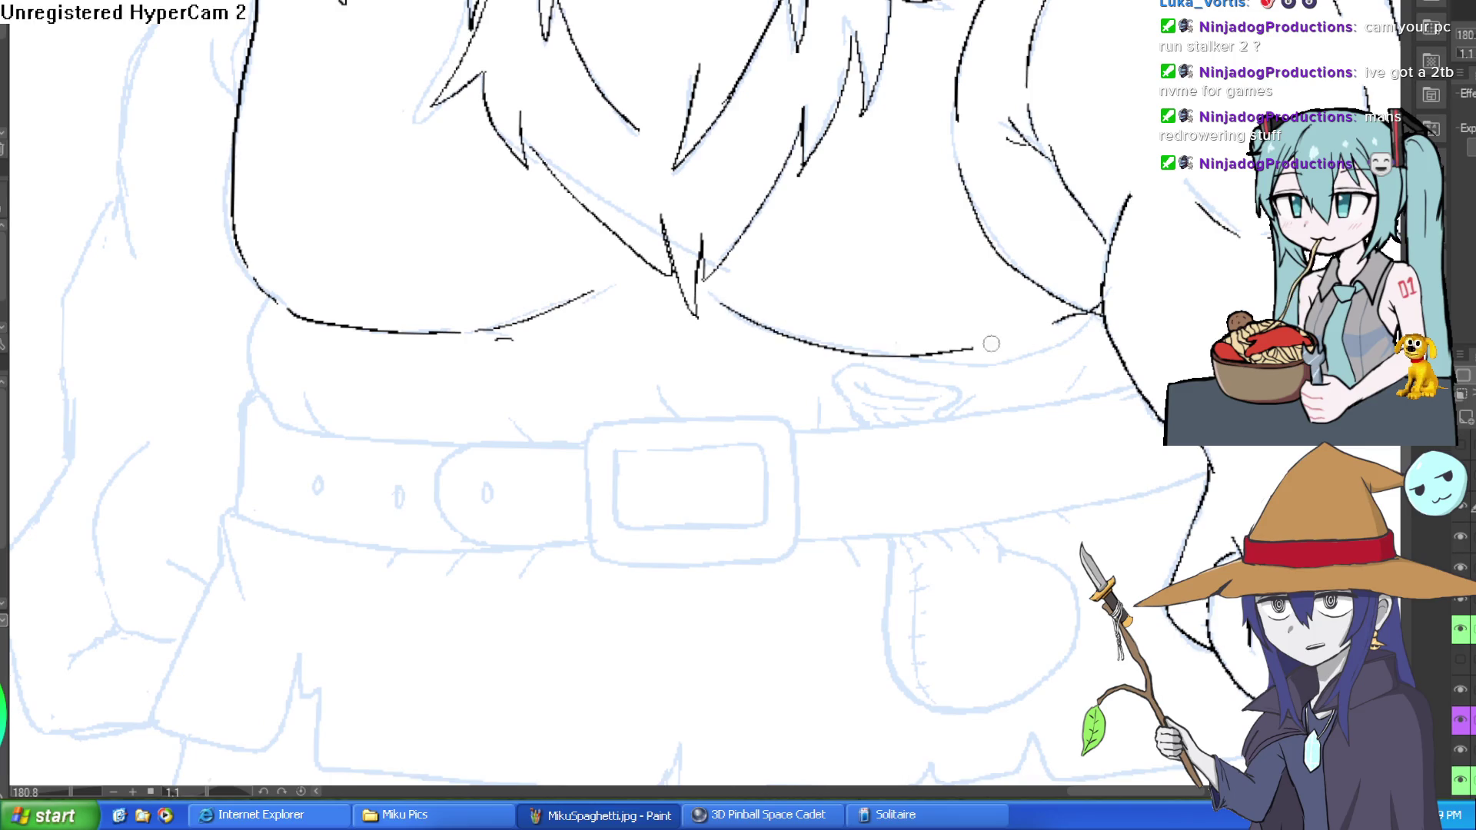
mouse_move(1086, 323)
left_mouse_down()
mouse_move(1065, 338)
mouse_move(792, 349)
mouse_move(712, 311)
mouse_move(711, 328)
left_mouse_up()
scroll(904, 311, "up", 5)
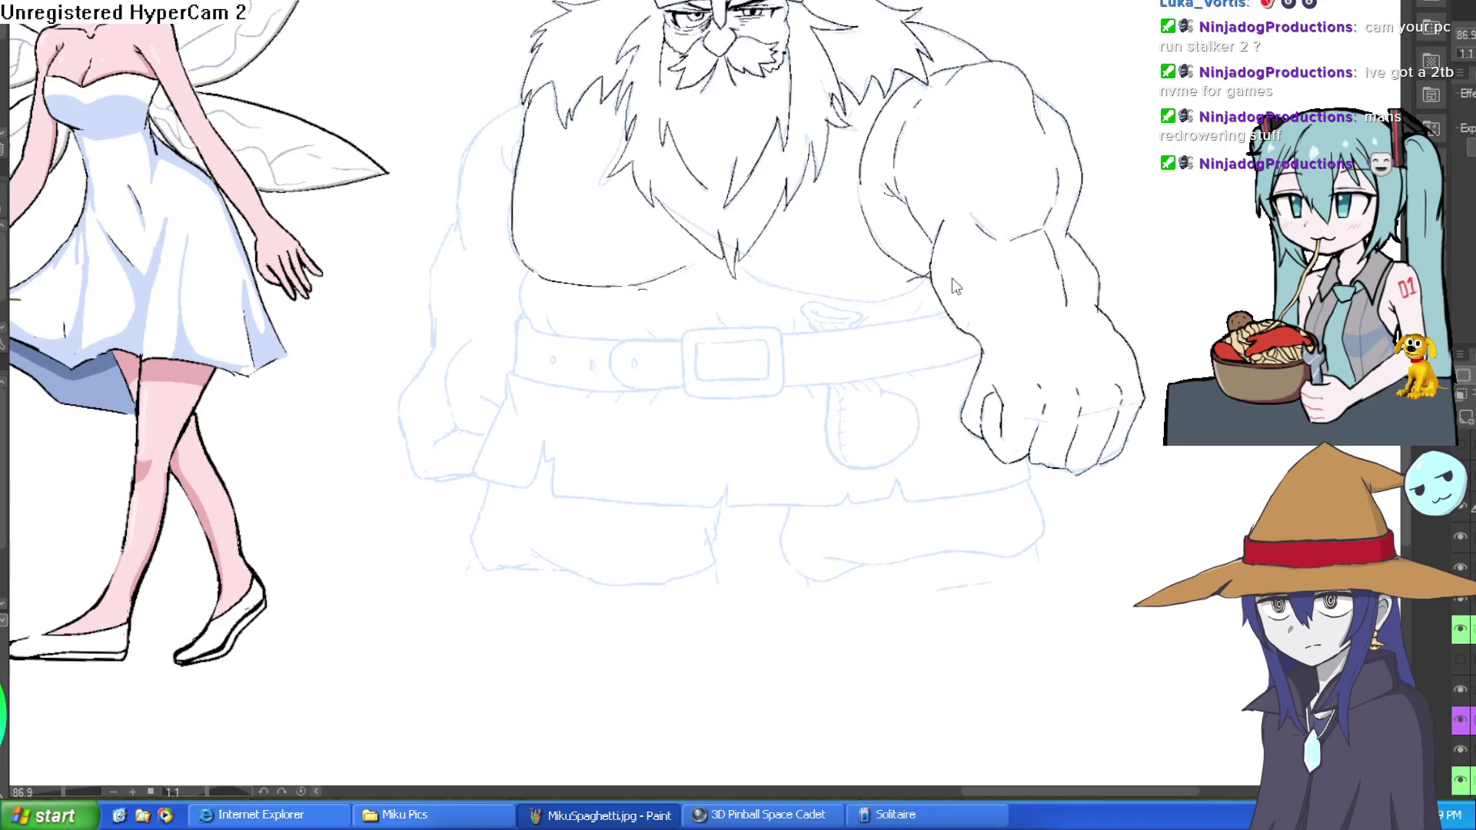
left_click(967, 264)
left_click(967, 264)
mouse_move(1006, 256)
left_mouse_down()
mouse_move(844, 317)
mouse_move(511, 291)
mouse_move(347, 221)
mouse_move(326, 232)
left_mouse_up()
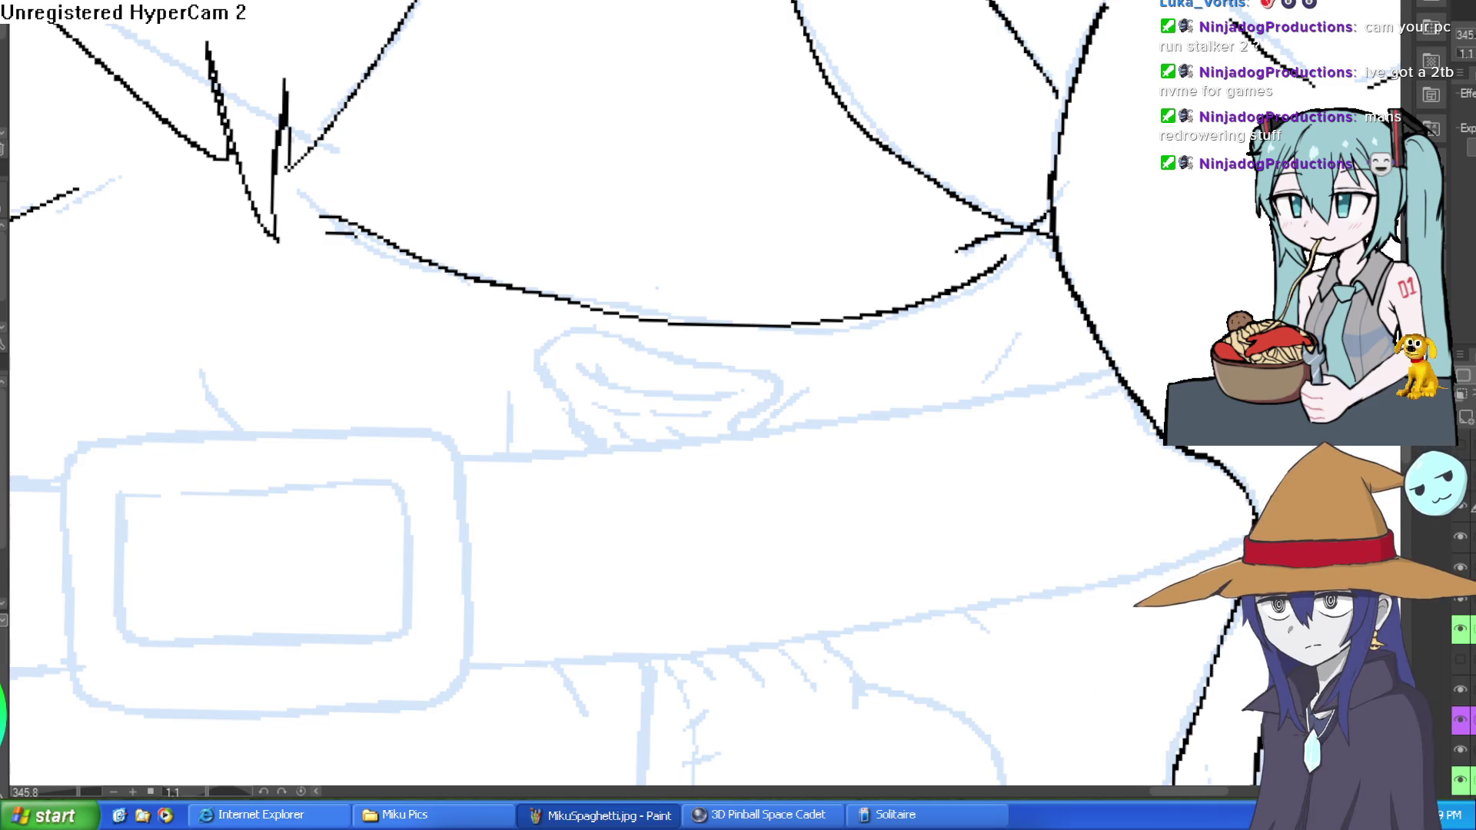
Add short muscle marks and a long contour line along the upper arm.
scroll(847, 265, "down", 5)
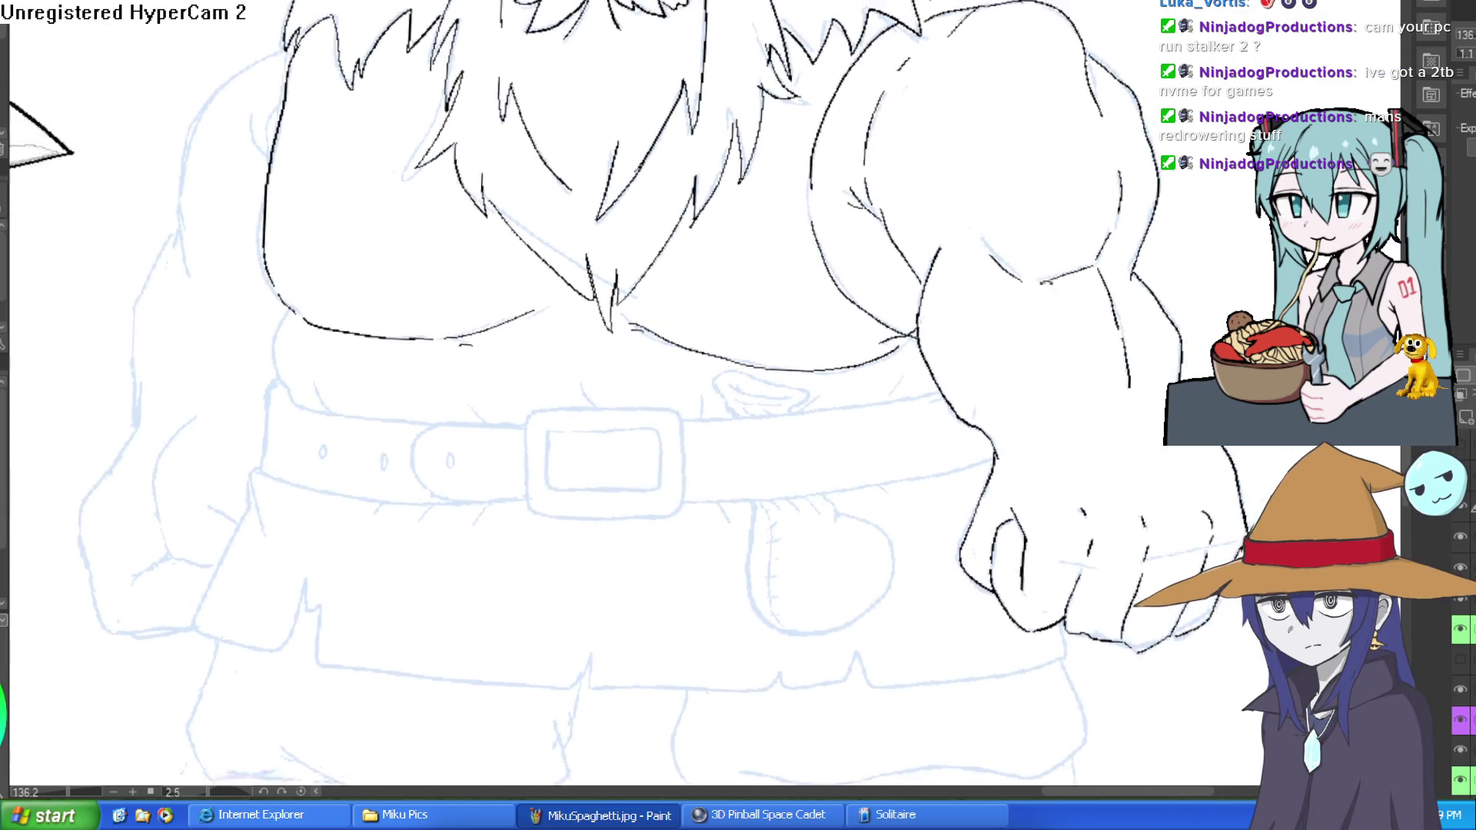
scroll(846, 266, "up", 3)
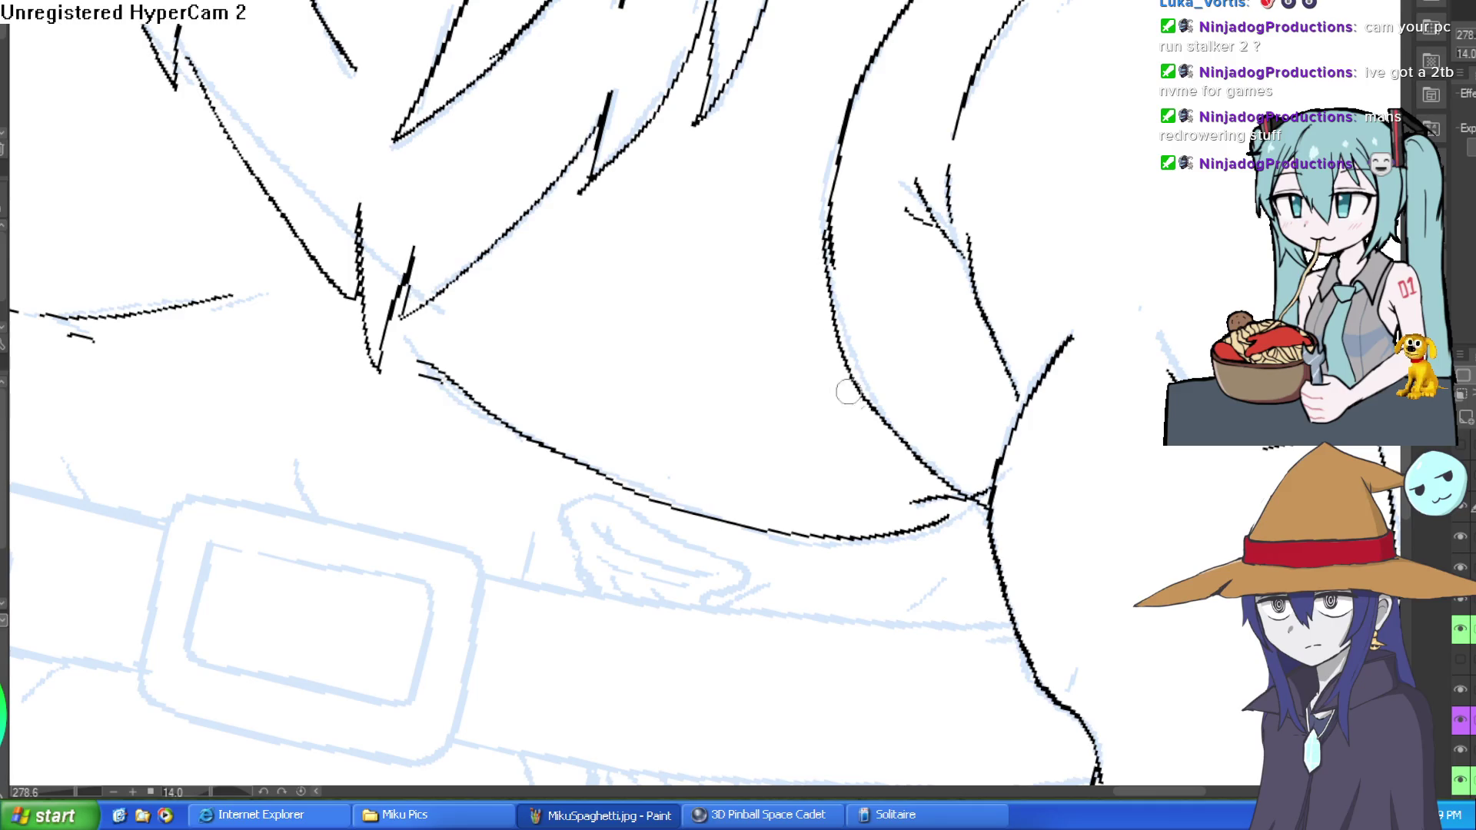
mouse_move(905, 469)
left_mouse_down()
mouse_move(838, 387)
mouse_move(824, 244)
left_mouse_up()
left_click_drag(808, 306, 819, 265)
mouse_move(806, 203)
left_mouse_down()
mouse_move(826, 103)
mouse_move(839, 202)
left_mouse_up()
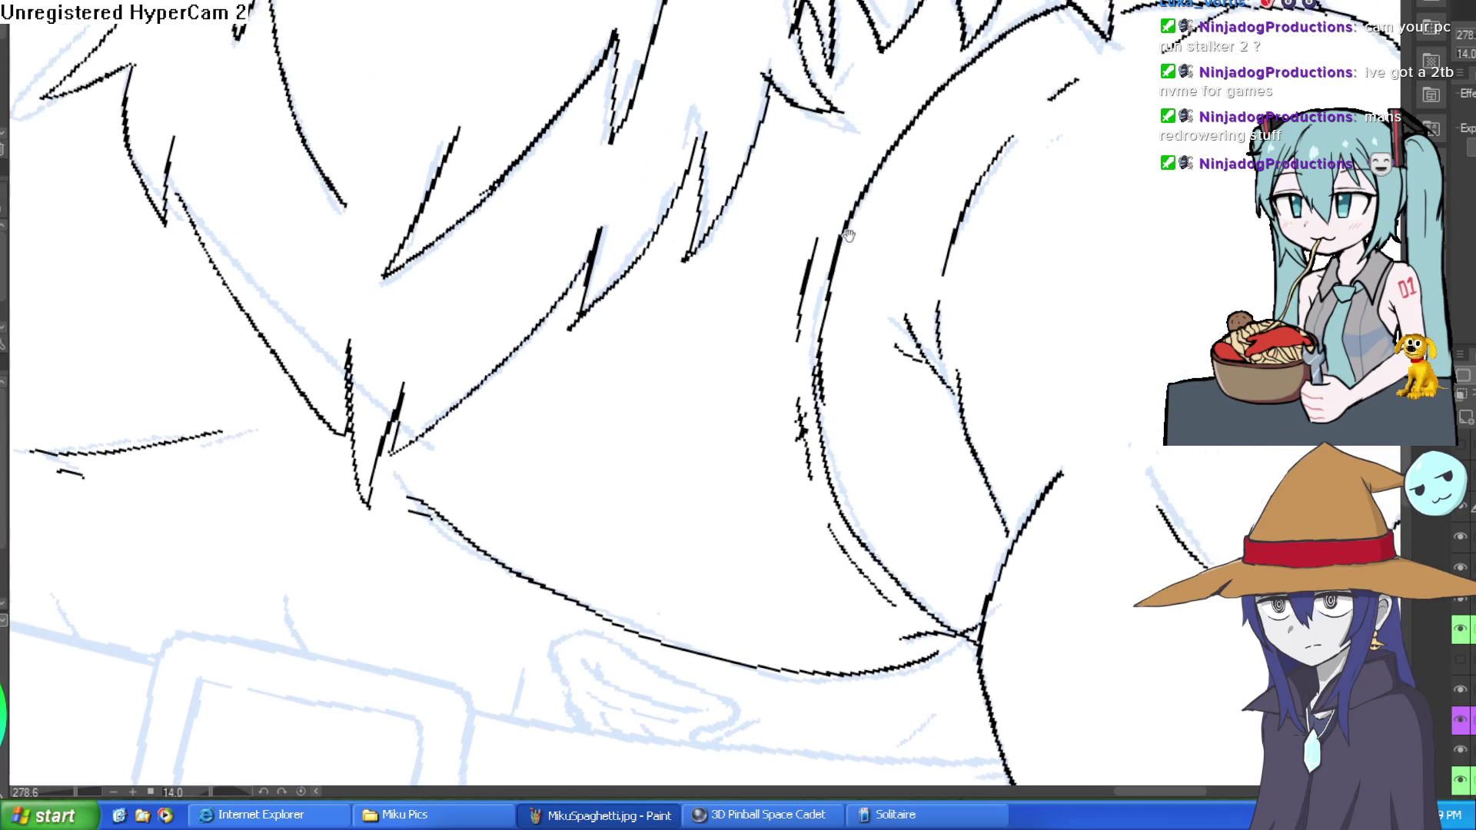
left_click_drag(799, 308, 815, 275)
left_click_drag(834, 204, 917, 91)
Draw small tick marks along the upper-arm muscle.
mouse_move(863, 159)
left_mouse_down()
mouse_move(901, 100)
mouse_move(1029, 6)
mouse_move(980, 2)
left_mouse_up()
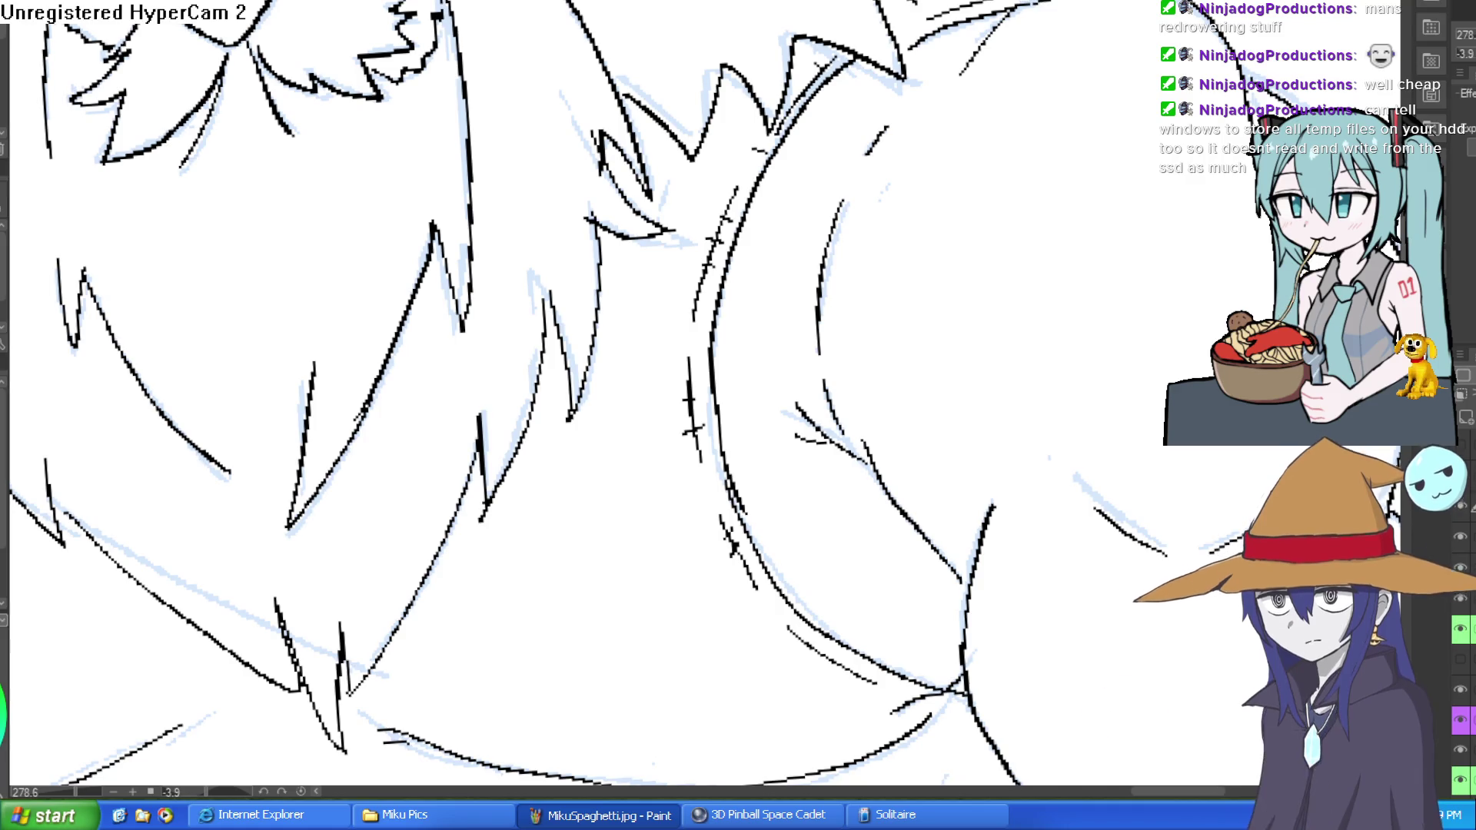
scroll(665, 117, "down", 5)
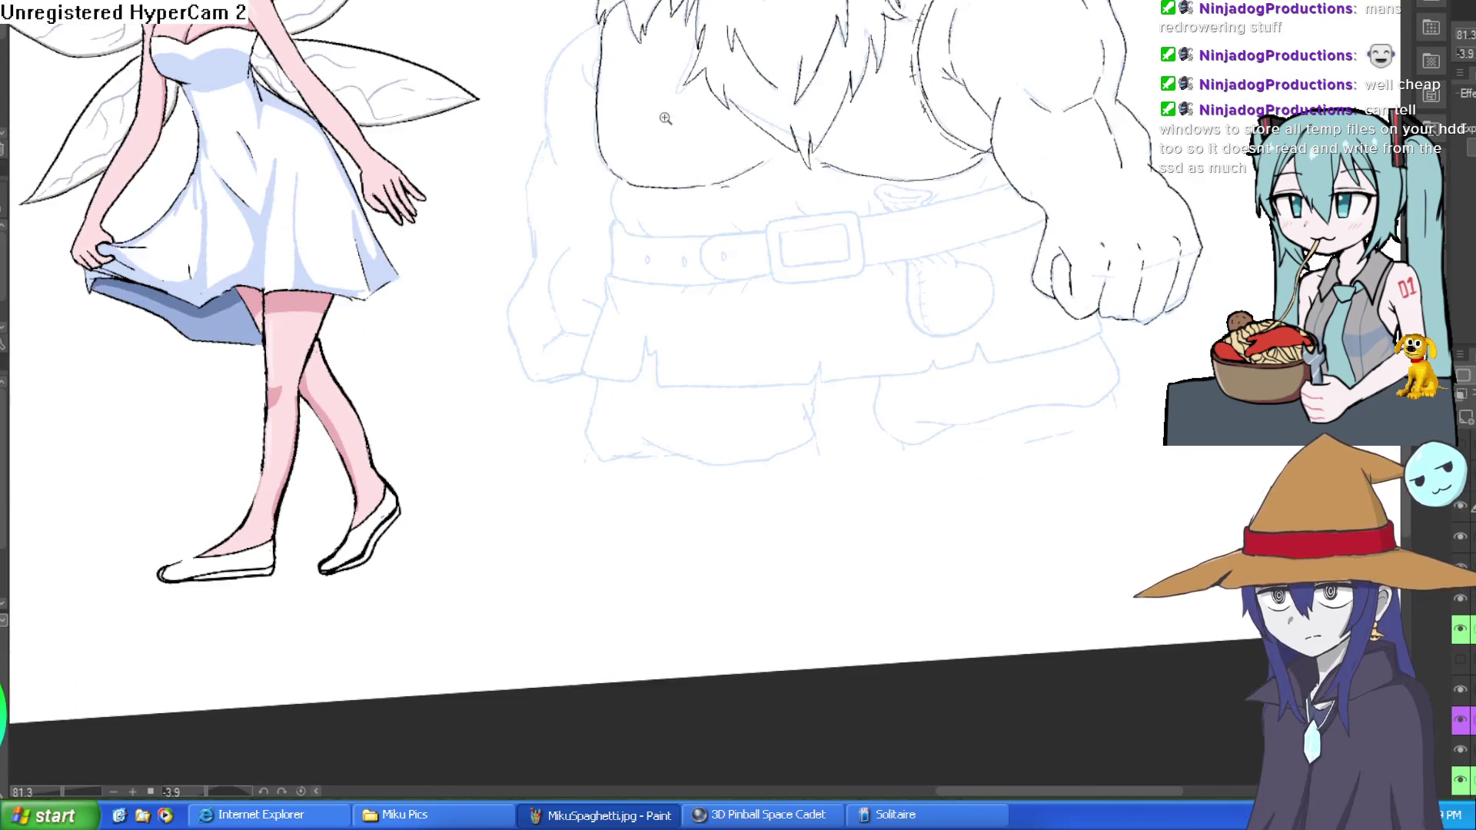
Ink the dwarf's left arm outline from the shoulder toward the belt, then zoom in on the waist.
scroll(665, 118, "up", 3)
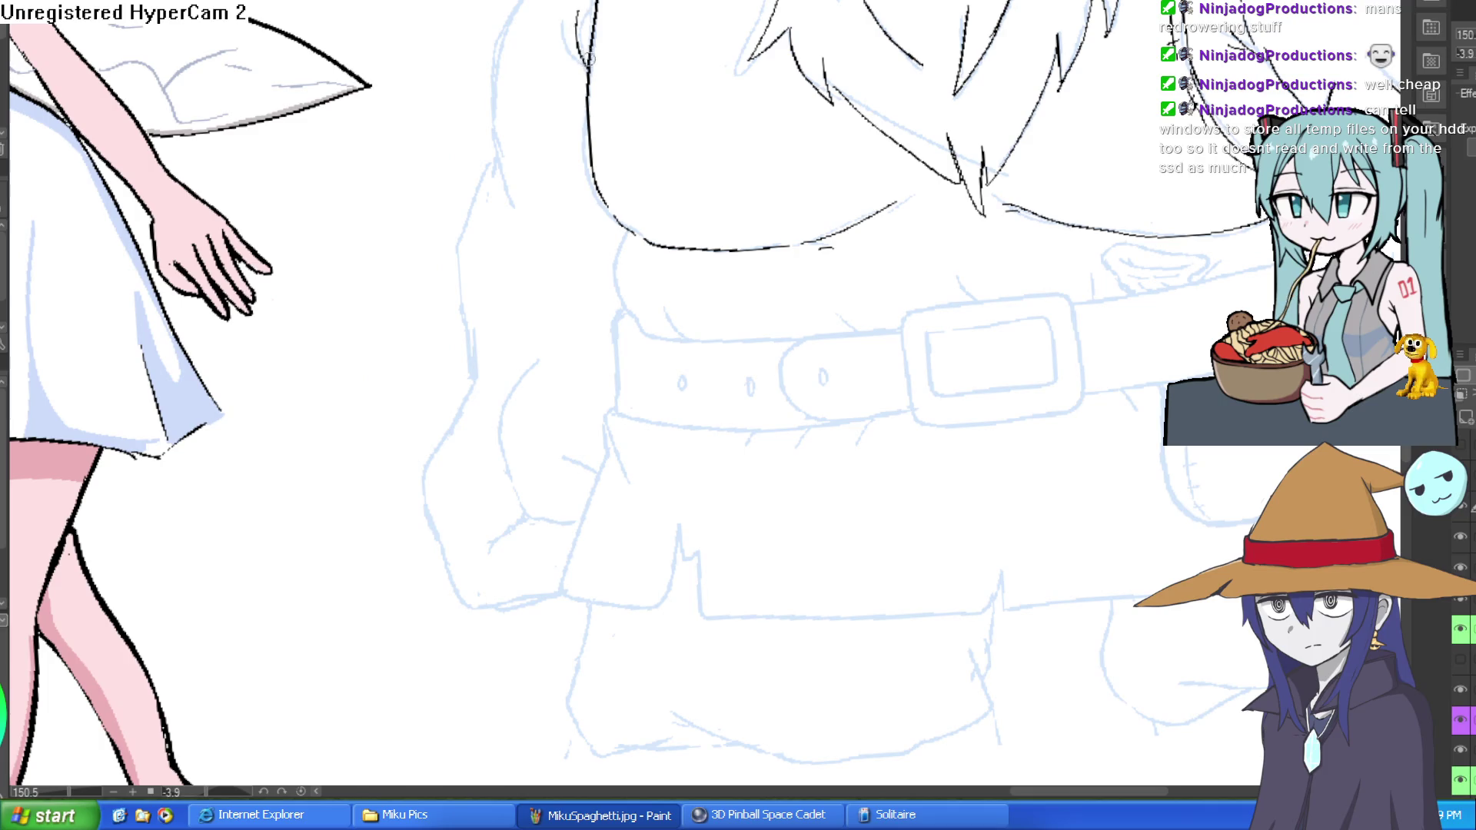
scroll(694, 56, "down", 2)
scroll(645, 75, "up", 4)
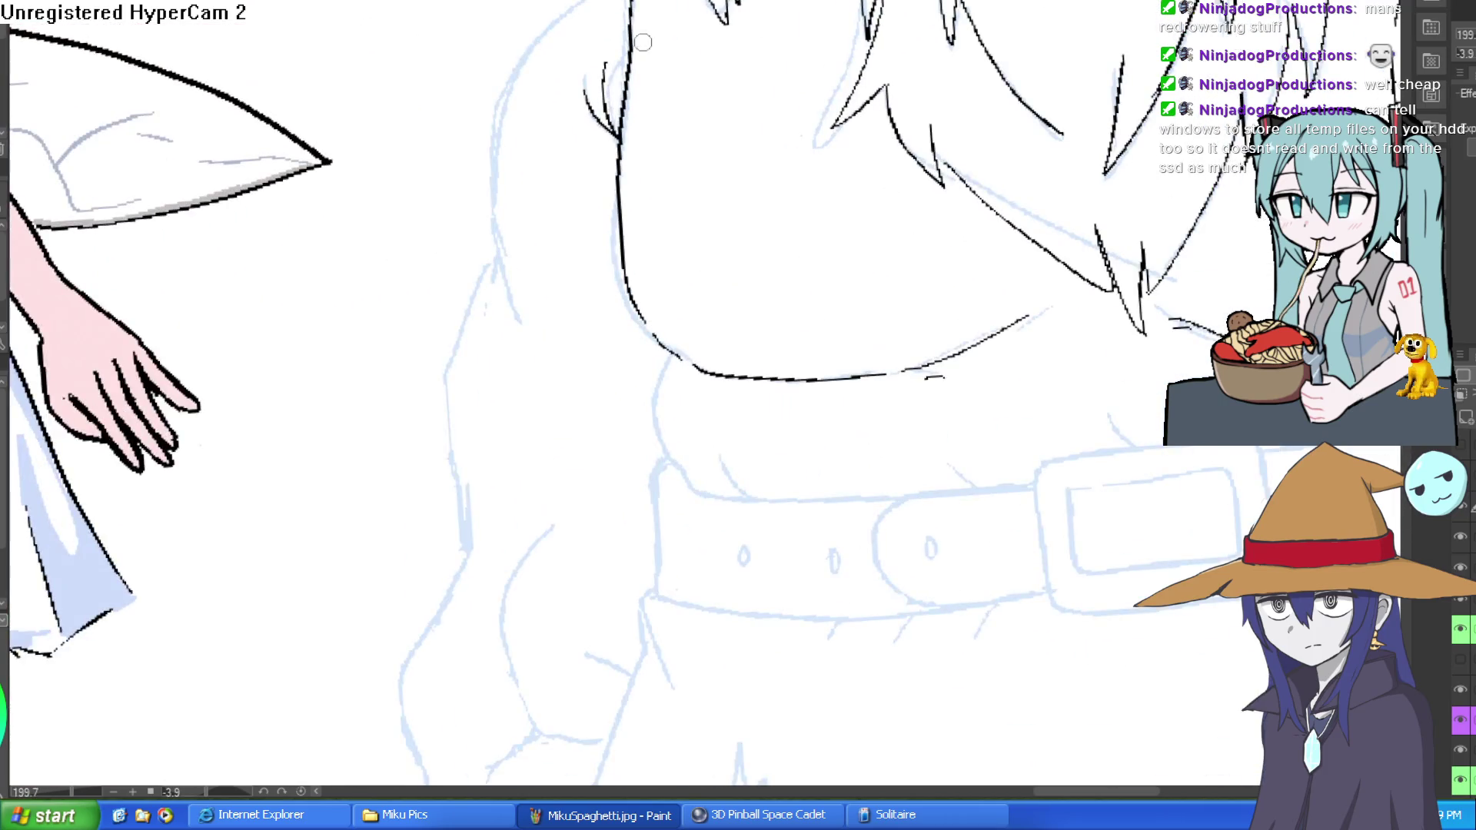
scroll(644, 42, "down", 1)
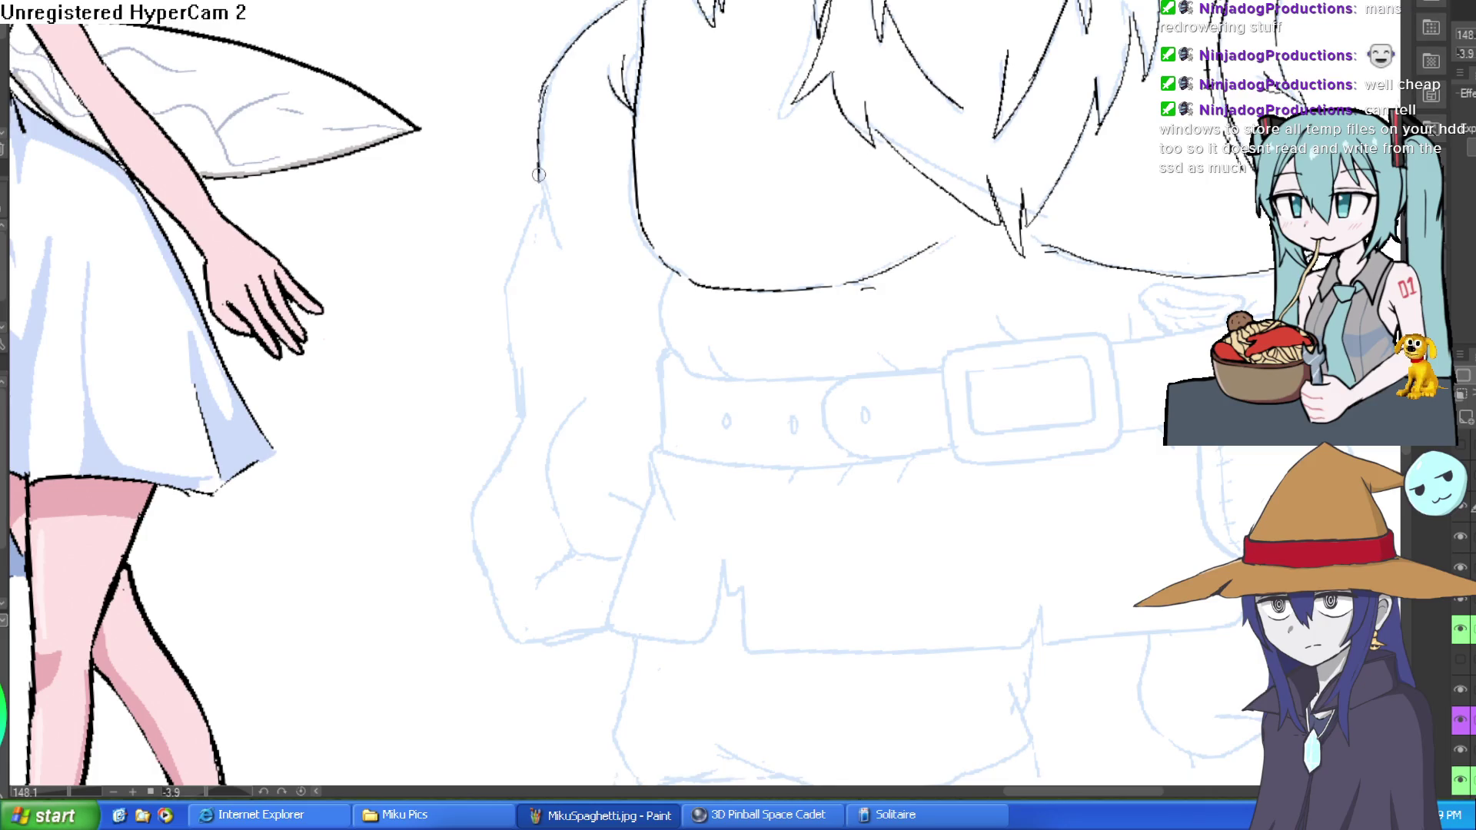
mouse_move(538, 174)
left_mouse_down()
mouse_move(559, 244)
mouse_move(547, 230)
mouse_move(507, 288)
mouse_move(520, 399)
left_mouse_up()
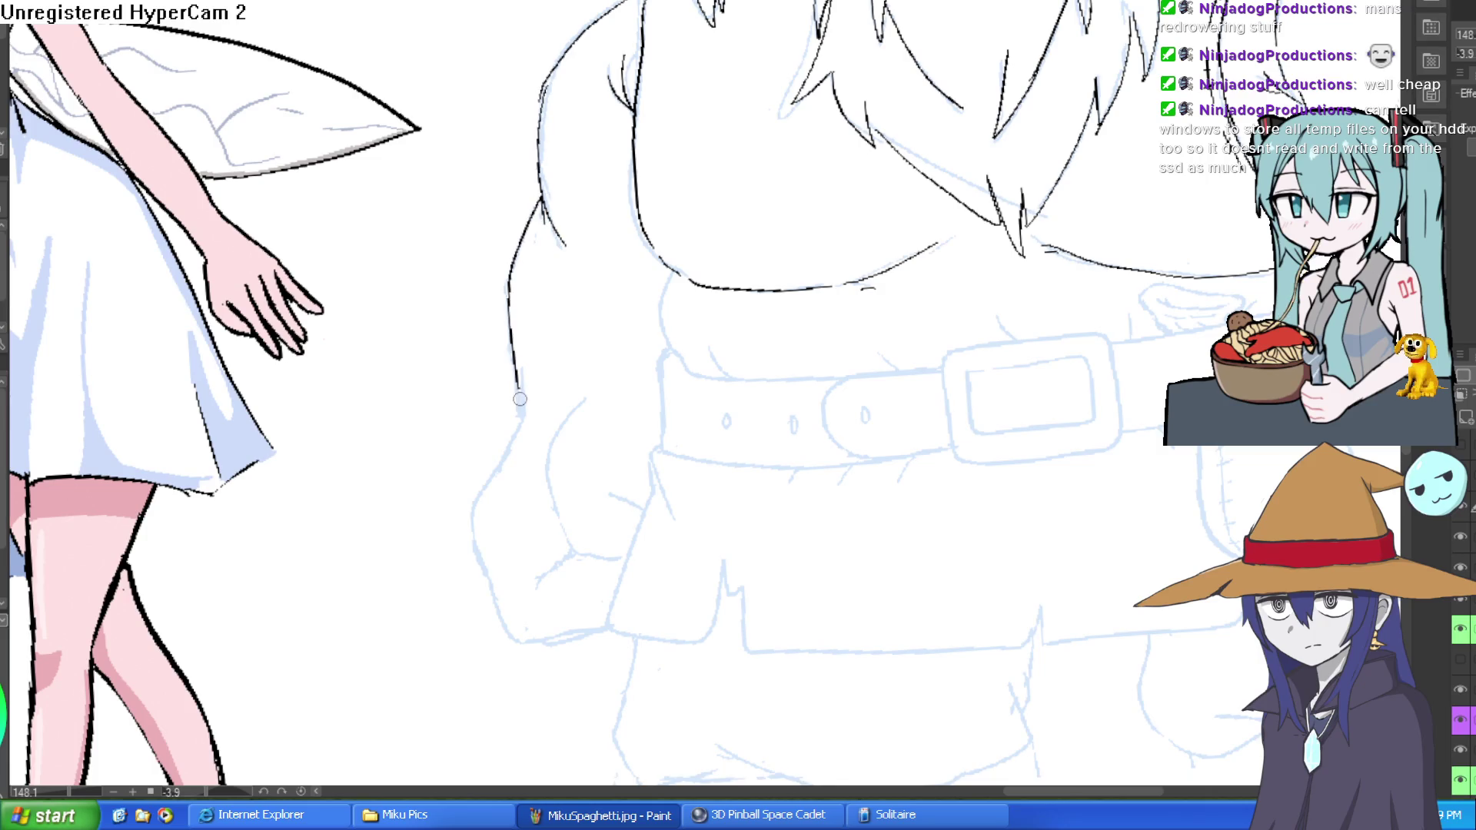
scroll(782, 299, "down", 2)
mouse_move(1025, 276)
left_mouse_down()
mouse_move(974, 155)
mouse_move(1077, 154)
left_mouse_up()
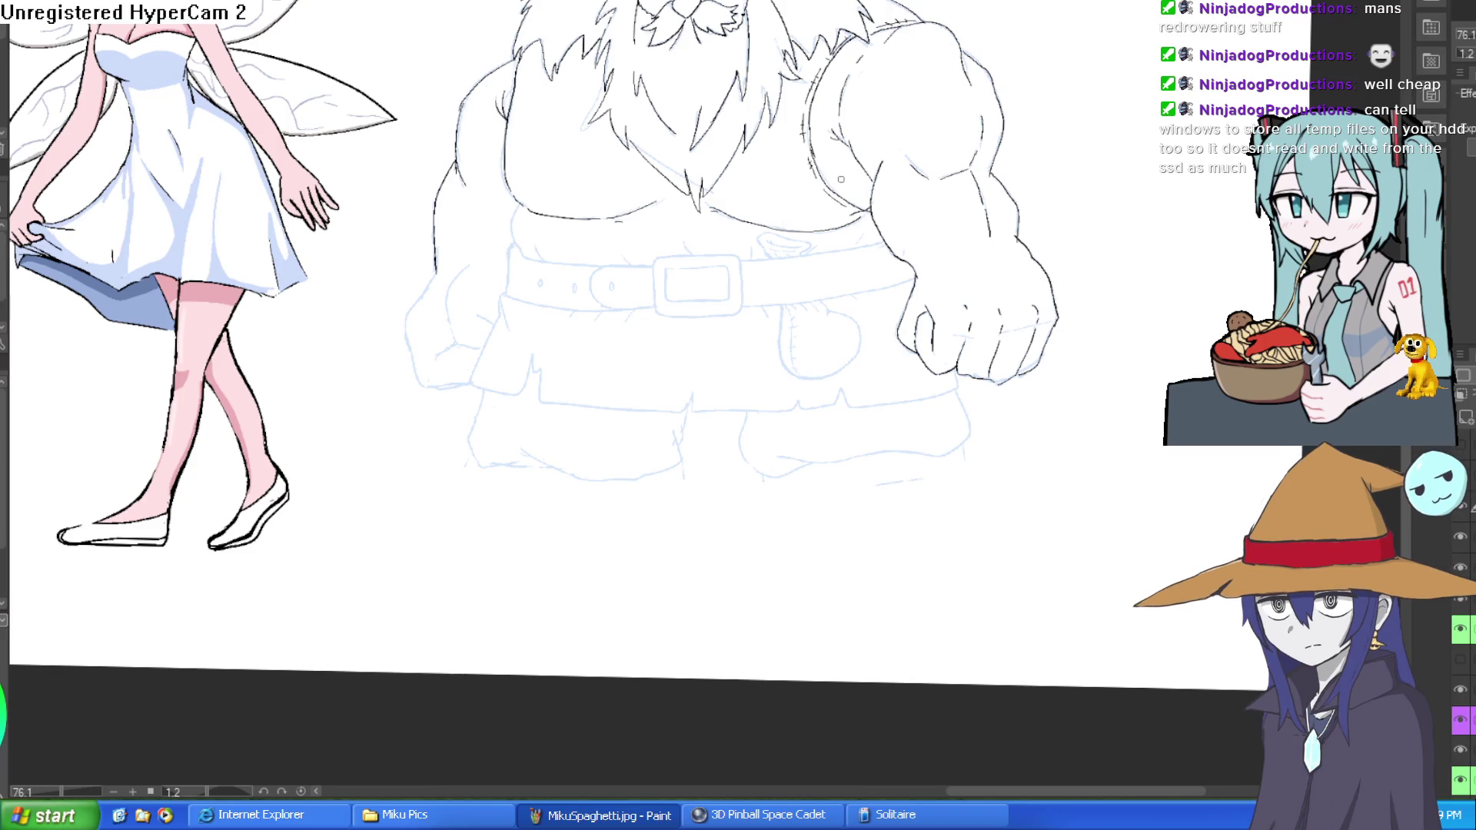
left_click(999, 200)
left_click(1056, 202)
scroll(1056, 203, "down", 3)
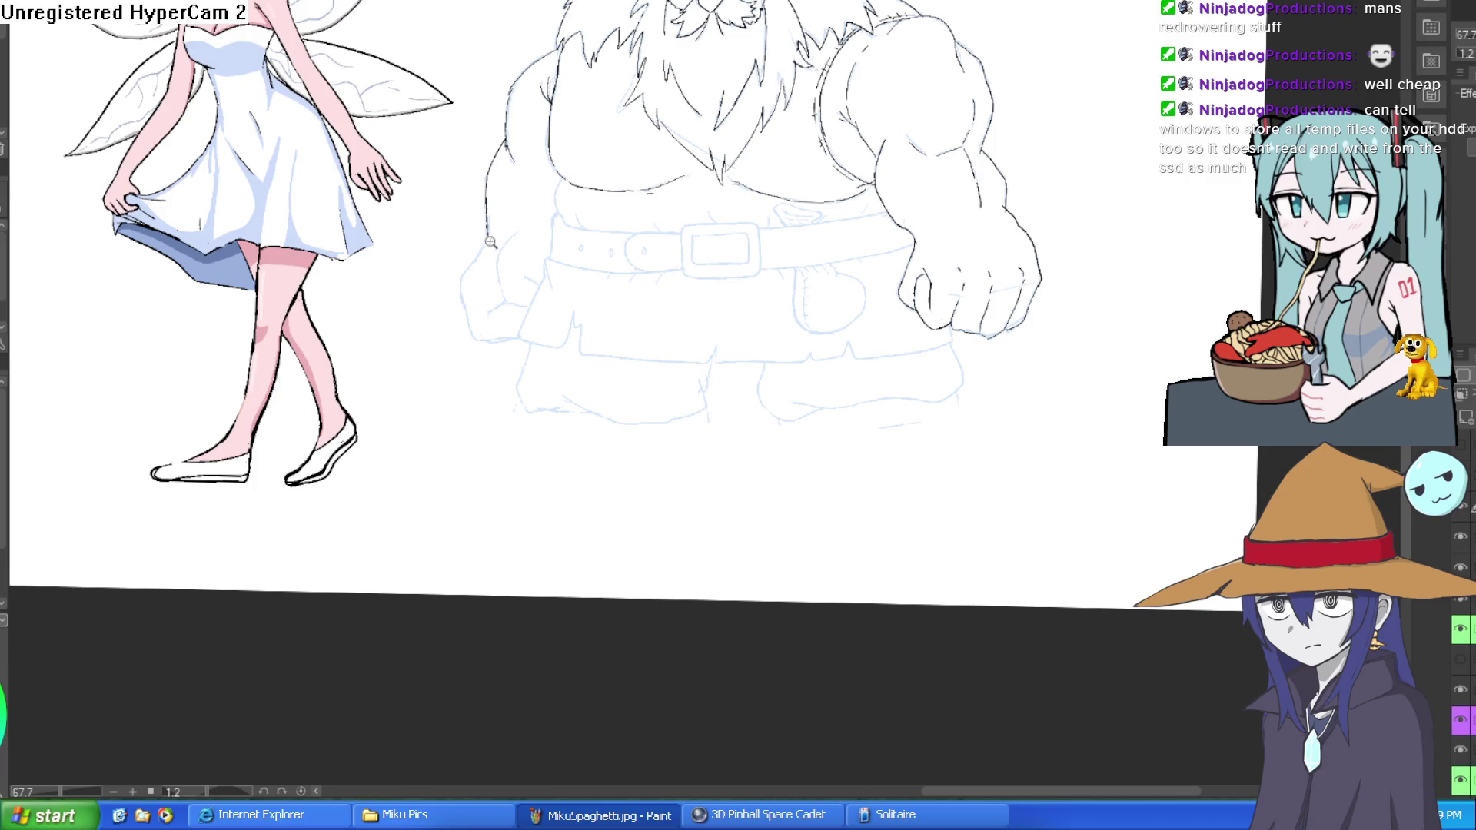
Ink the left fist's outer edge, bottom line and knuckle contours beside the belt.
scroll(489, 240, "up", 3)
mouse_move(480, 231)
left_mouse_down()
mouse_move(403, 368)
mouse_move(445, 517)
mouse_move(643, 509)
mouse_move(434, 519)
left_mouse_up()
scroll(454, 525, "up", 2)
key("ctrl+z")
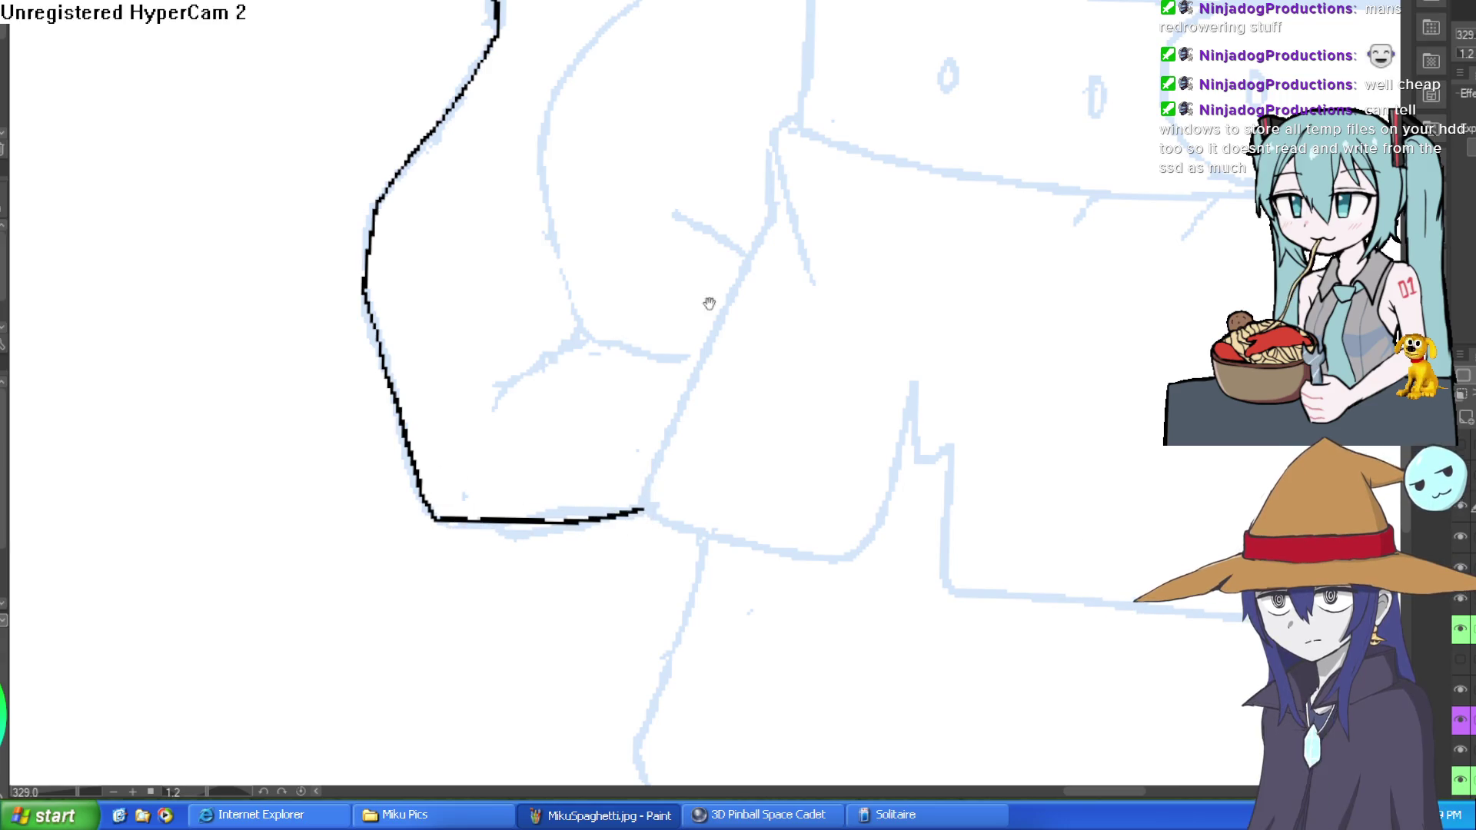
left_click_drag(692, 353, 708, 422)
mouse_move(657, 67)
left_mouse_down()
mouse_move(559, 192)
mouse_move(591, 376)
mouse_move(616, 415)
left_mouse_up()
left_click_drag(646, 417, 719, 423)
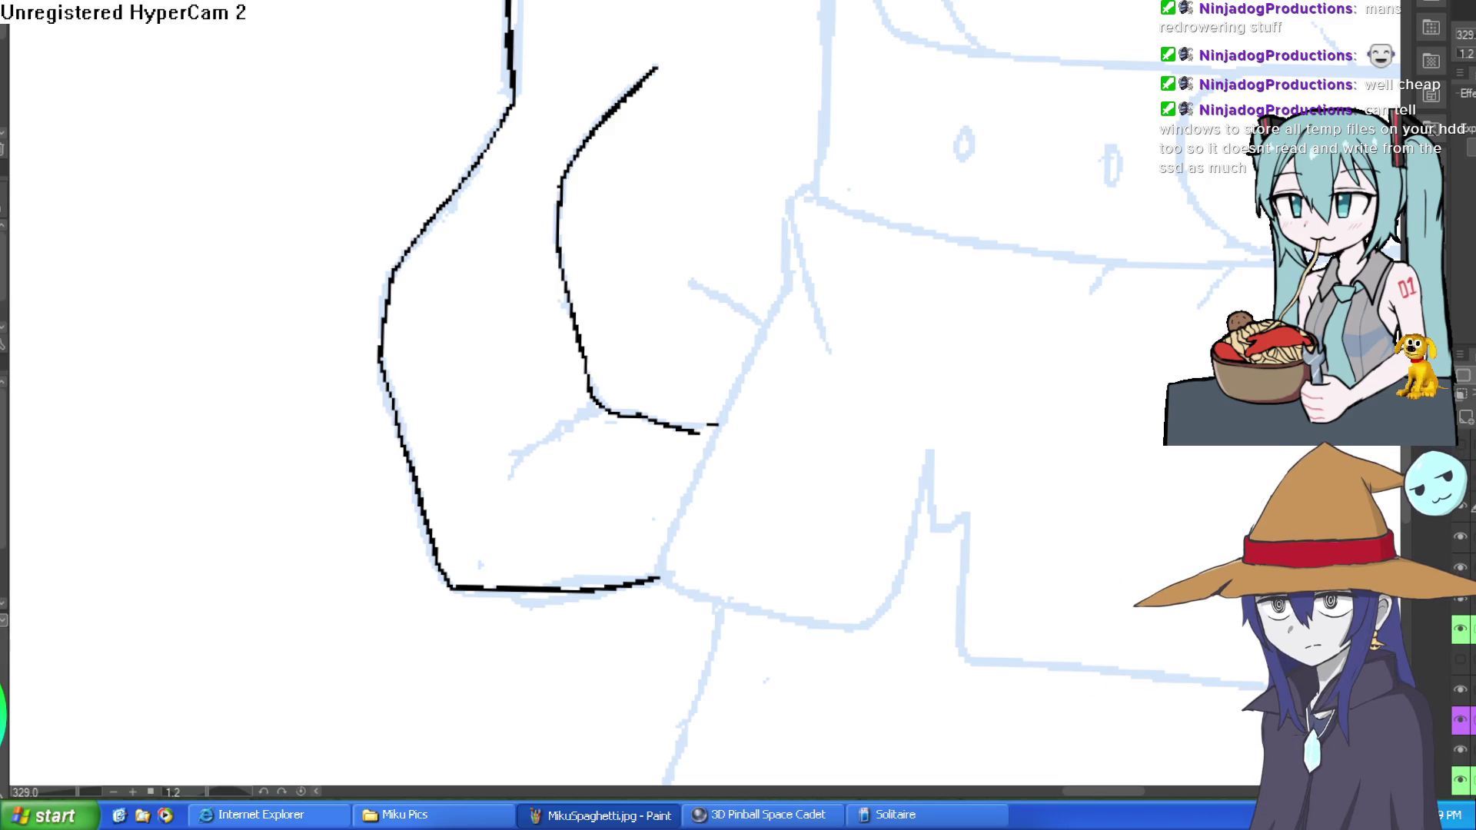
mouse_move(790, 206)
left_mouse_down()
mouse_move(818, 312)
mouse_move(788, 292)
mouse_move(711, 419)
mouse_move(667, 563)
mouse_move(847, 613)
mouse_move(925, 491)
mouse_move(929, 451)
mouse_move(960, 507)
mouse_move(967, 649)
mouse_move(738, 421)
mouse_move(1164, 429)
left_mouse_up()
Ink the notched tunic hem below the belt, redrawing the notch and final segment.
scroll(970, 652, "down", 4)
left_click_drag(1208, 442, 1057, 456)
key("ctrl+z")
key("ctrl+z")
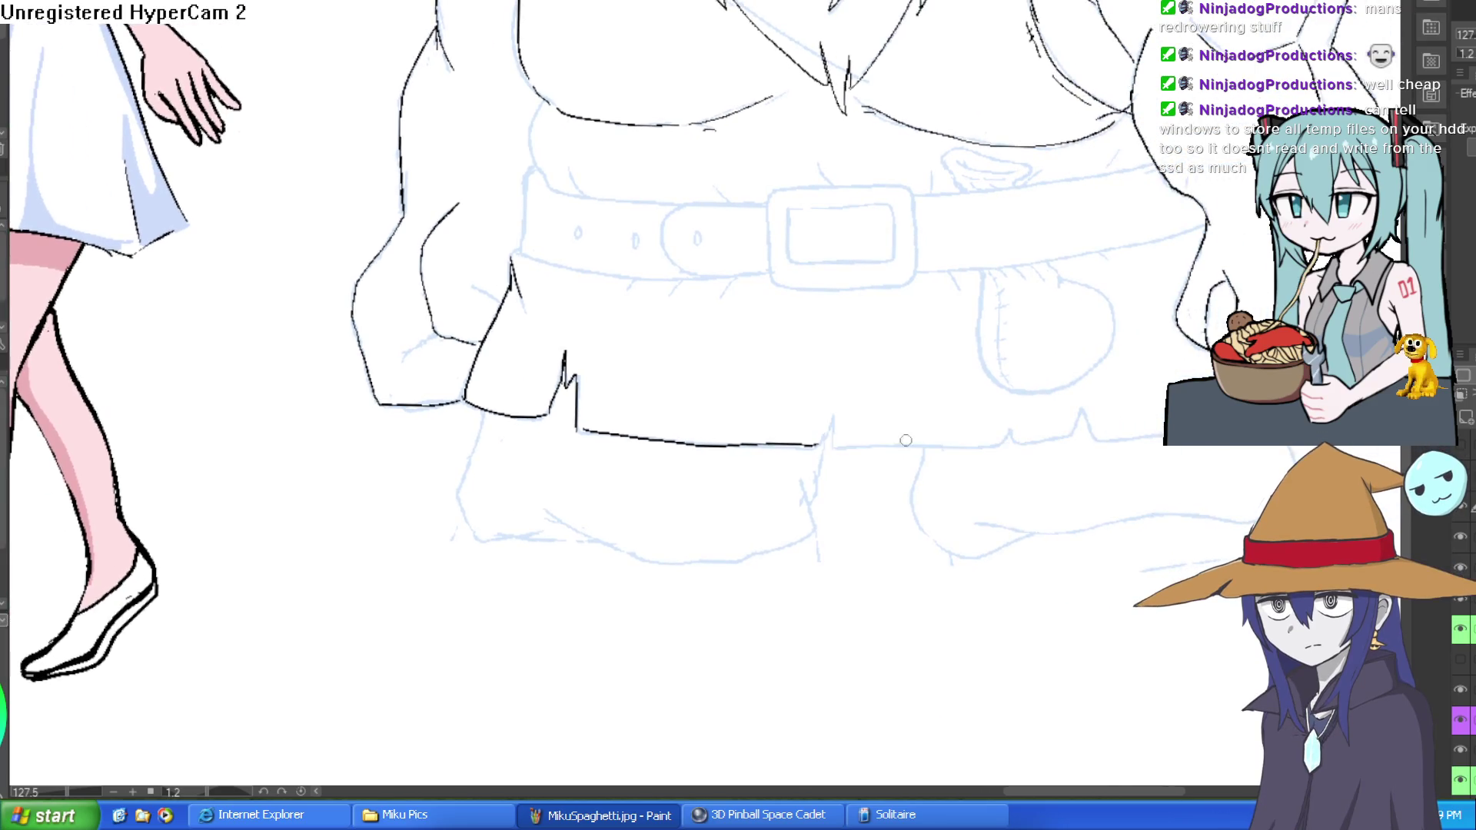
left_click_drag(813, 444, 1165, 434)
key("ctrl+z")
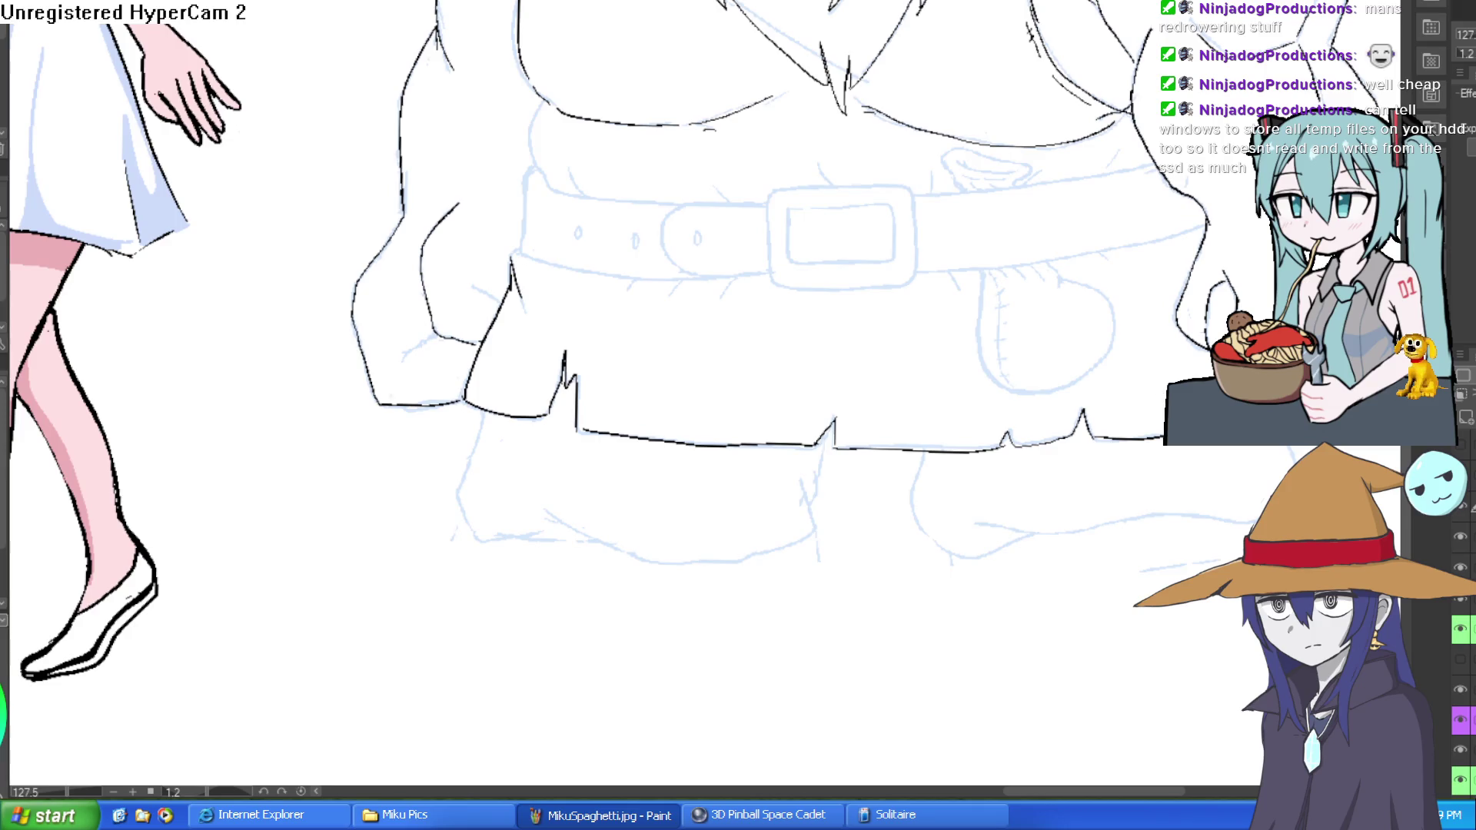
scroll(1307, 269, "down", 3)
mouse_move(1307, 269)
left_mouse_down()
mouse_move(1183, 348)
mouse_move(1234, 264)
left_mouse_up()
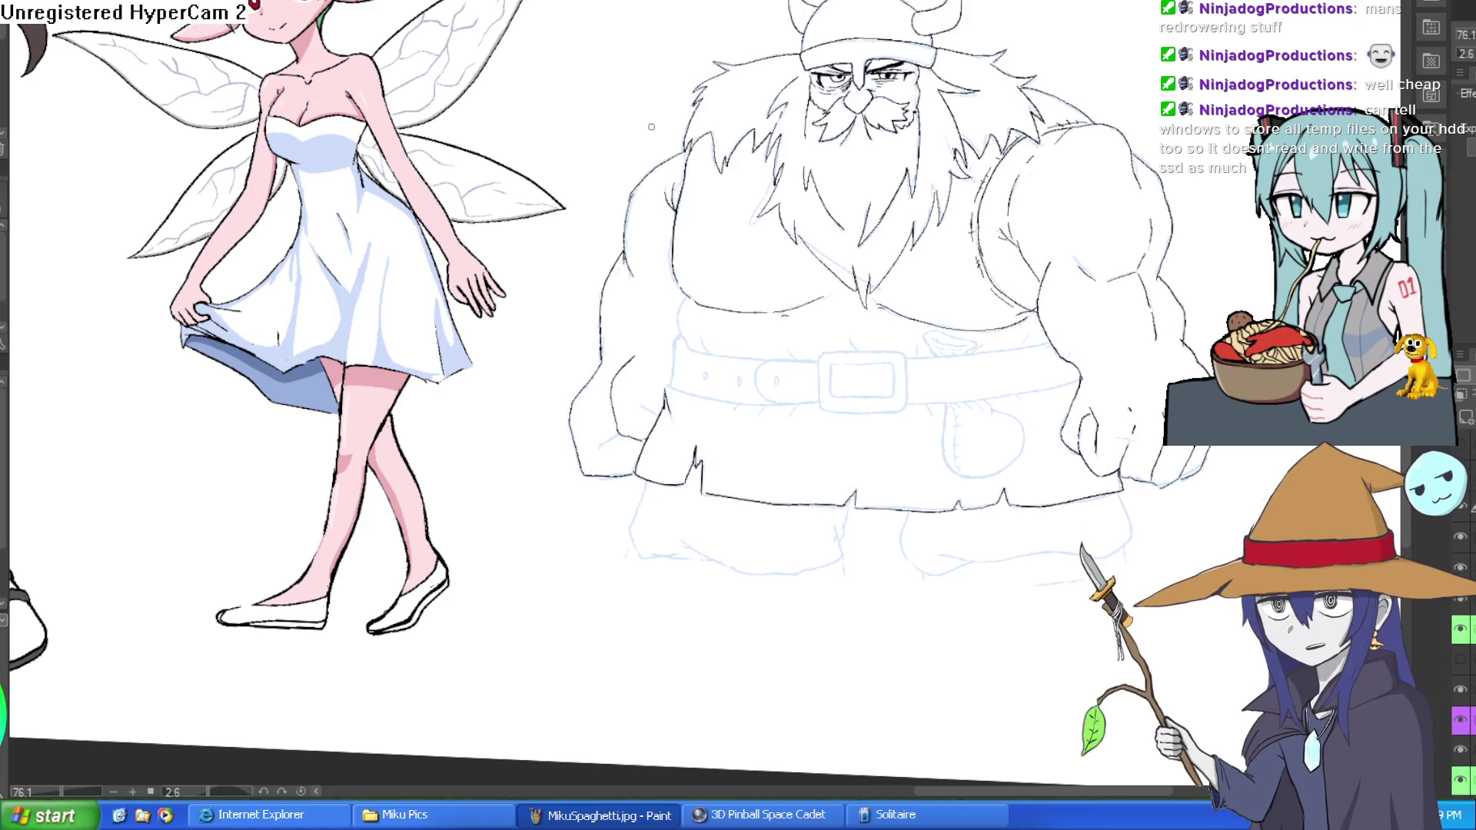
scroll(901, 210, "down", 5)
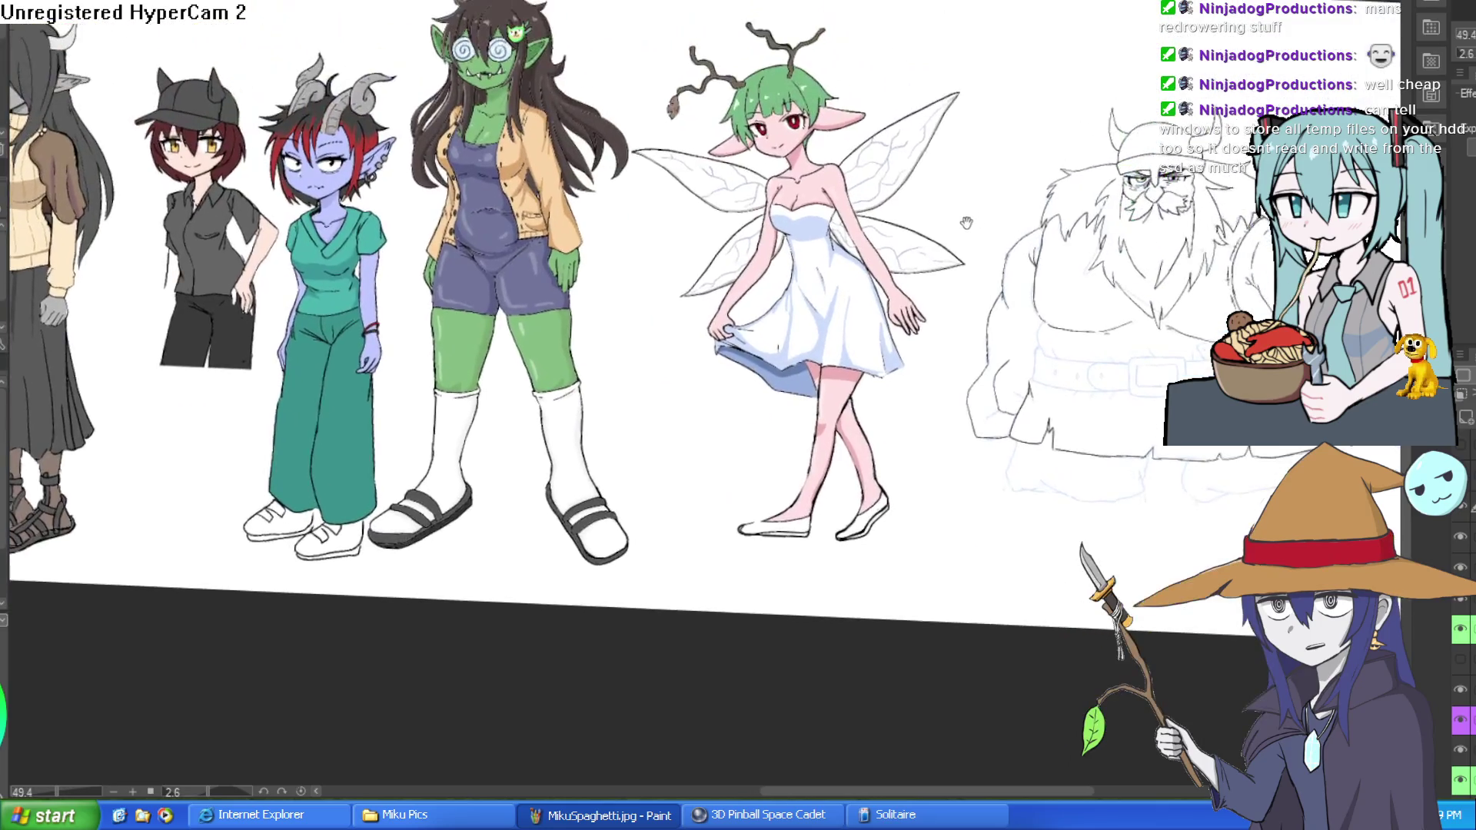
scroll(902, 209, "up", 2)
scroll(443, 311, "up", 1)
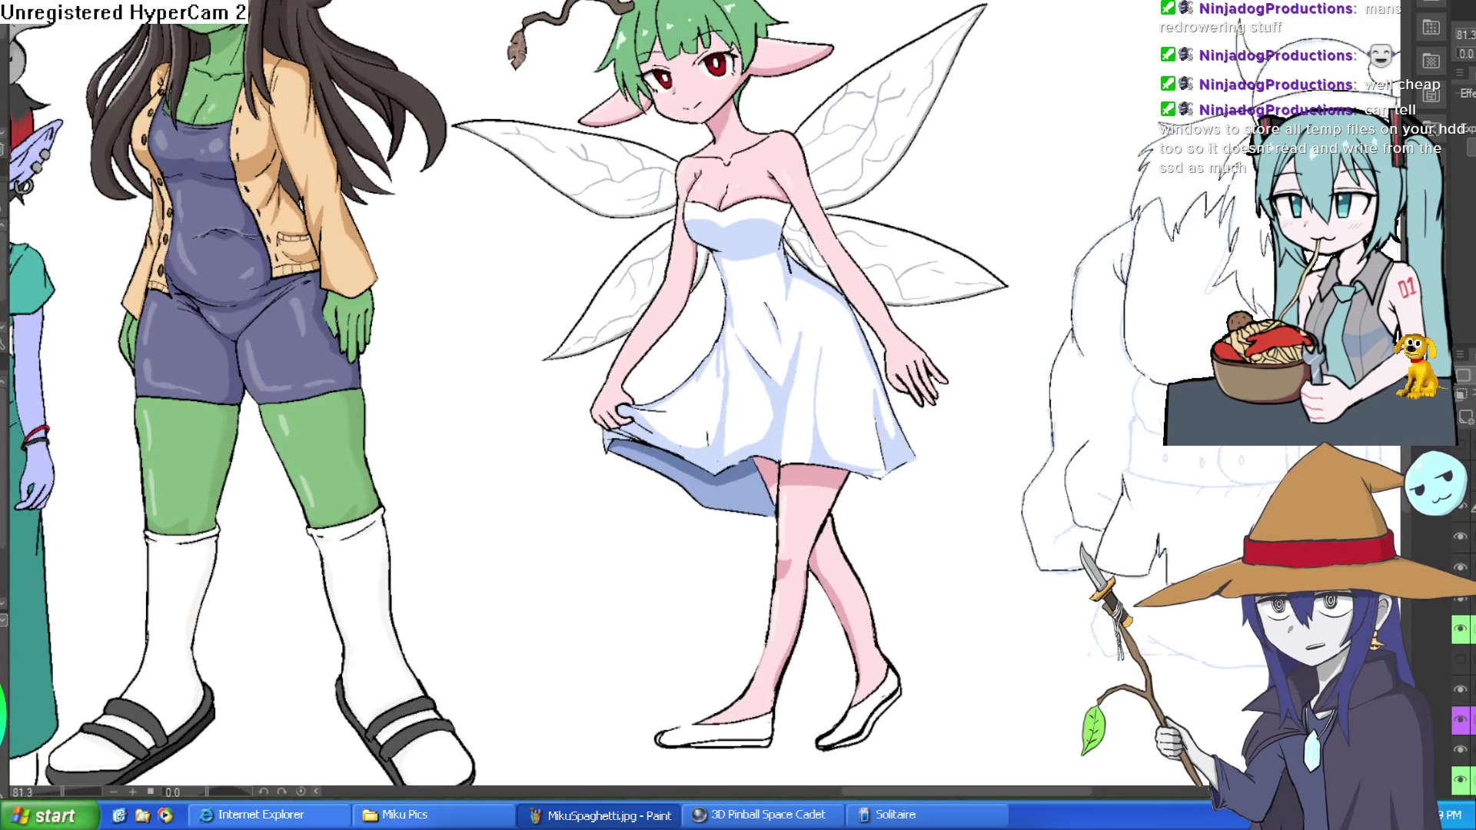
scroll(874, 330, "down", 2)
mouse_move(442, 312)
left_mouse_down()
mouse_move(873, 330)
mouse_move(1054, 244)
mouse_move(832, 259)
mouse_move(812, 216)
mouse_move(790, 257)
left_mouse_up()
scroll(884, 348, "up", 2)
scroll(884, 353, "down", 1)
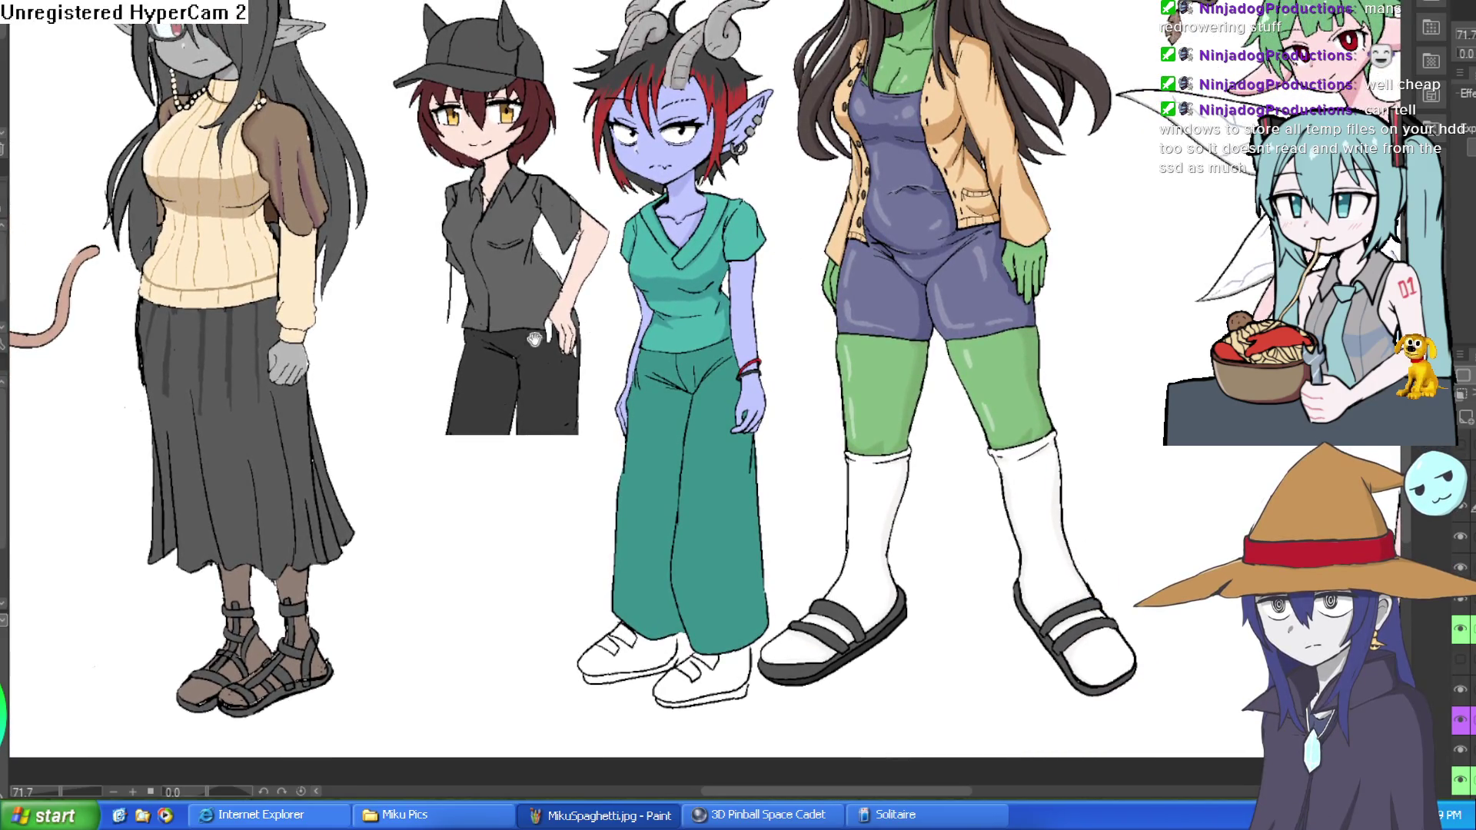
mouse_move(624, 334)
left_mouse_down()
mouse_move(592, 250)
mouse_move(976, 246)
mouse_move(1023, 346)
left_mouse_up()
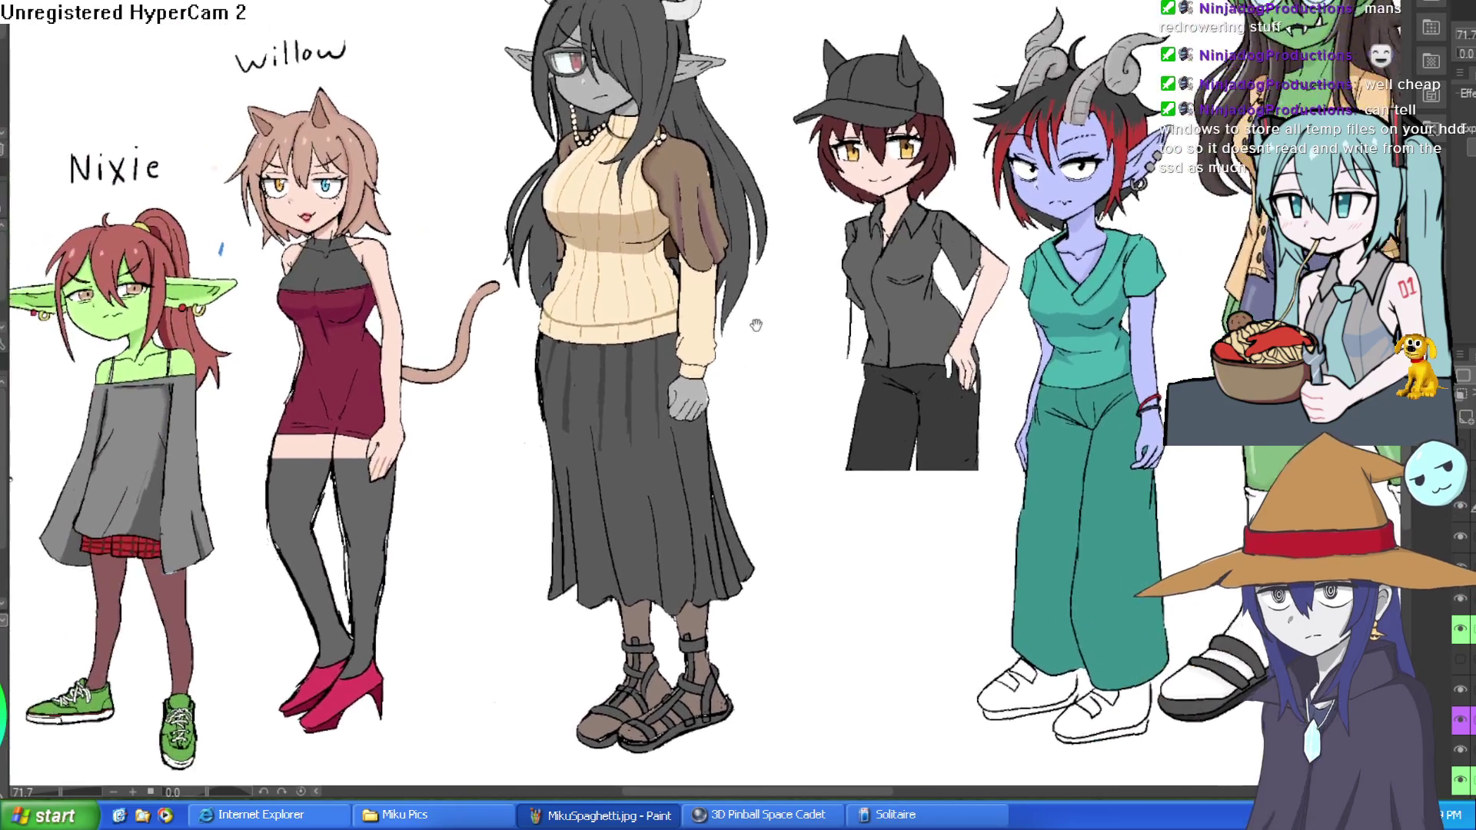
mouse_move(646, 308)
left_mouse_down()
mouse_move(880, 167)
mouse_move(1019, 144)
mouse_move(657, 170)
mouse_move(592, 202)
left_mouse_up()
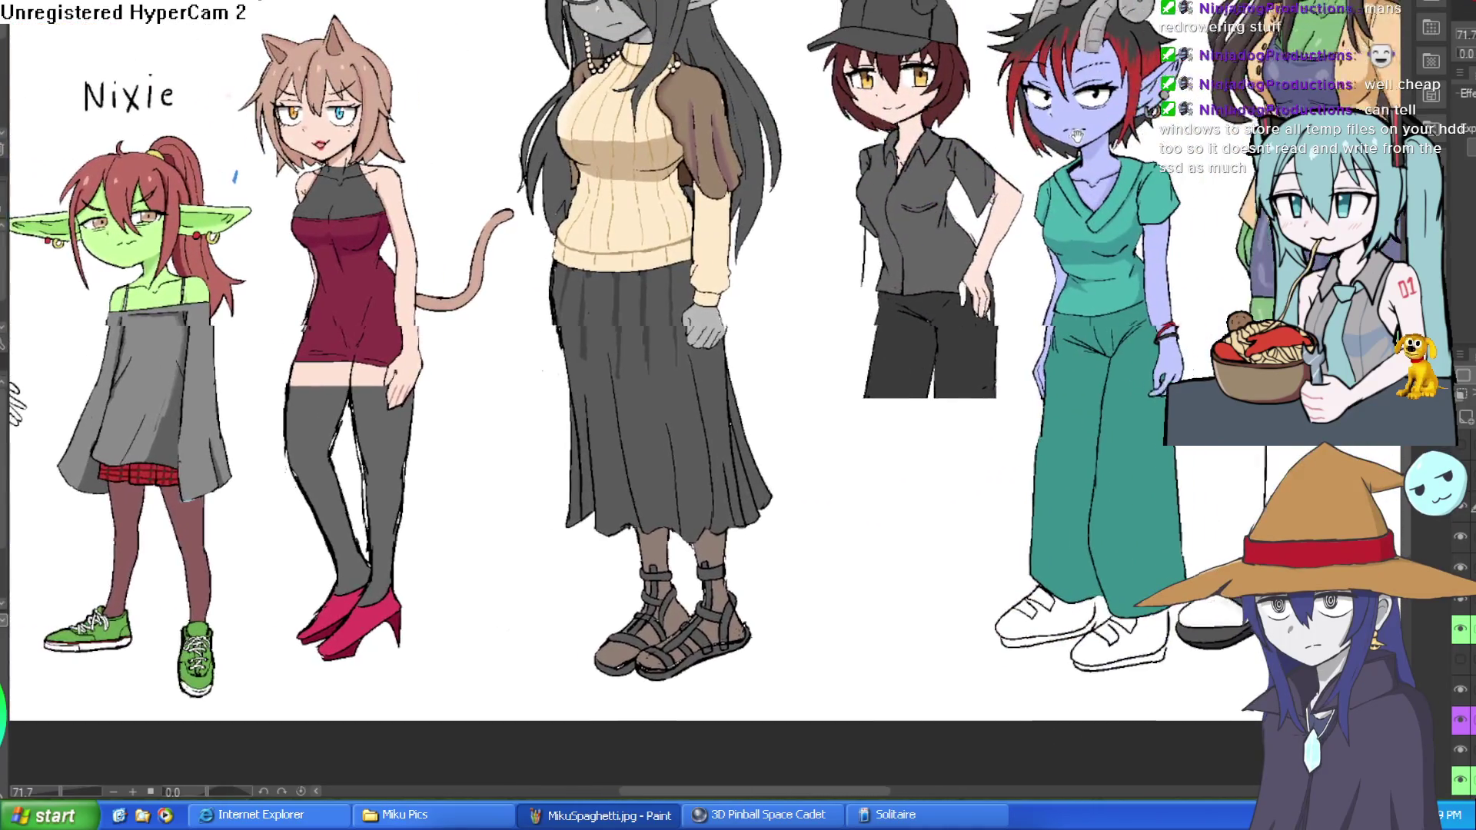
left_click_drag(1131, 114, 882, 137)
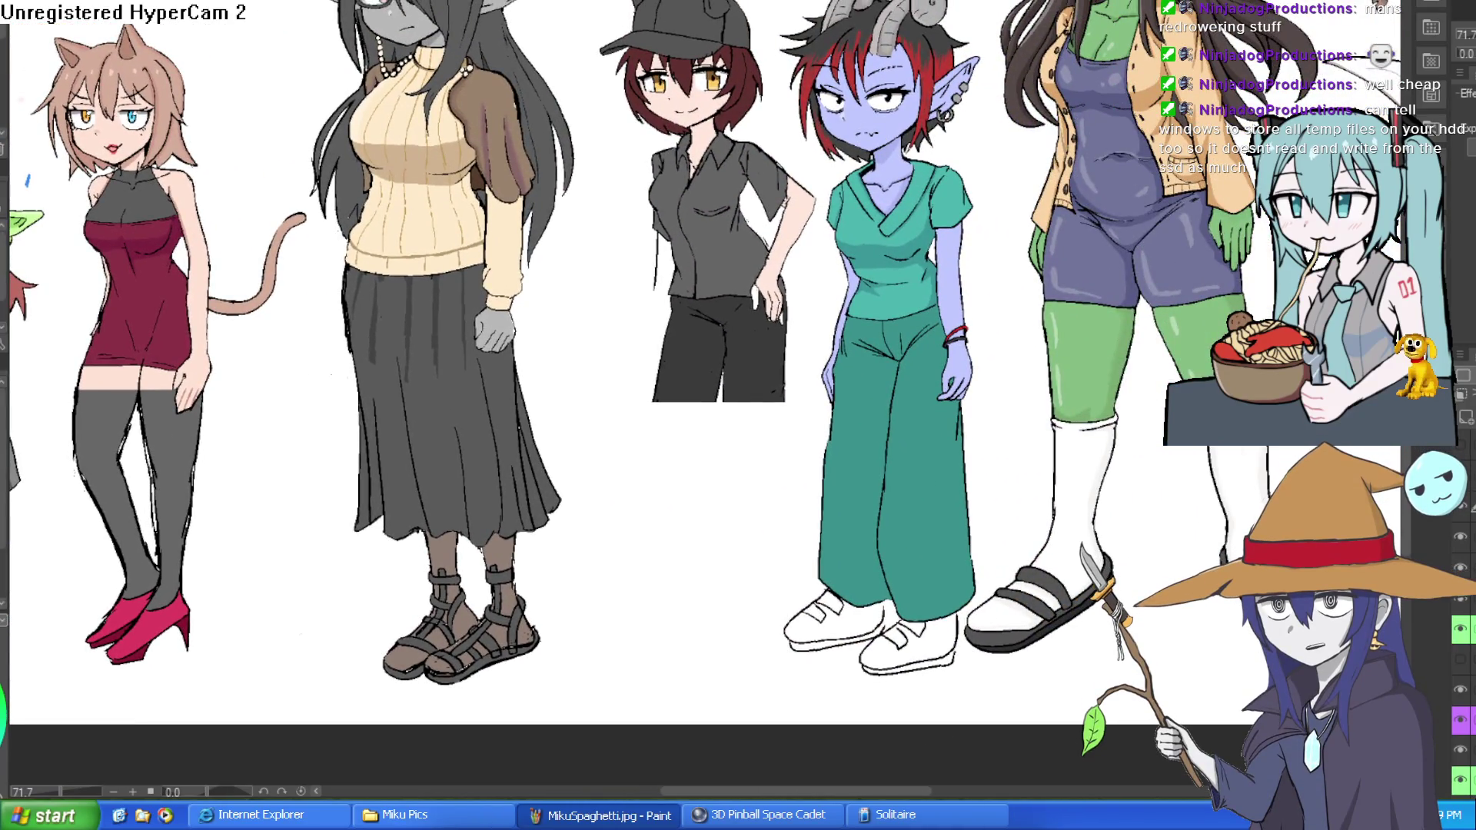
Cycle through the open canvases with Ctrl+Tab until the blob-face sketch is shown.
key("ctrl+Tab")
key("ctrl+Tab")
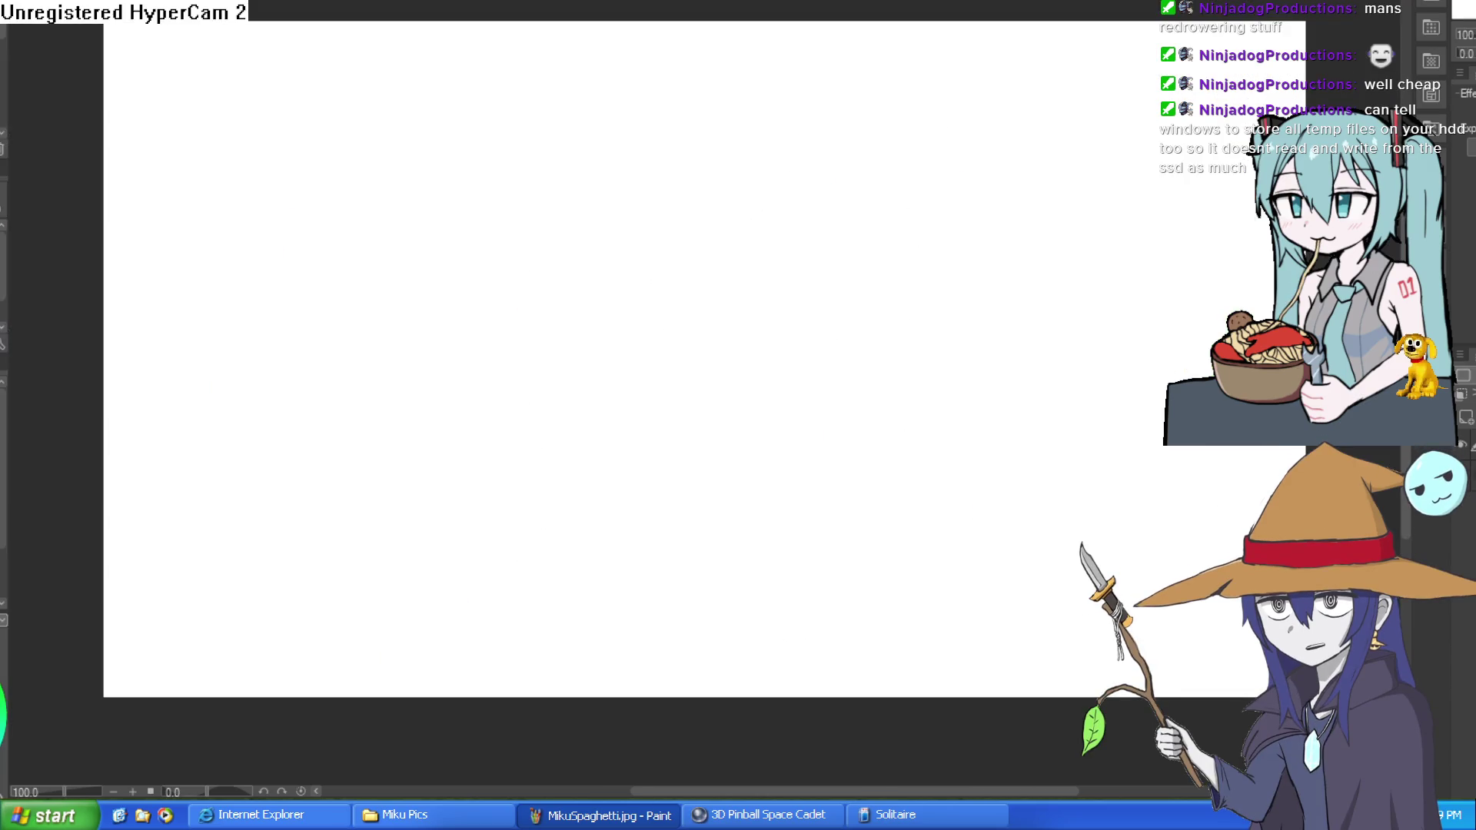
key("ctrl+Tab")
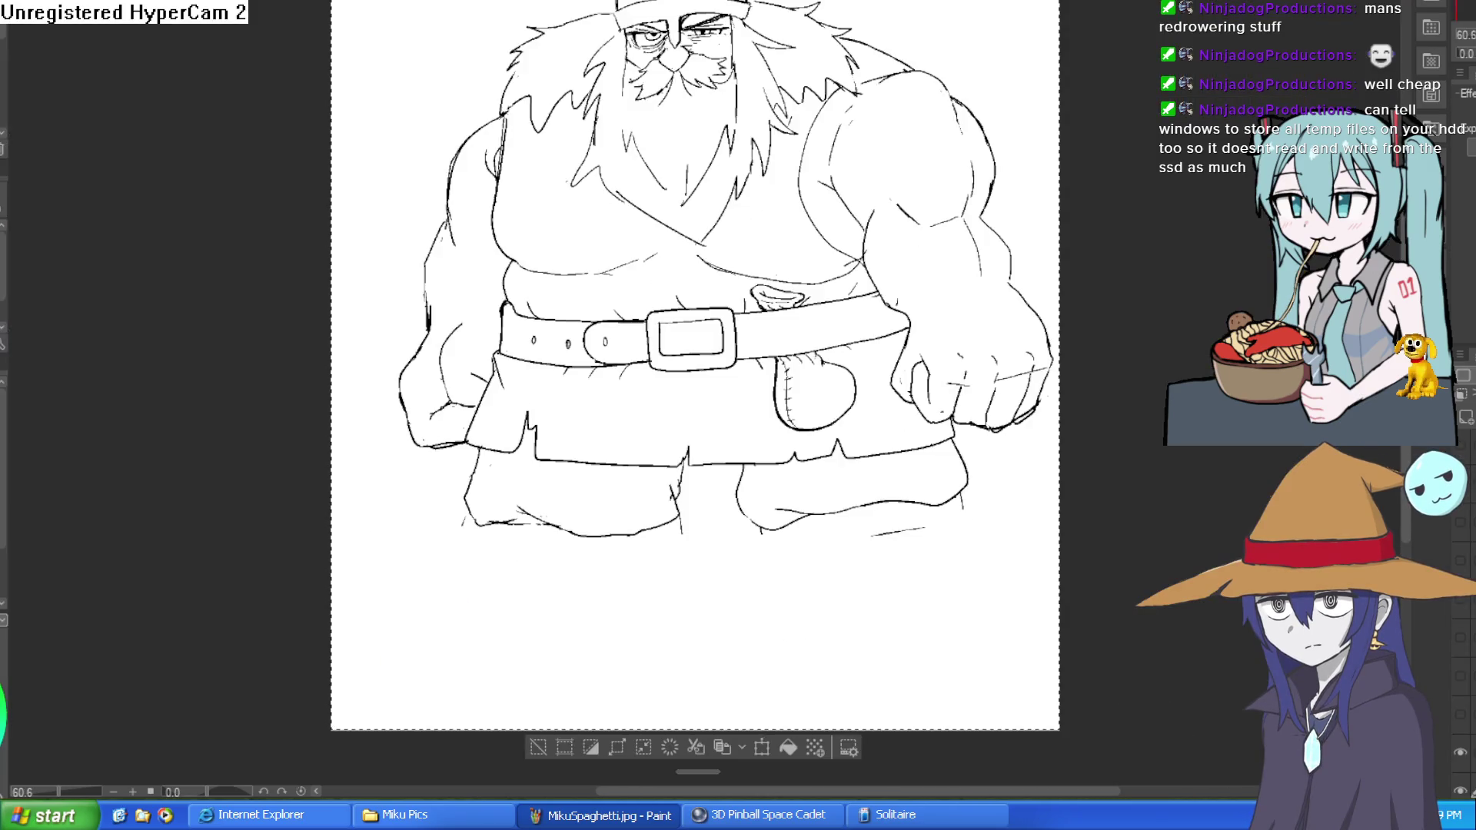
key("ctrl+Tab")
key("ctrl+Tab")
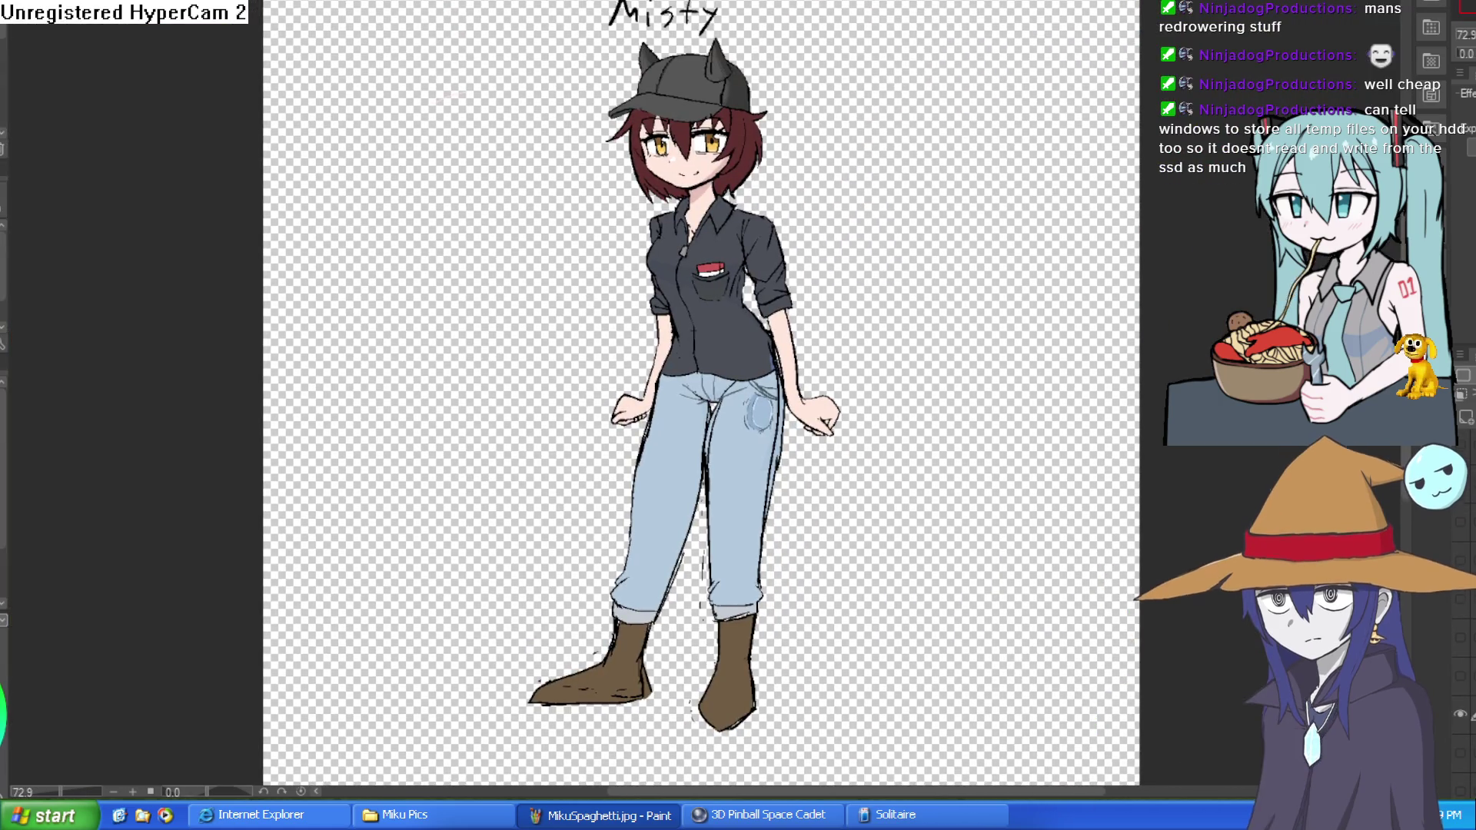
key("ctrl+Tab")
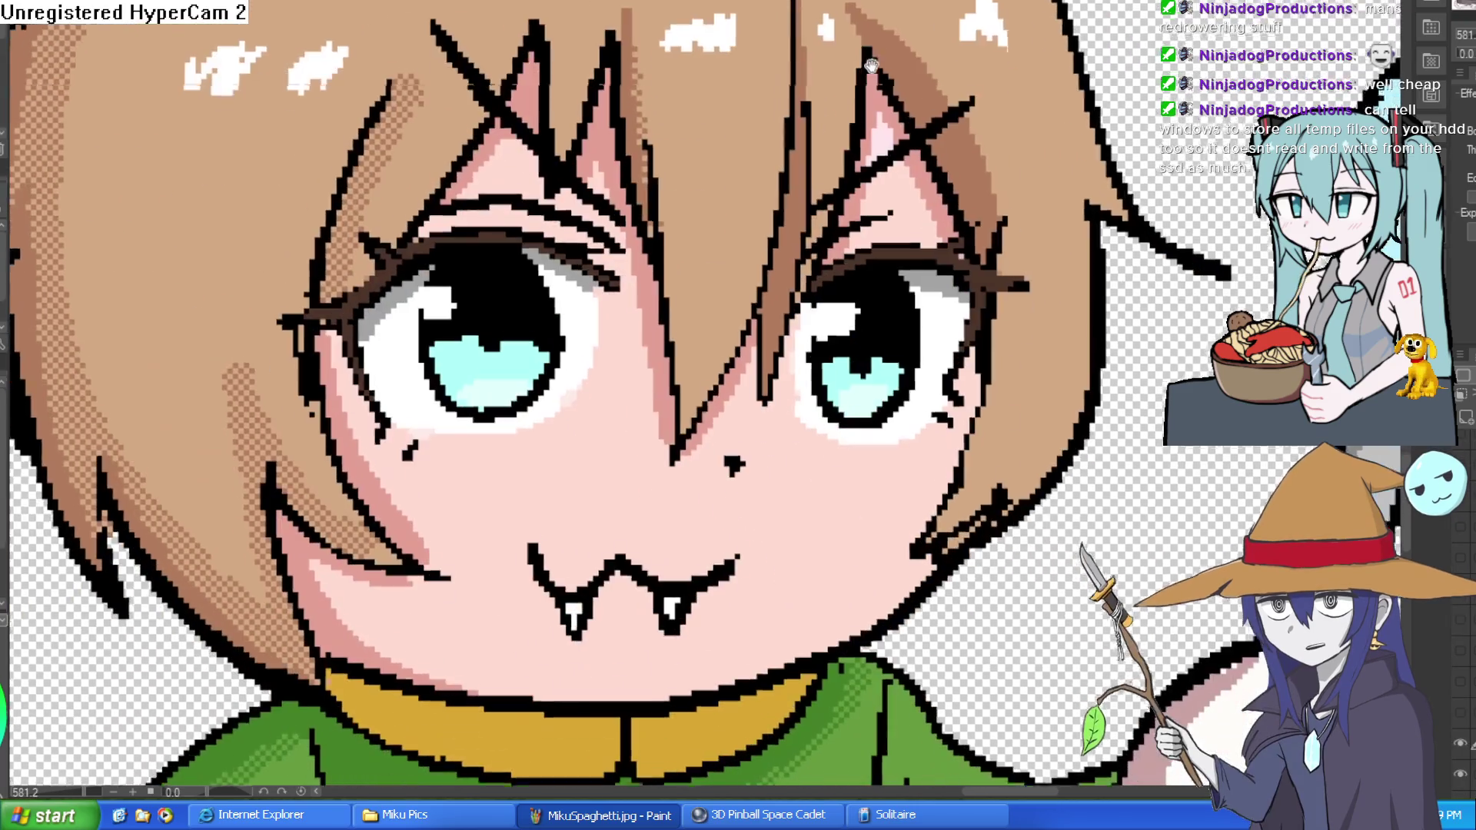
scroll(886, 121, "down", 5)
scroll(886, 120, "up", 5)
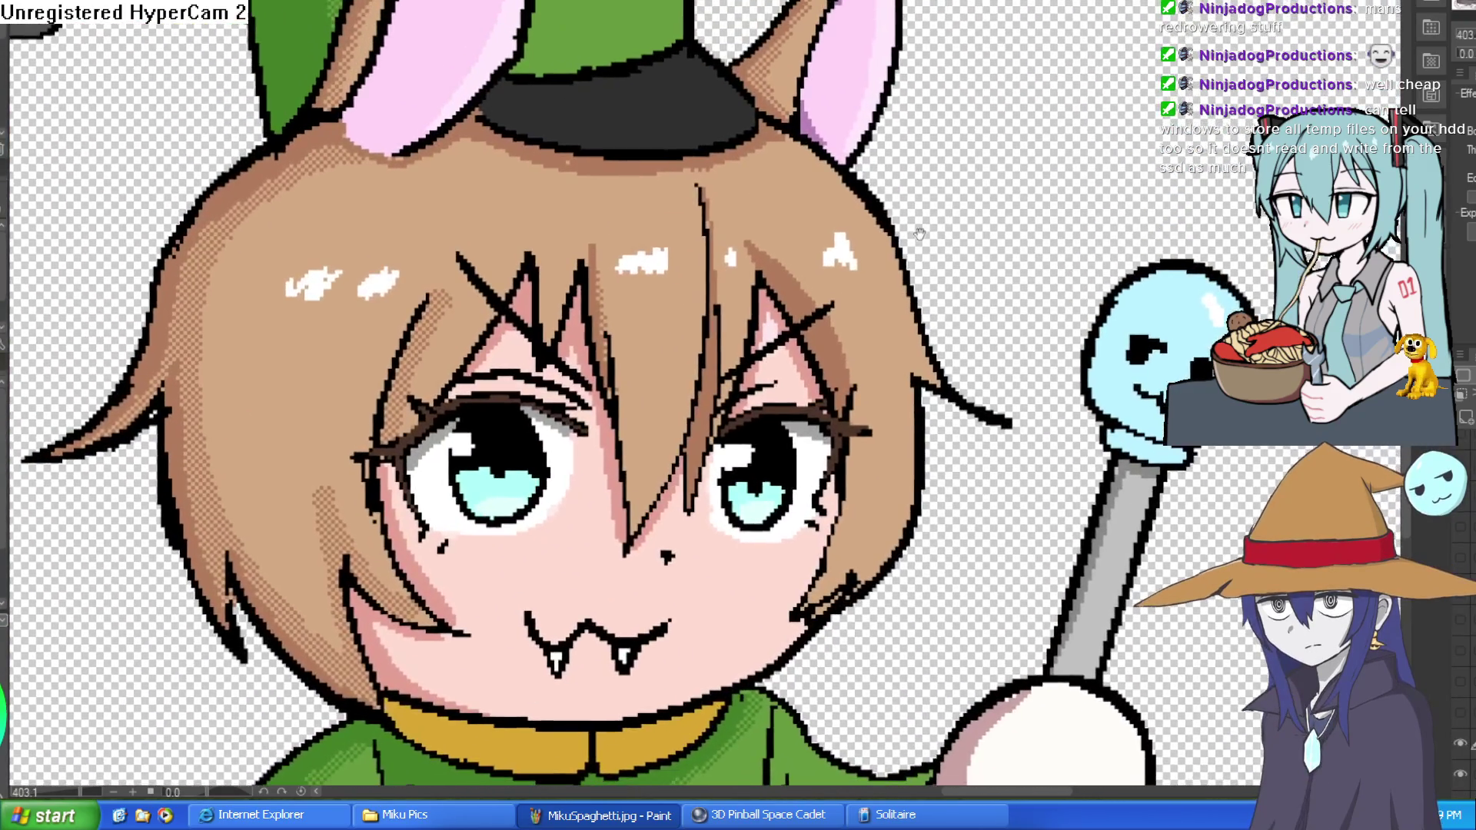
key("ctrl+Tab")
scroll(769, 140, "up", 5)
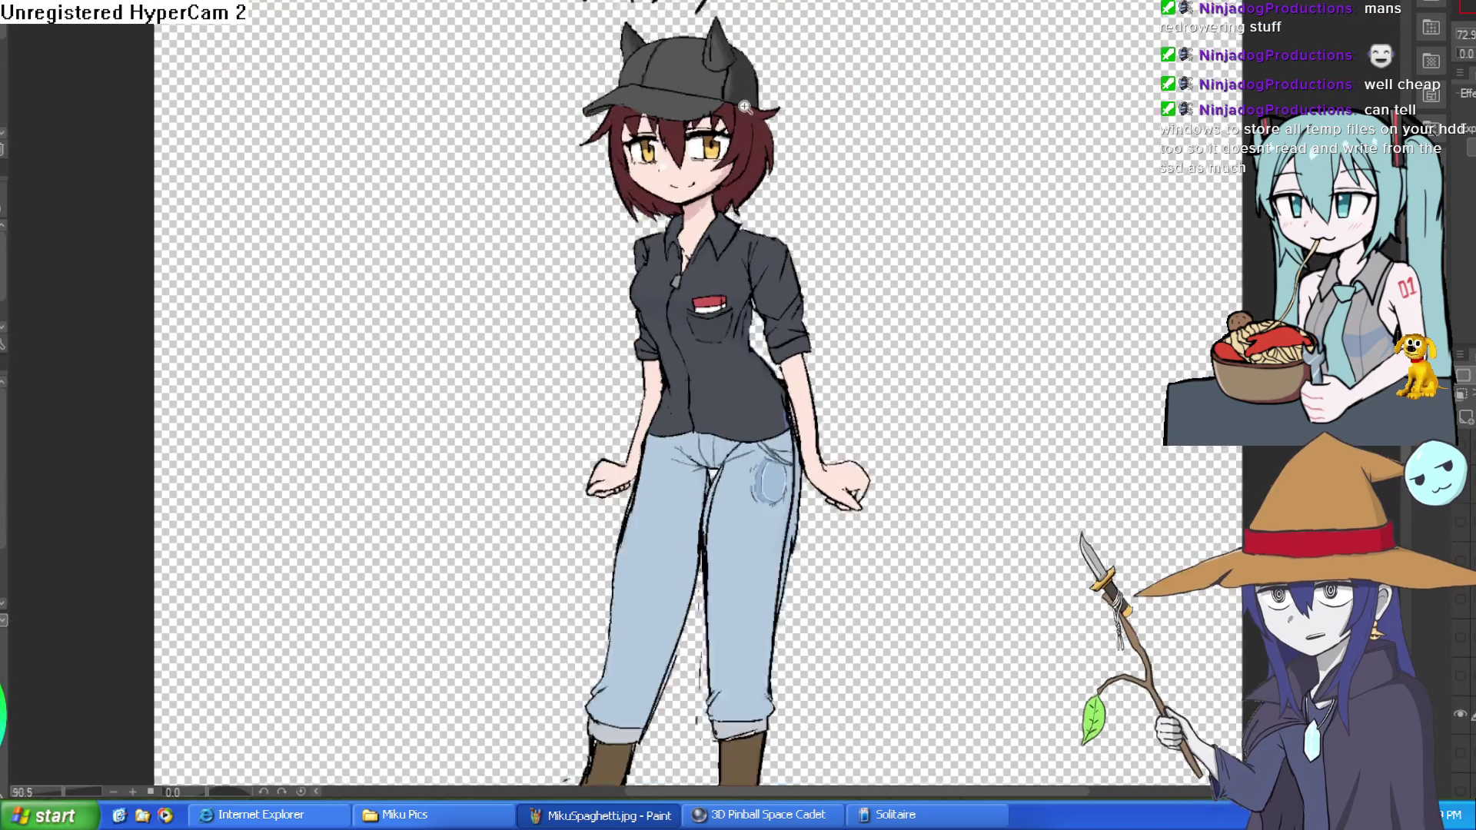
scroll(769, 140, "down", 4)
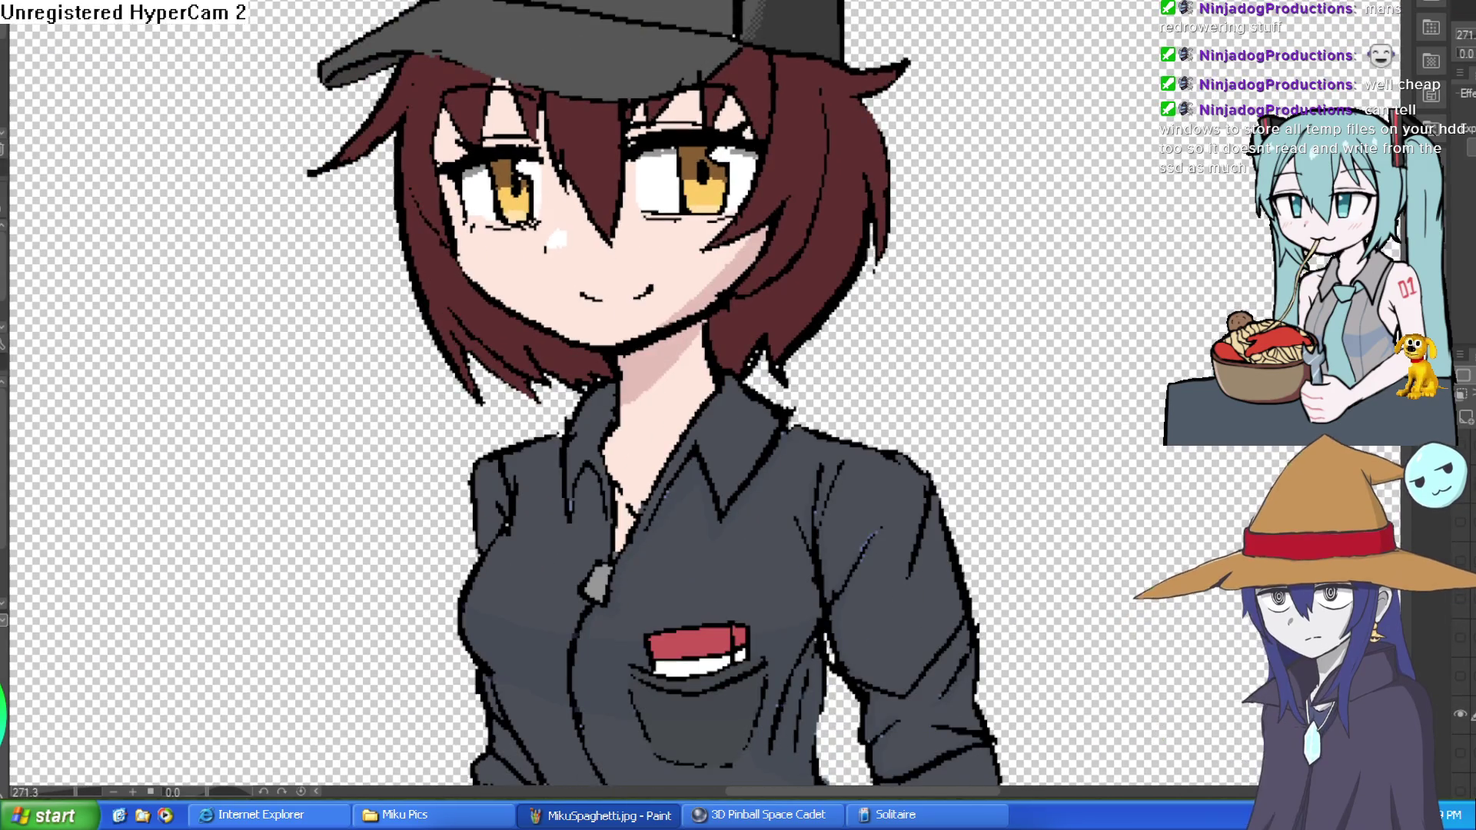
key("ctrl+Tab")
scroll(762, 120, "up", 1)
scroll(762, 123, "up", 5)
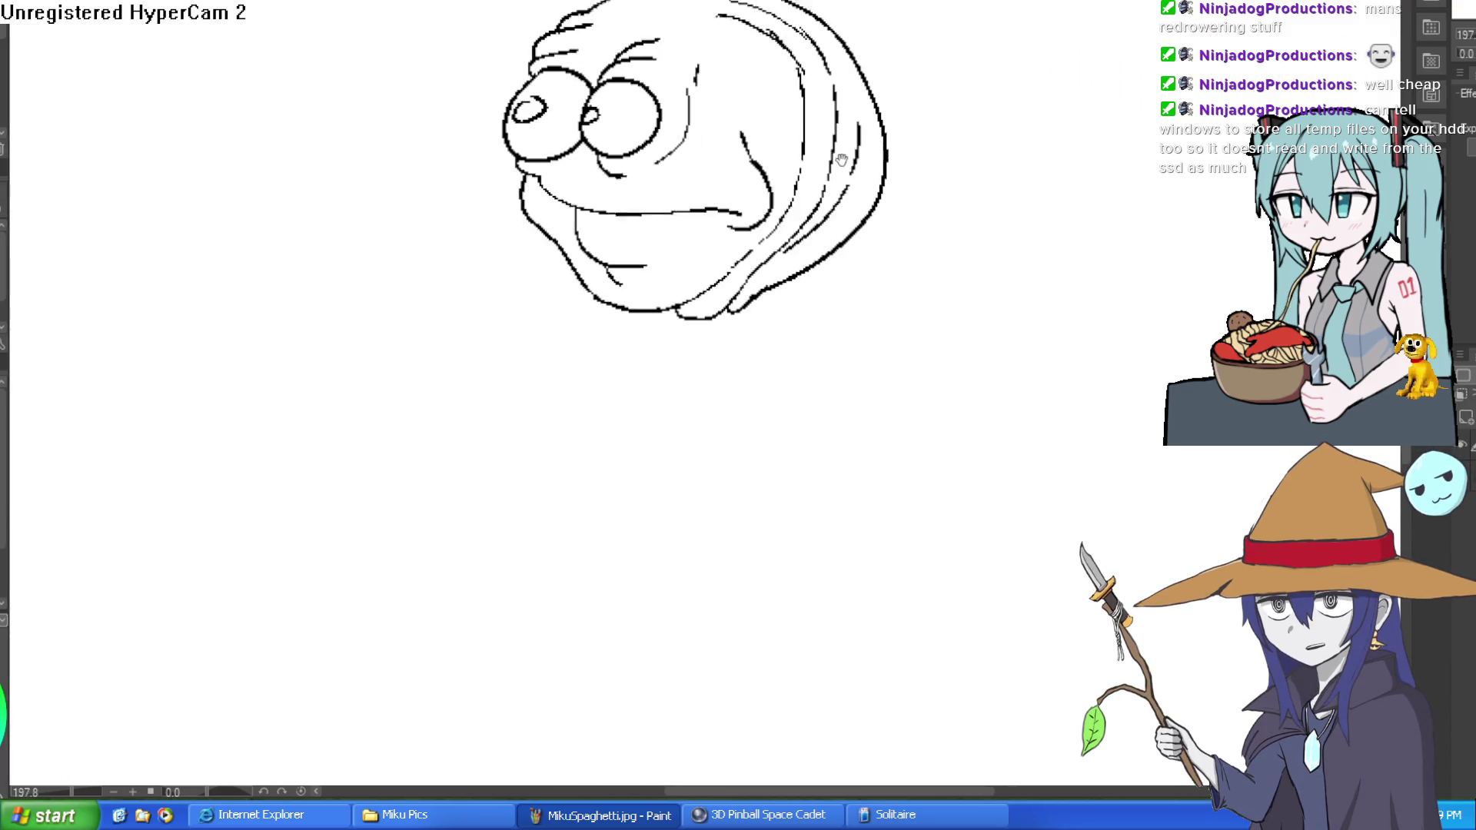